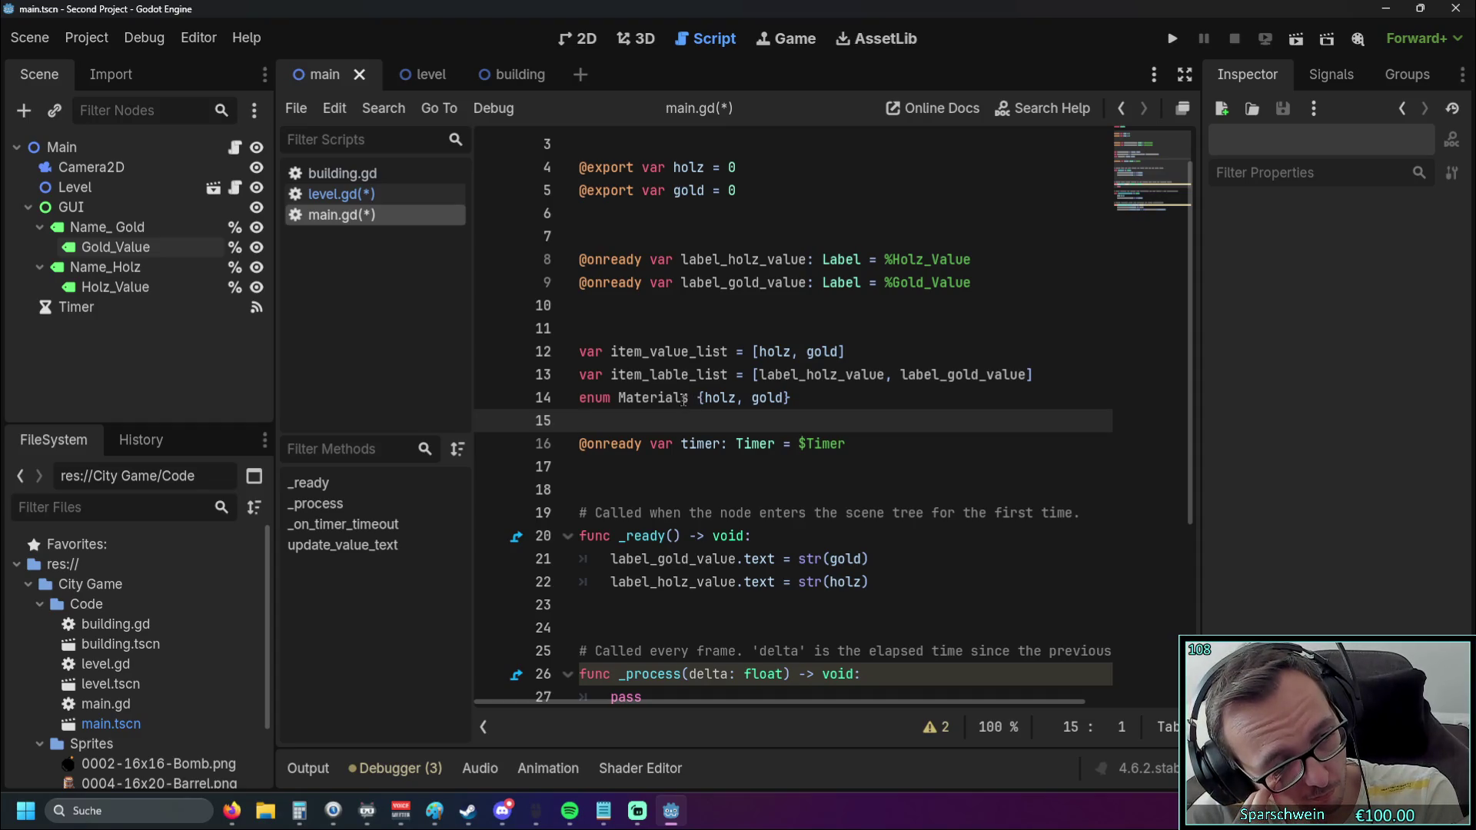
# Step: Uppercase the enum entries on line 14 of main.gd to HOLZ and GOLD
pyautogui.moveTo(705, 397); pyautogui.dragTo(736, 397)
pyautogui.write('HOLZ')
pyautogui.click(744, 421)
pyautogui.moveTo(751, 398); pyautogui.dragTo(787, 398)
pyautogui.write('GOLD')
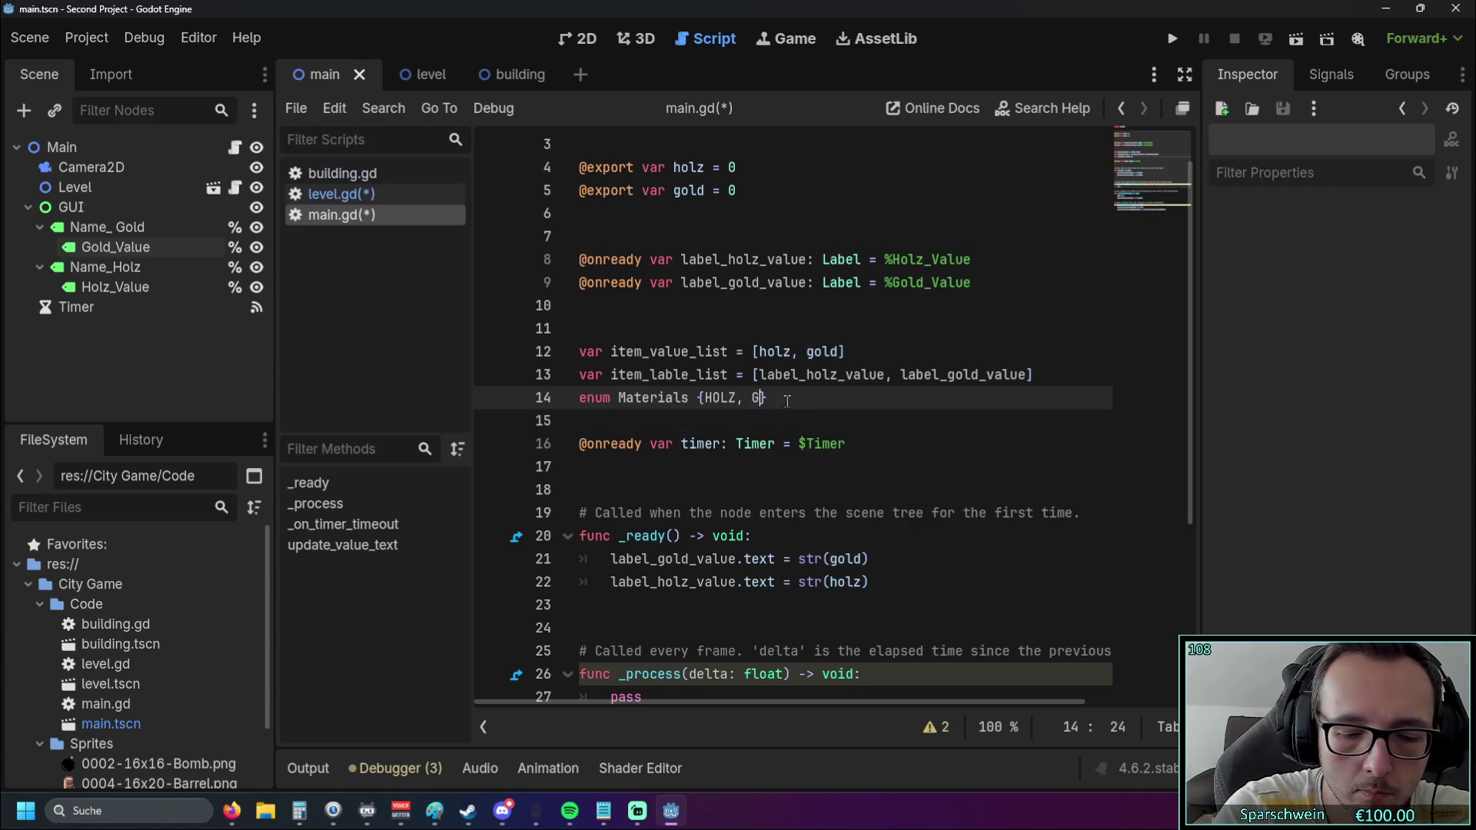
pyautogui.click(811, 421)
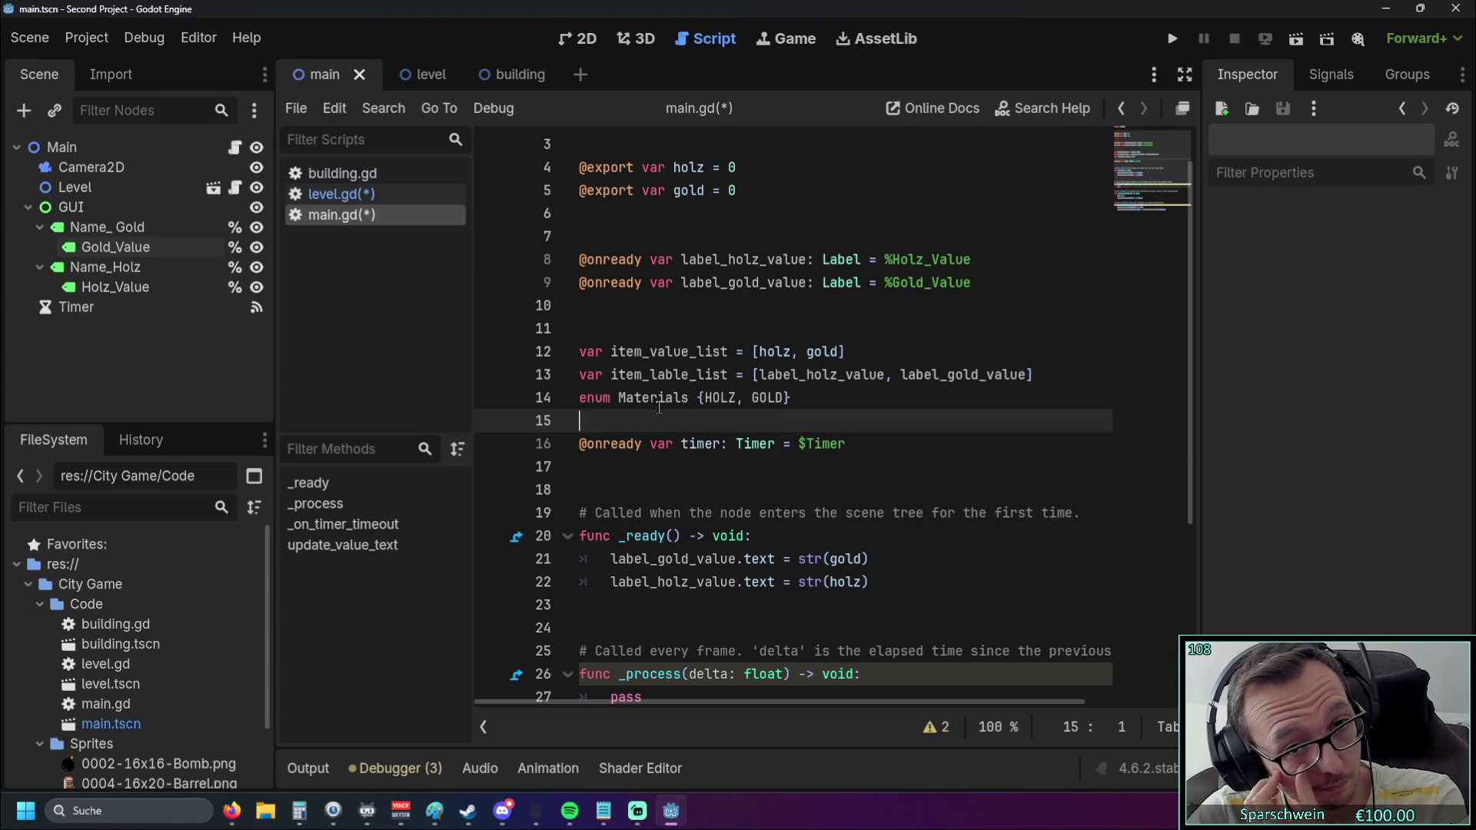
# Step: Rename the enum from Materials to MATERIALS, keeping the enum keyword lowercase
pyautogui.press('Up')
pyautogui.press('Delete')
pyautogui.write('E')
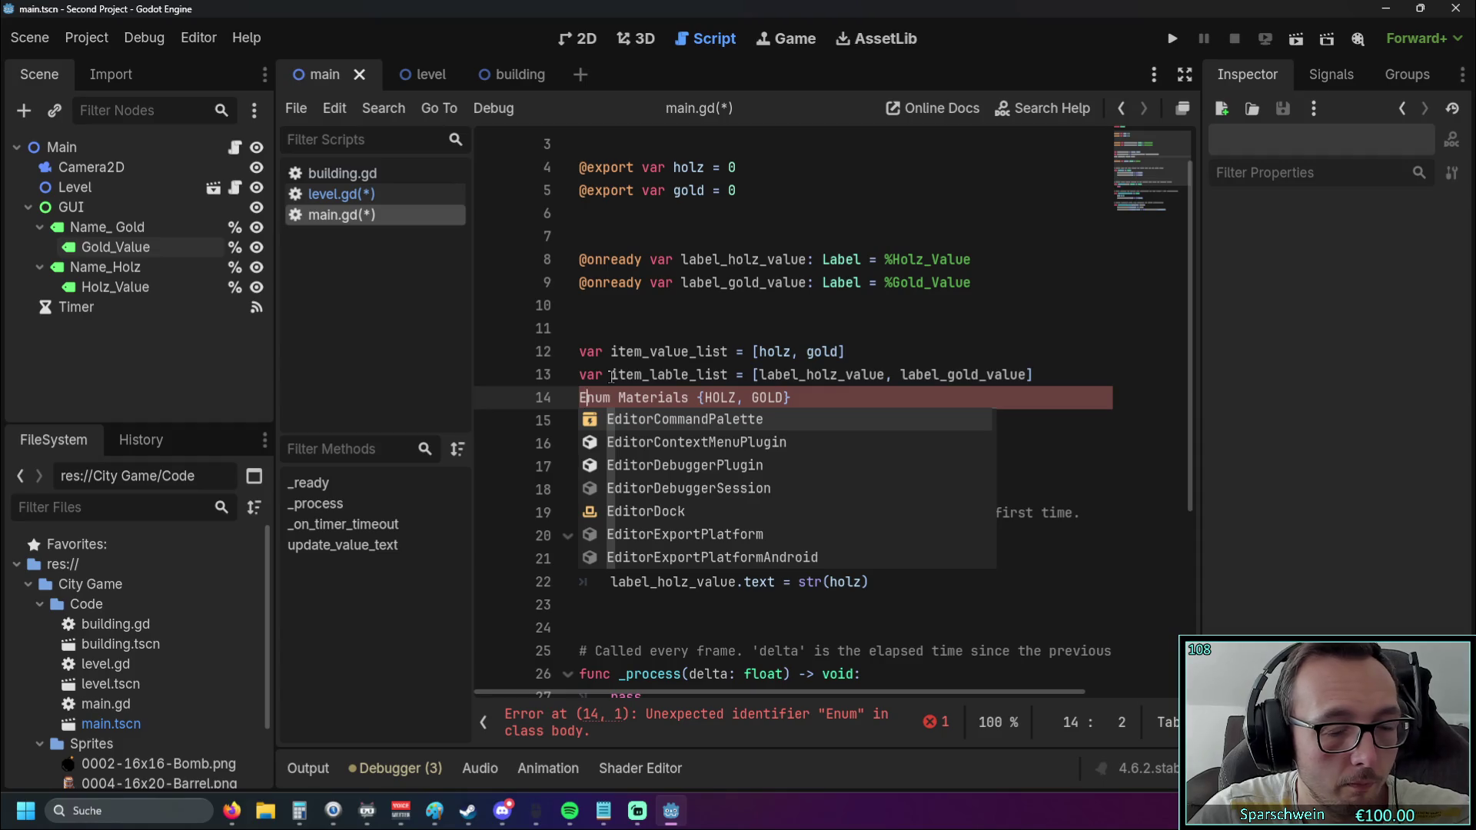
pyautogui.click(627, 351)
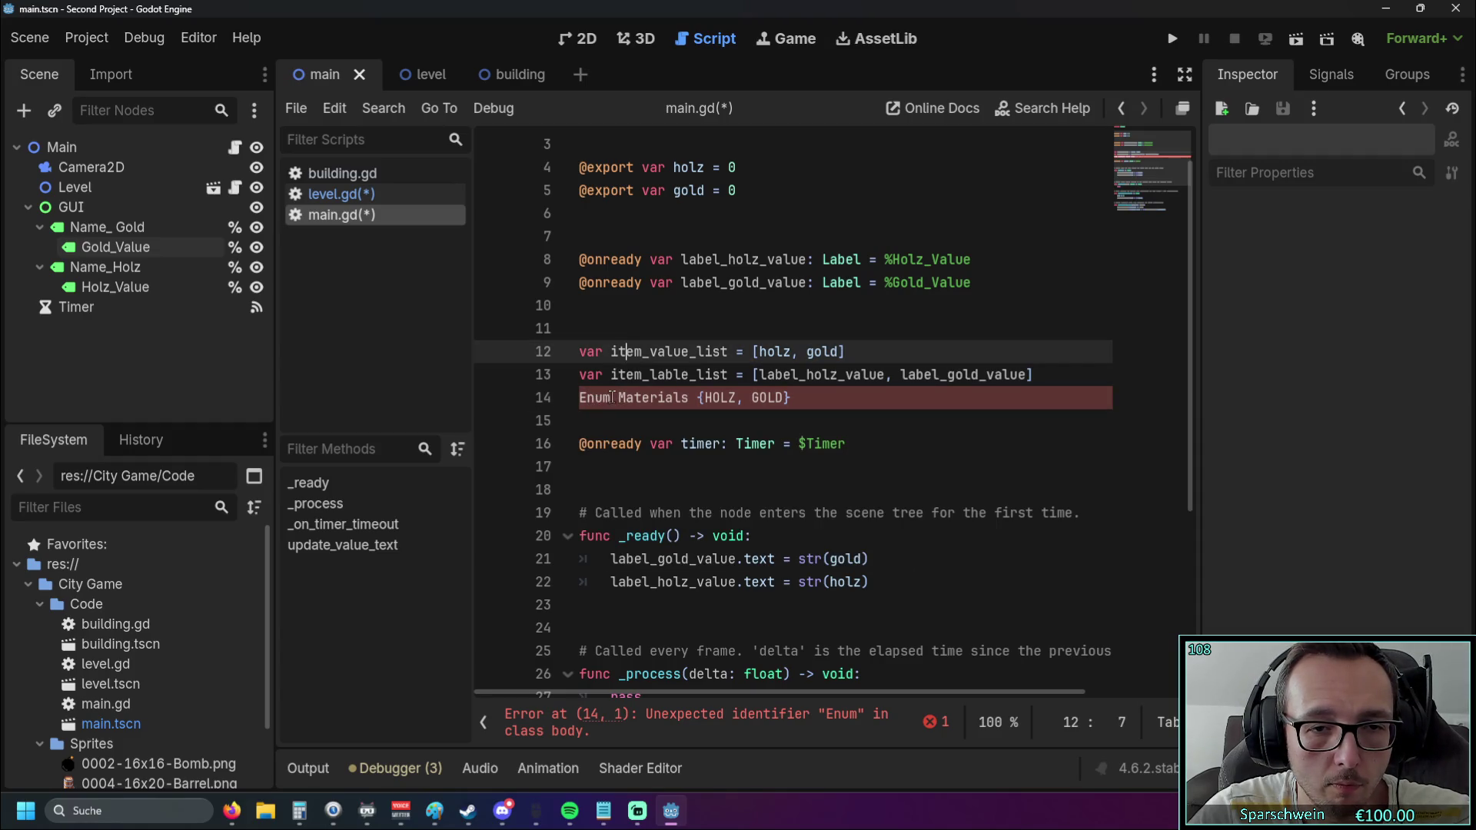
pyautogui.click(587, 398)
pyautogui.press('BackSpace')
pyautogui.write('e')
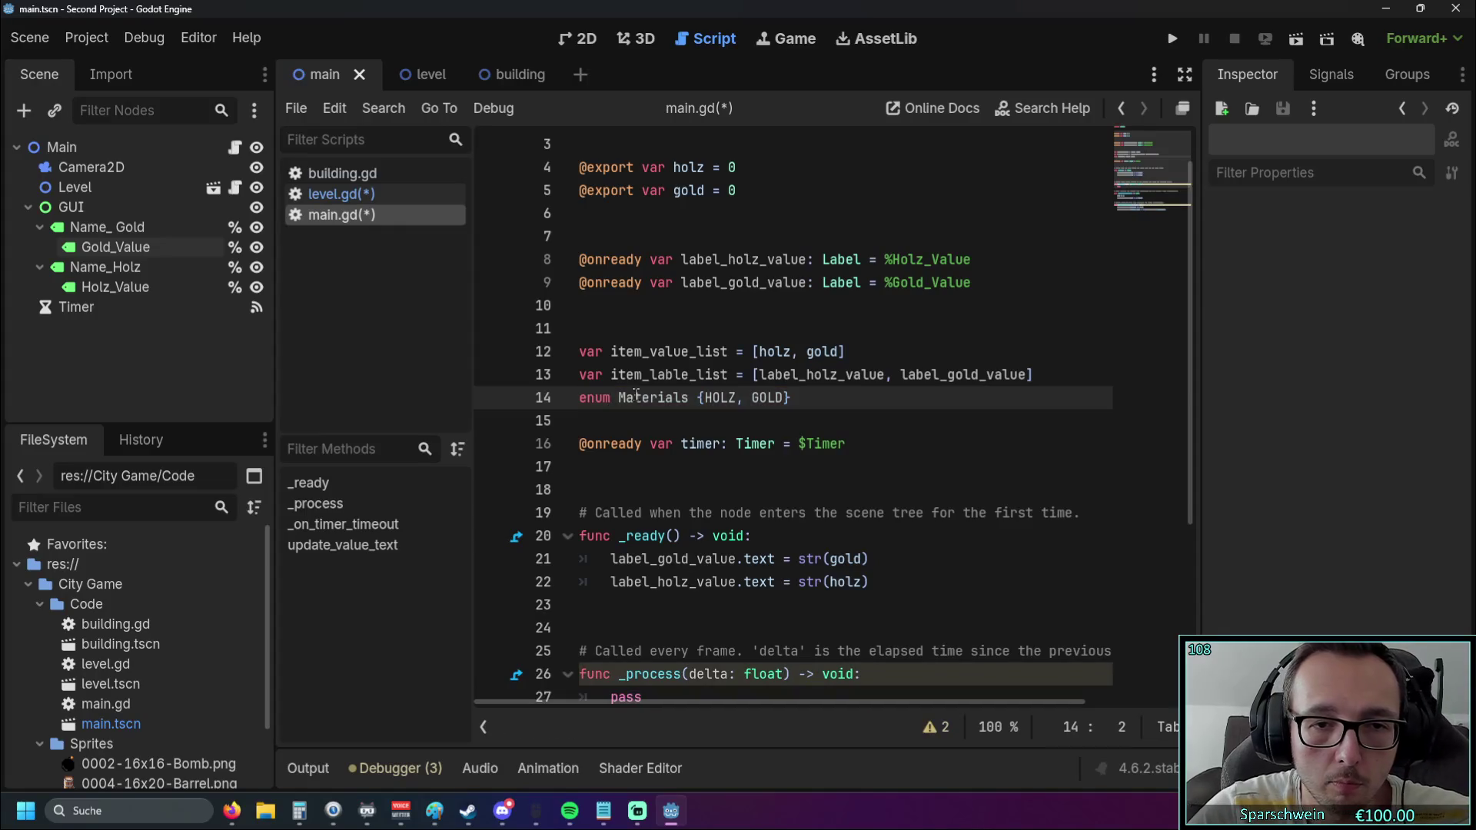
pyautogui.moveTo(617, 397); pyautogui.dragTo(689, 397)
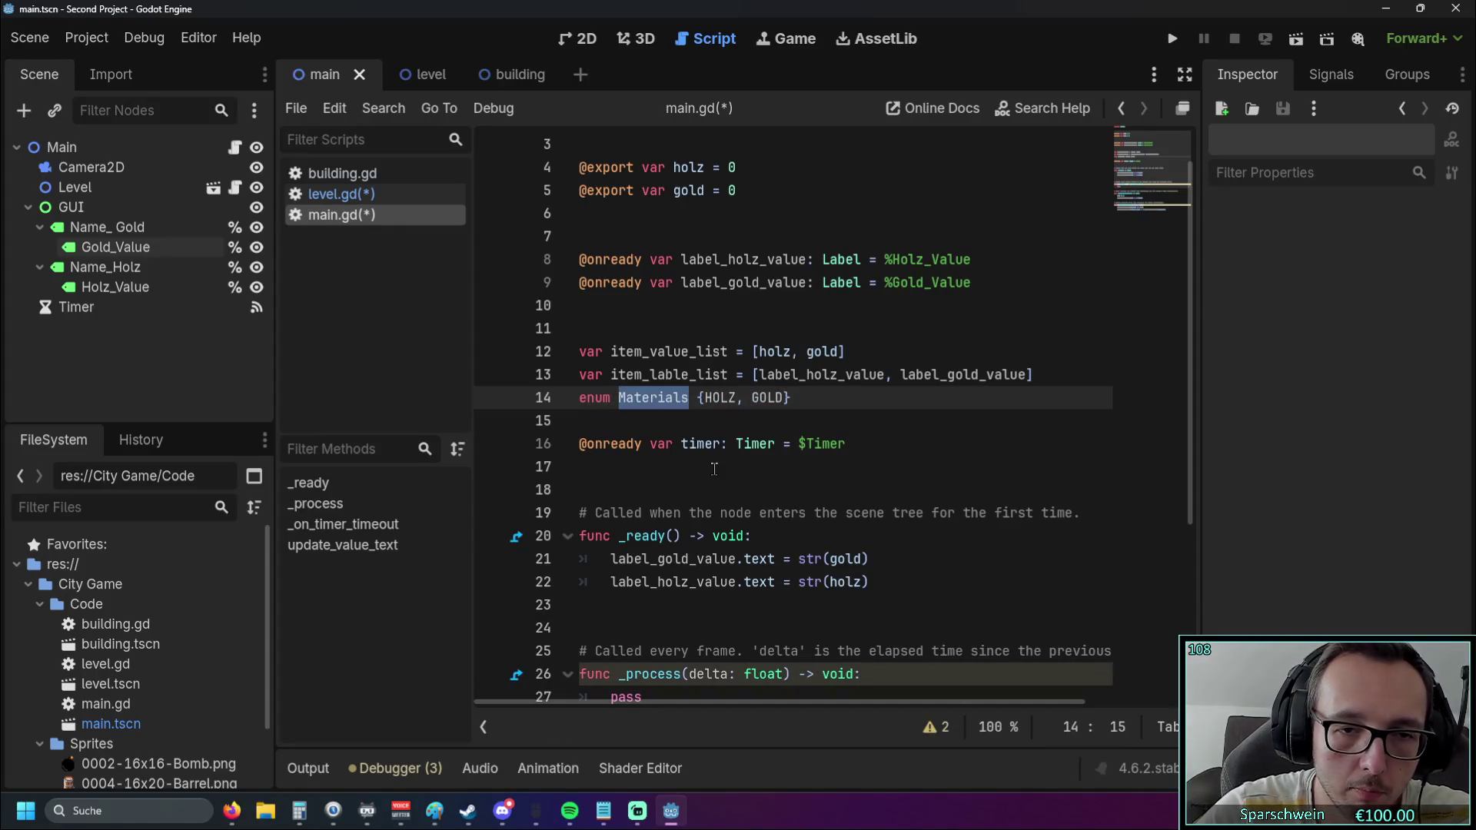
pyautogui.write('MATERIALS')
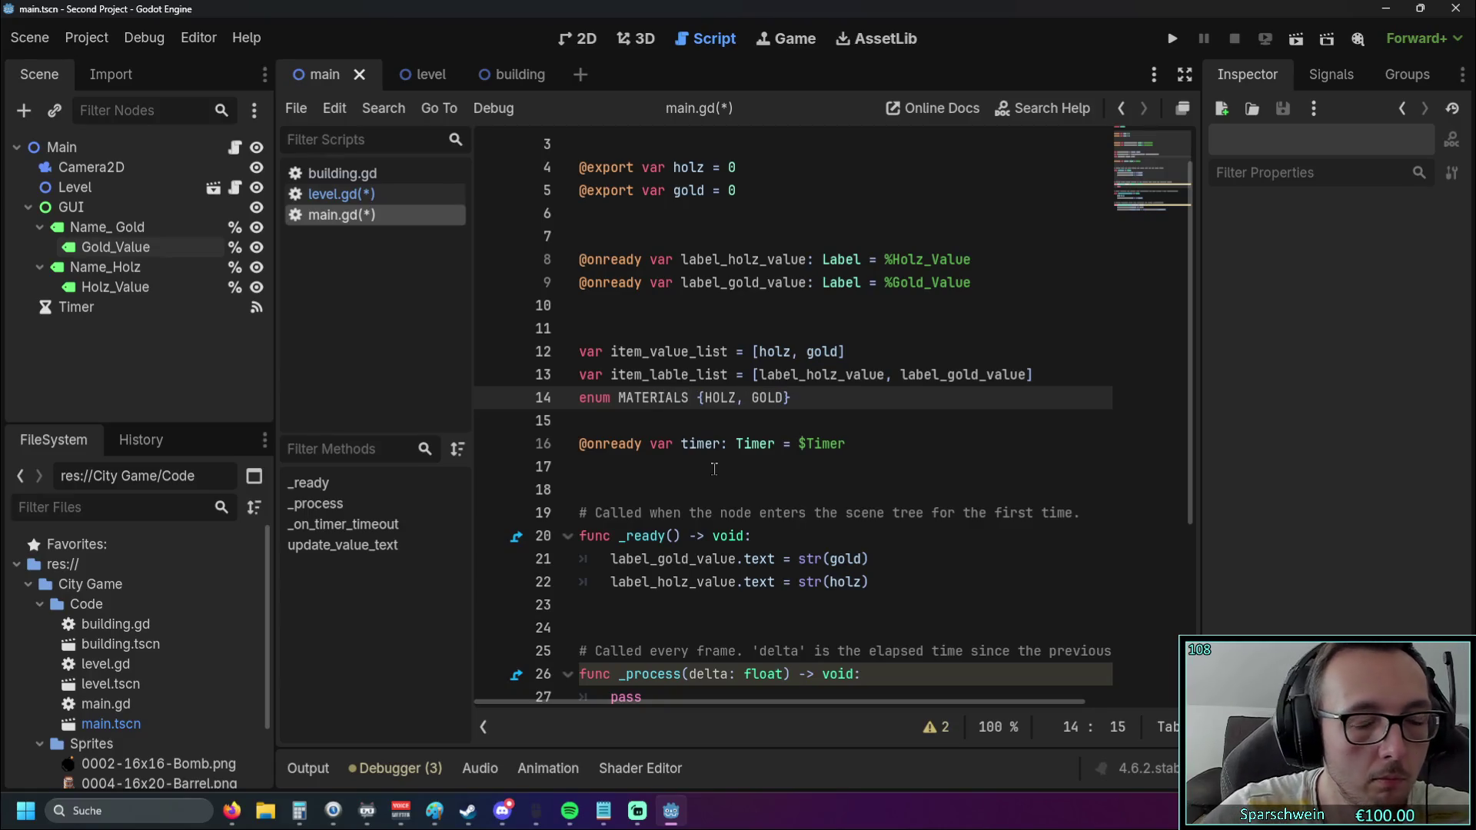
pyautogui.click(698, 484)
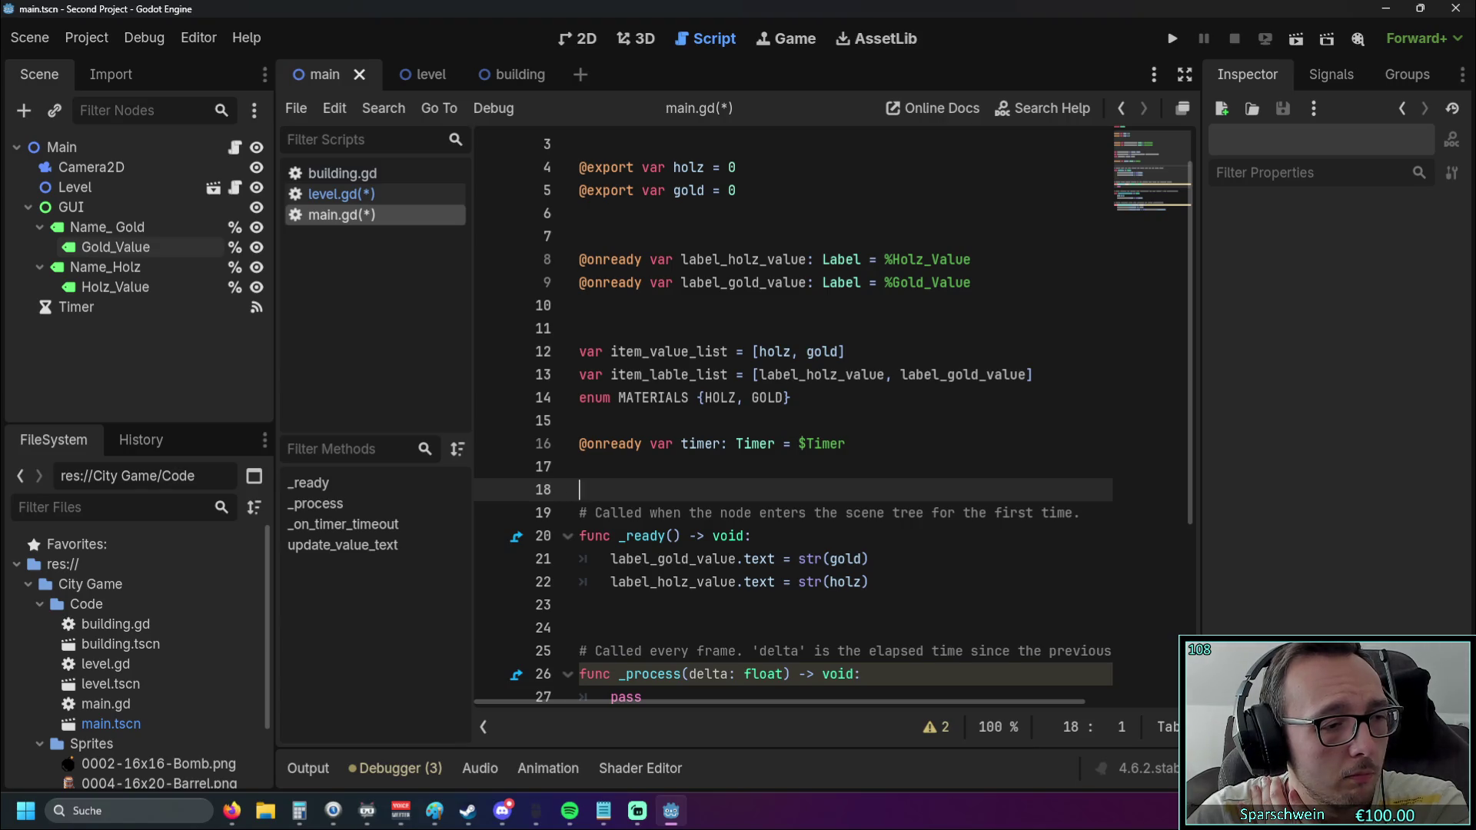
pyautogui.click(698, 397)
pyautogui.click(696, 422)
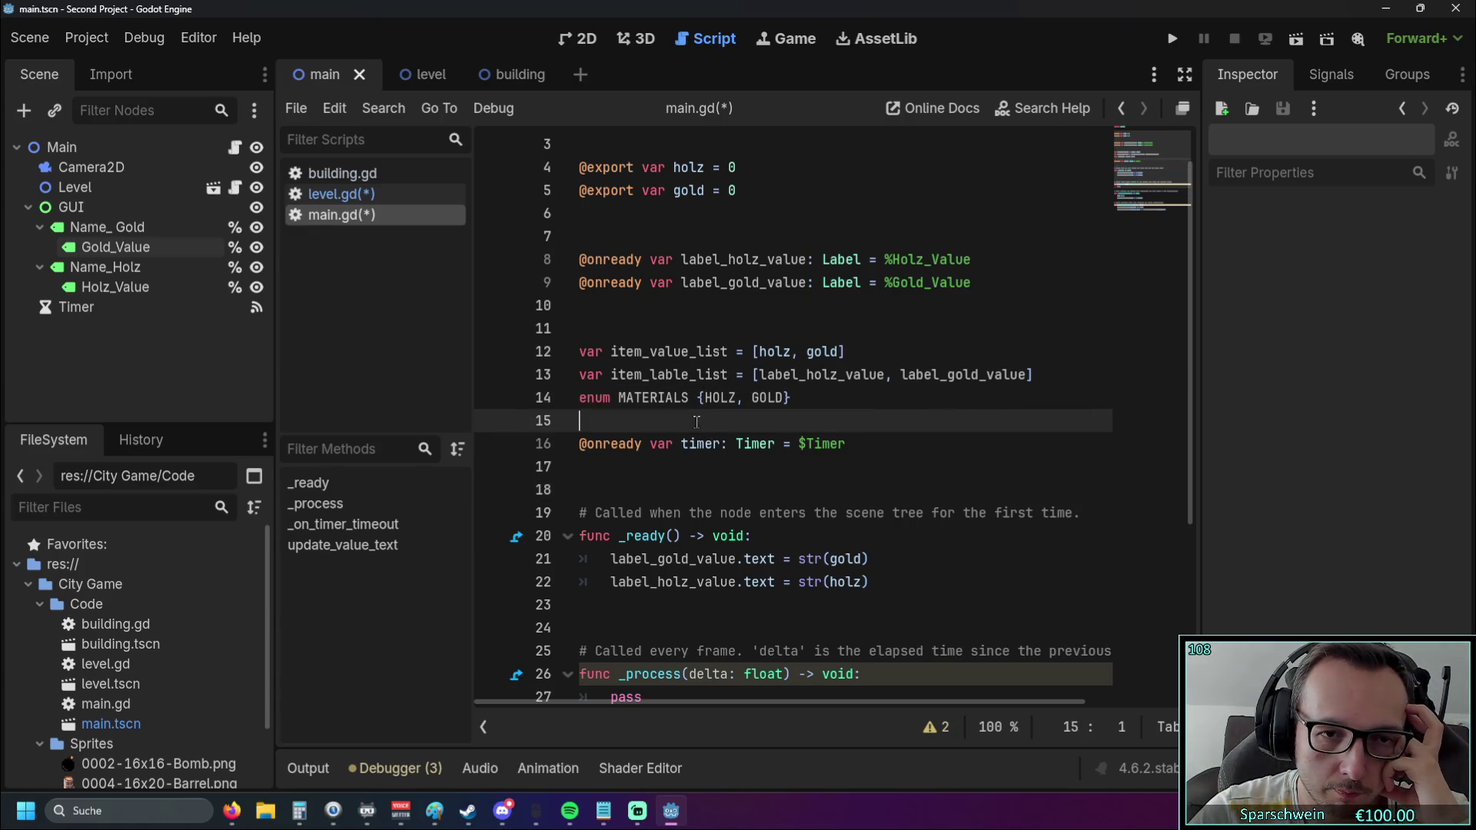
pyautogui.scroll(-1, 692, 425)
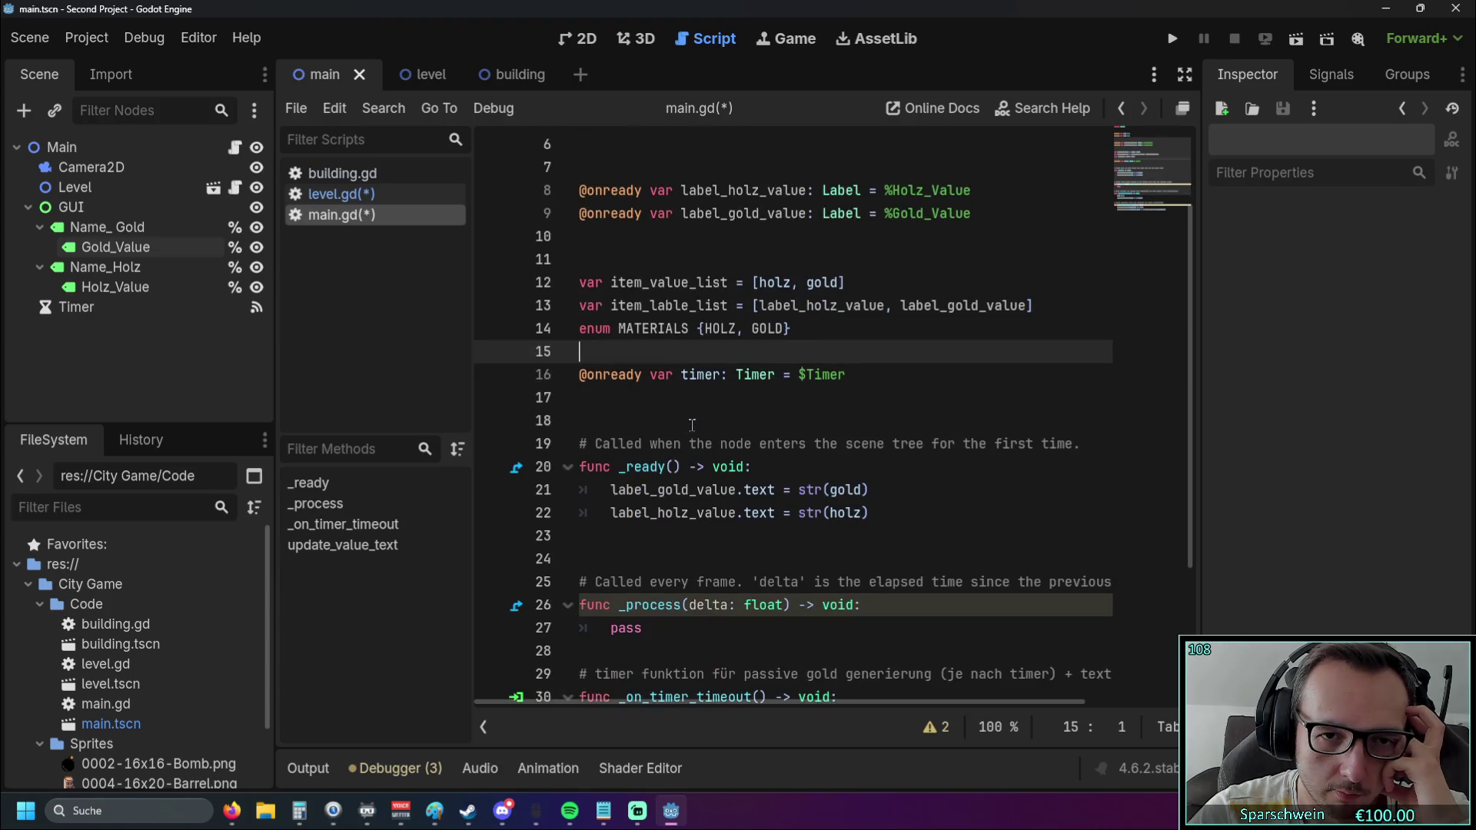
pyautogui.click(595, 329)
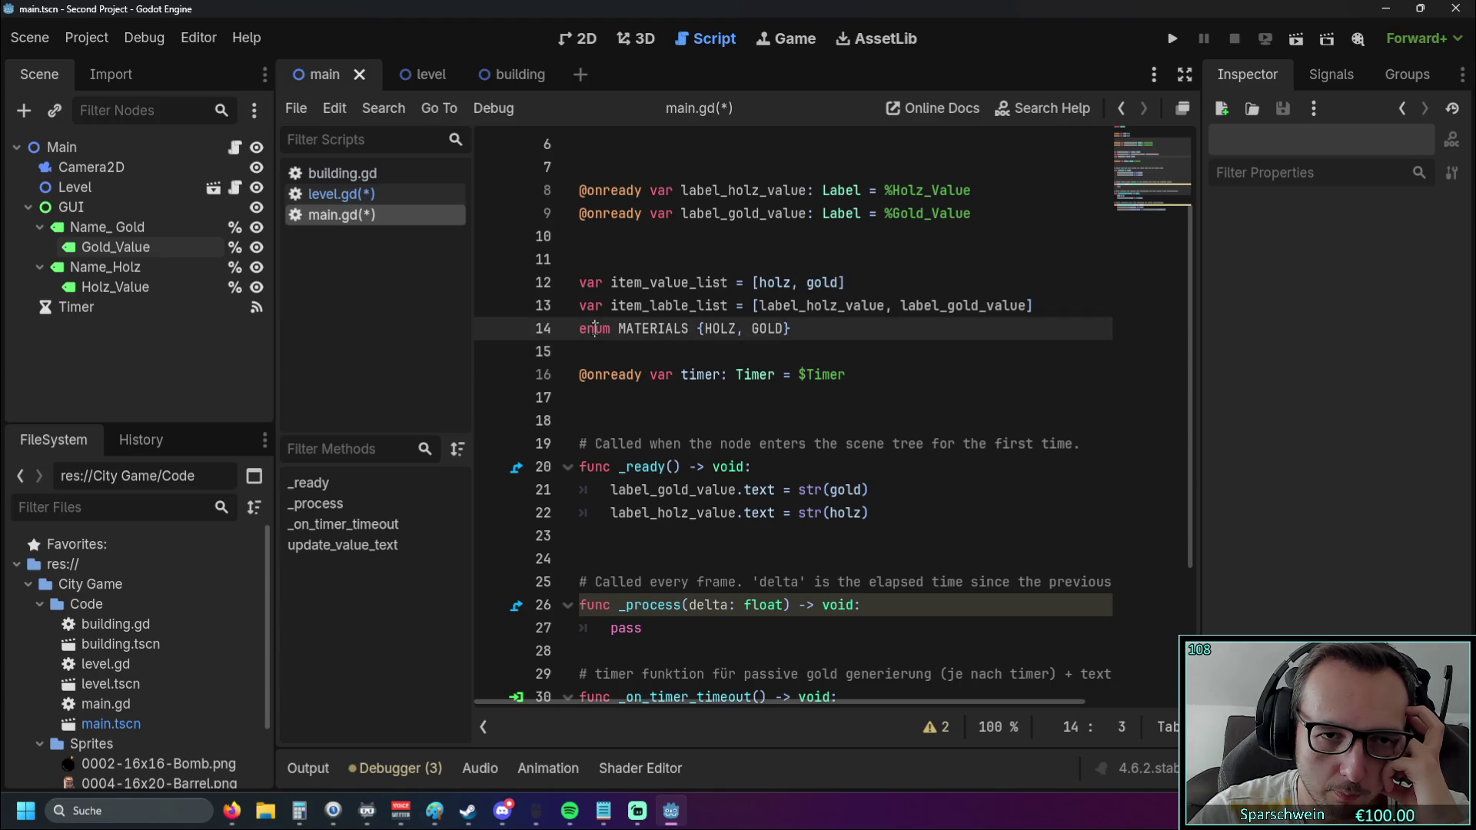
pyautogui.click(600, 328)
pyautogui.click(658, 329)
pyautogui.click(597, 329)
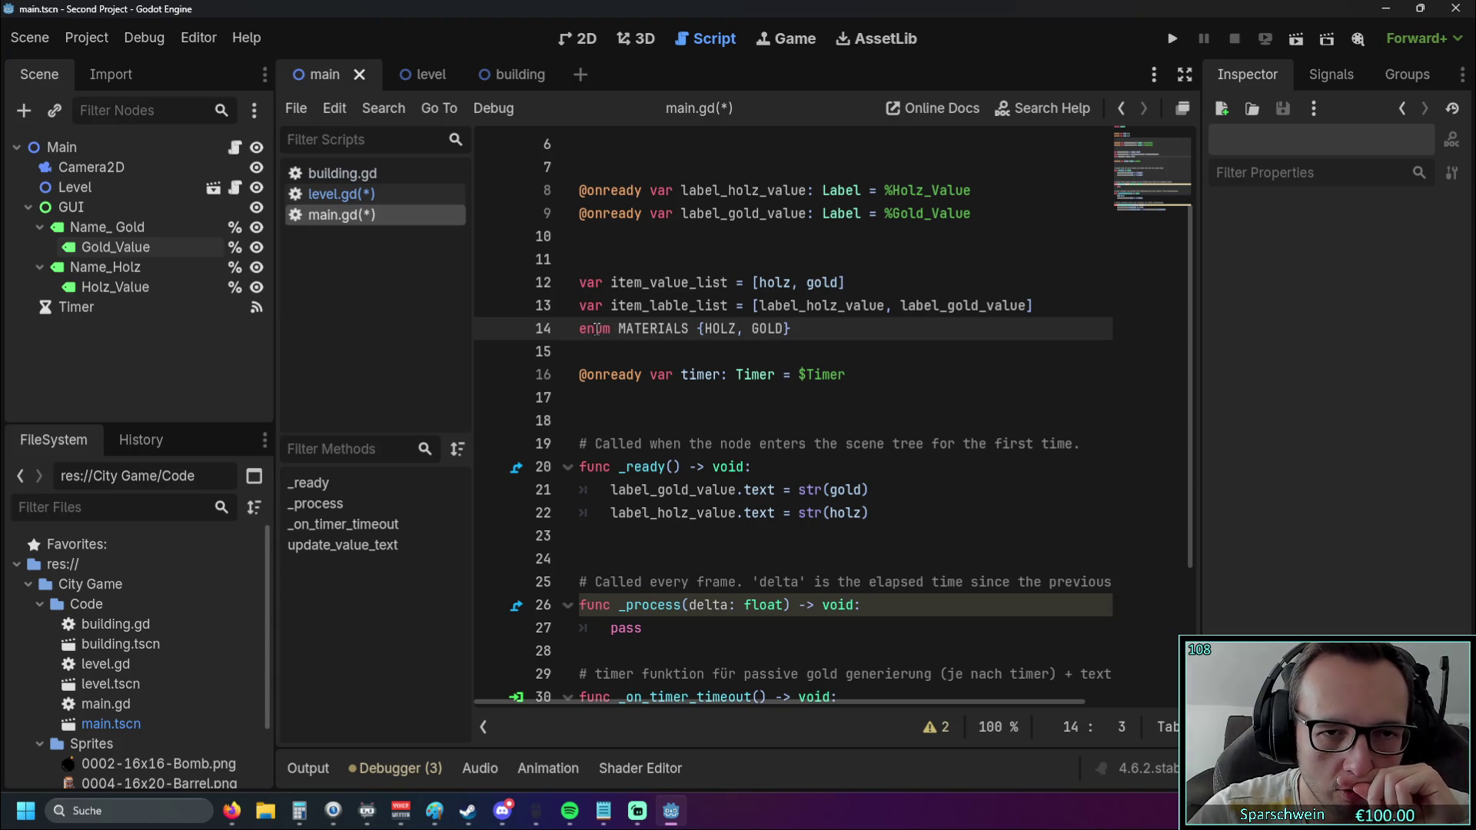
pyautogui.rightClick(597, 330)
pyautogui.press('Escape')
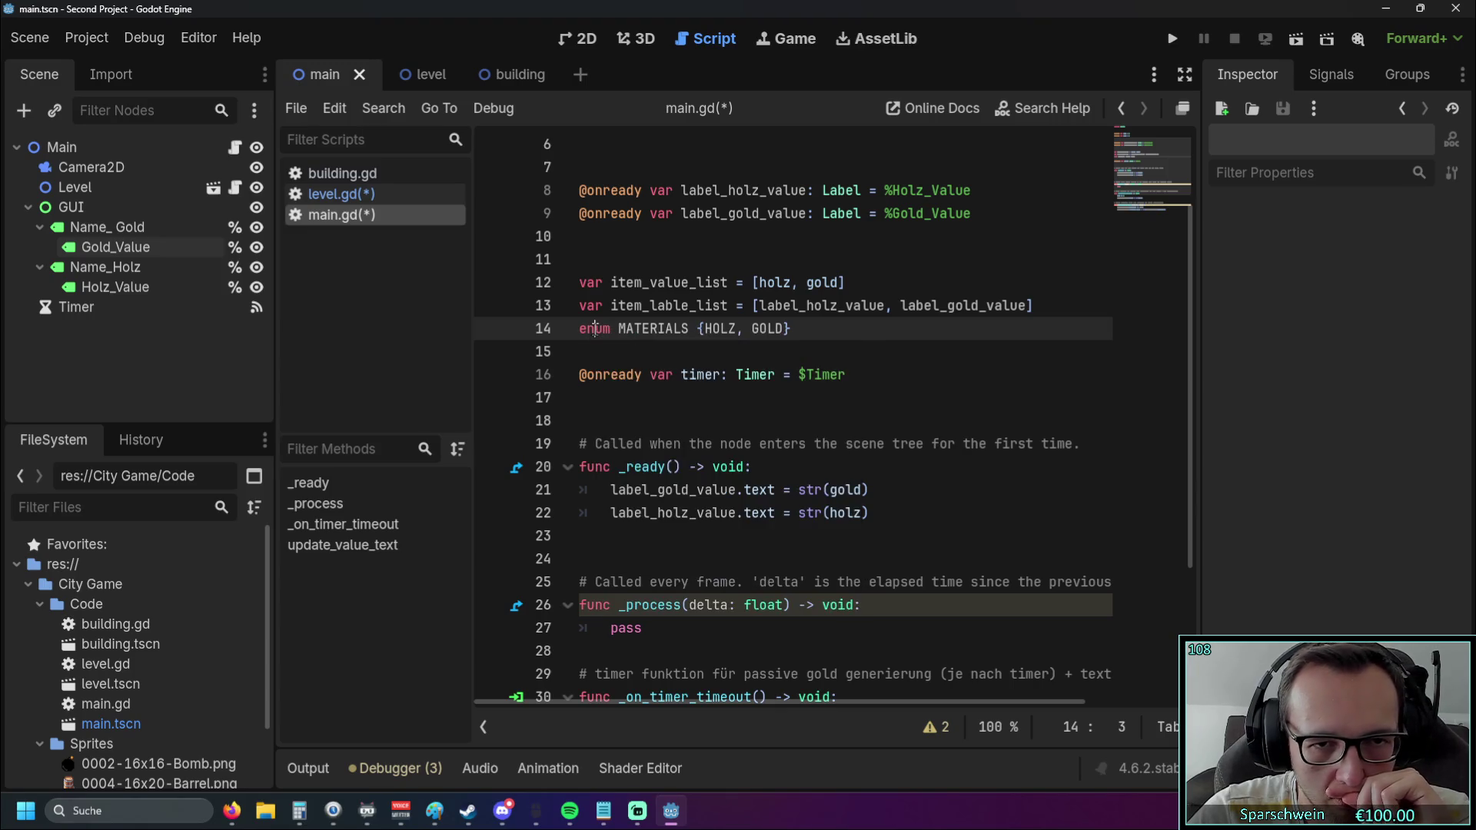
pyautogui.press('Down')
pyautogui.press('Up')
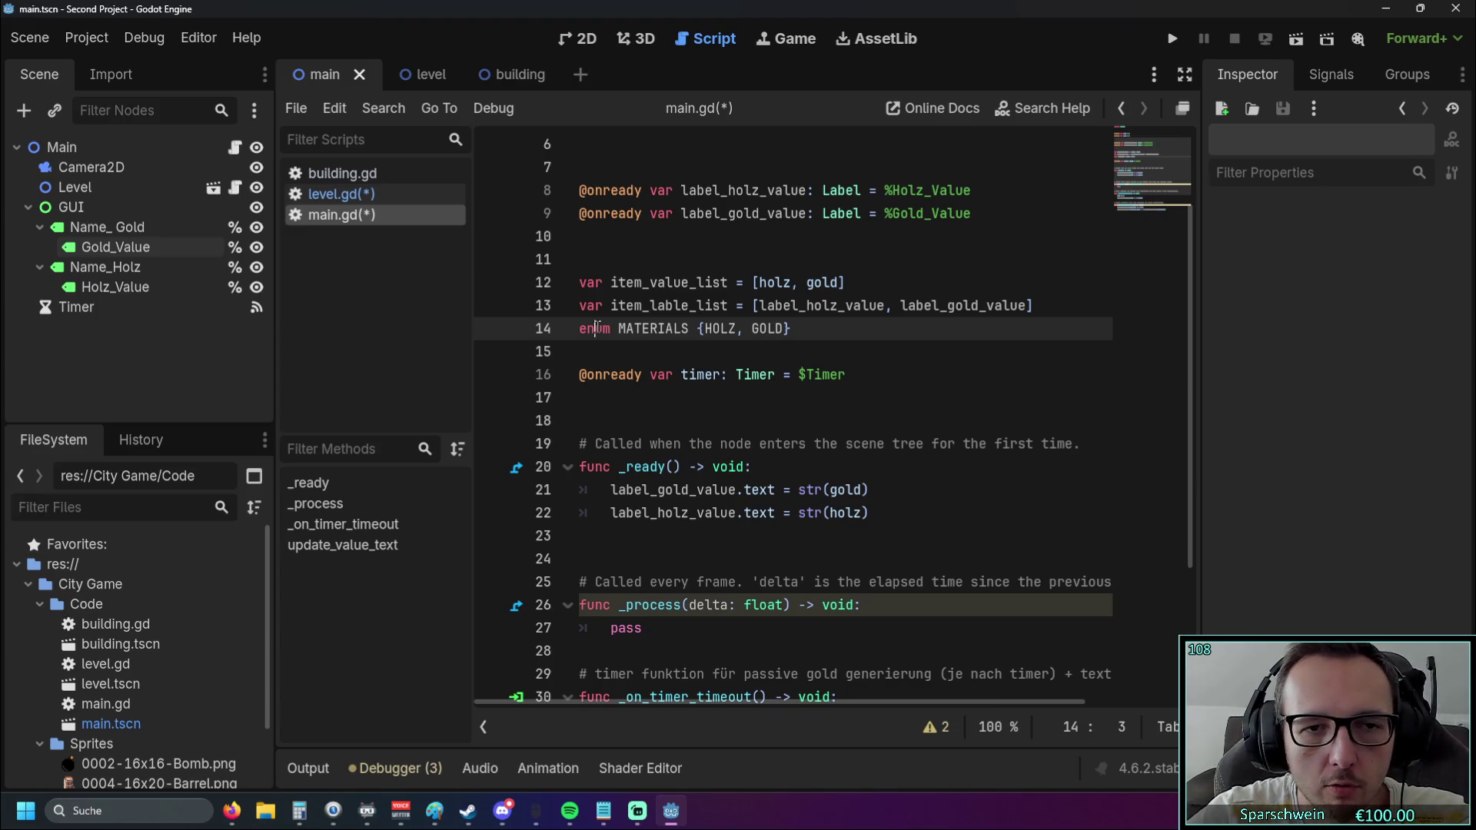
pyautogui.click(598, 351)
pyautogui.write('enum')
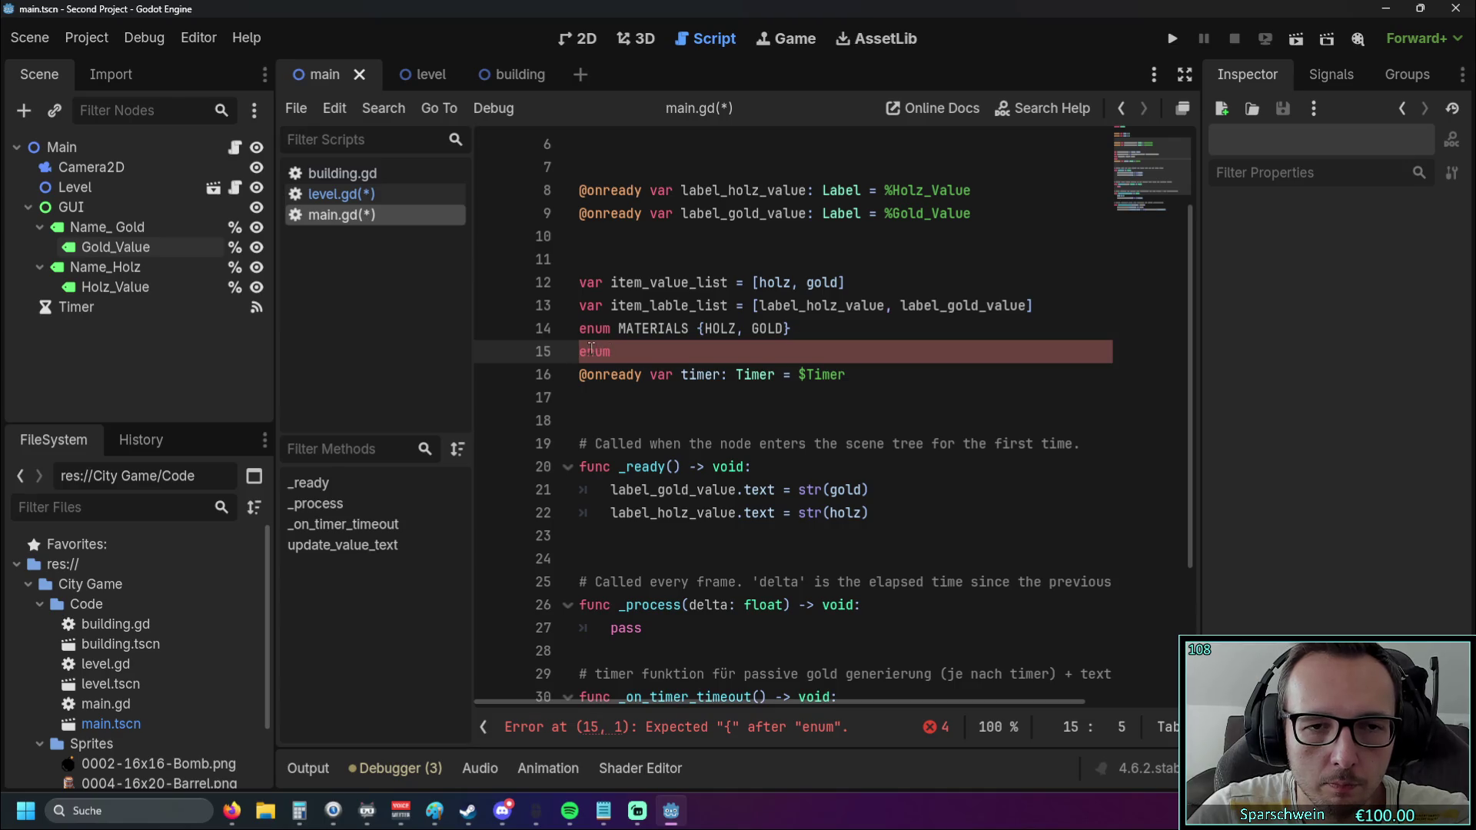
pyautogui.press('BackSpace')
pyautogui.press('BackSpace')
pyautogui.press('BackSpace')
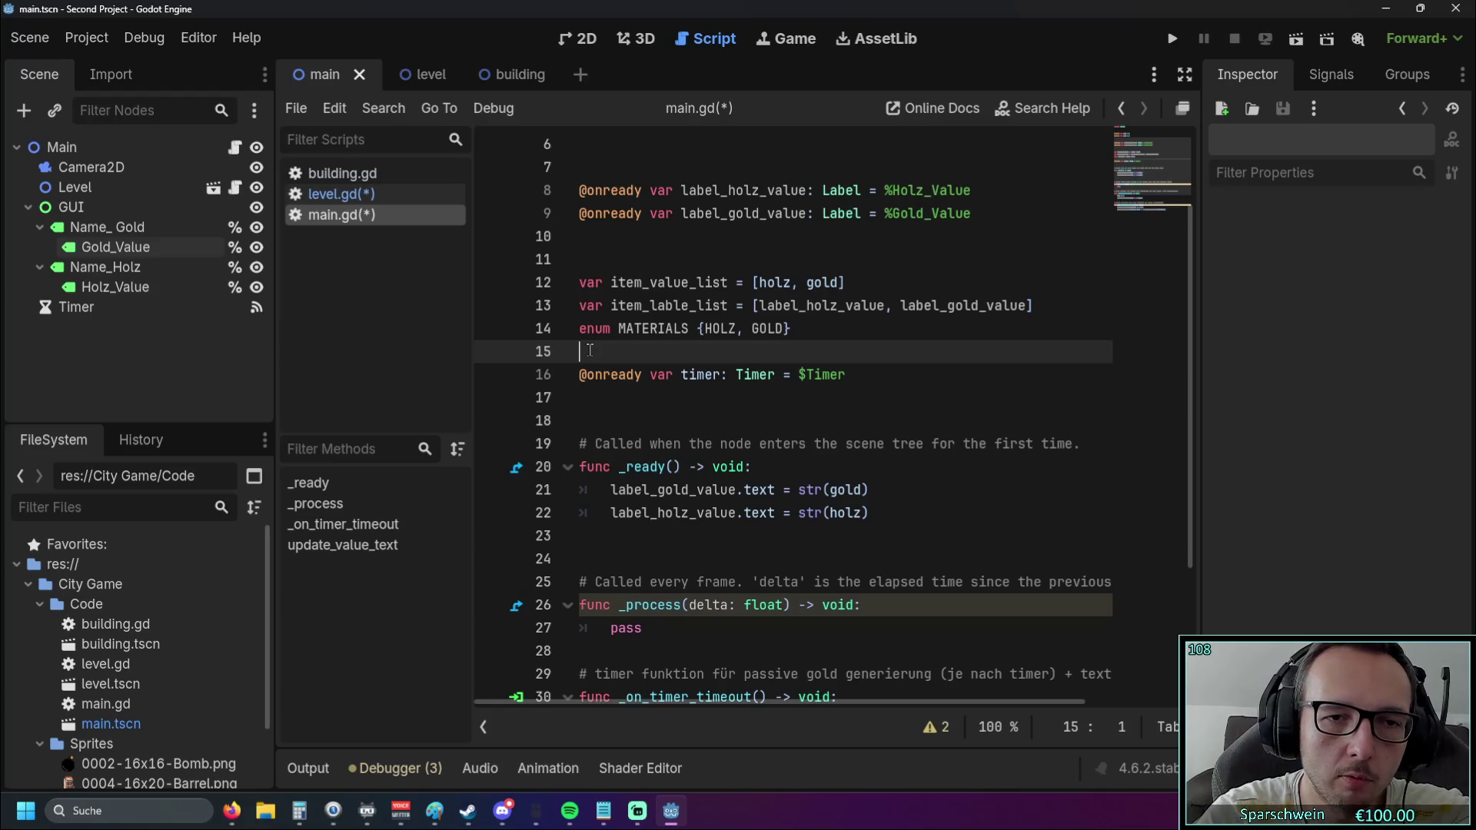
pyautogui.write('var')
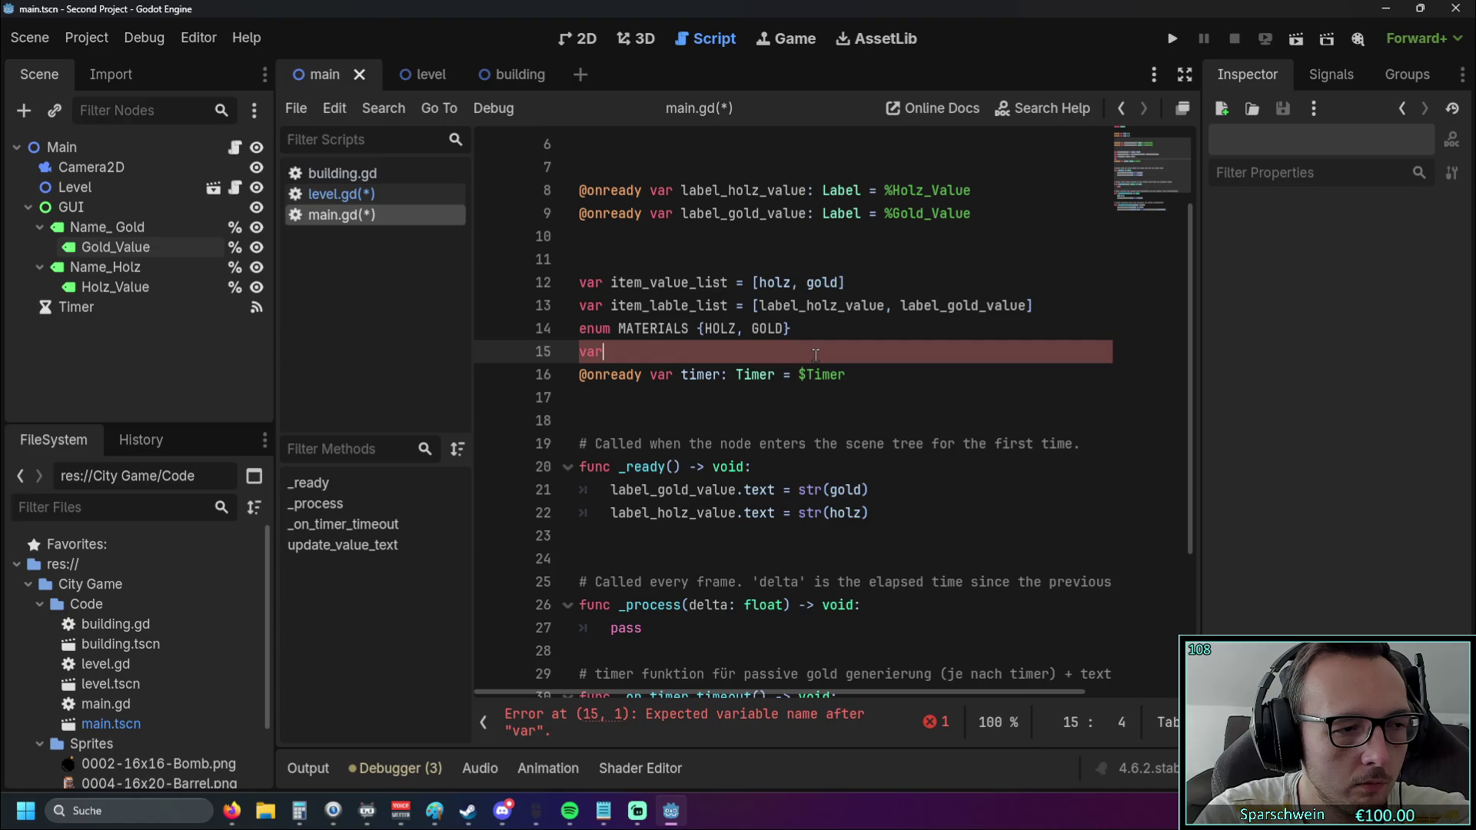
pyautogui.press('BackSpace')
pyautogui.press('BackSpace')
pyautogui.press('BackSpace')
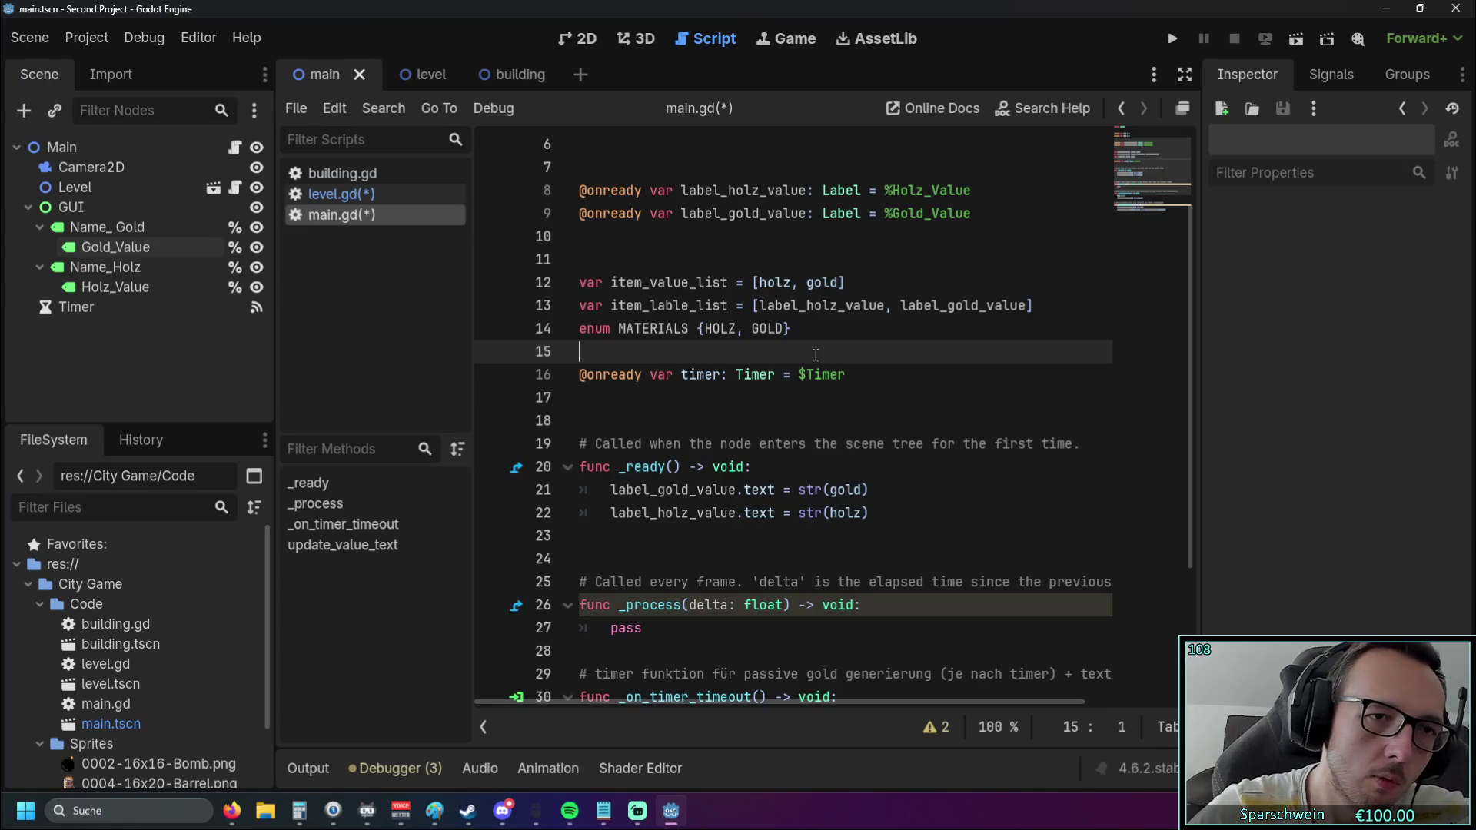
# Step: In level.gd, change the update_value_text arguments to HOLZ and -10
pyautogui.click(338, 193)
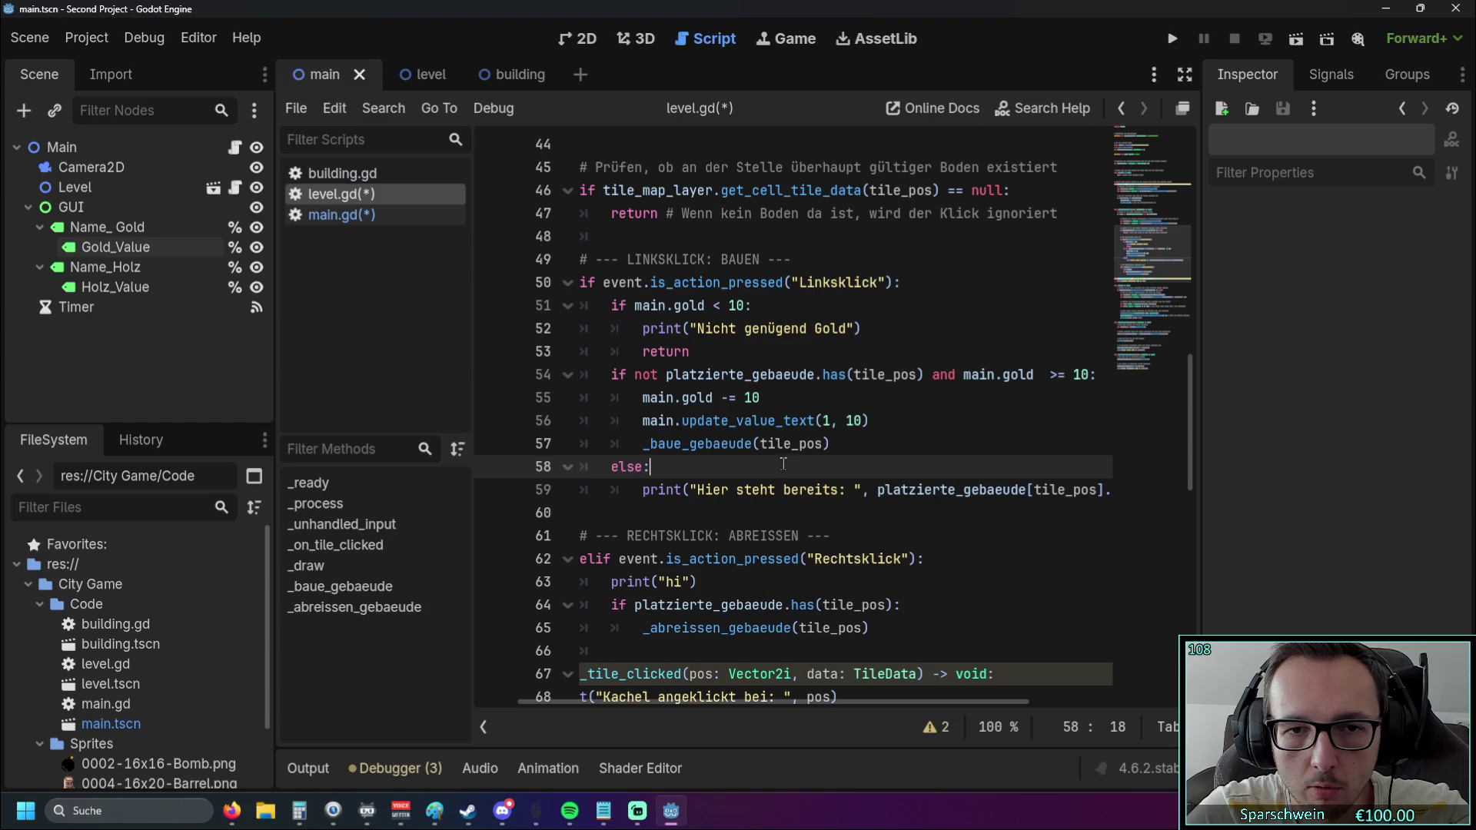
pyautogui.doubleClick(826, 420)
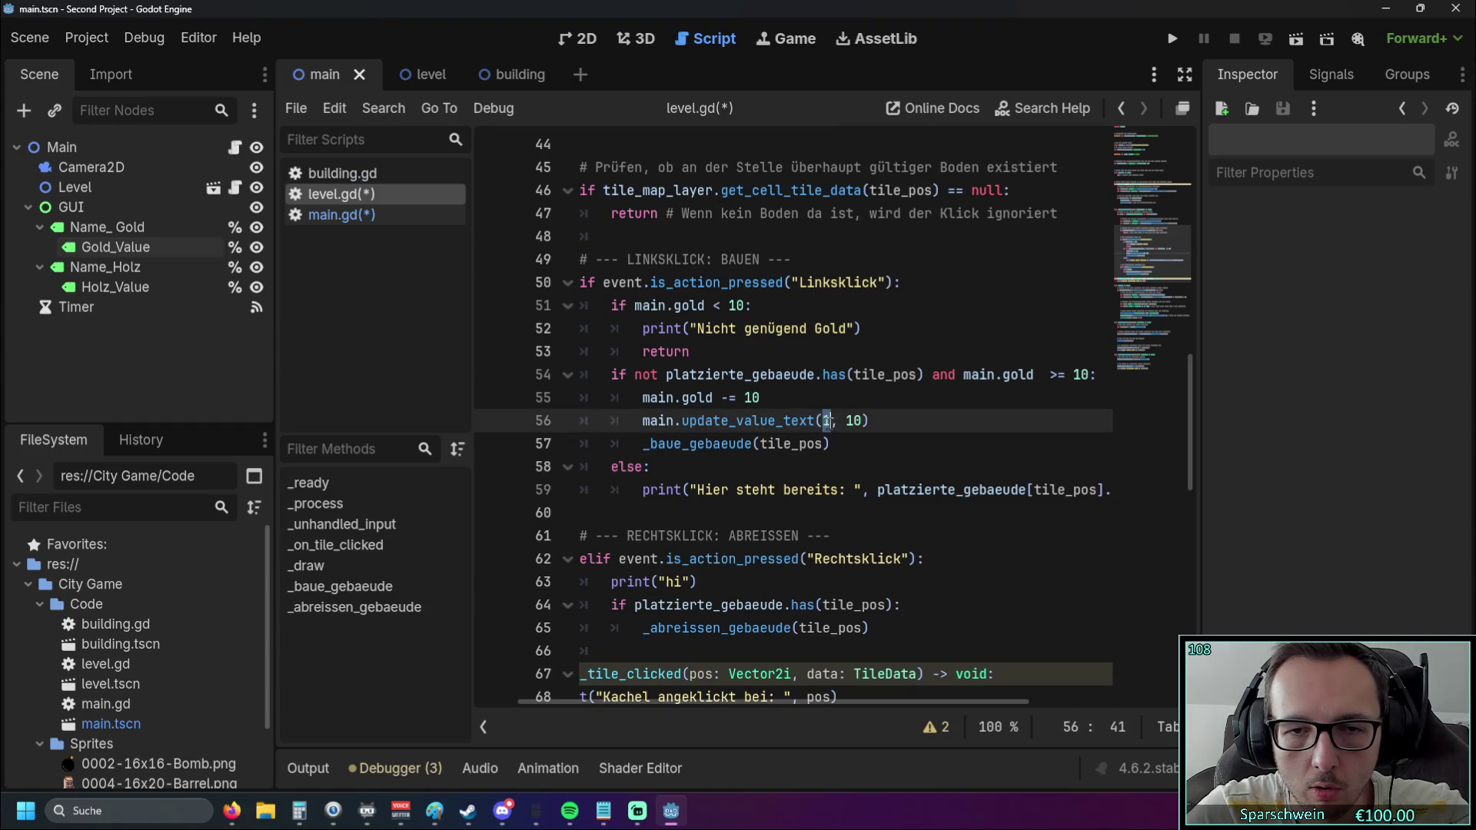
pyautogui.write('HOLZ')
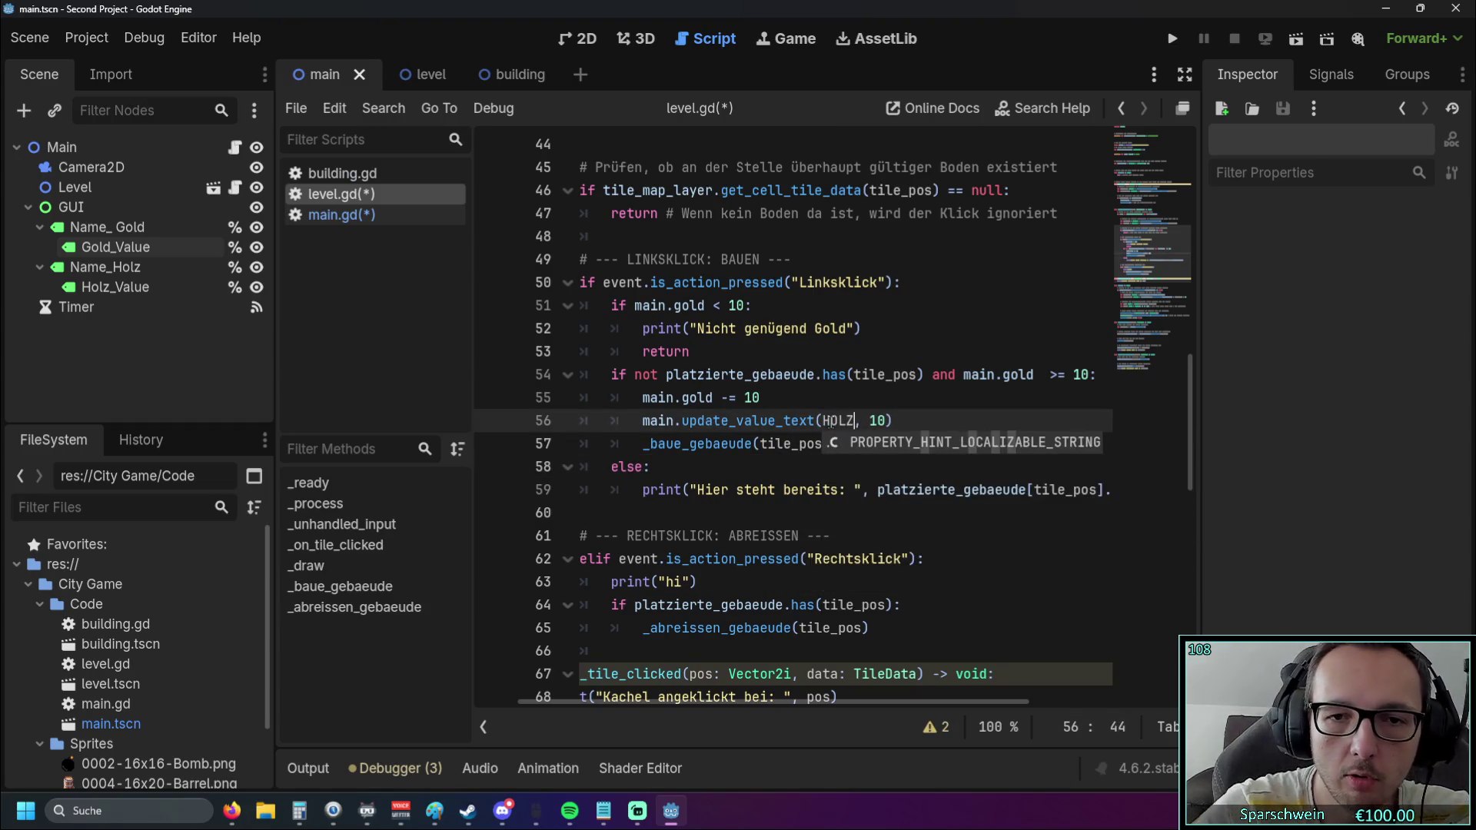
pyautogui.click(836, 398)
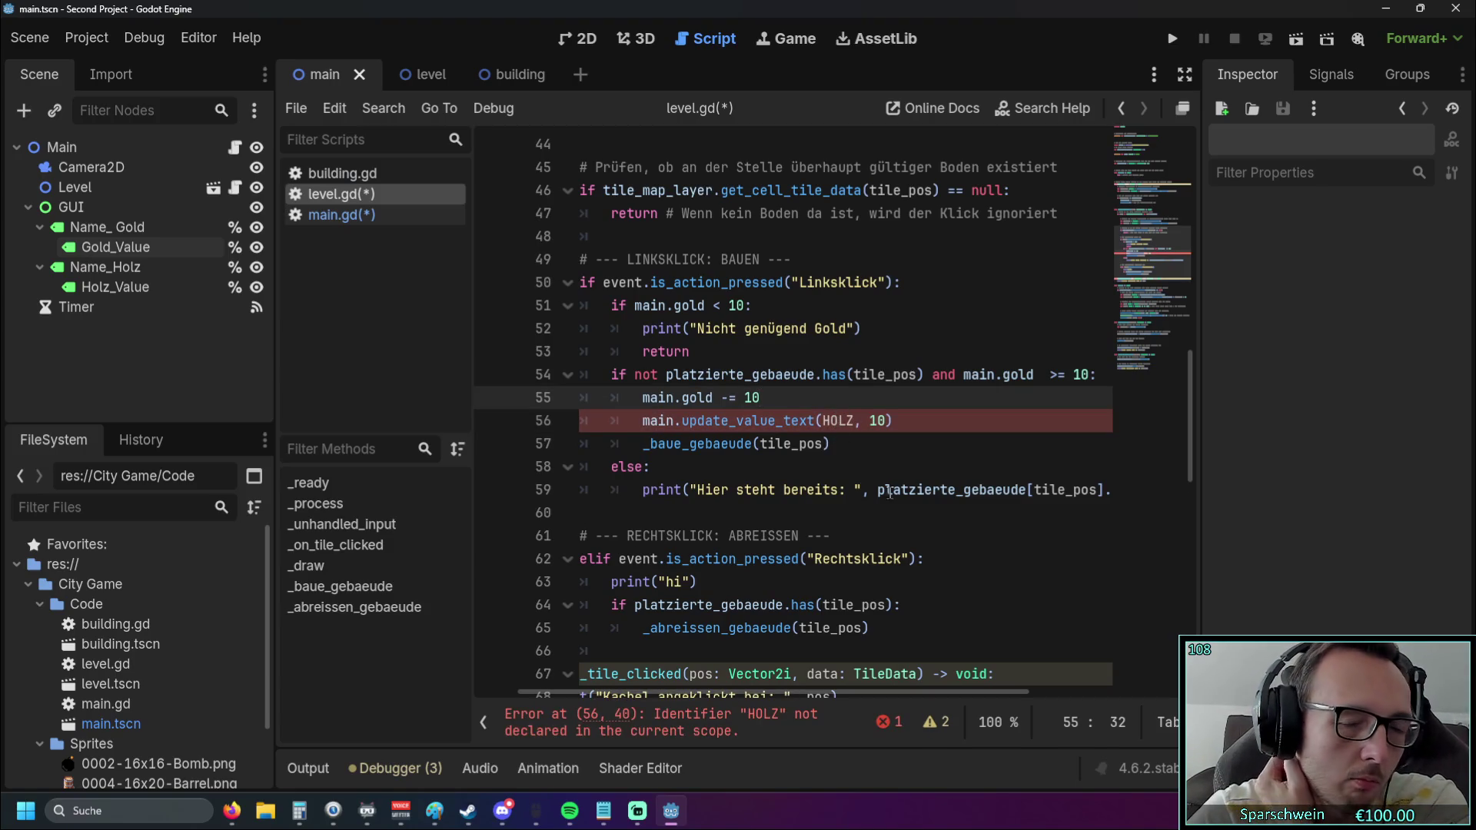
pyautogui.click(871, 420)
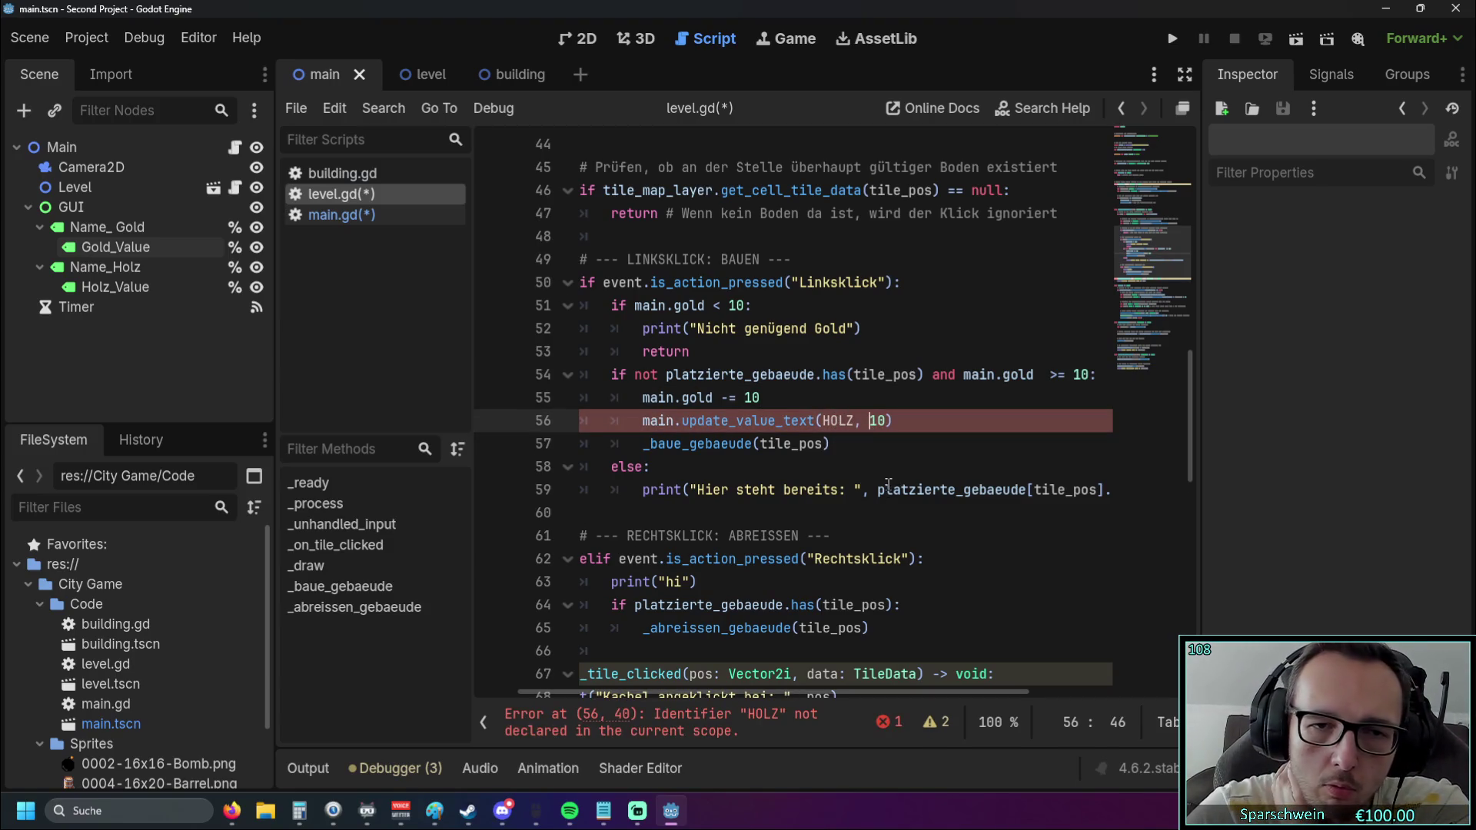
pyautogui.write('-')
# Step: Delete the main.gold -= 10 line
pyautogui.tripleClick(777, 397)
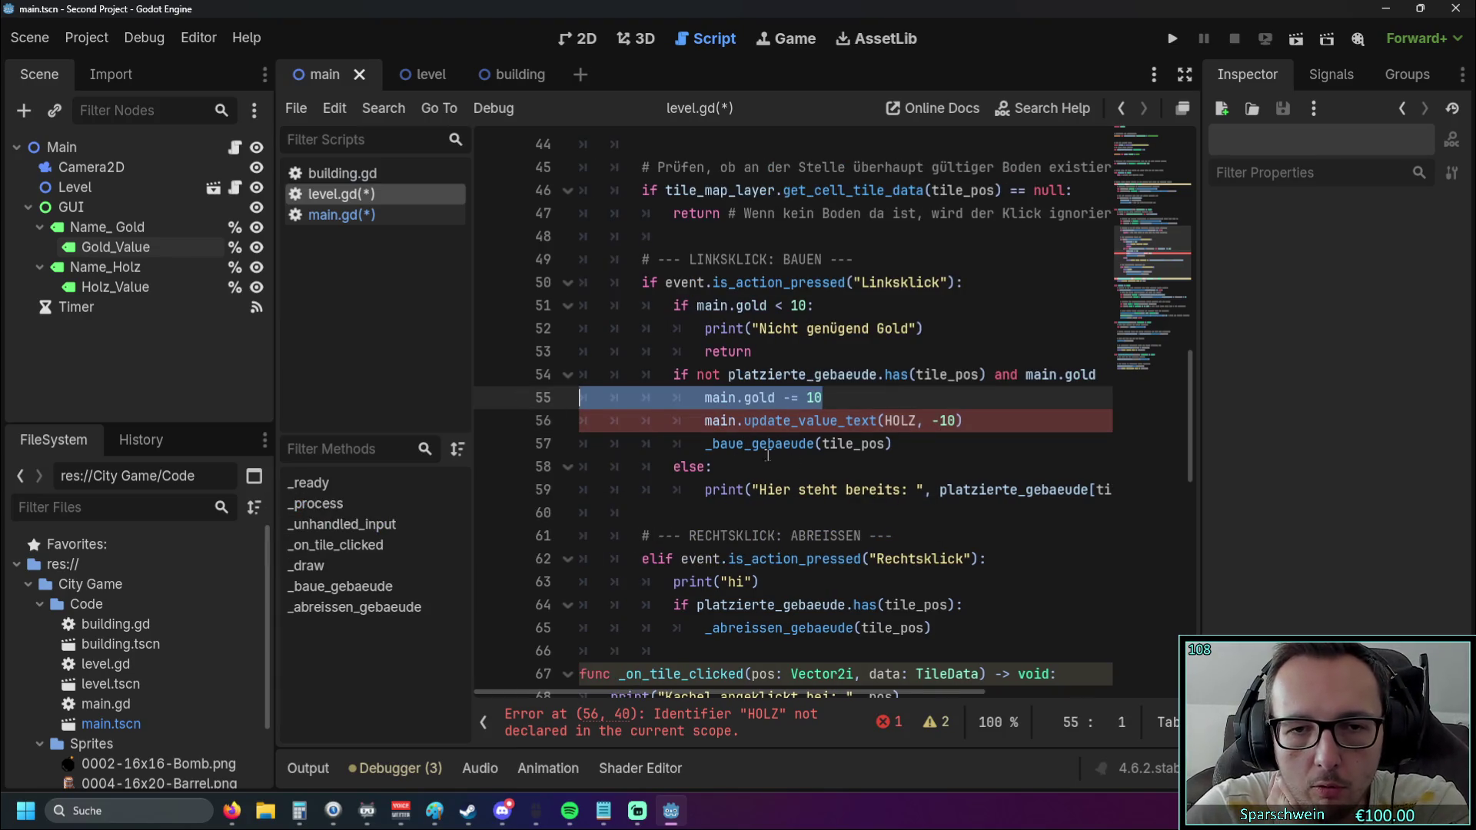
pyautogui.press('BackSpace')
pyautogui.click(785, 450)
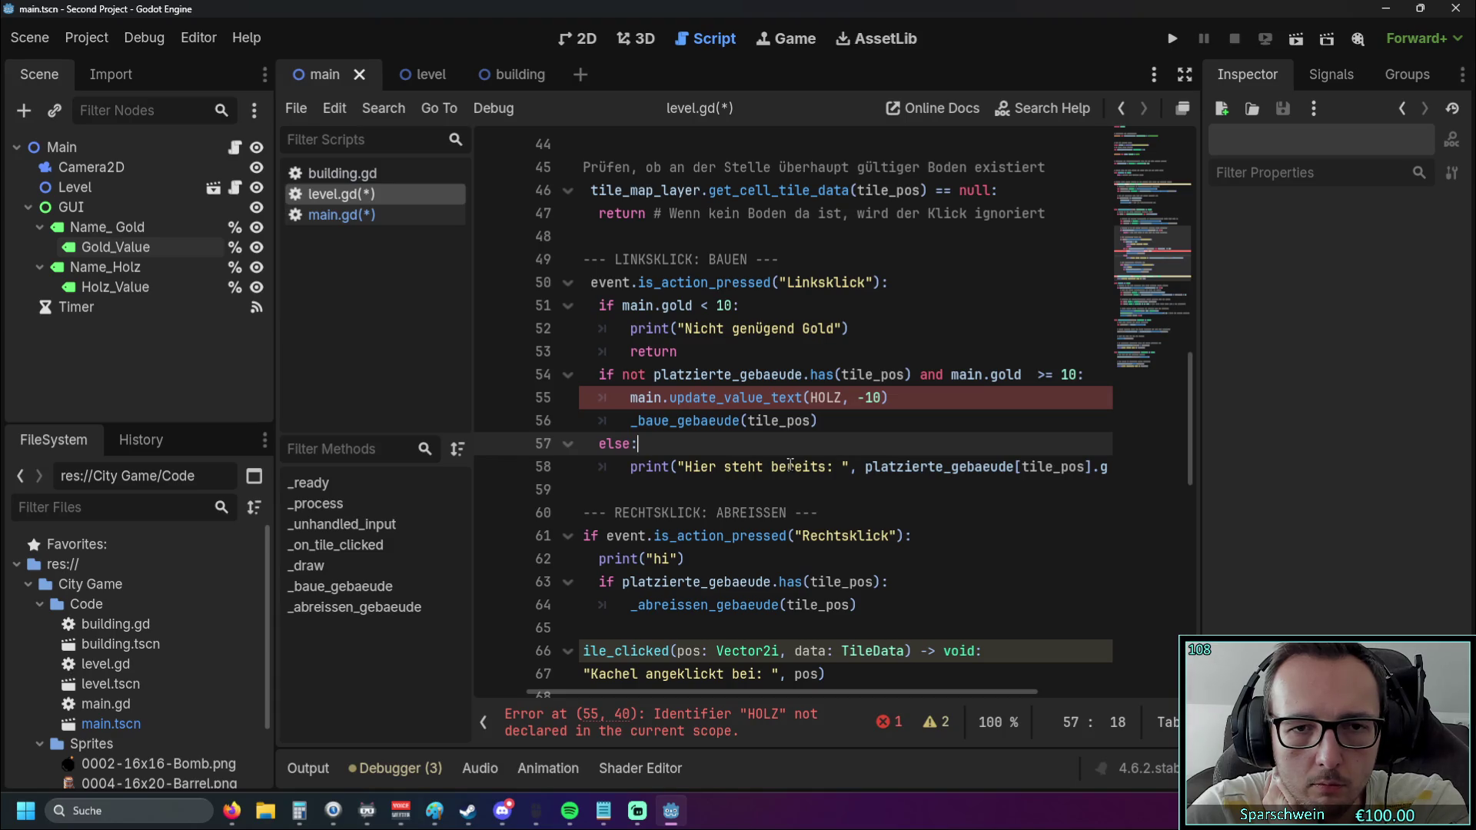
# Step: Replace main at the start of the update_value_text call with HOLZ
pyautogui.click(628, 396)
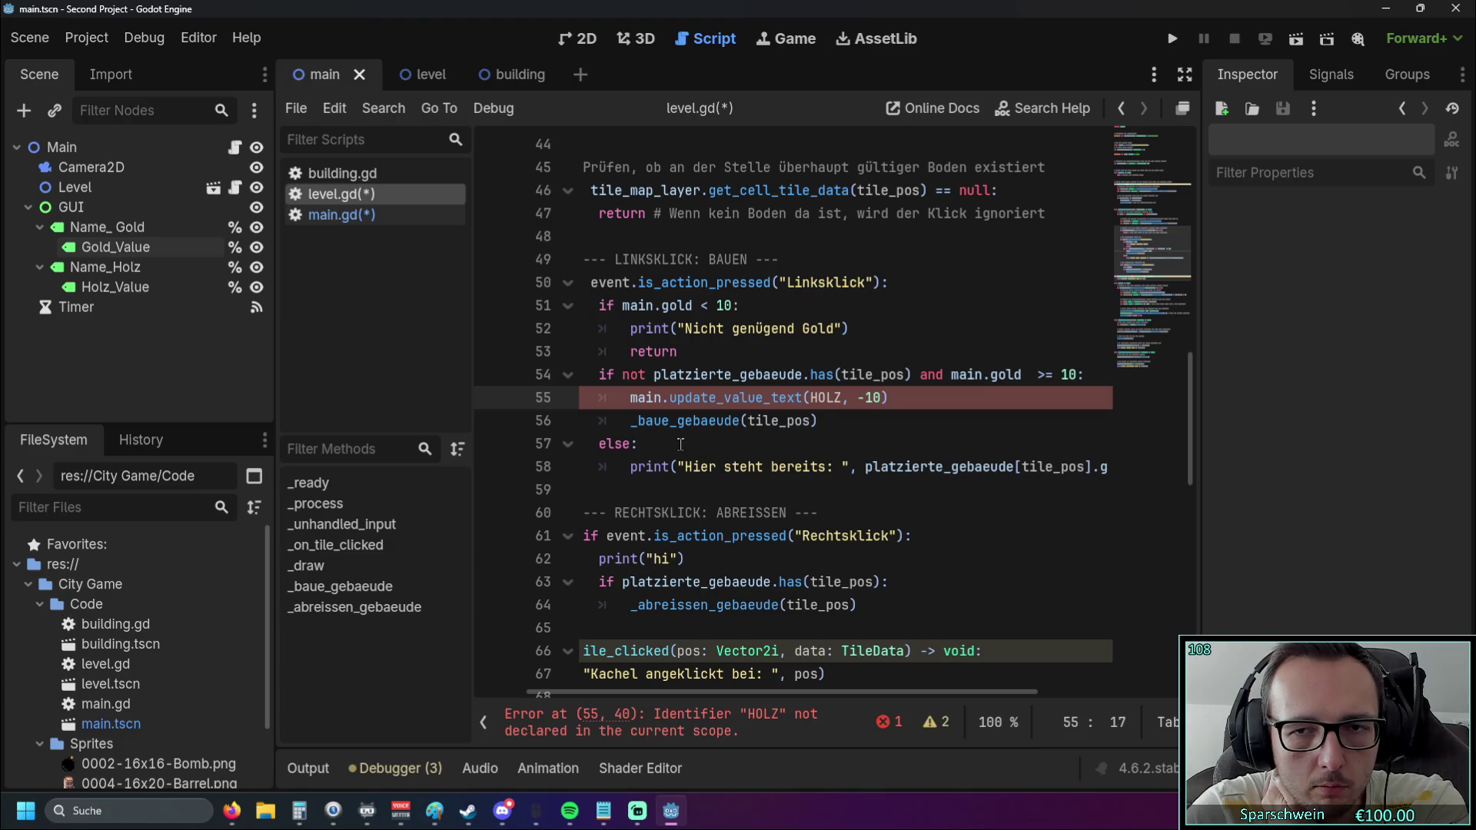
pyautogui.write('HOLZ')
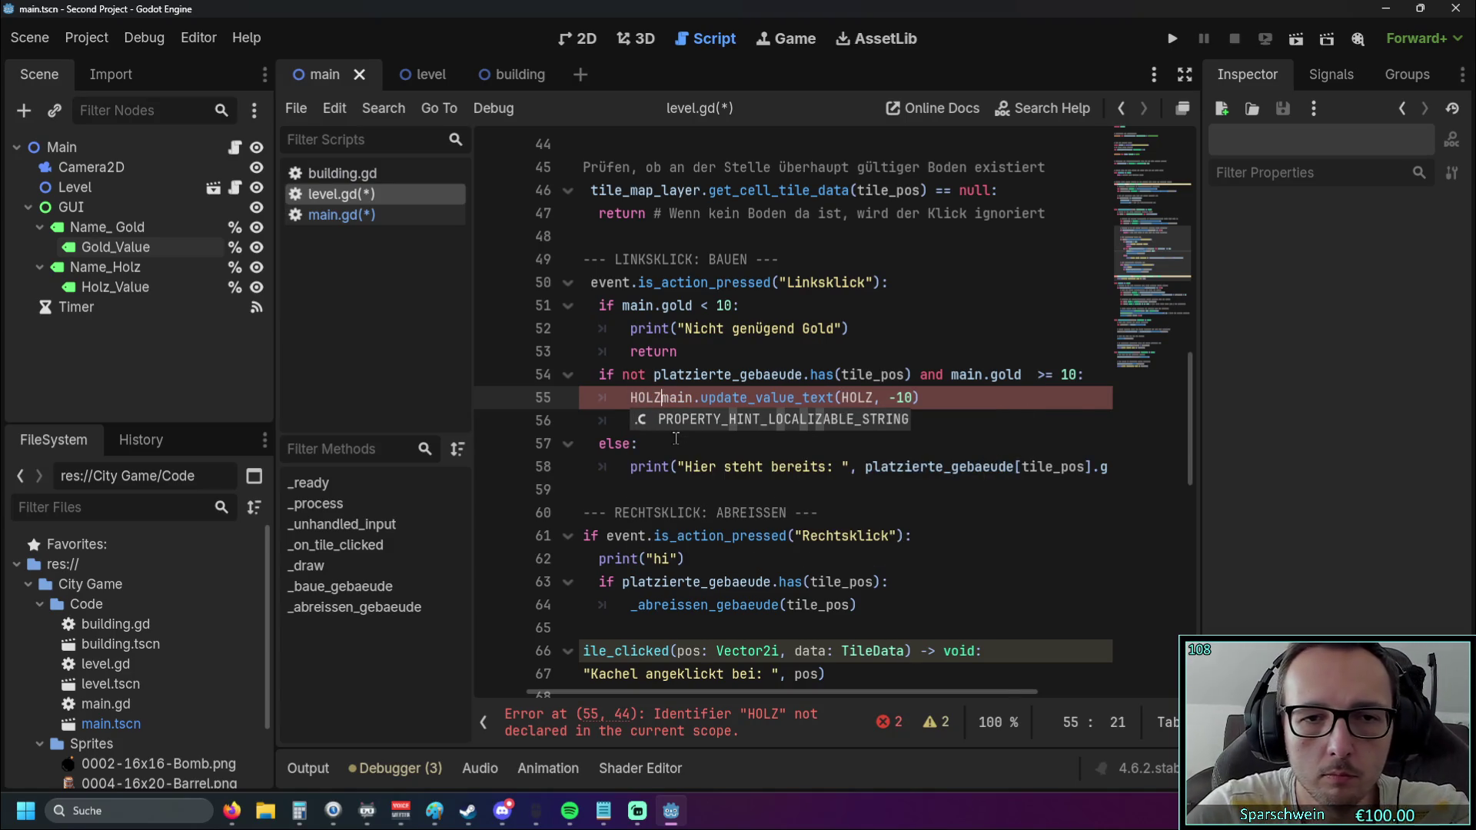
pyautogui.press('BackSpace')
pyautogui.write('.')
pyautogui.moveTo(701, 398); pyautogui.dragTo(664, 399)
pyautogui.press('BackSpace')
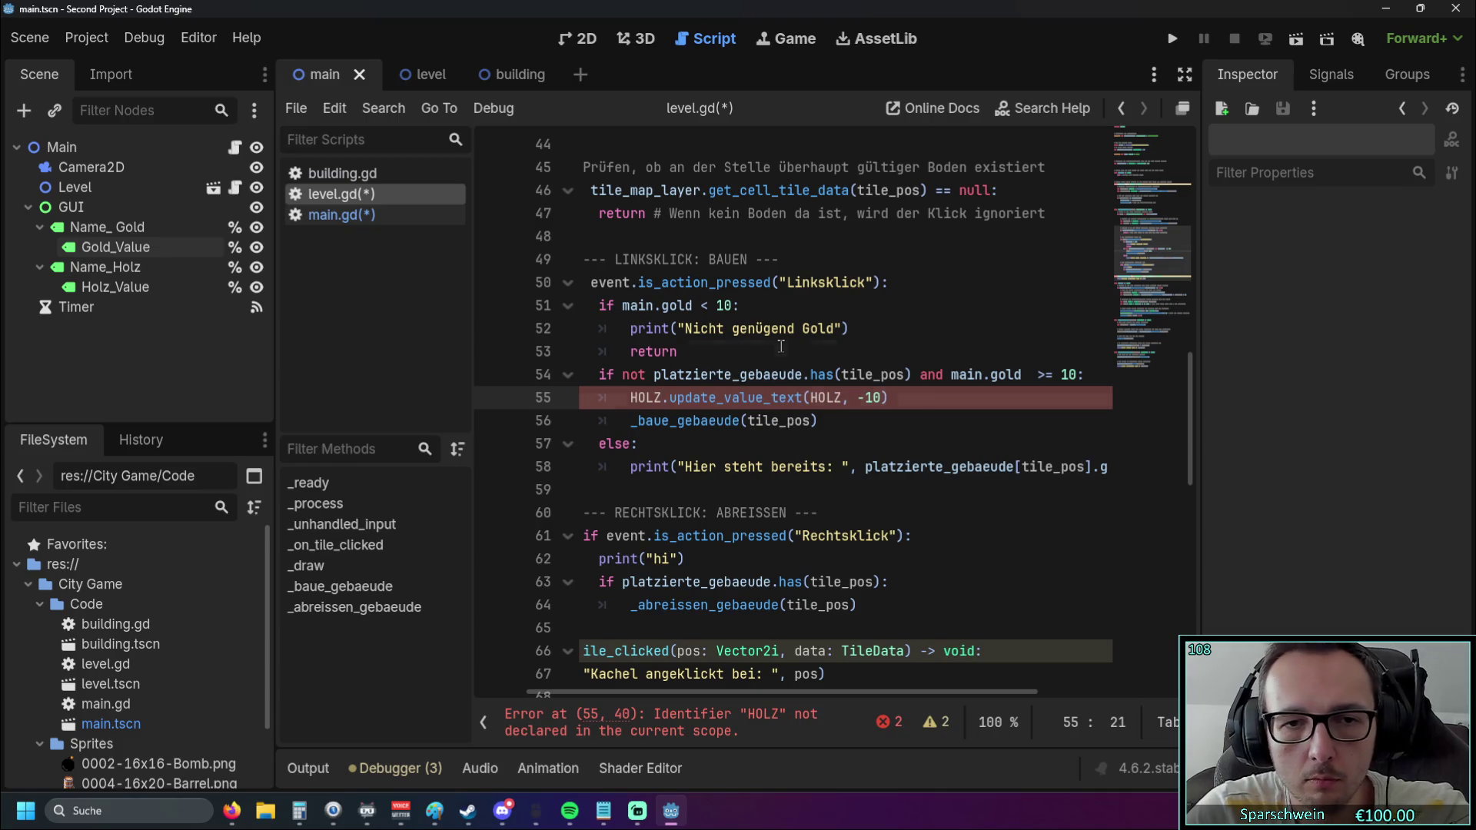
pyautogui.click(800, 351)
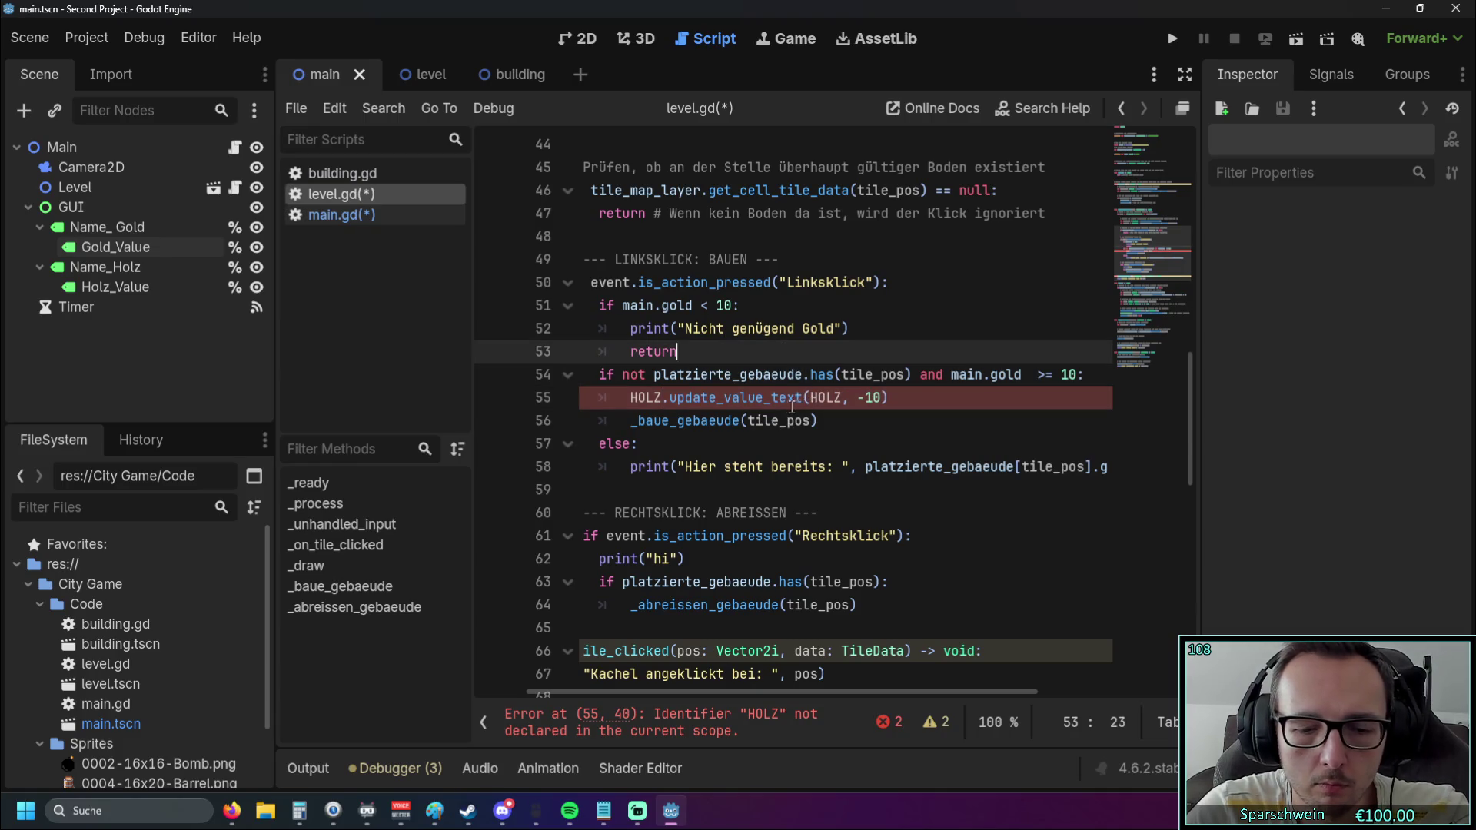
# Step: Undo to restore main.update_value_text on line 55, then select main to check its hint
pyautogui.hotkey('ctrl', 'z')
pyautogui.hotkey('ctrl', 'z')
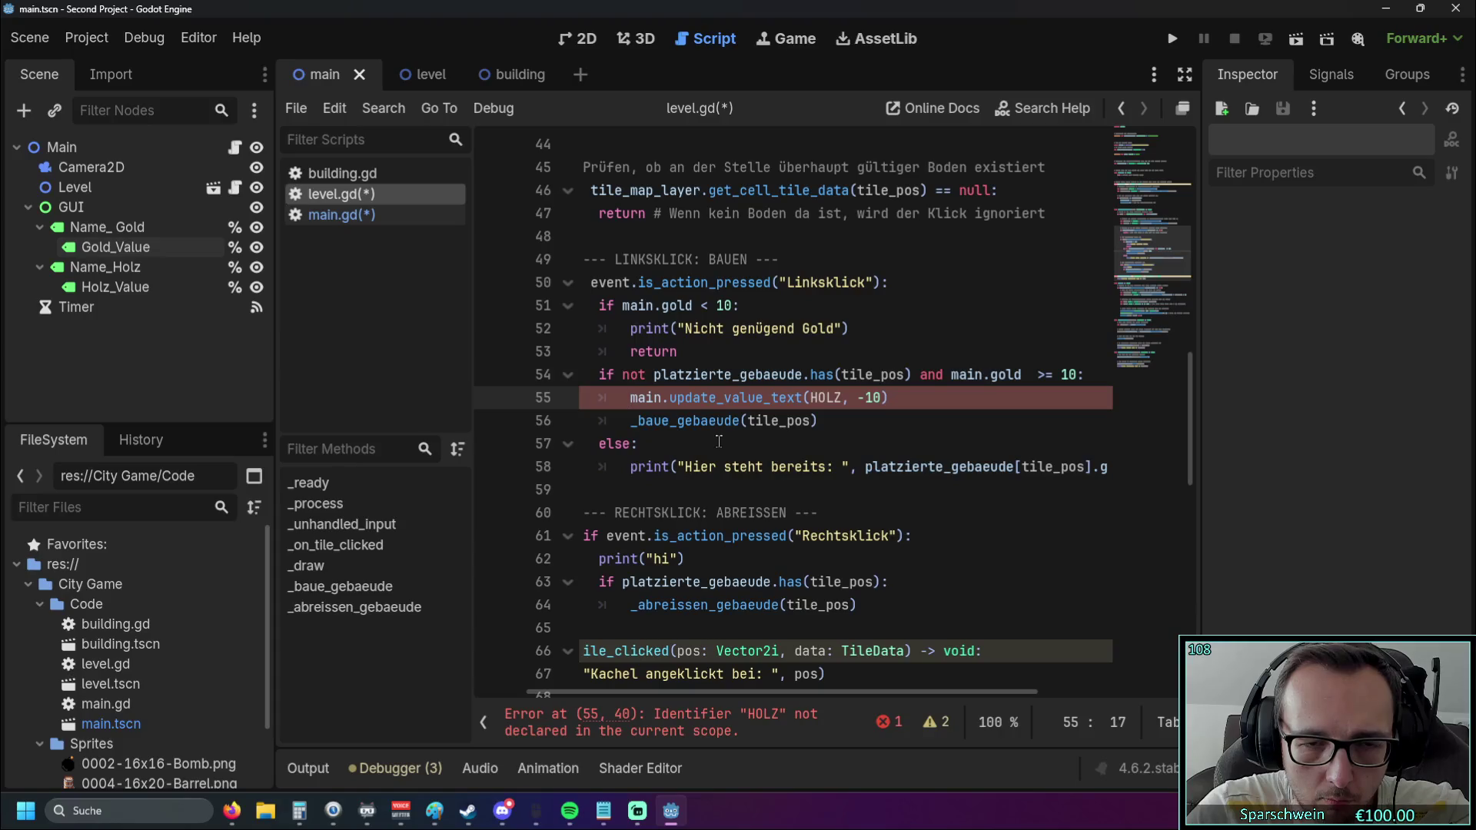
pyautogui.click(707, 437)
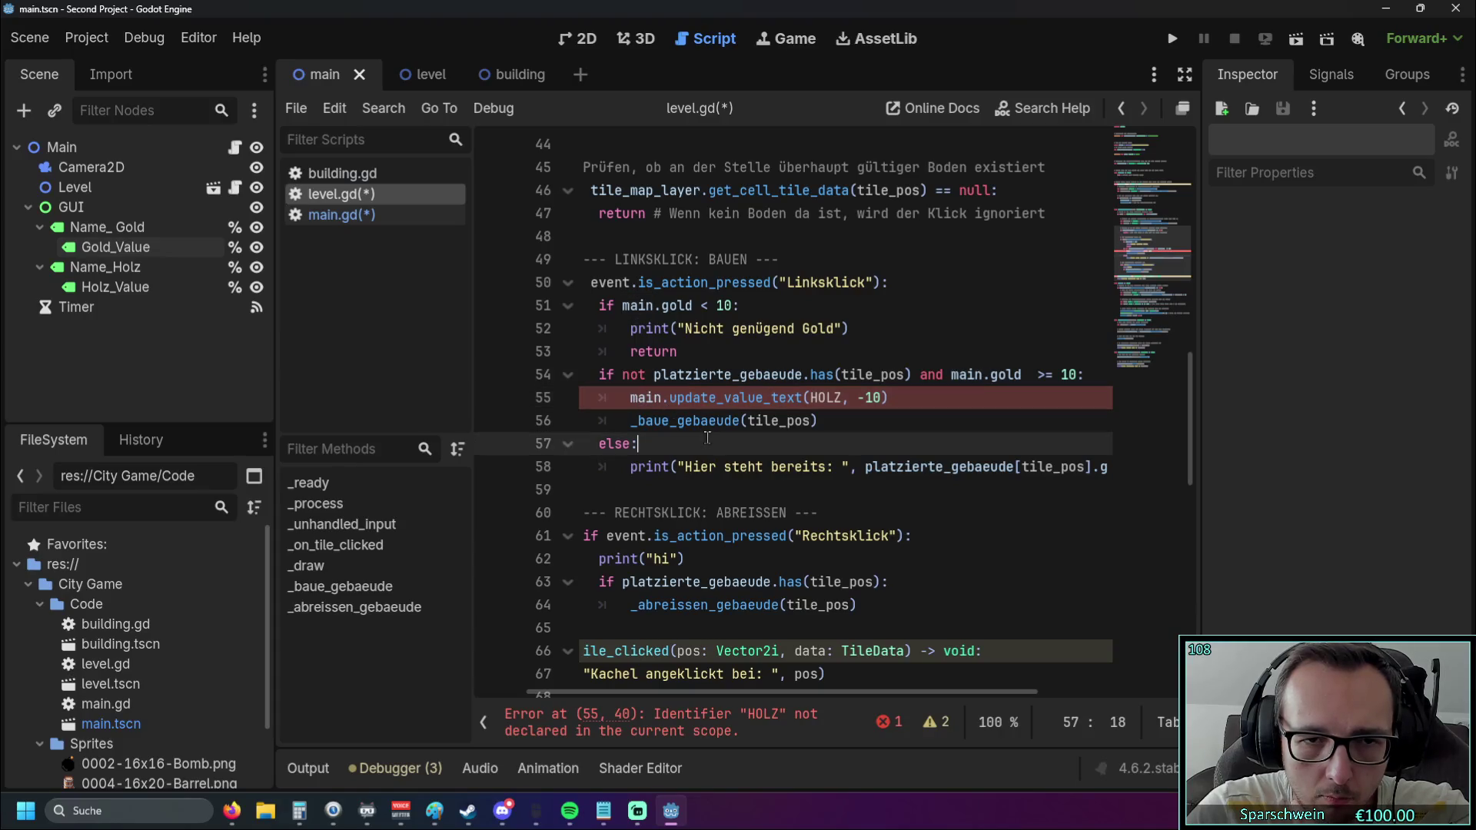
pyautogui.moveTo(661, 398); pyautogui.dragTo(637, 397)
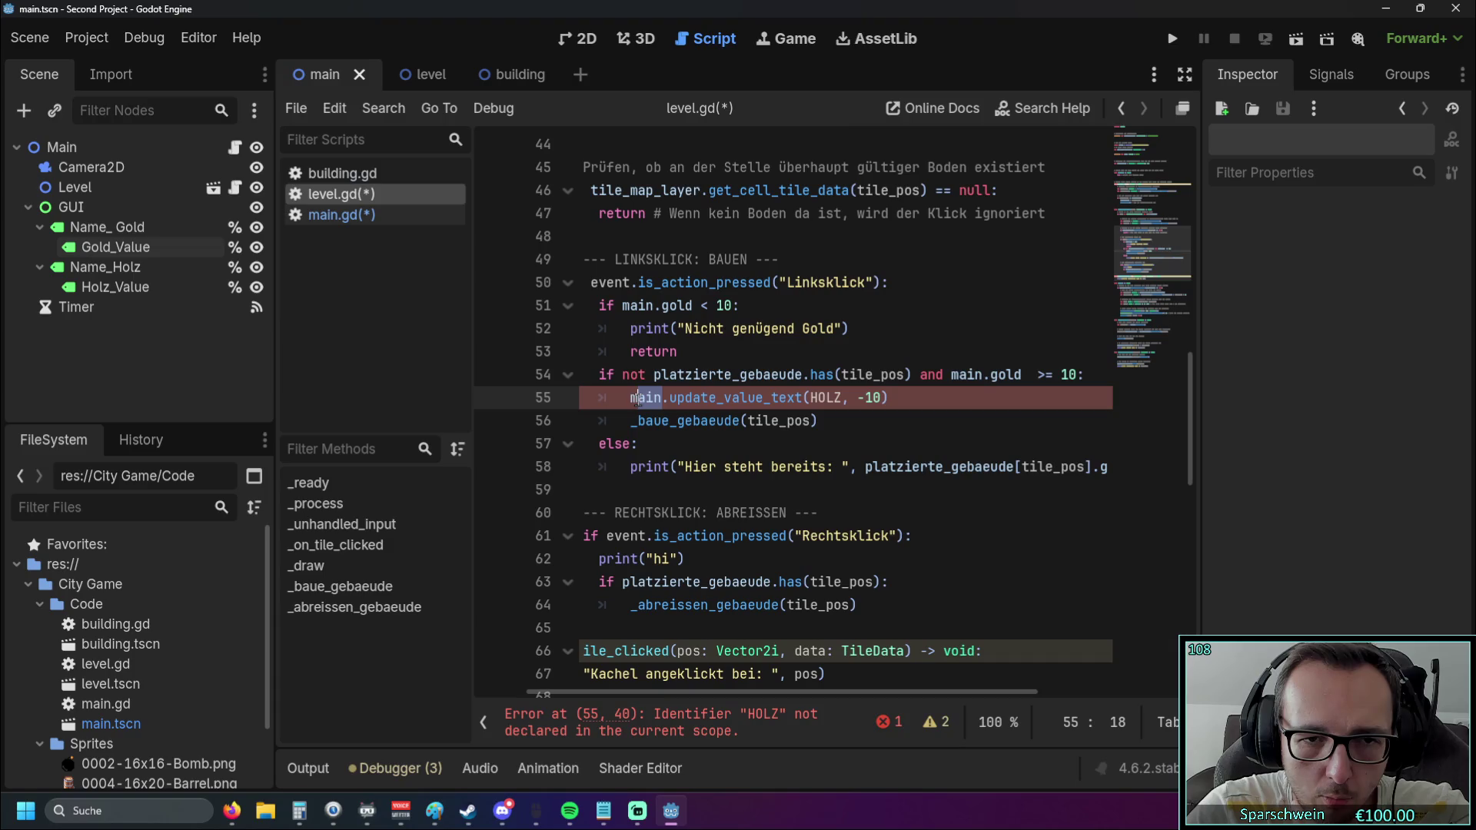
pyautogui.click(684, 438)
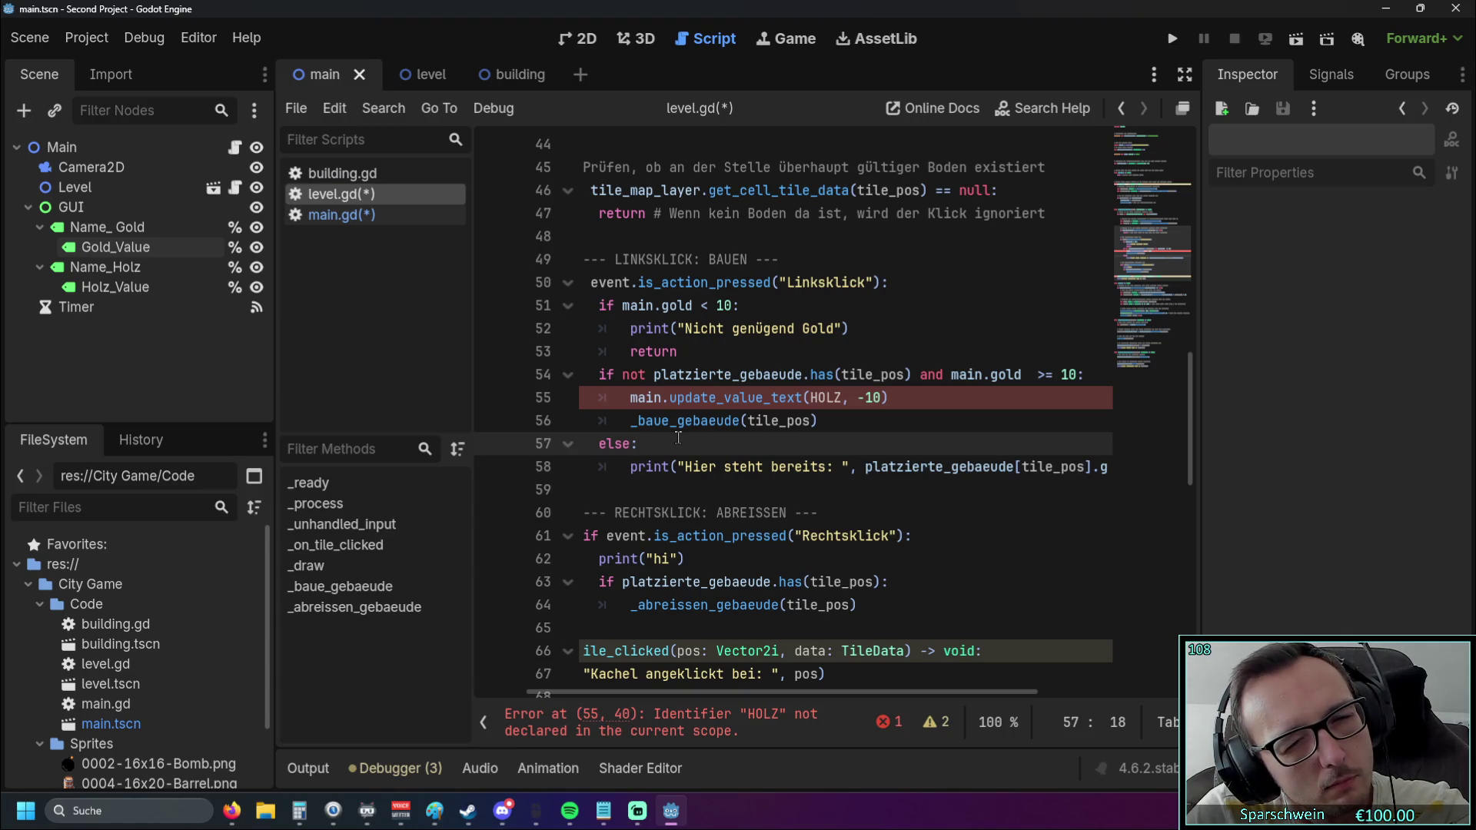
pyautogui.click(629, 398)
pyautogui.moveTo(629, 398); pyautogui.dragTo(662, 398)
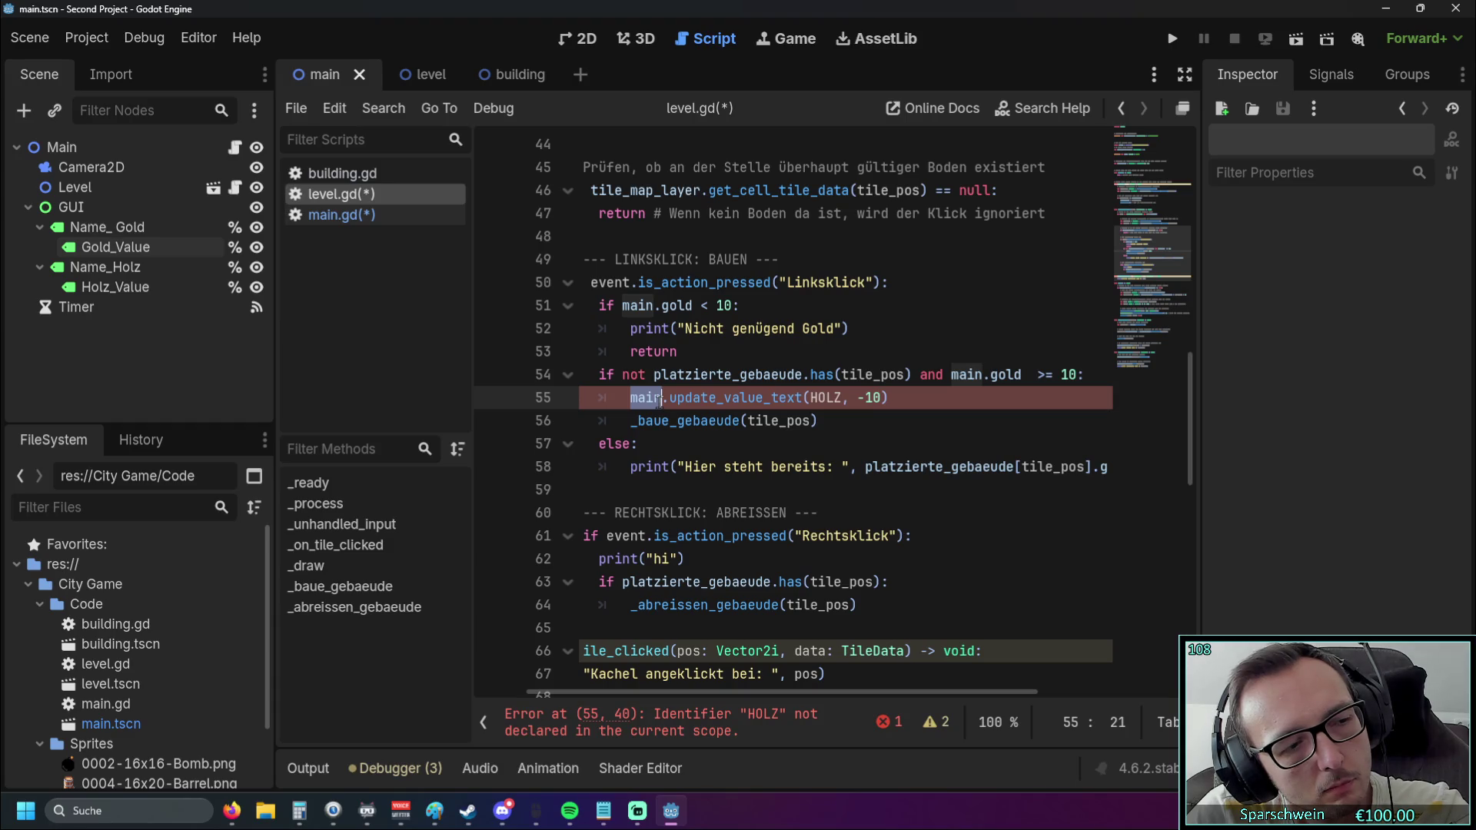
pyautogui.moveTo(660, 400)
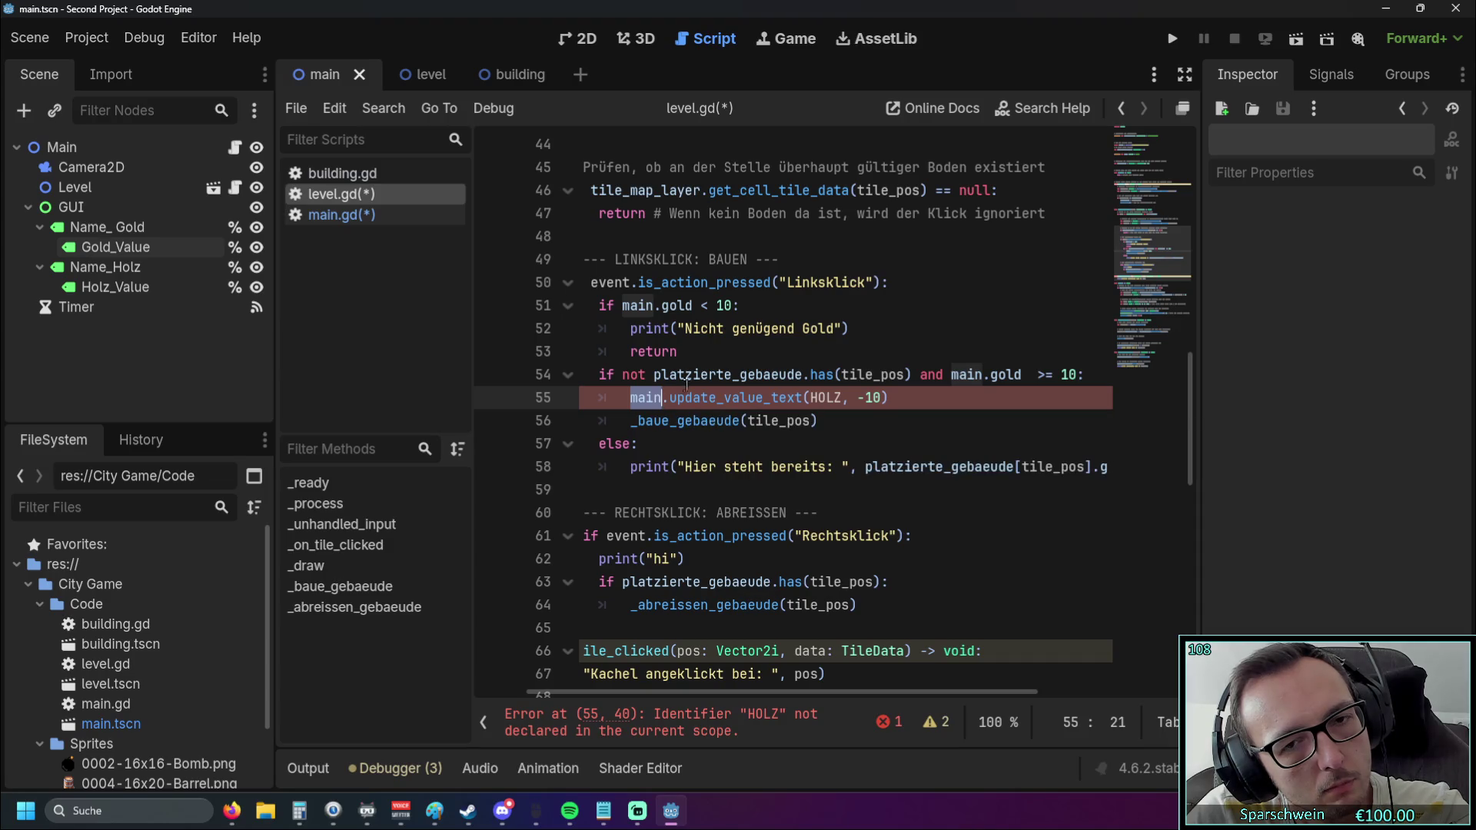
pyautogui.click(729, 359)
# Step: Prefix HOLZ on line 55 with main., making the first argument main.HOLZ
pyautogui.click(807, 397)
pyautogui.write('MAT')
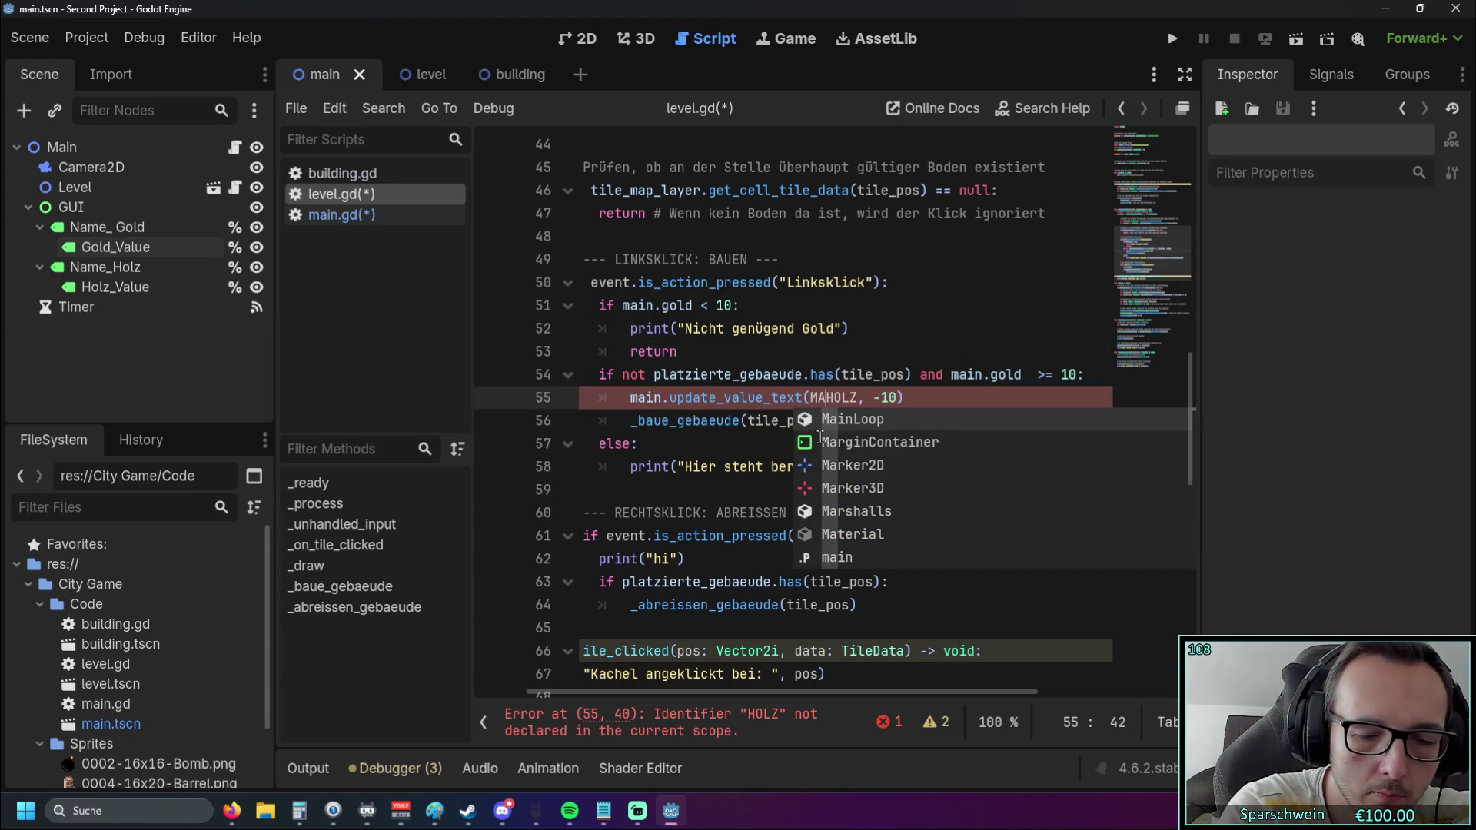
pyautogui.write('ER')
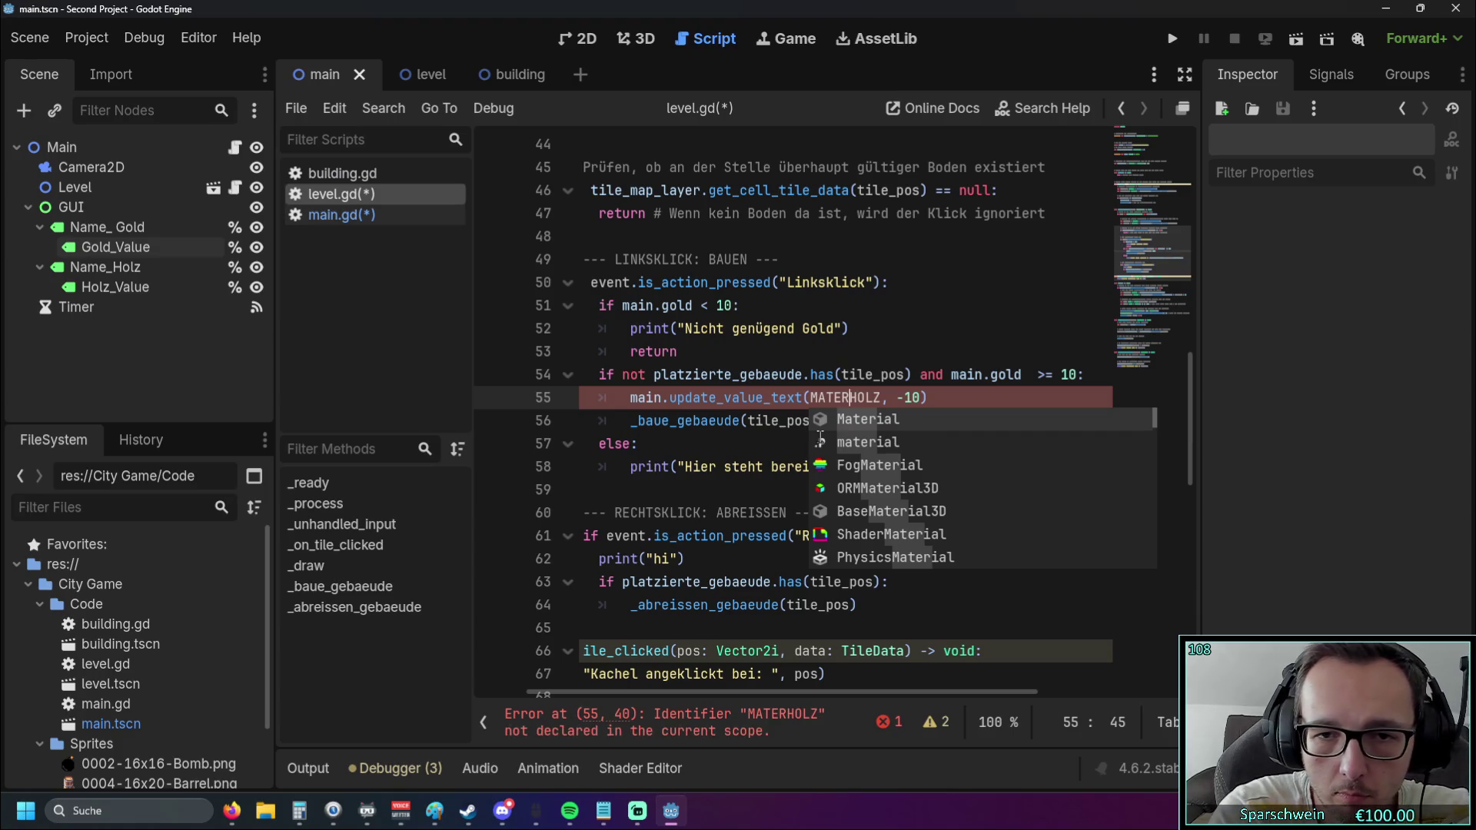
pyautogui.write('IALS')
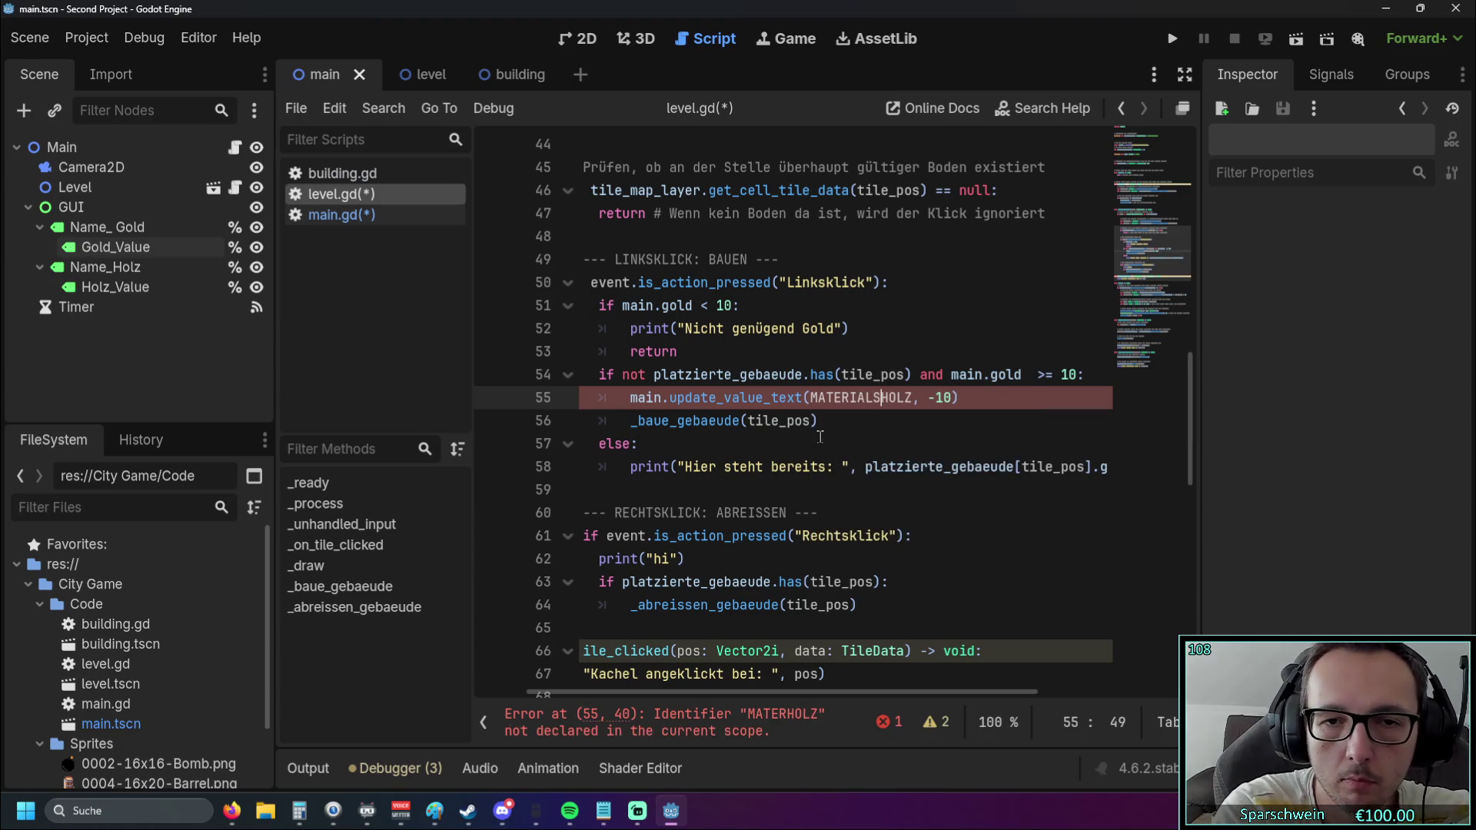
pyautogui.write(':')
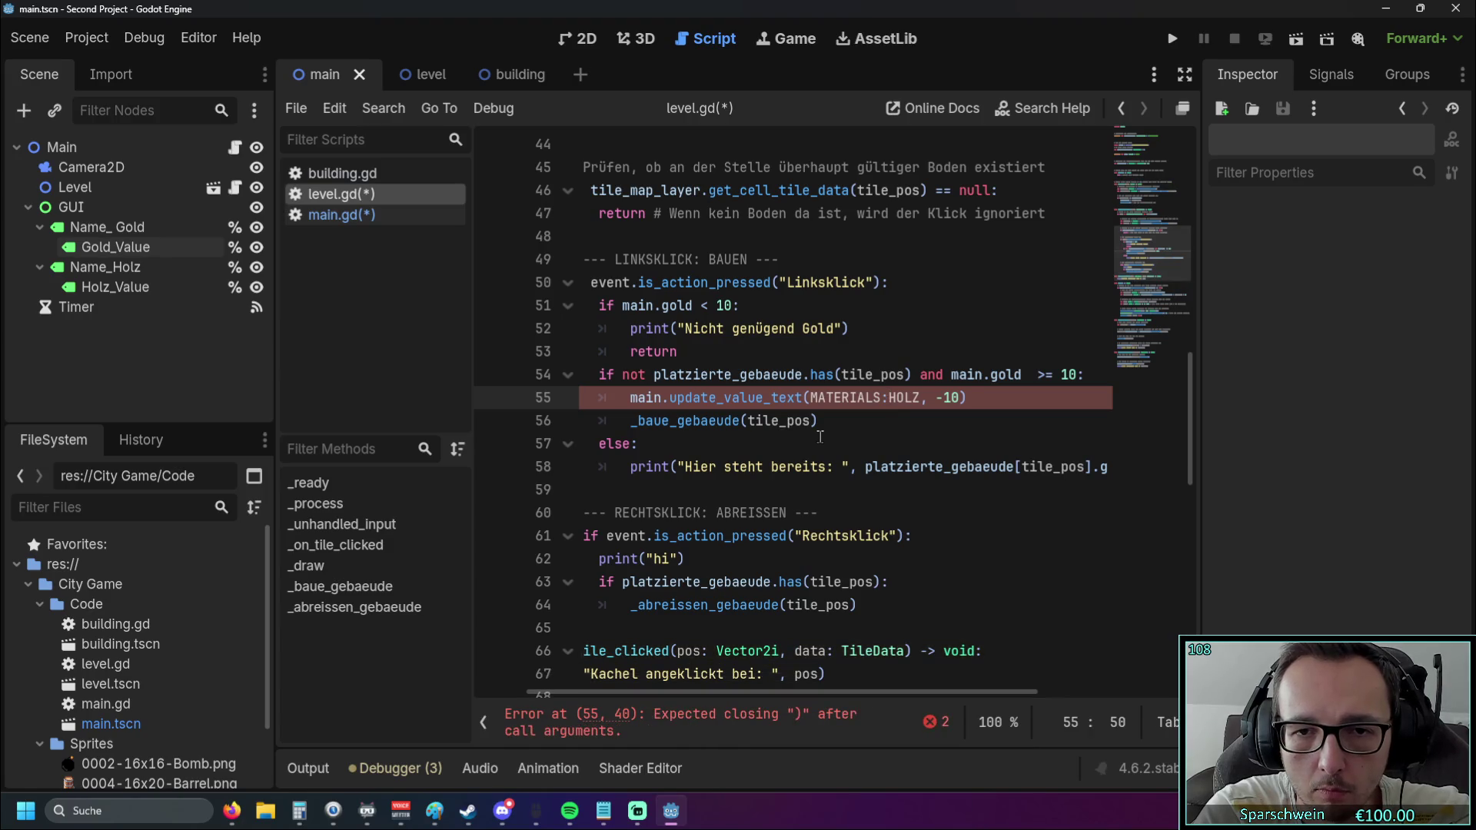
pyautogui.press('BackSpace')
pyautogui.press('BackSpace')
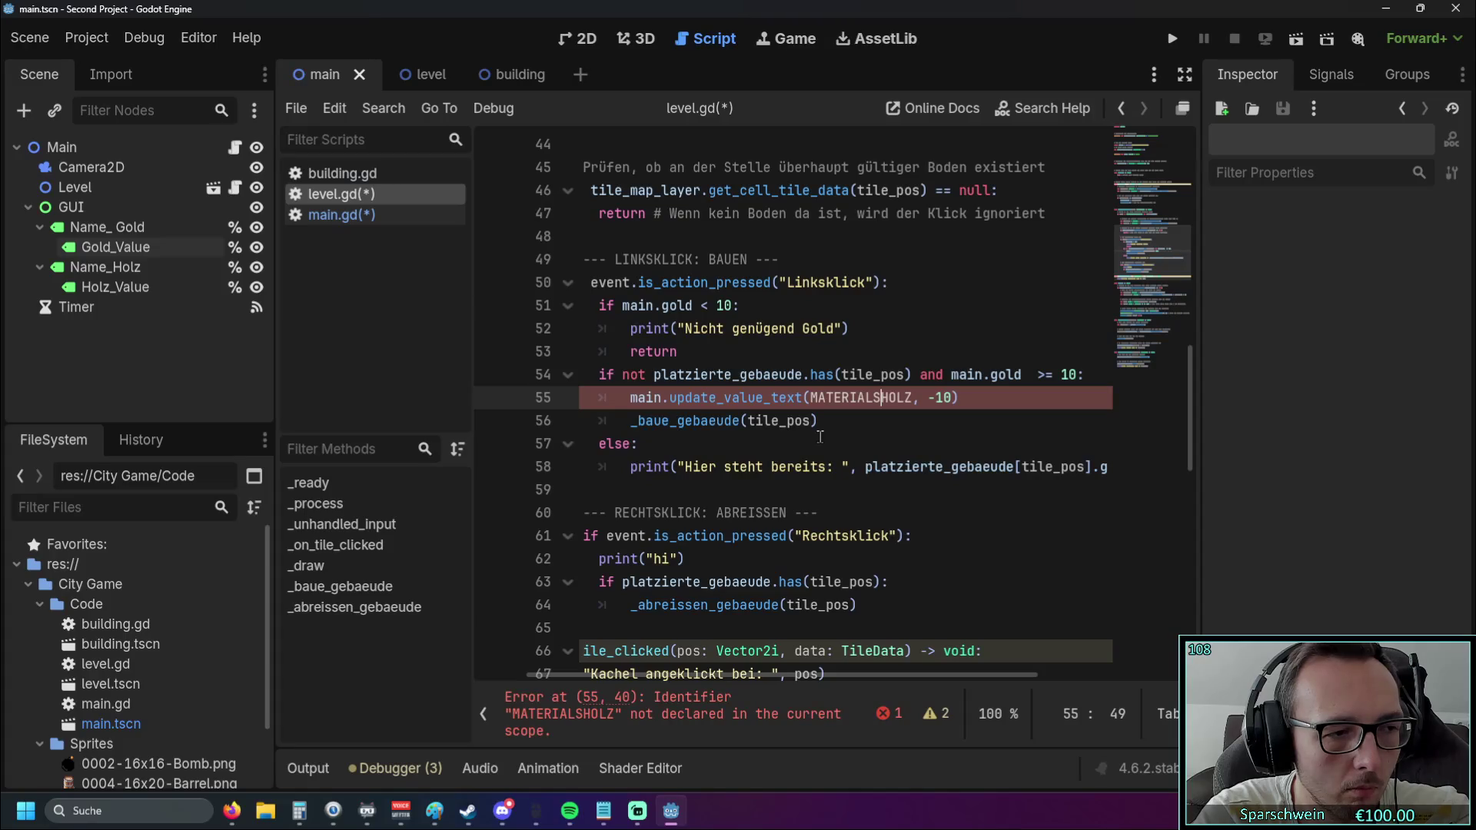
pyautogui.press('BackSpace')
pyautogui.press('BackSpace')
pyautogui.press('BackSpace')
pyautogui.press('BackSpace')
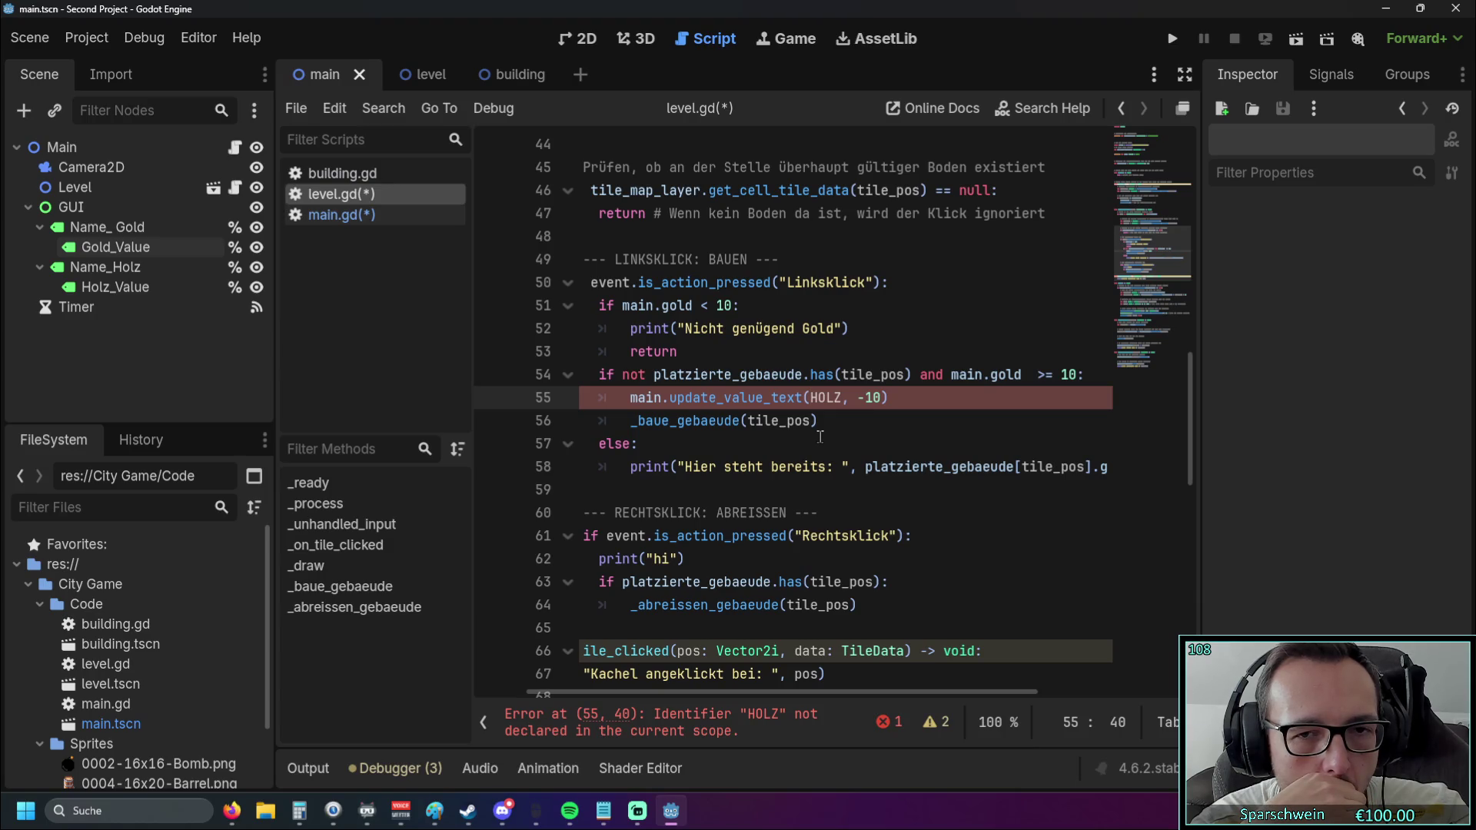
pyautogui.write('main.')
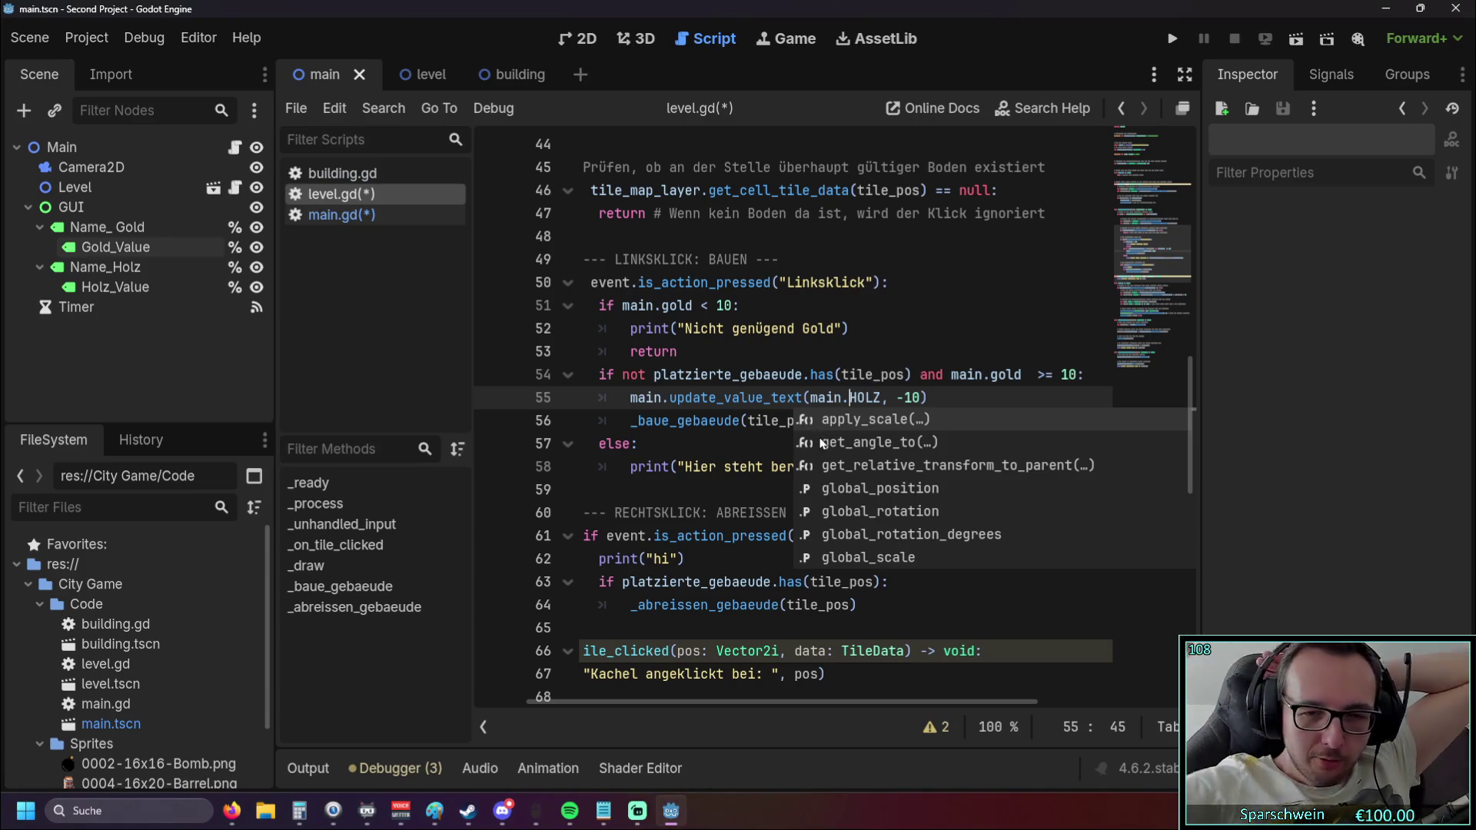
pyautogui.click(771, 330)
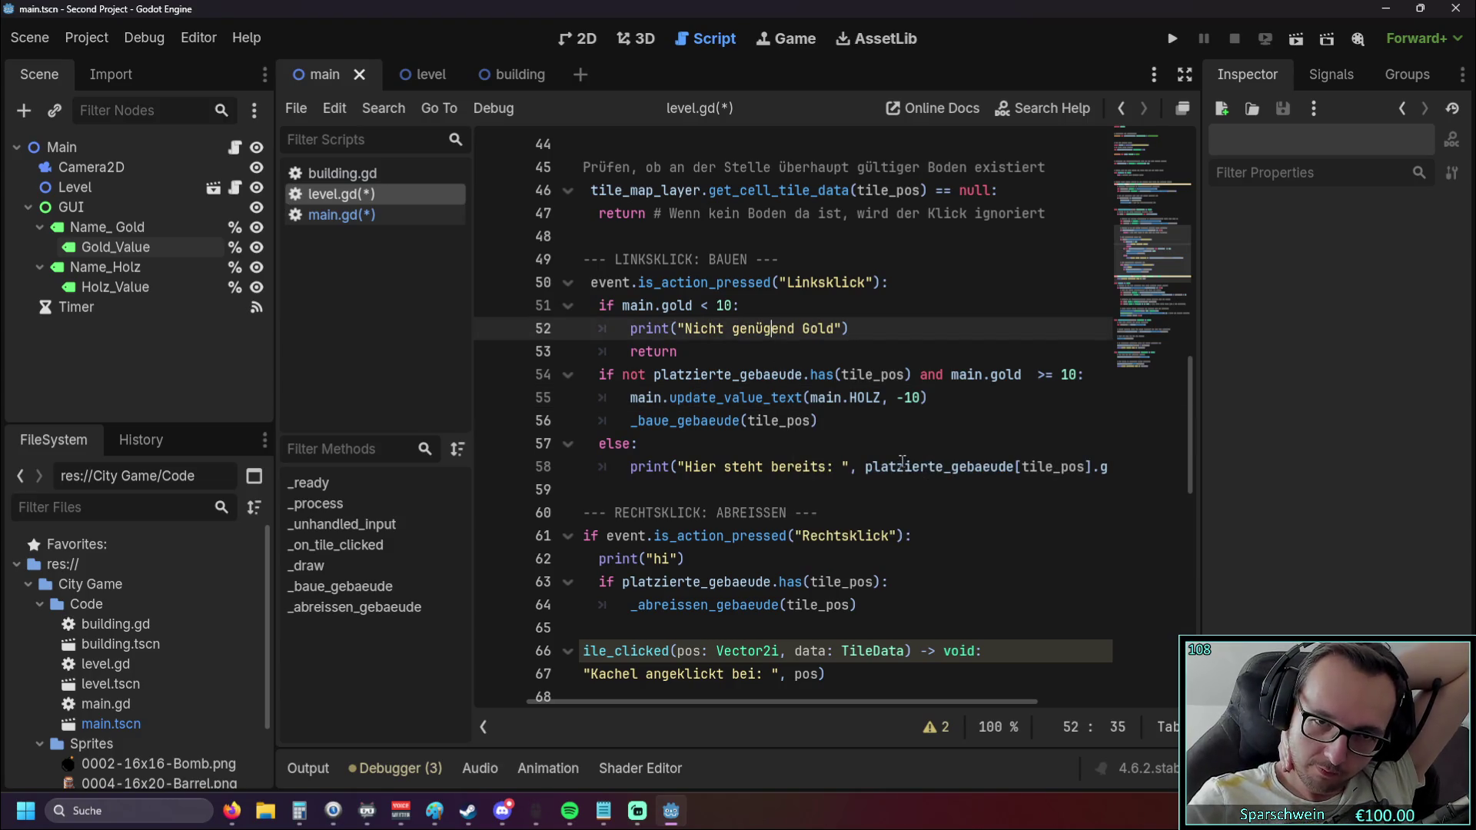
pyautogui.scroll(-1, 861, 449)
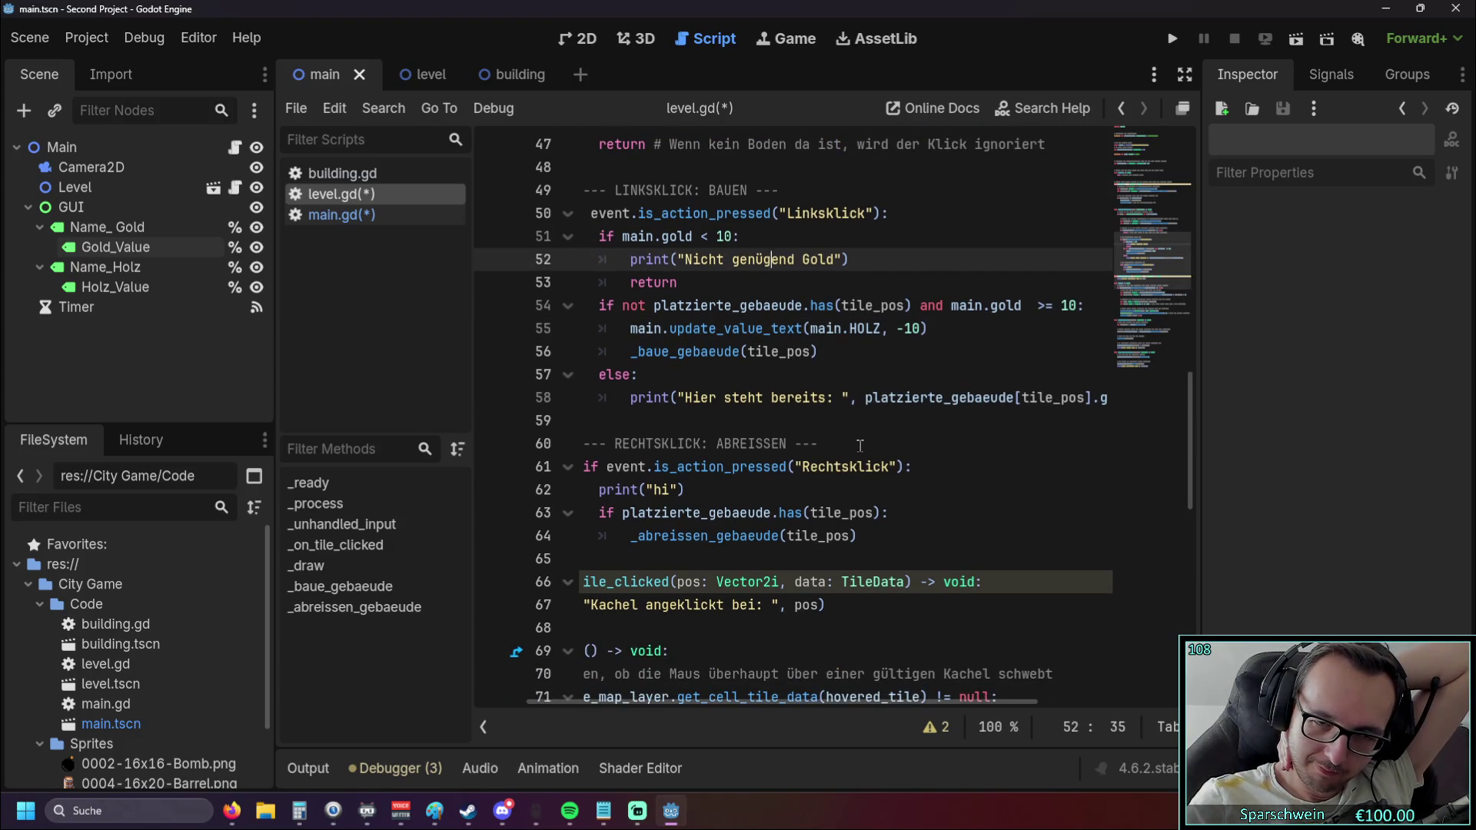
pyautogui.click(891, 425)
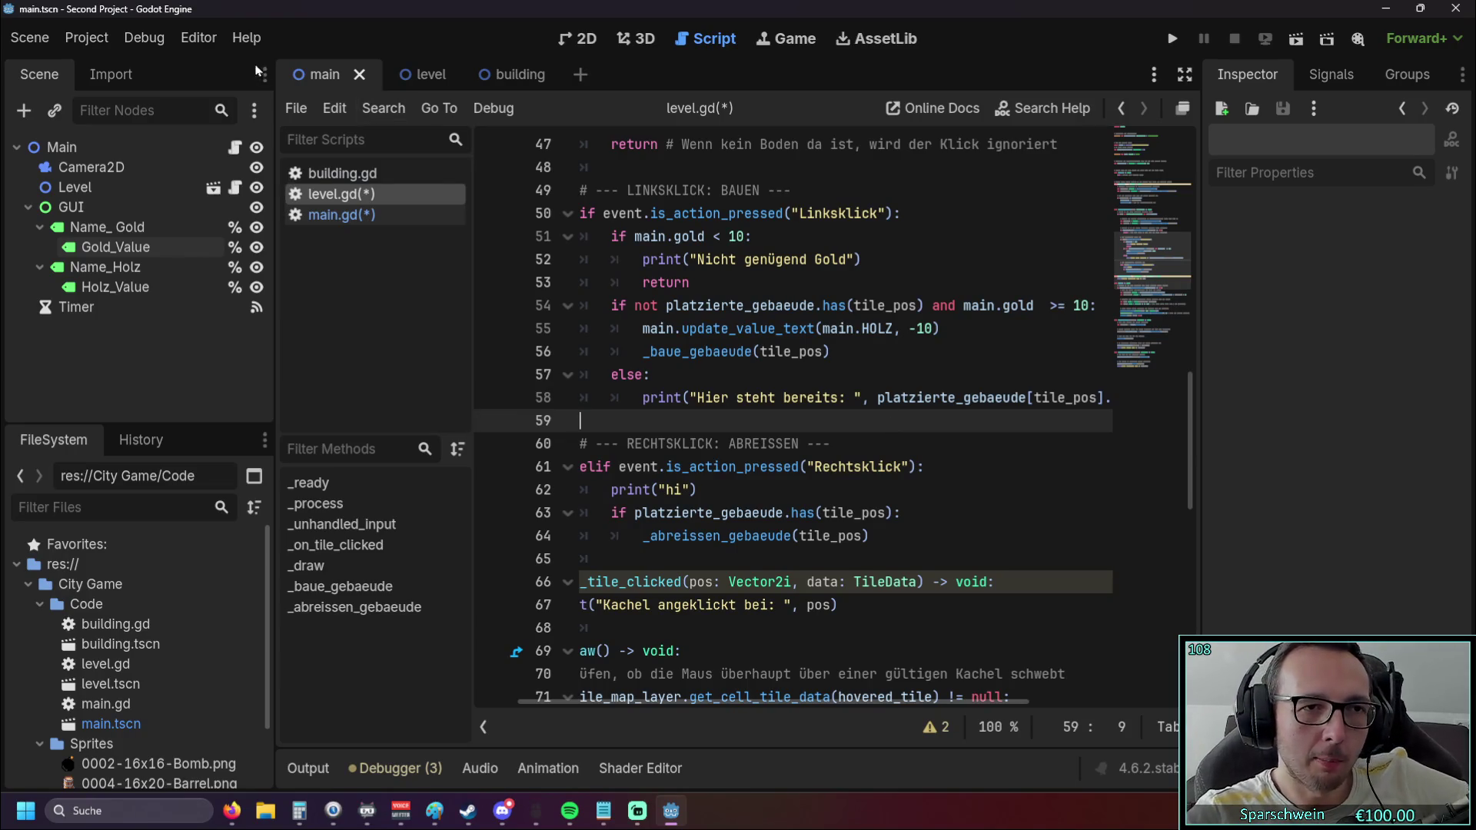
# Step: Open Editor Settings, close it again, and browse the top menus
pyautogui.click(198, 37)
pyautogui.click(230, 65)
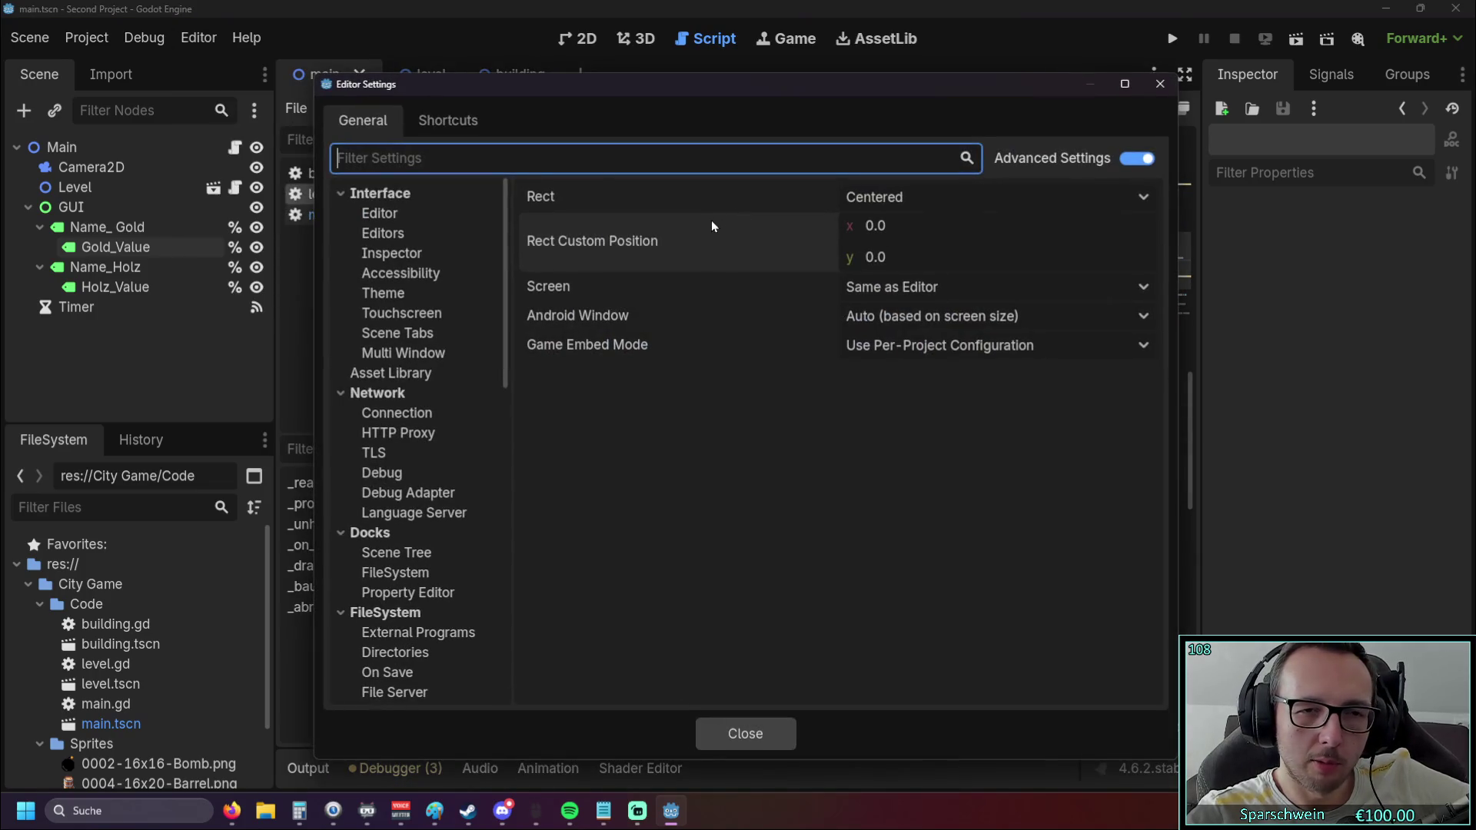
pyautogui.click(1160, 84)
pyautogui.click(144, 37)
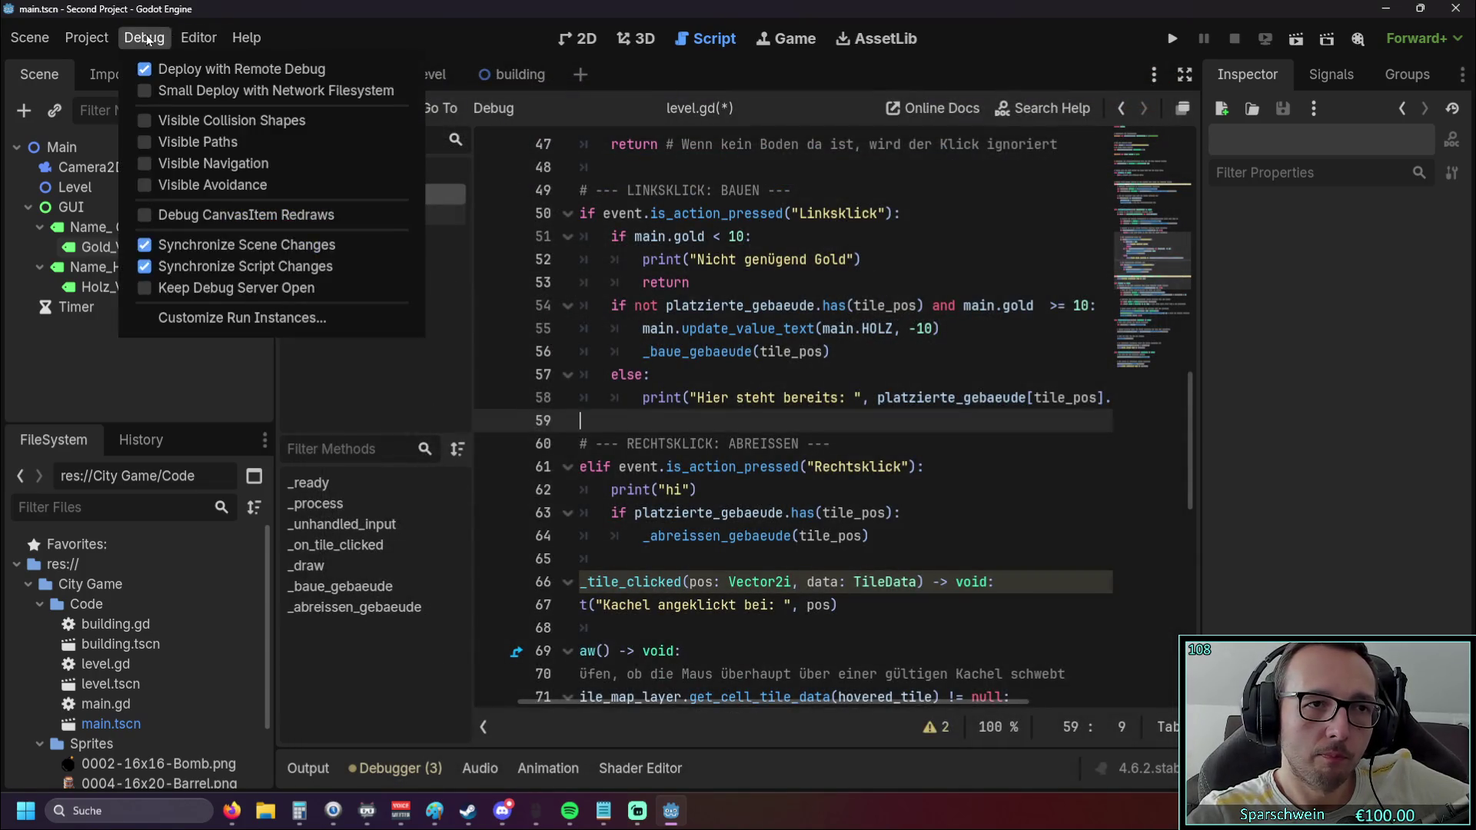
pyautogui.moveTo(246, 36)
pyautogui.click(273, 71)
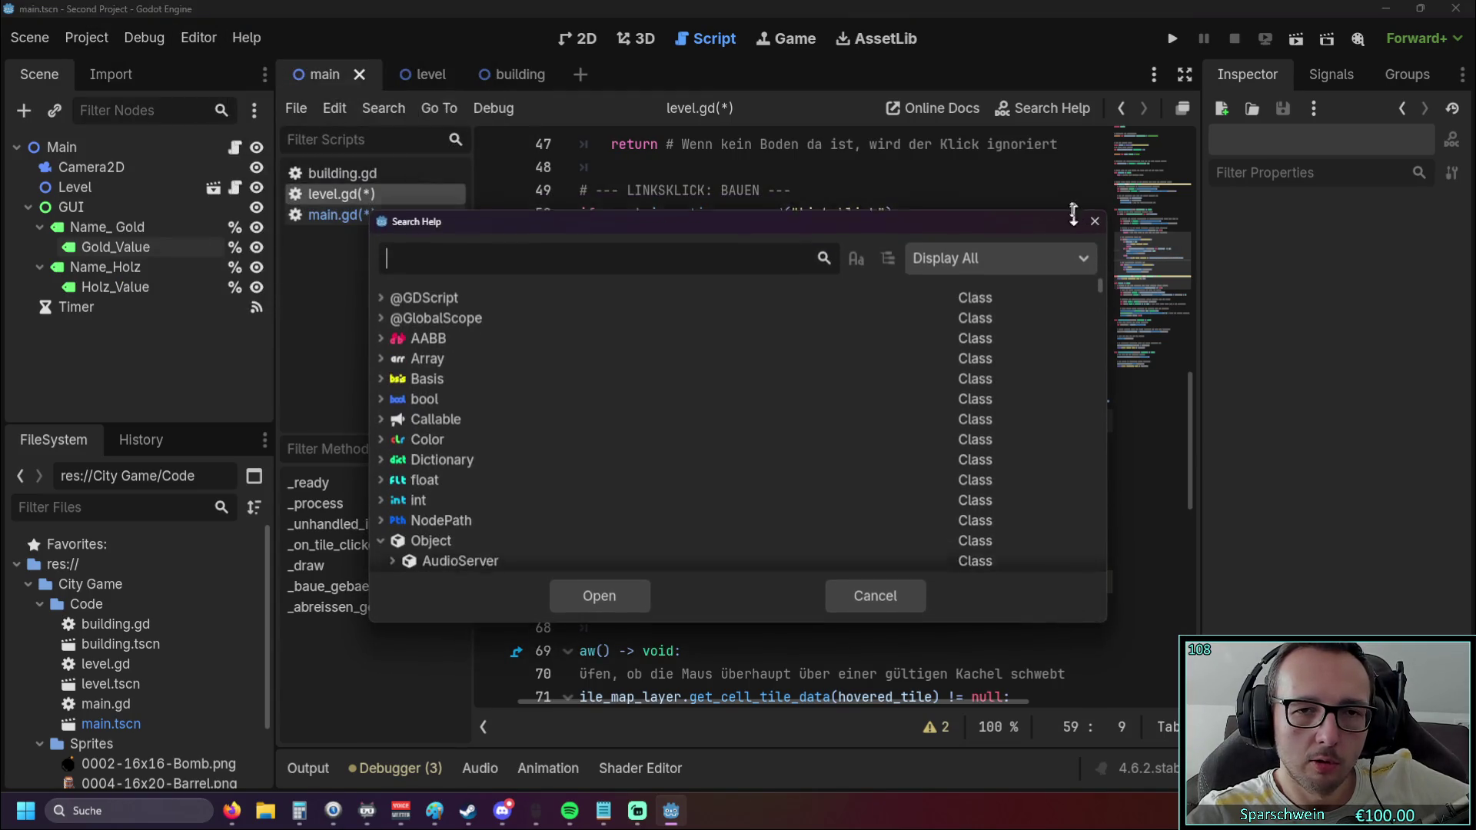
pyautogui.moveTo(624, 205)
pyautogui.mouseDown()
pyautogui.moveTo(960, 235)
pyautogui.moveTo(1145, 274)
pyautogui.mouseUp()
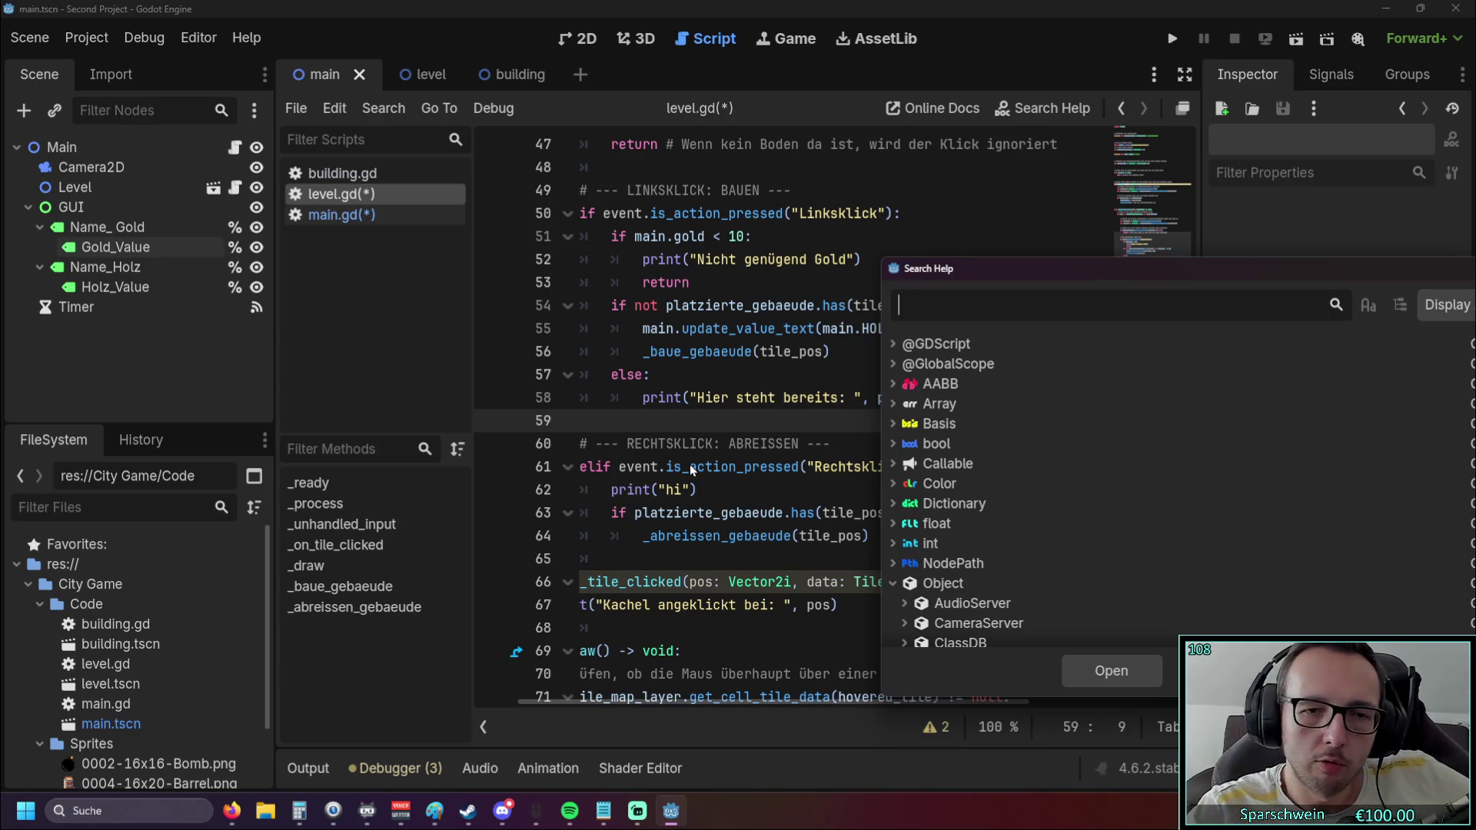
pyautogui.click(1278, 266)
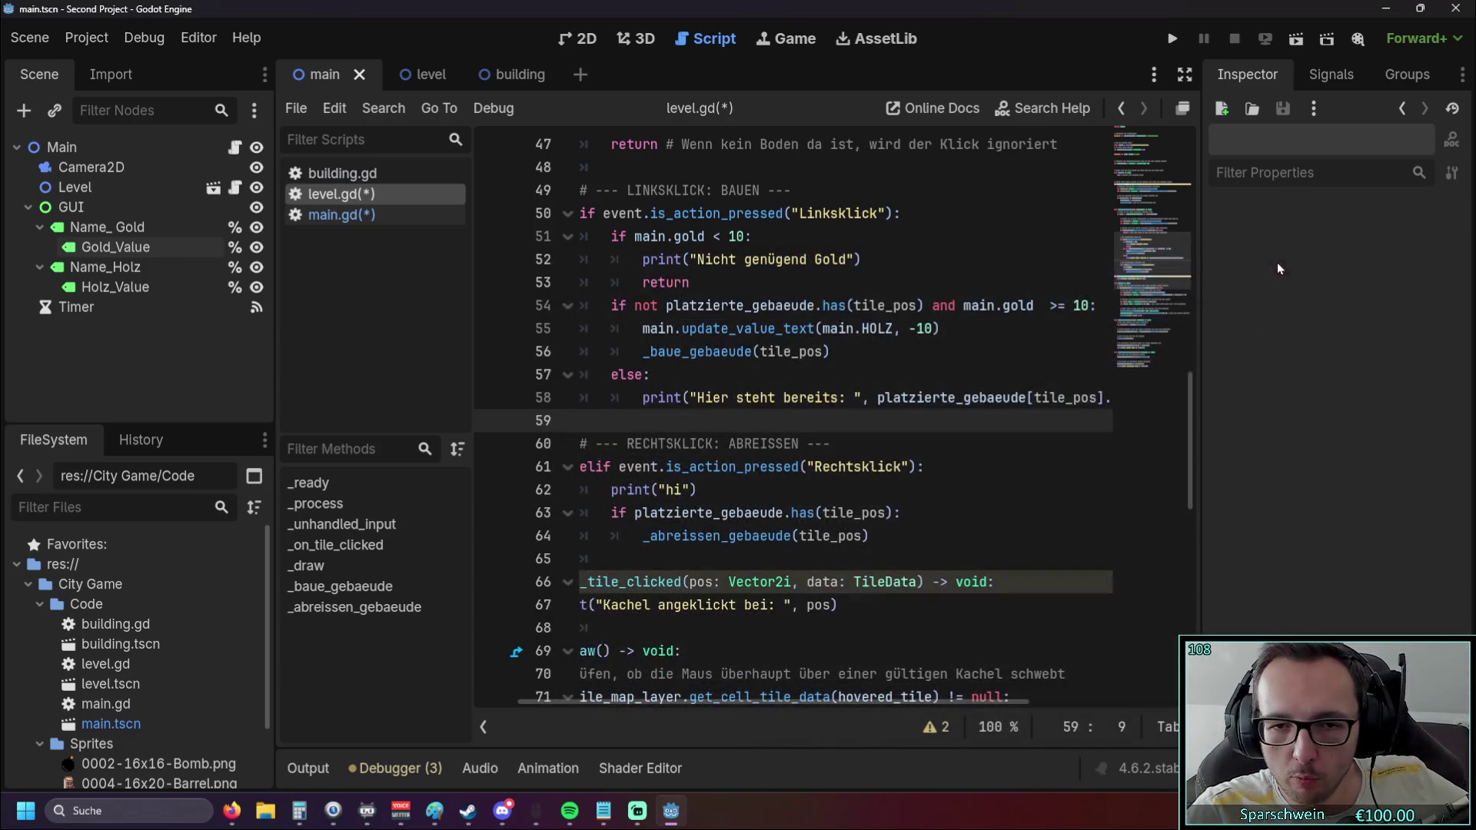
pyautogui.scroll(-2, 861, 429)
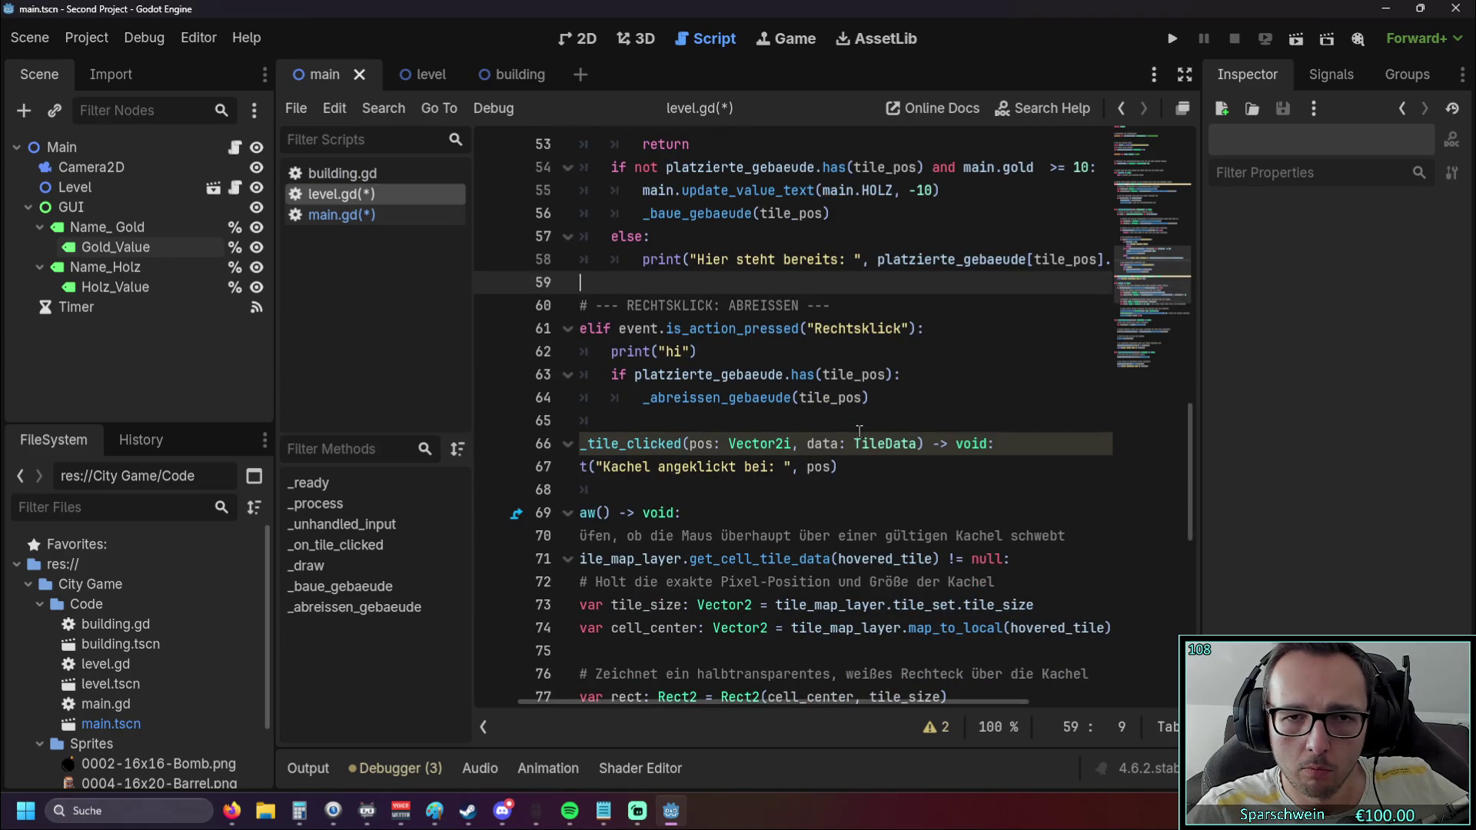
pyautogui.moveTo(798, 375)
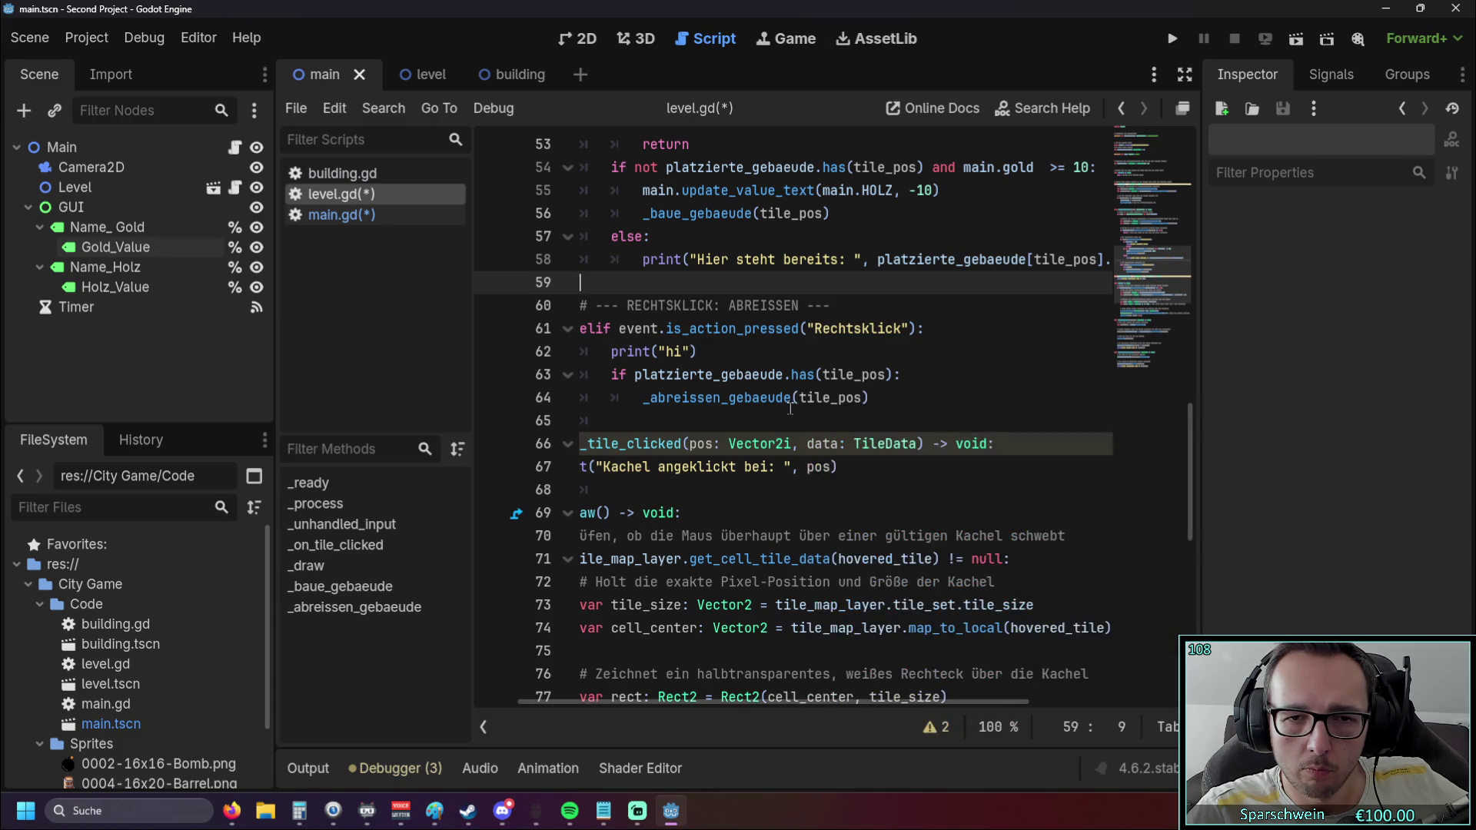
pyautogui.scroll(-2, 790, 408)
pyautogui.scroll(-2, 790, 408)
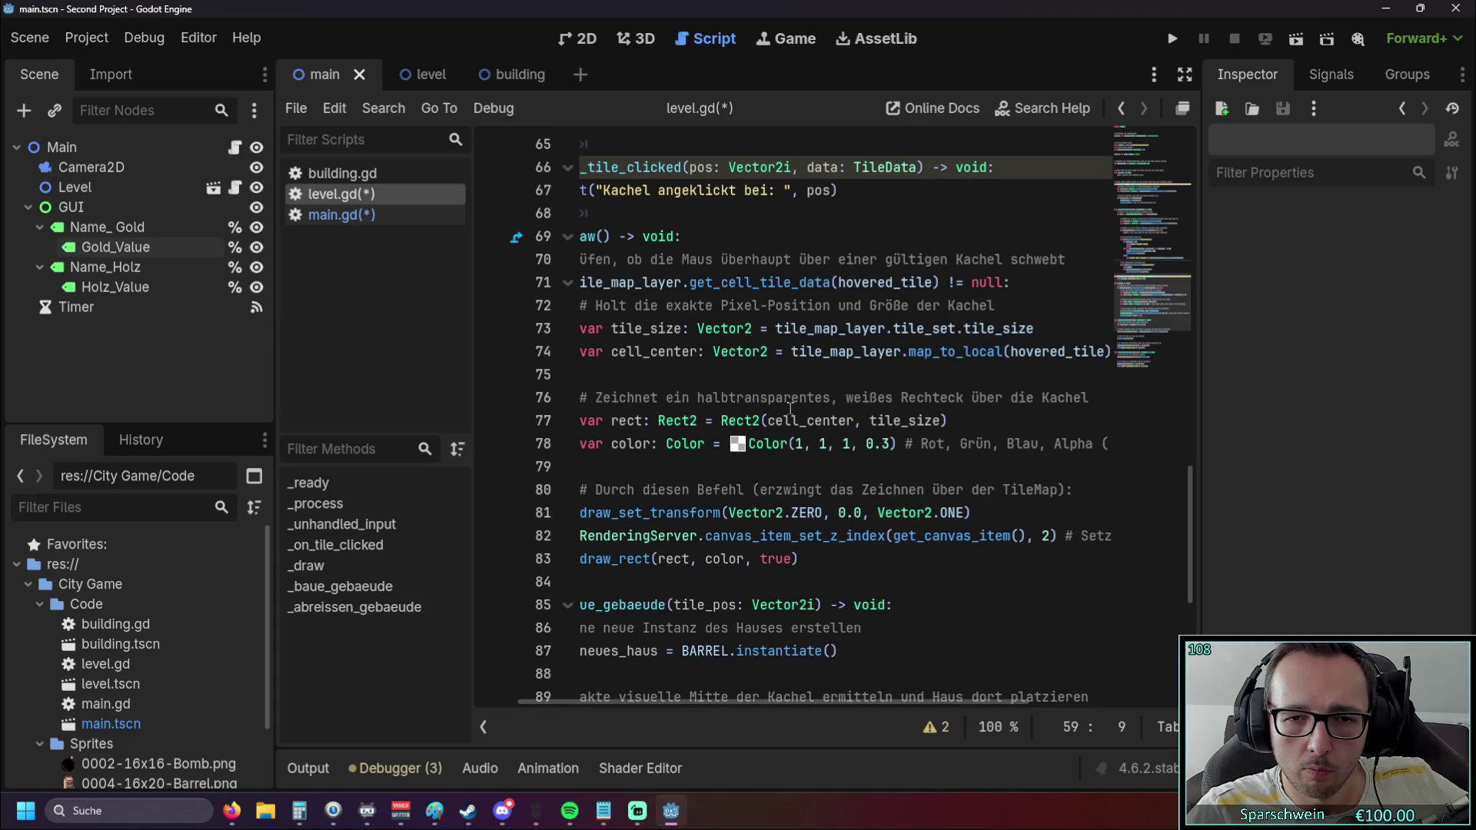
pyautogui.scroll(2, 791, 408)
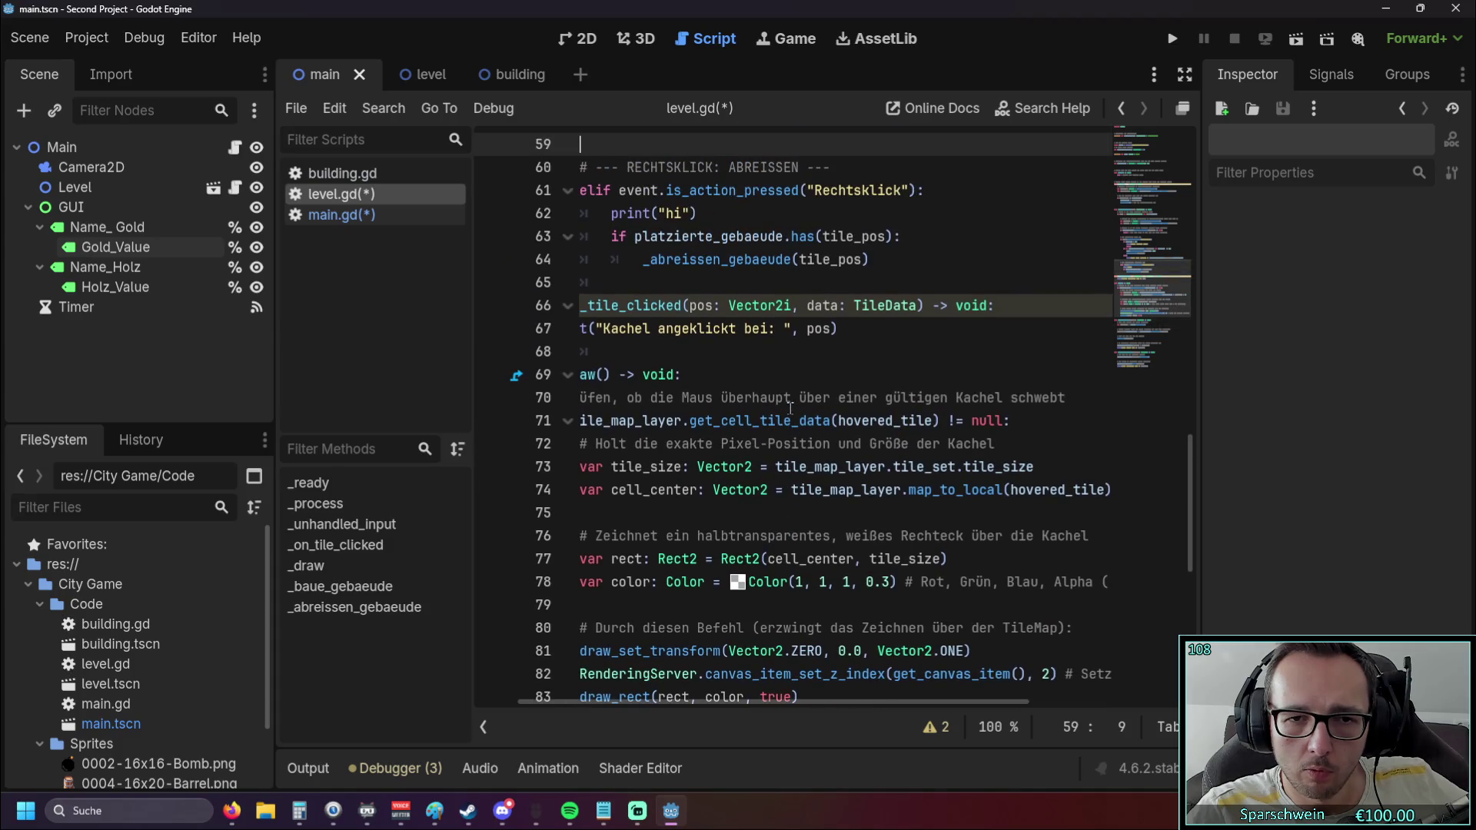
pyautogui.doubleClick(699, 421)
pyautogui.click(701, 419)
pyautogui.doubleClick(701, 419)
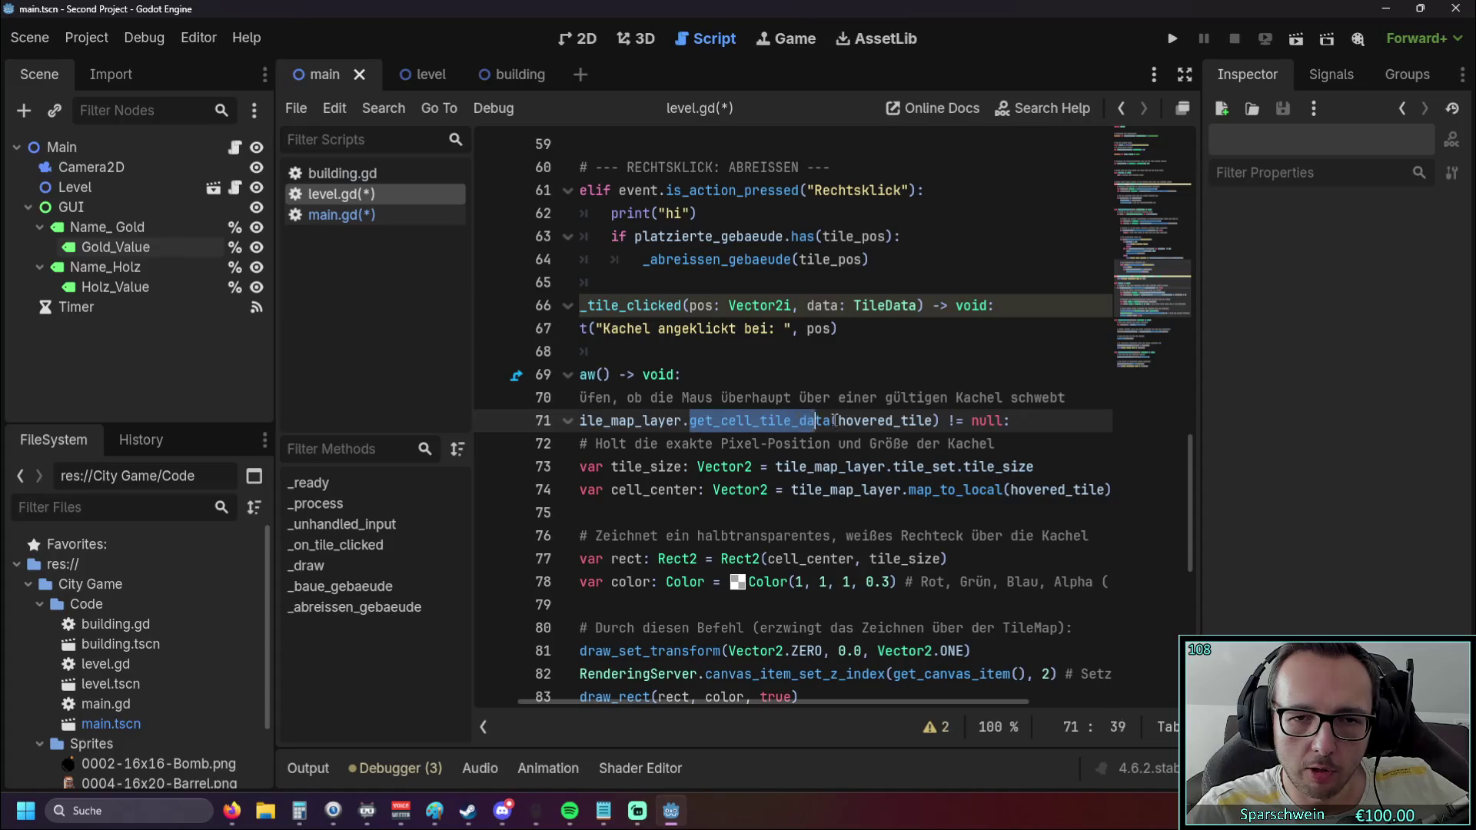
pyautogui.press('Down')
pyautogui.moveTo(690, 421)
pyautogui.mouseDown()
pyautogui.moveTo(782, 422)
pyautogui.moveTo(719, 422)
pyautogui.mouseUp()
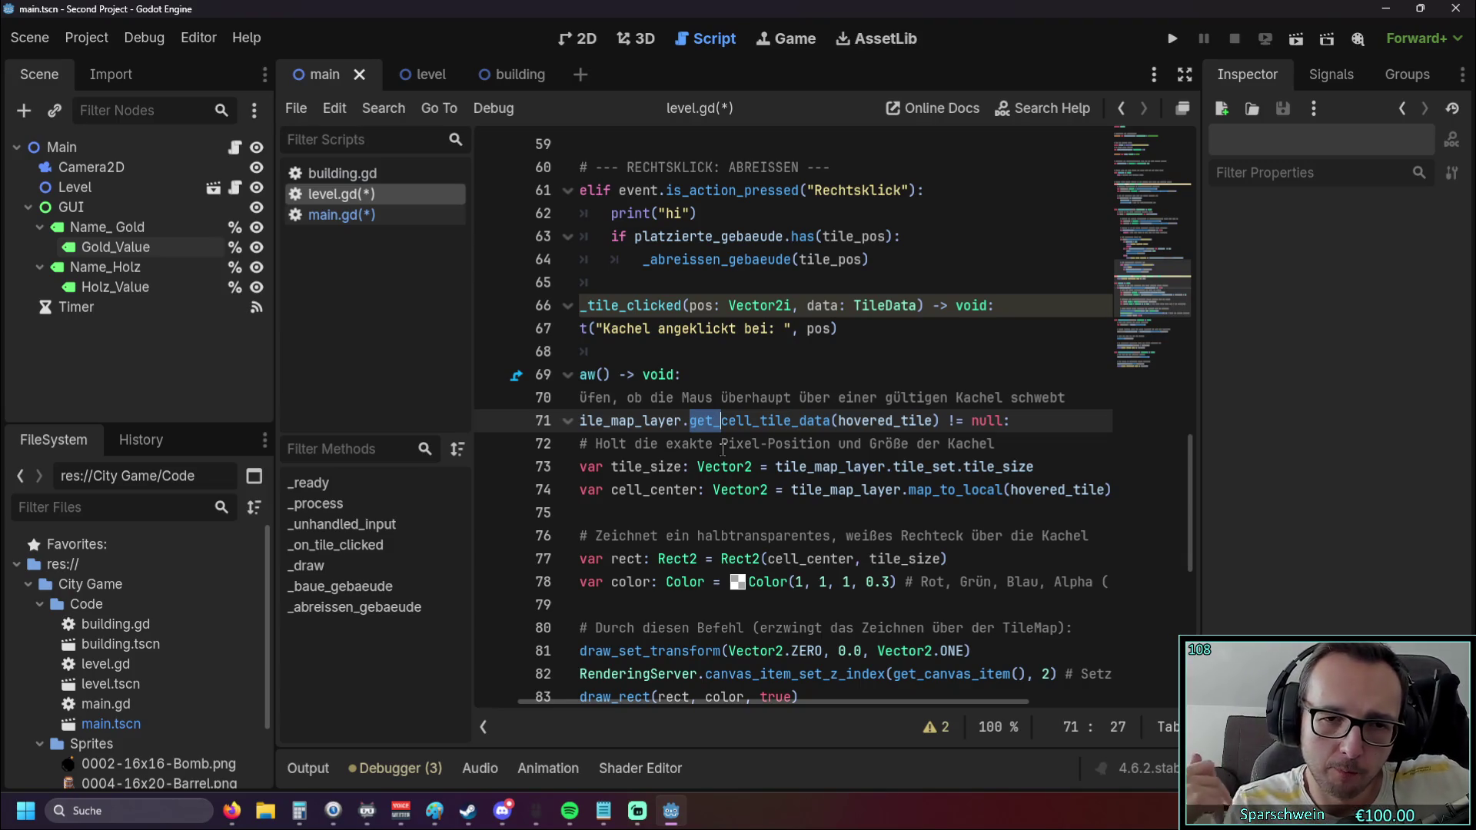
# Step: Select the Holz_Value node, then switch to the level.tscn scene showing its TileMapLayer
pyautogui.click(761, 374)
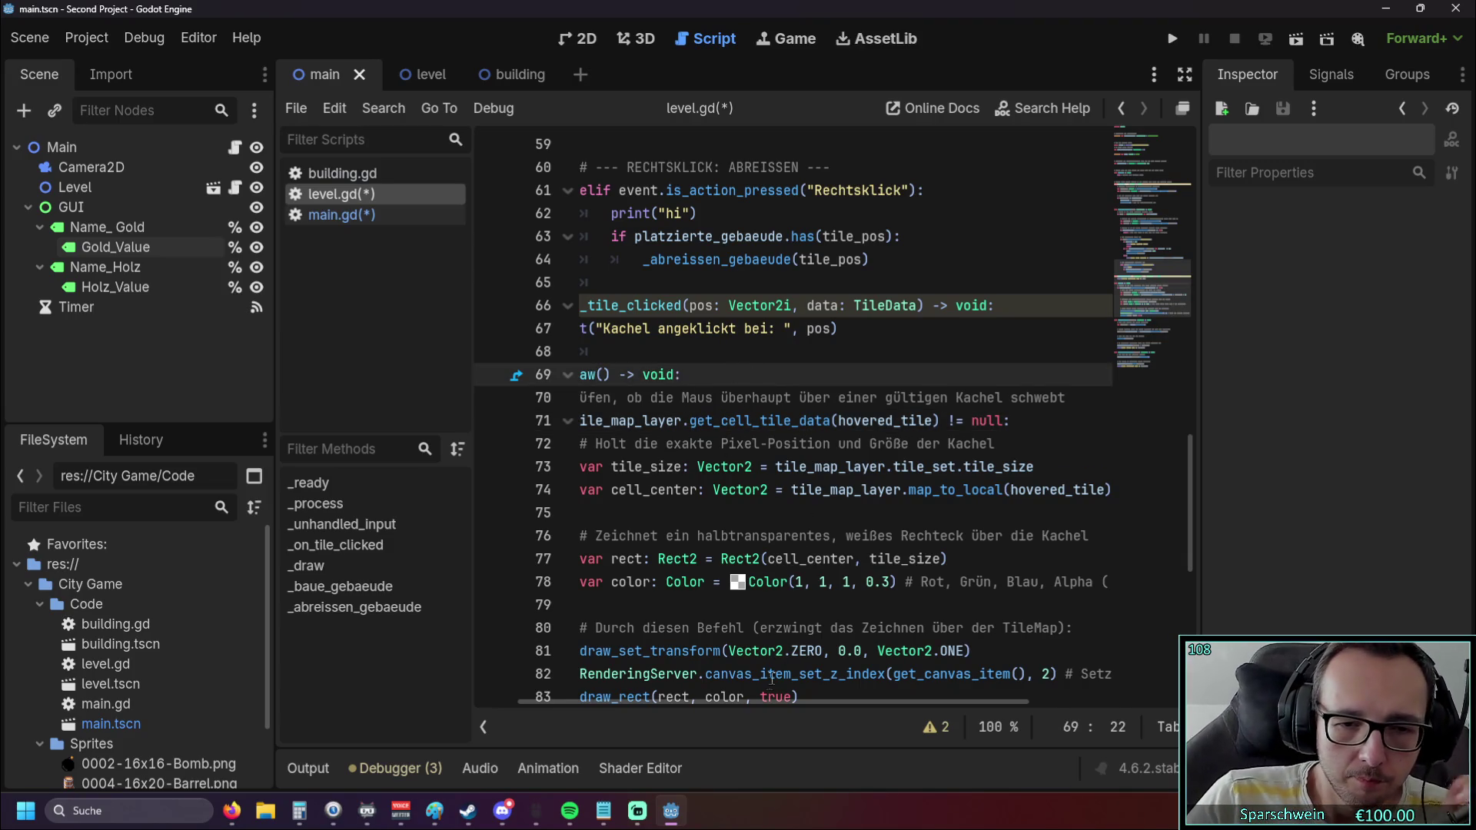
pyautogui.hscroll(-2, 615, 701)
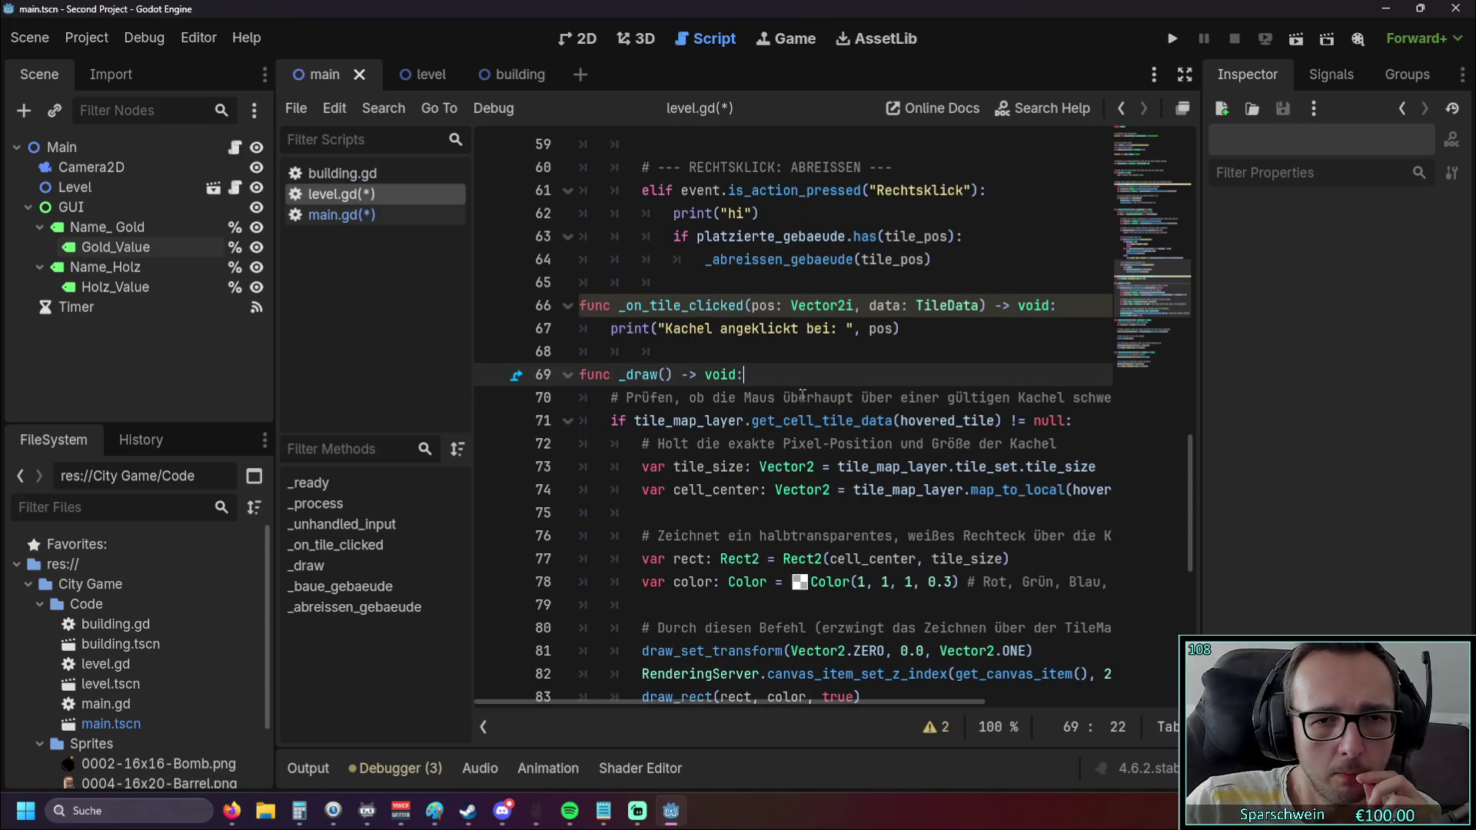
pyautogui.scroll(5, 793, 454)
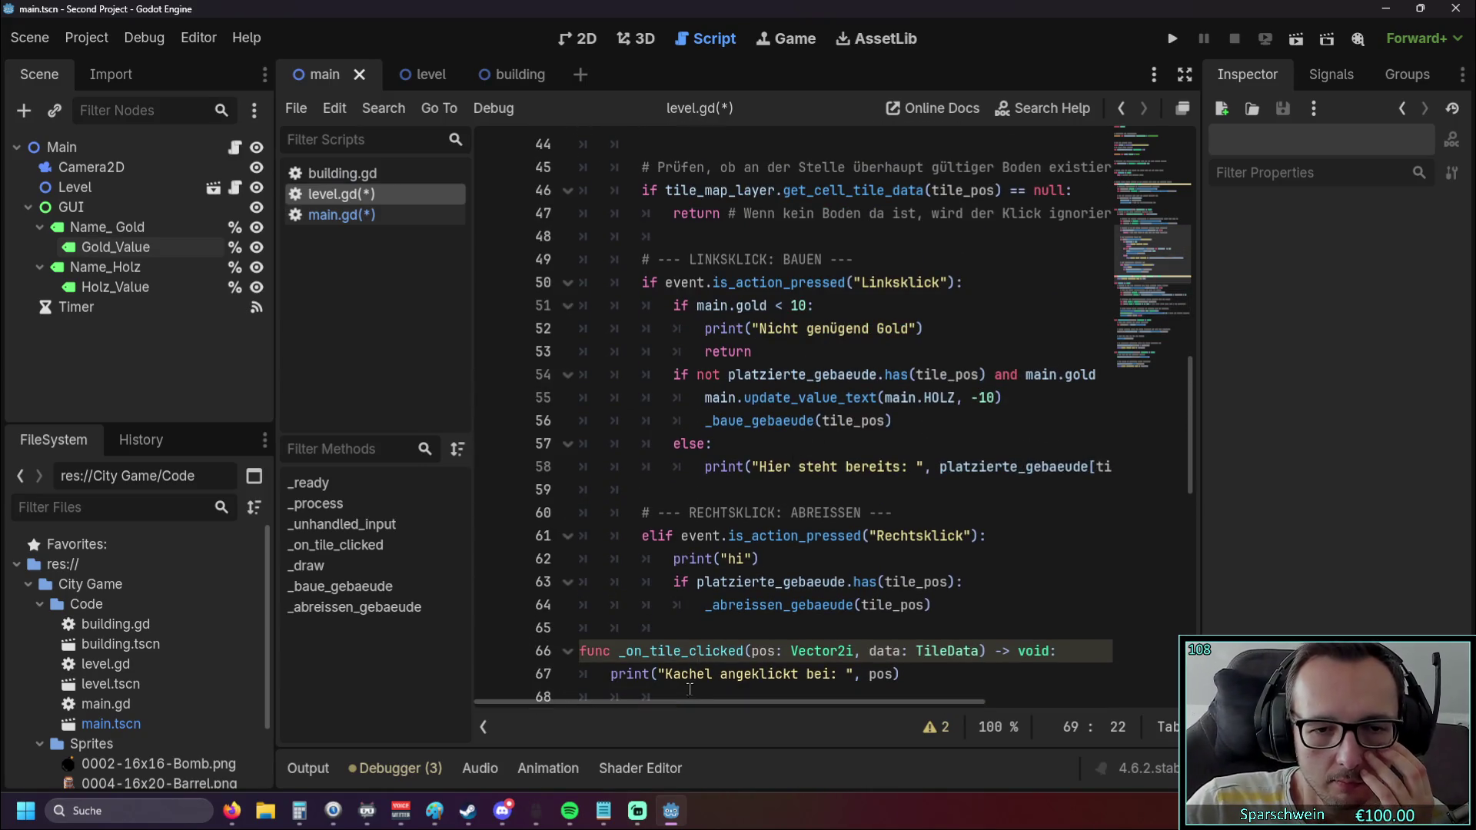
pyautogui.moveTo(679, 703)
pyautogui.mouseDown()
pyautogui.moveTo(705, 707)
pyautogui.moveTo(668, 703)
pyautogui.mouseUp()
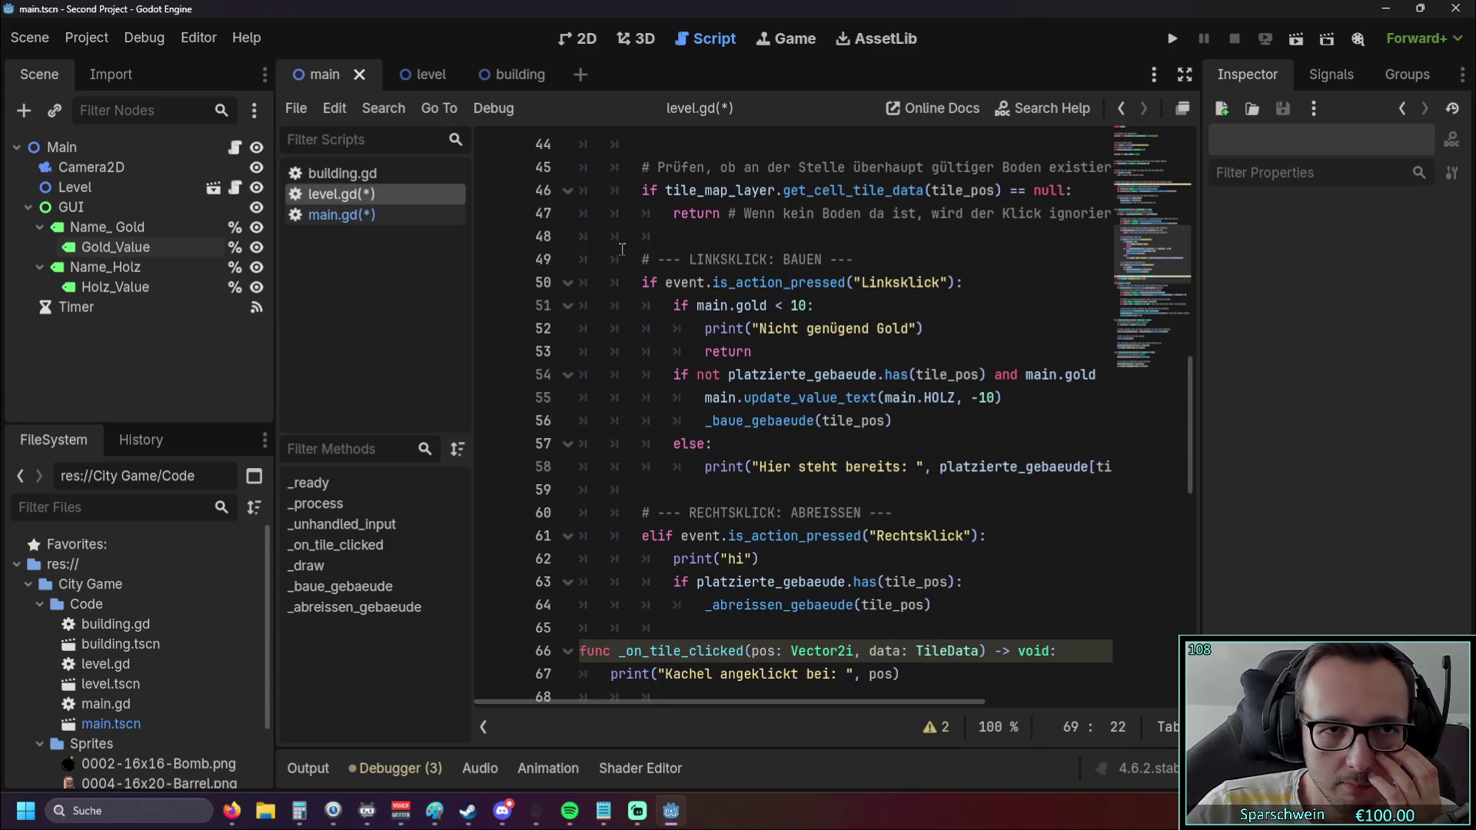
pyautogui.click(103, 288)
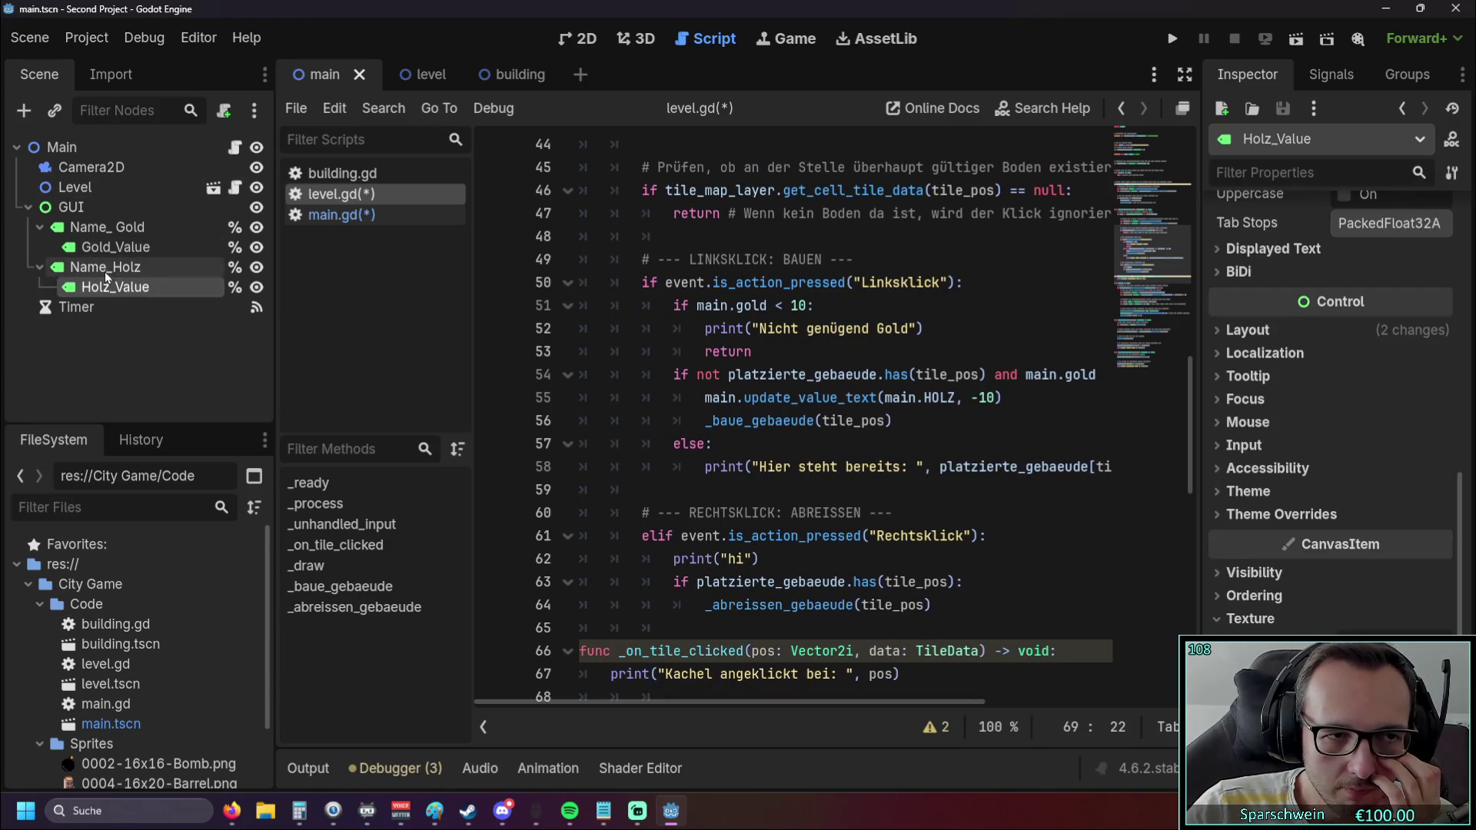
pyautogui.click(105, 270)
pyautogui.click(412, 75)
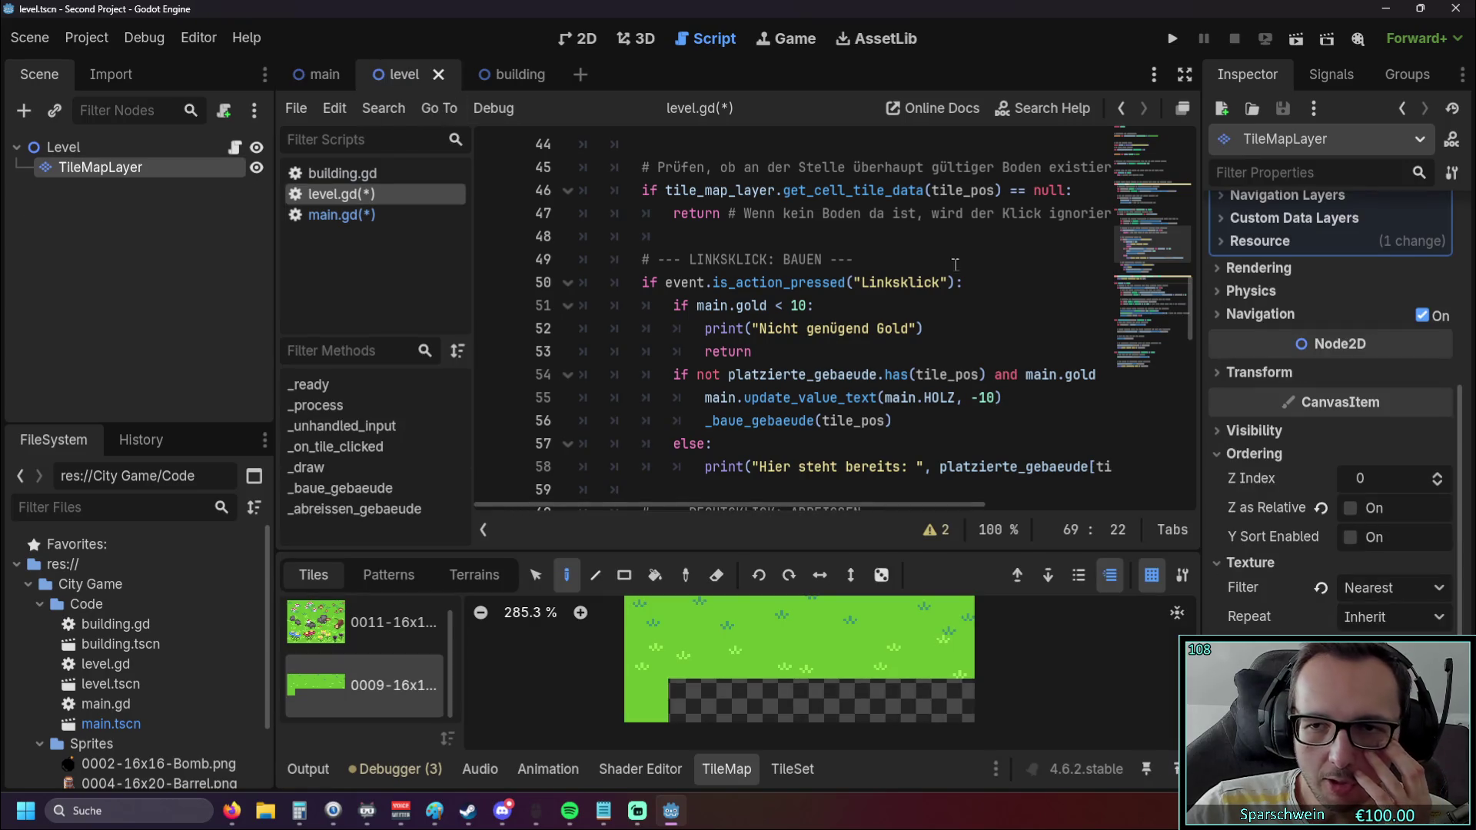
pyautogui.scroll(1, 1010, 377)
pyautogui.scroll(-2, 1010, 377)
pyautogui.scroll(1, 1011, 377)
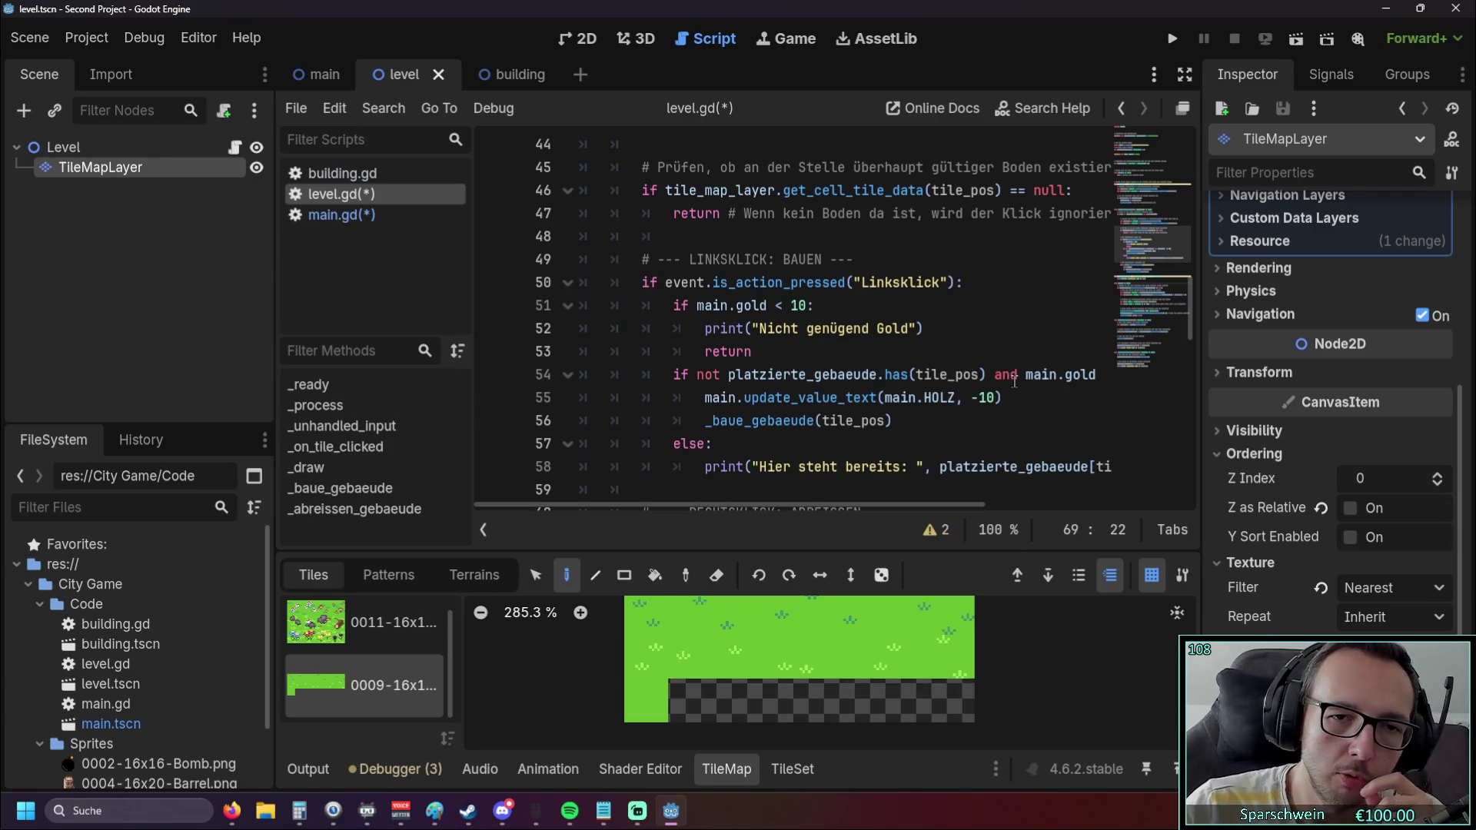
pyautogui.doubleClick(710, 397)
# Step: Cut the main node reference line and paste it under the TileMapLayer reference
pyautogui.click(752, 420)
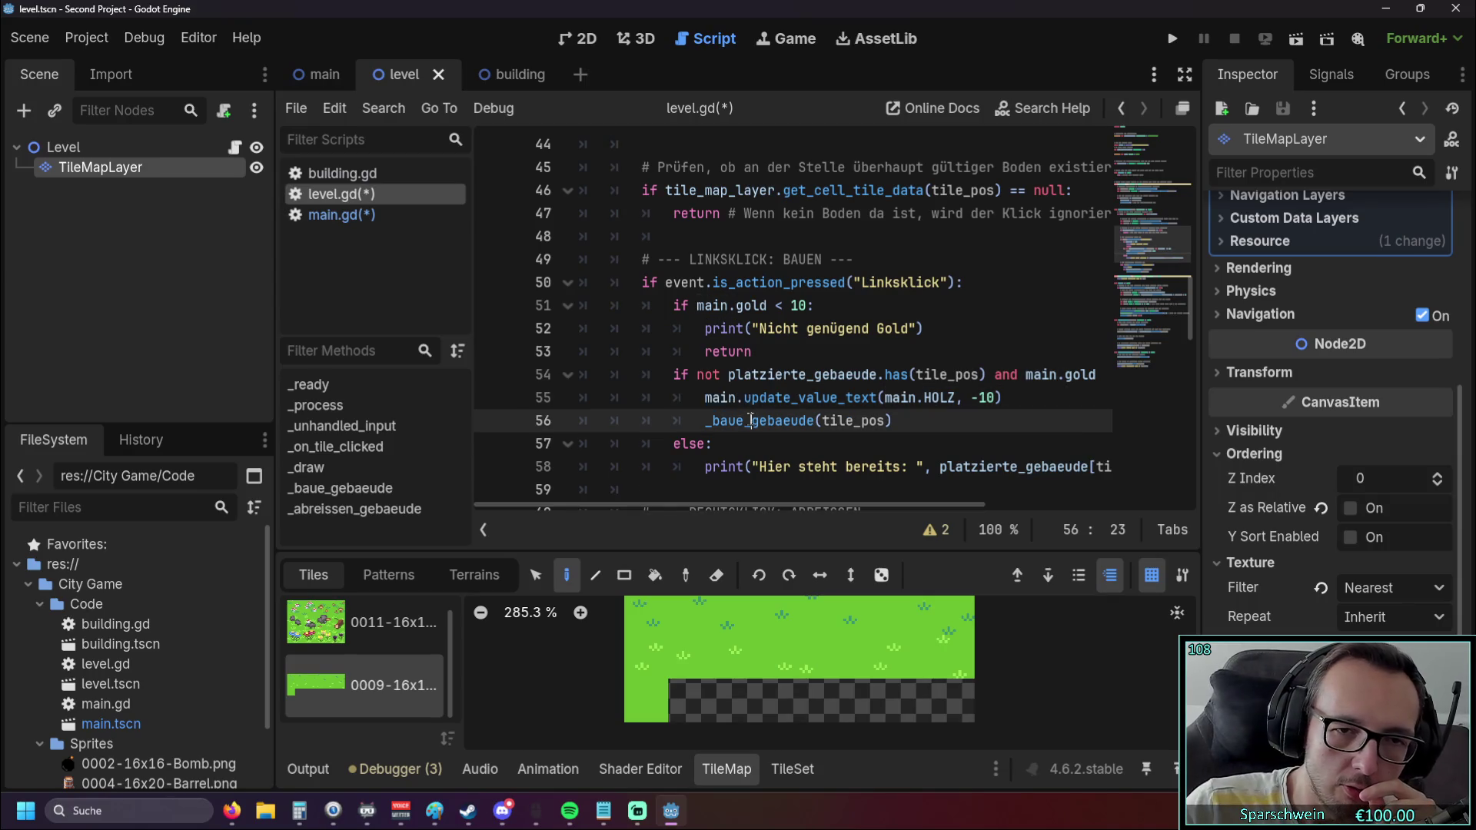
pyautogui.doubleClick(711, 397)
pyautogui.click(706, 398)
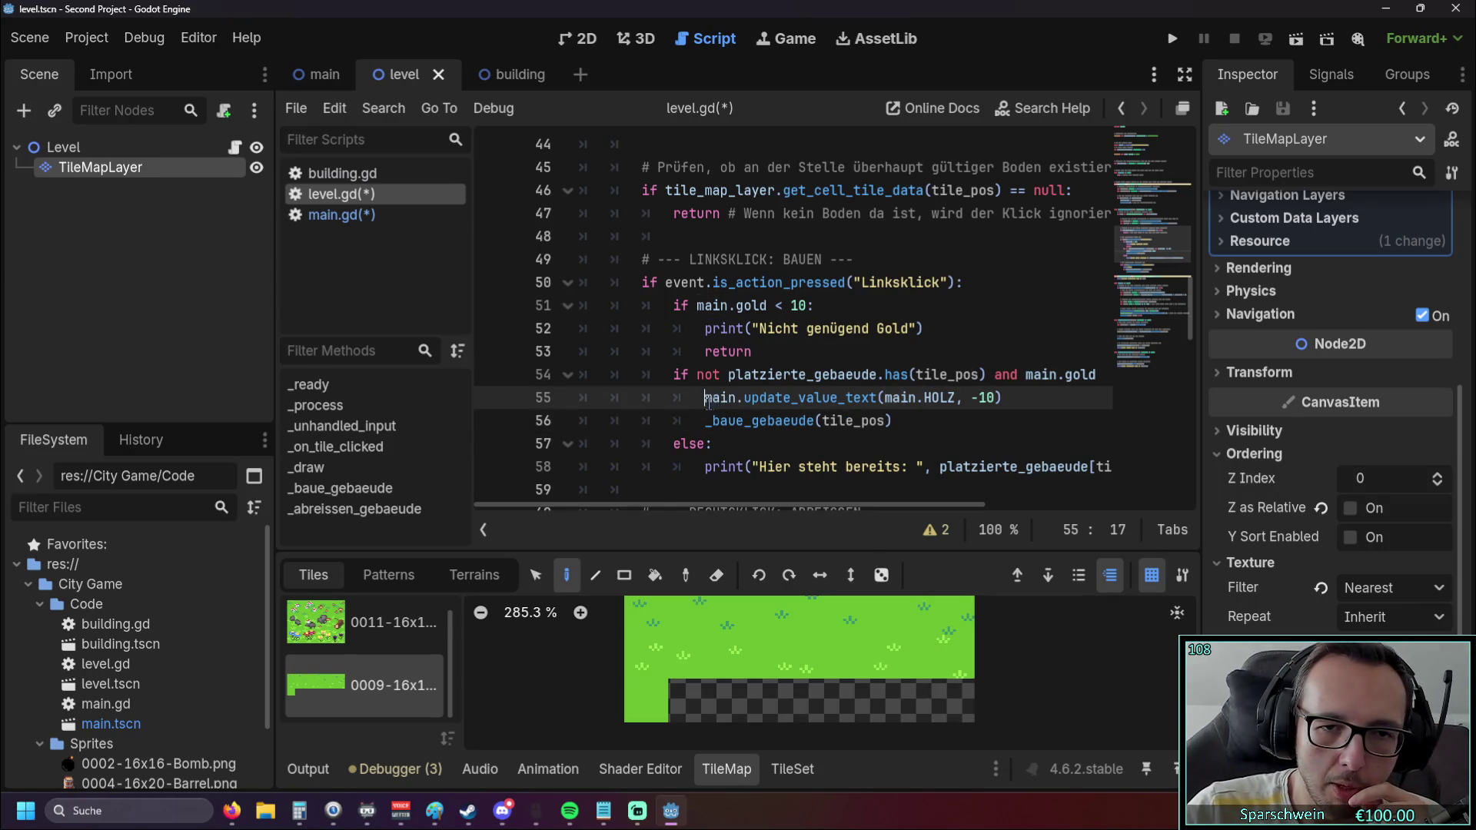
pyautogui.scroll(15, 752, 385)
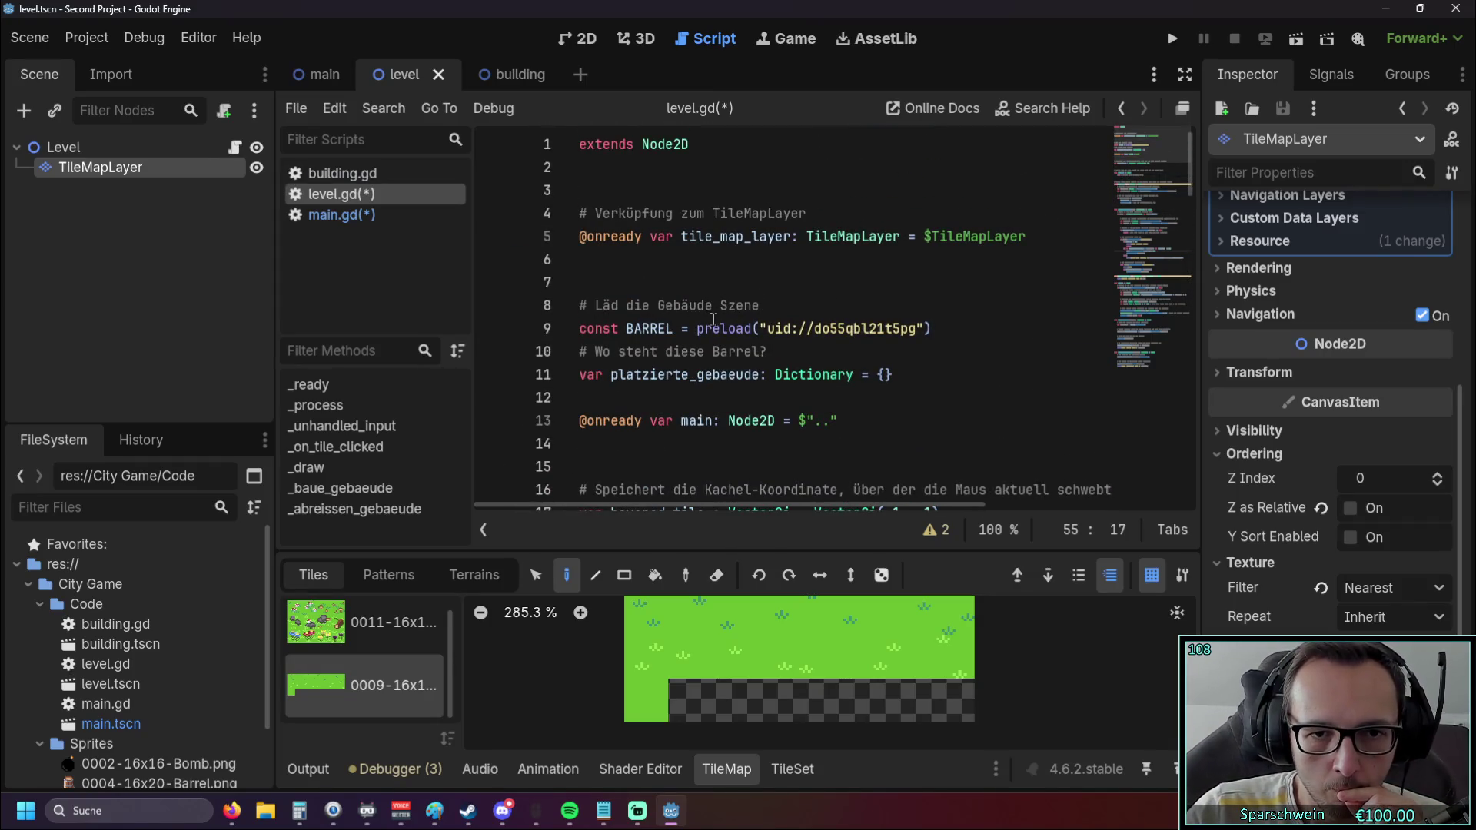
pyautogui.scroll(-1, 706, 310)
pyautogui.scroll(1, 707, 309)
pyautogui.moveTo(841, 420); pyautogui.dragTo(558, 409)
pyautogui.hotkey('ctrl', 'c')
pyautogui.press('Return')
pyautogui.click(638, 255)
pyautogui.hotkey('ctrl', 'v')
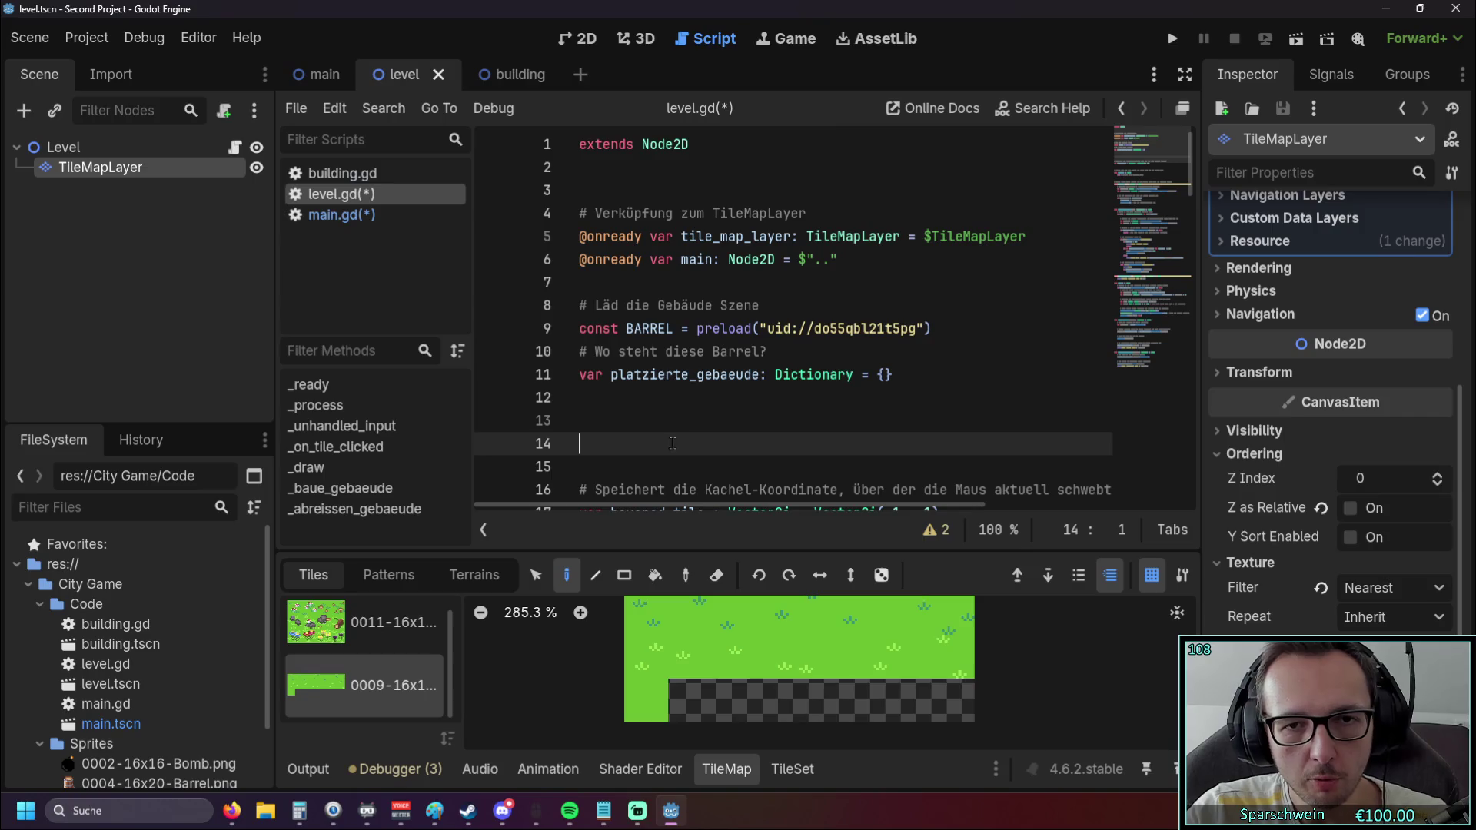
# Step: Tidy the leftover blank lines in level.gd, then switch to main.gd
pyautogui.click(707, 444)
pyautogui.scroll(-1, 707, 353)
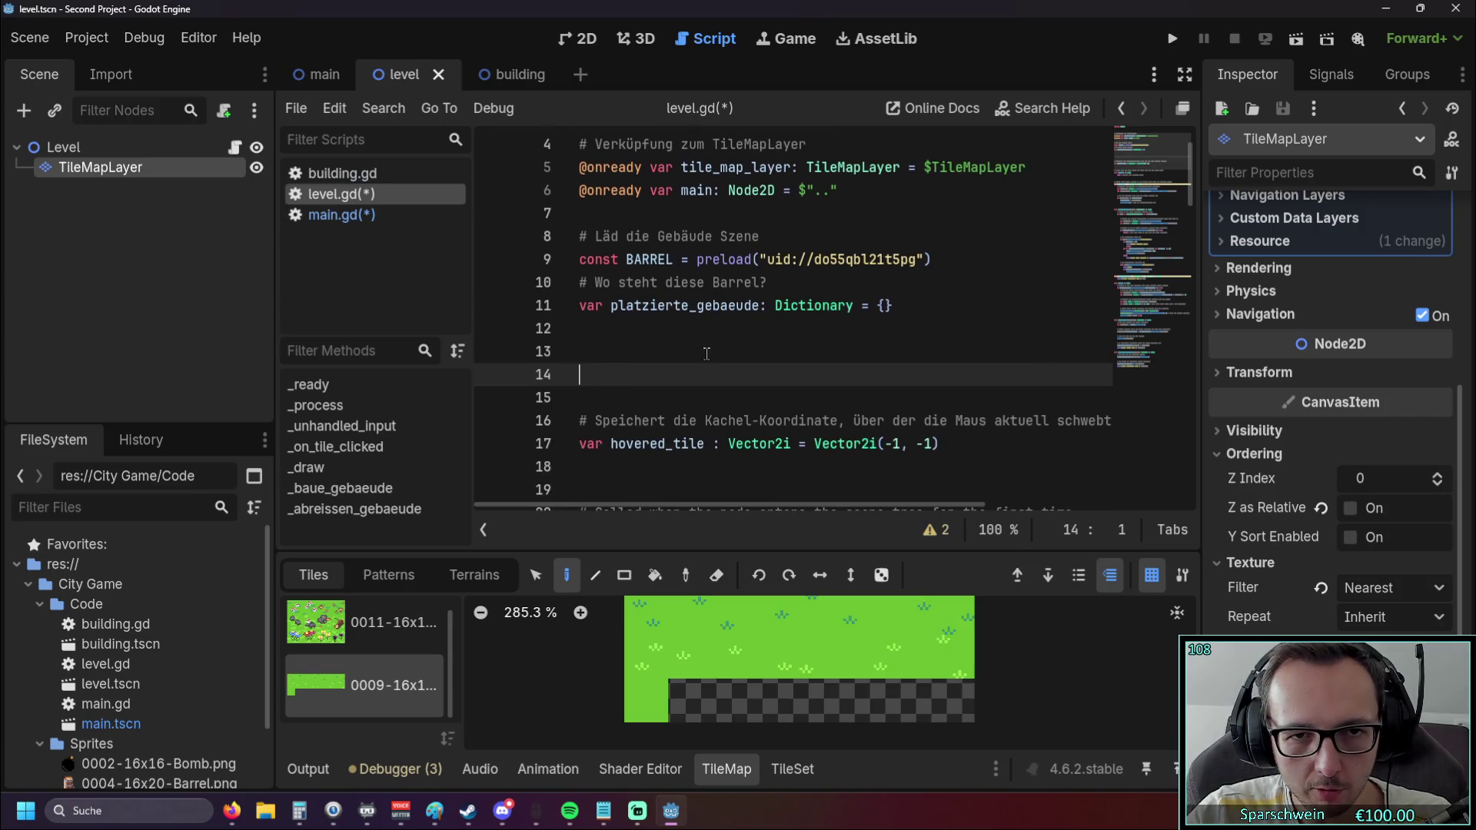
pyautogui.press('BackSpace')
pyautogui.press('BackSpace')
pyautogui.press('Up')
pyautogui.press('Up')
pyautogui.press('Up')
pyautogui.press('Return')
pyautogui.click(623, 374)
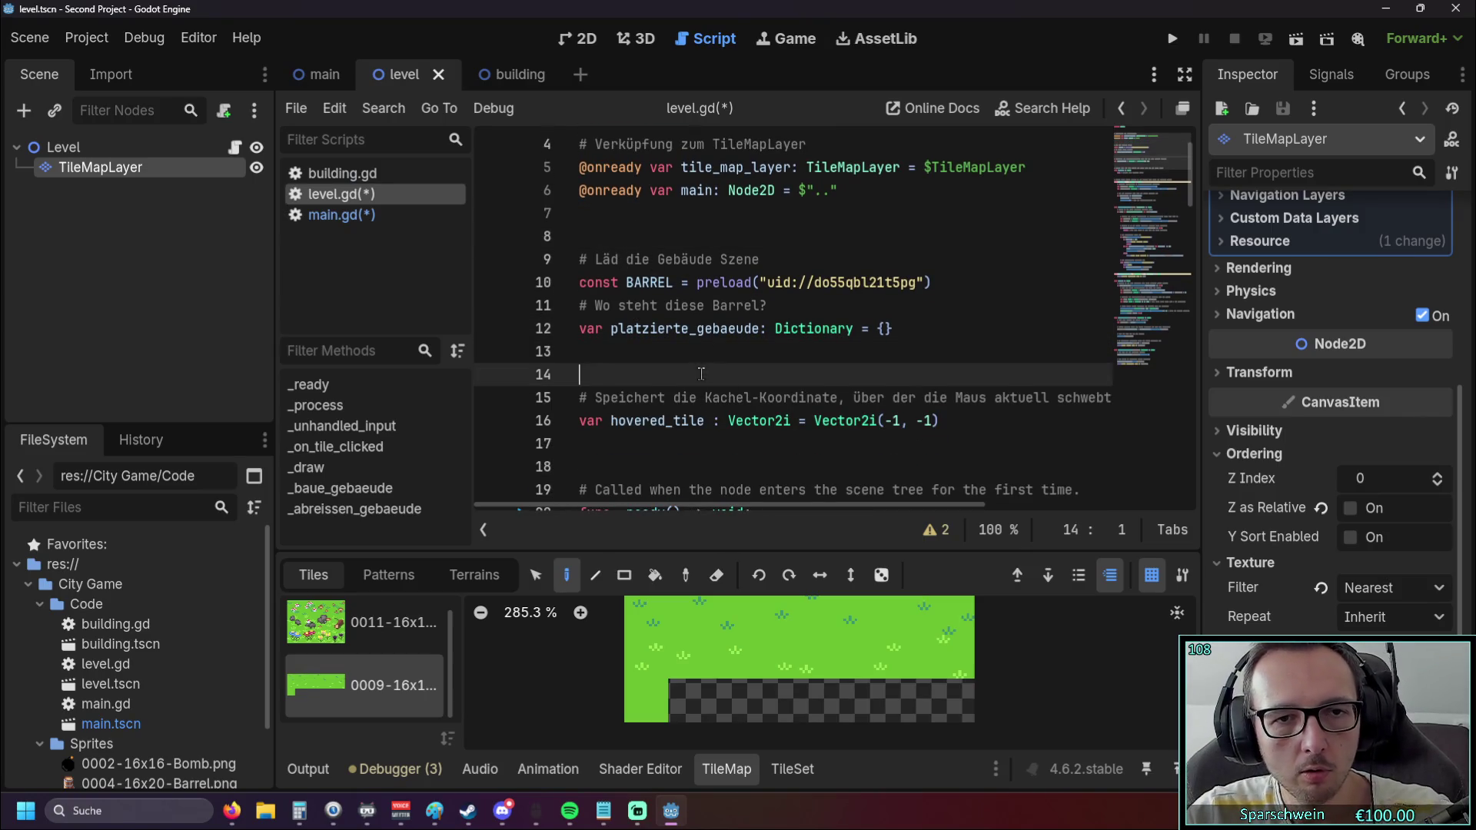
pyautogui.scroll(-1, 761, 359)
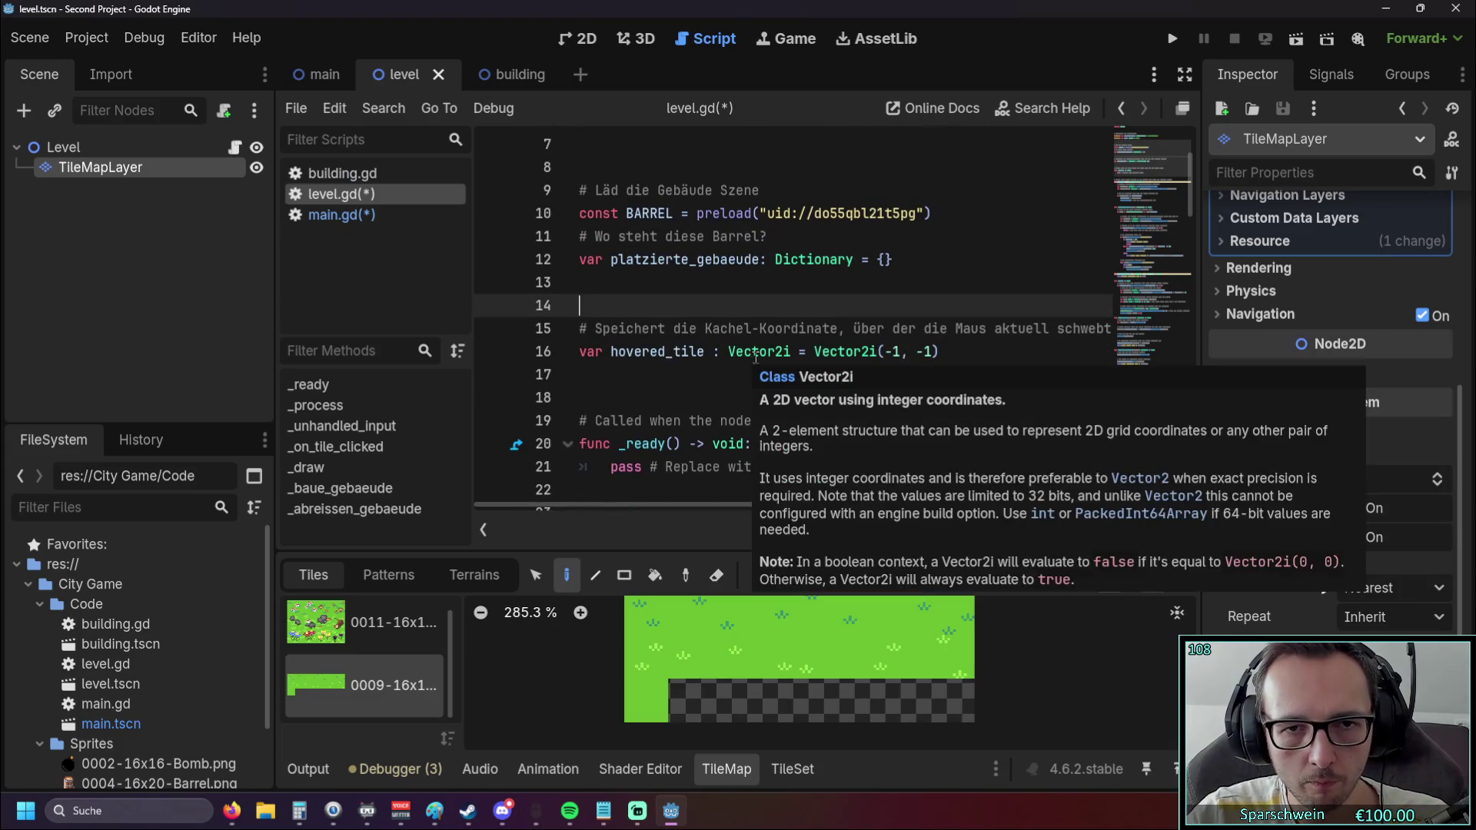
pyautogui.scroll(-2, 779, 325)
pyautogui.scroll(2, 778, 323)
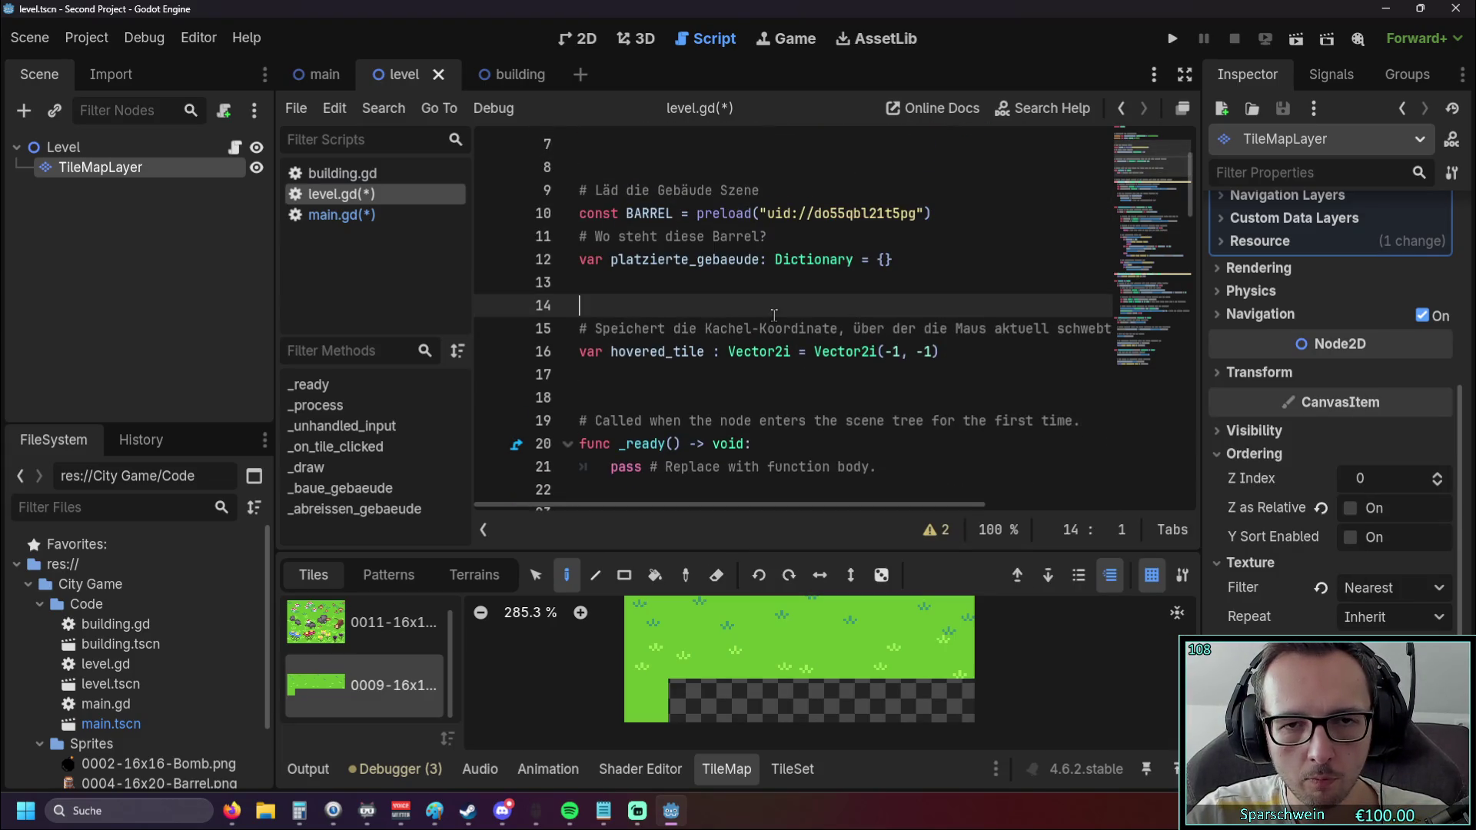
pyautogui.scroll(-15, 773, 315)
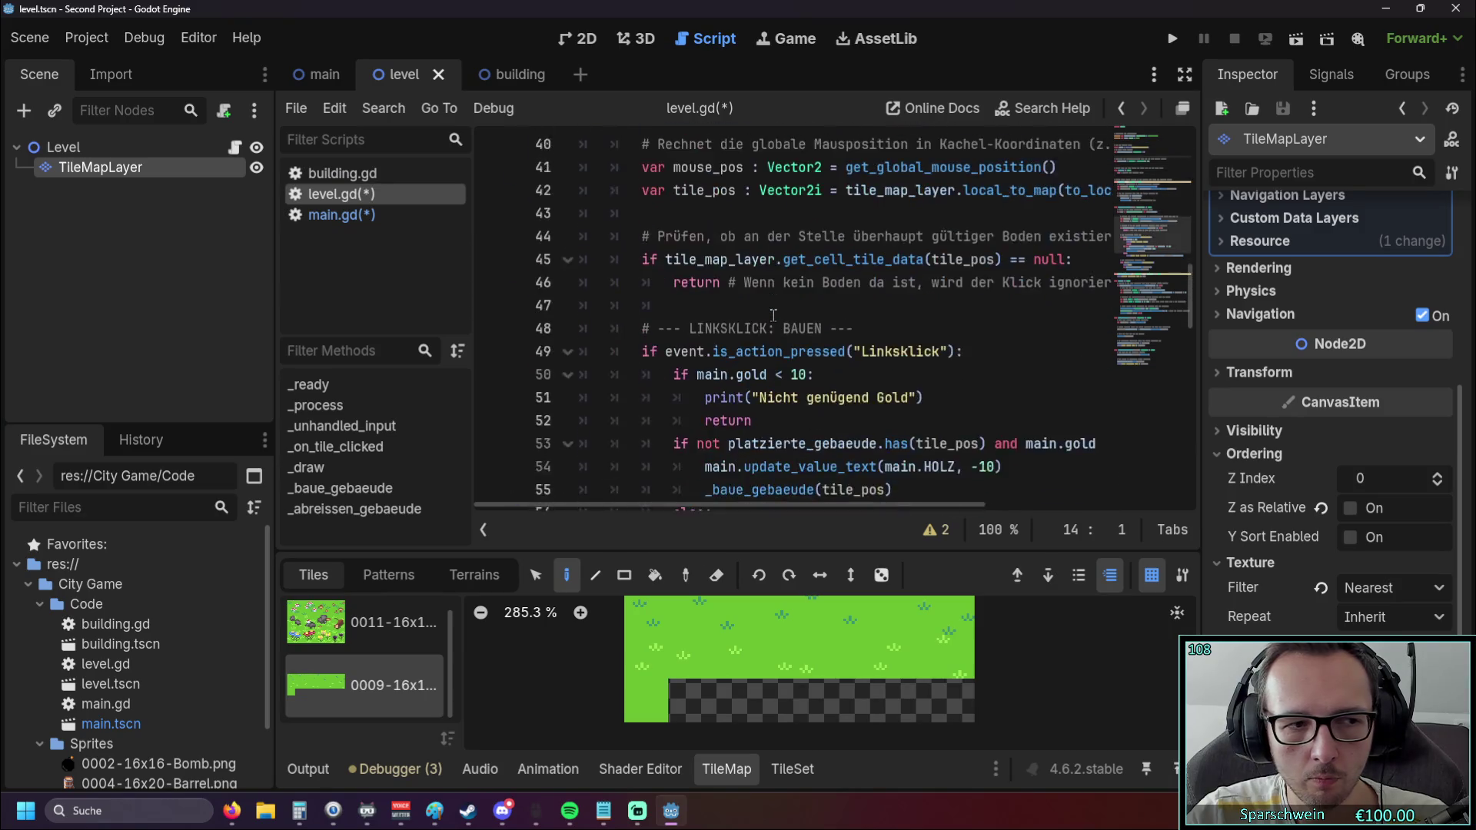
pyautogui.scroll(-6, 773, 315)
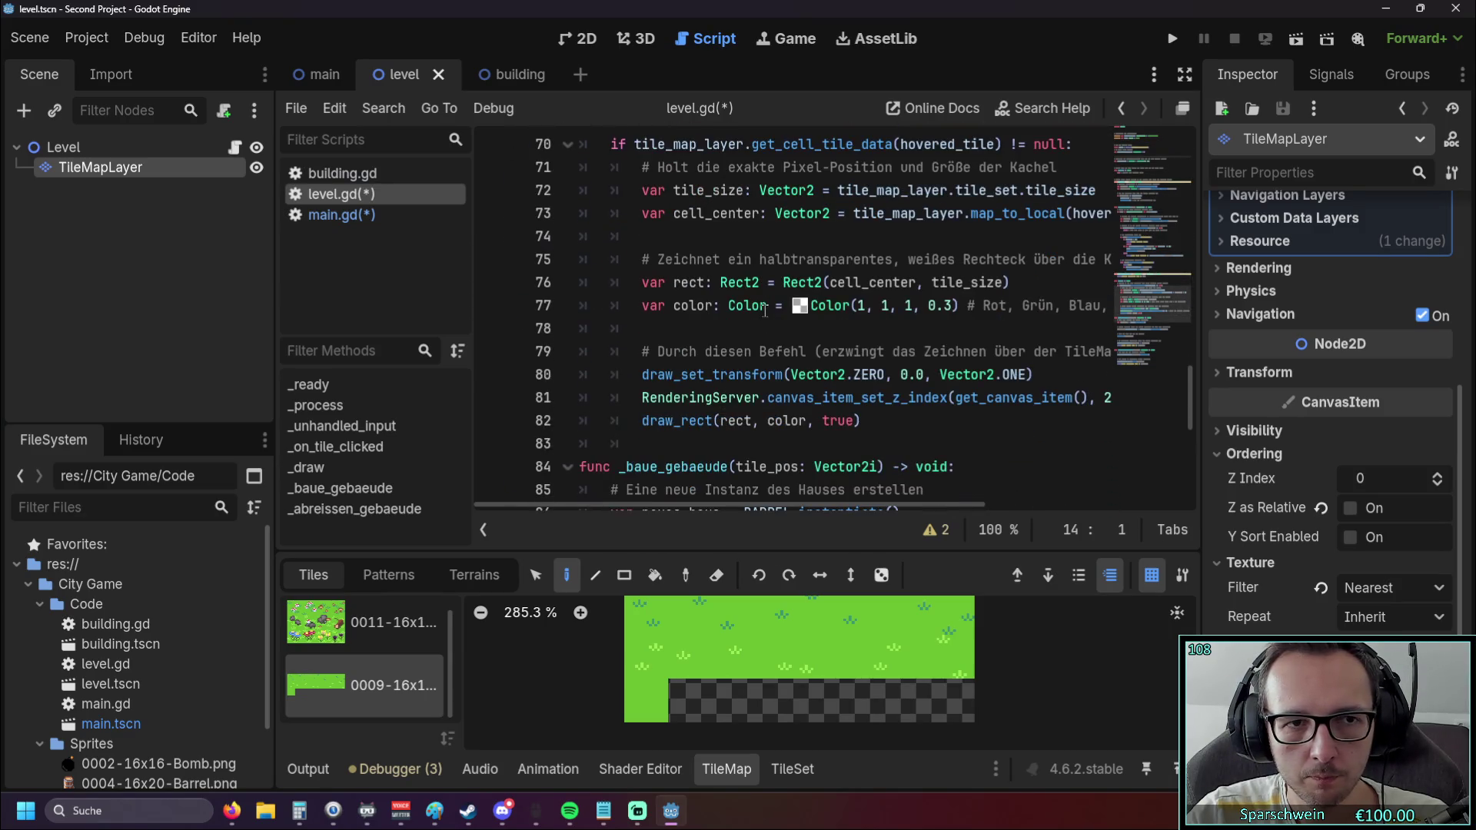
pyautogui.click(381, 221)
pyautogui.scroll(-6, 752, 345)
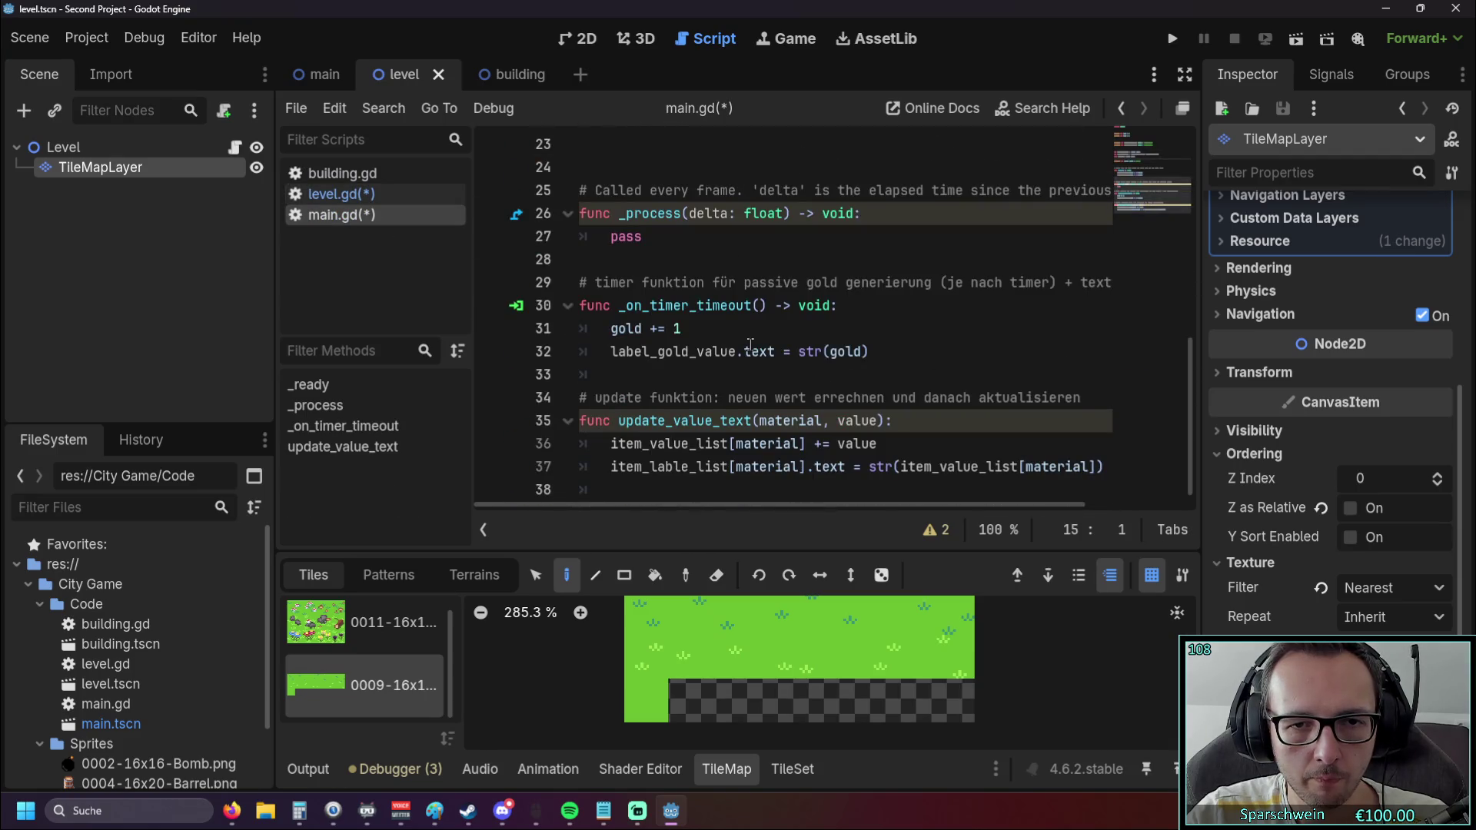
# Step: Change line 31 of main.gd to gold += 2, then return to level.gd
pyautogui.scroll(1, 752, 345)
pyautogui.doubleClick(676, 397)
pyautogui.write('2')
pyautogui.click(338, 194)
pyautogui.click(342, 173)
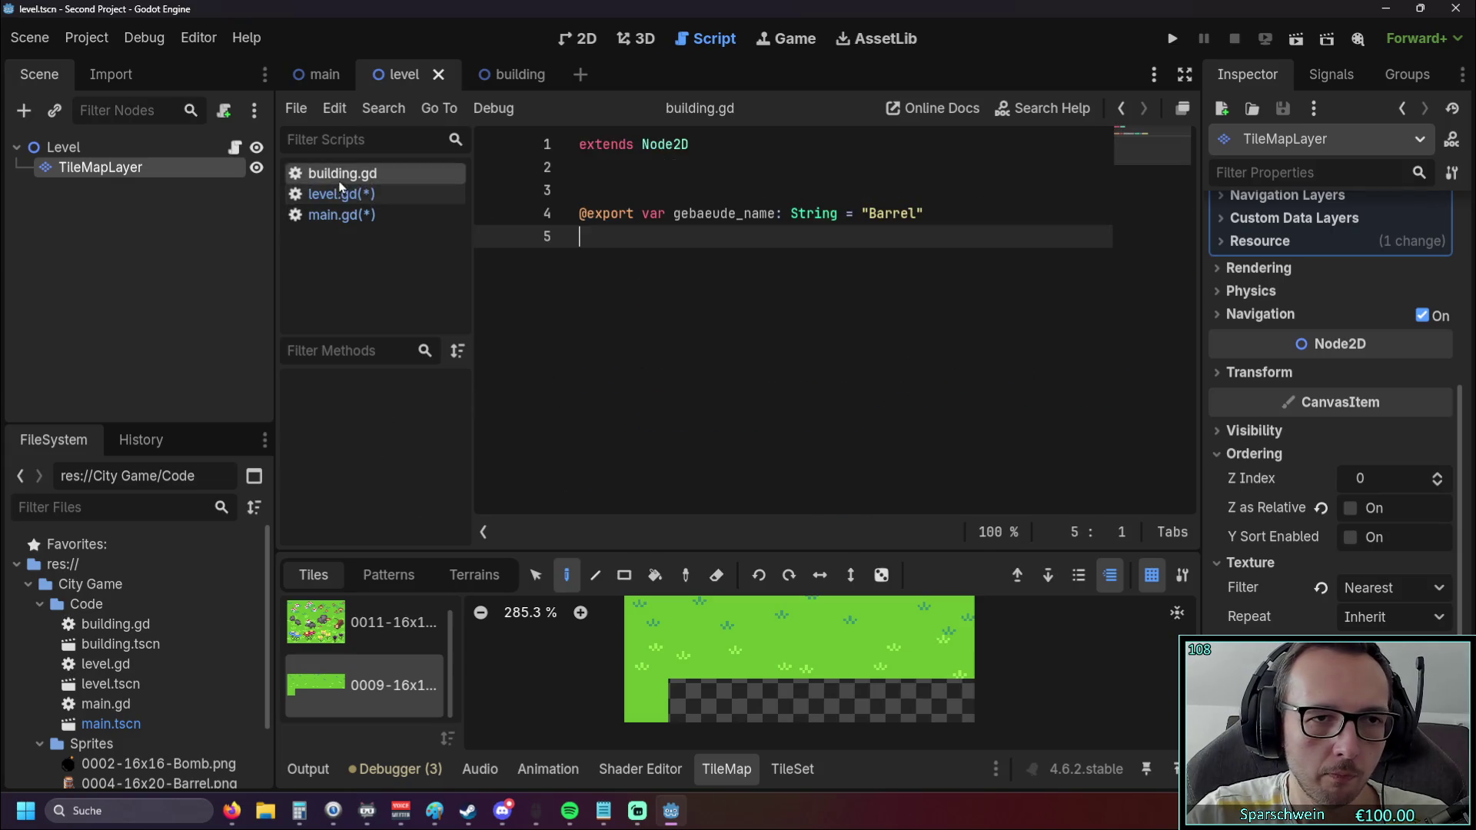
pyautogui.click(342, 214)
pyautogui.scroll(-1, 667, 317)
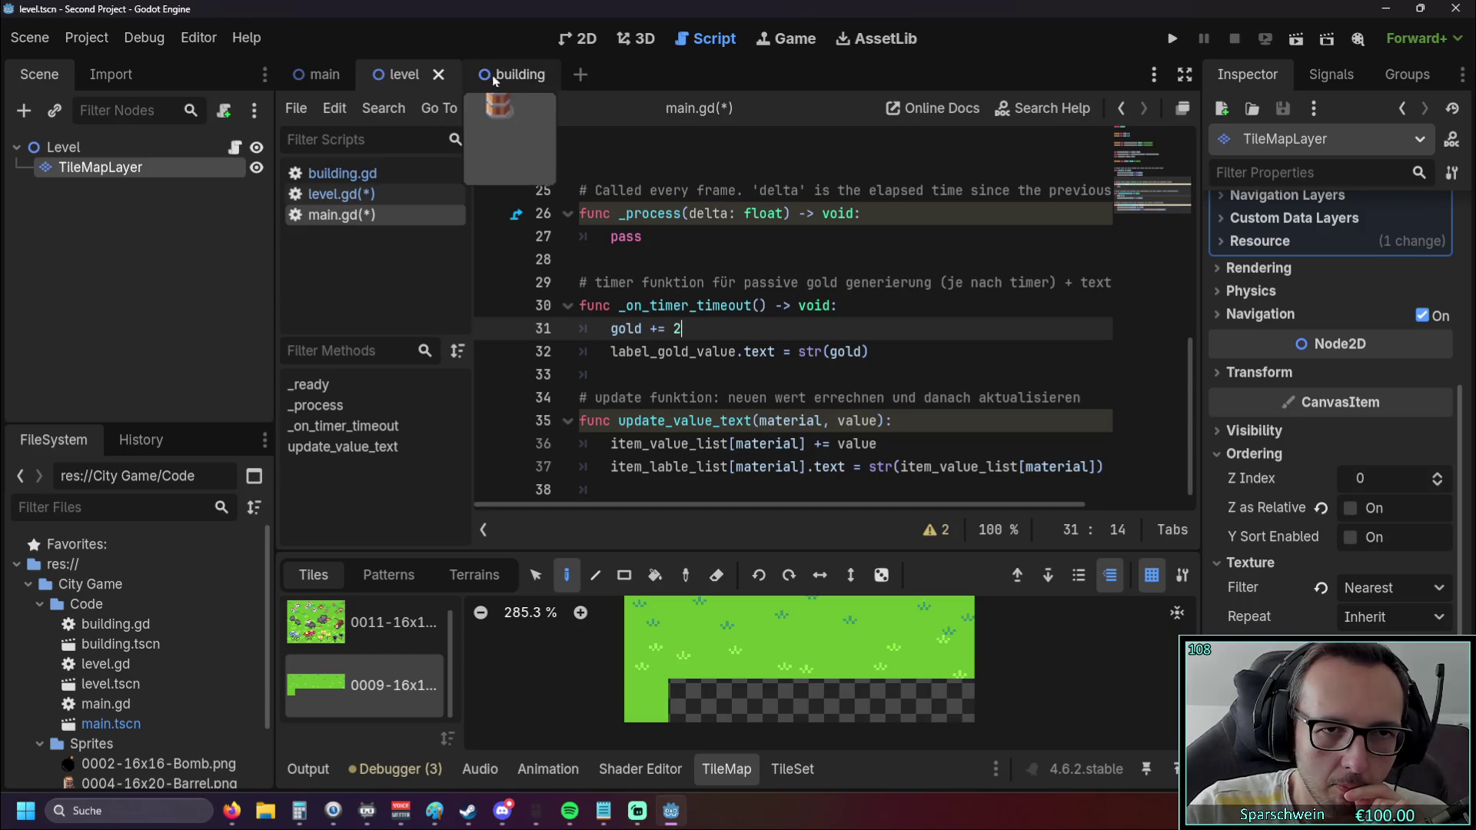
pyautogui.click(335, 195)
pyautogui.click(338, 214)
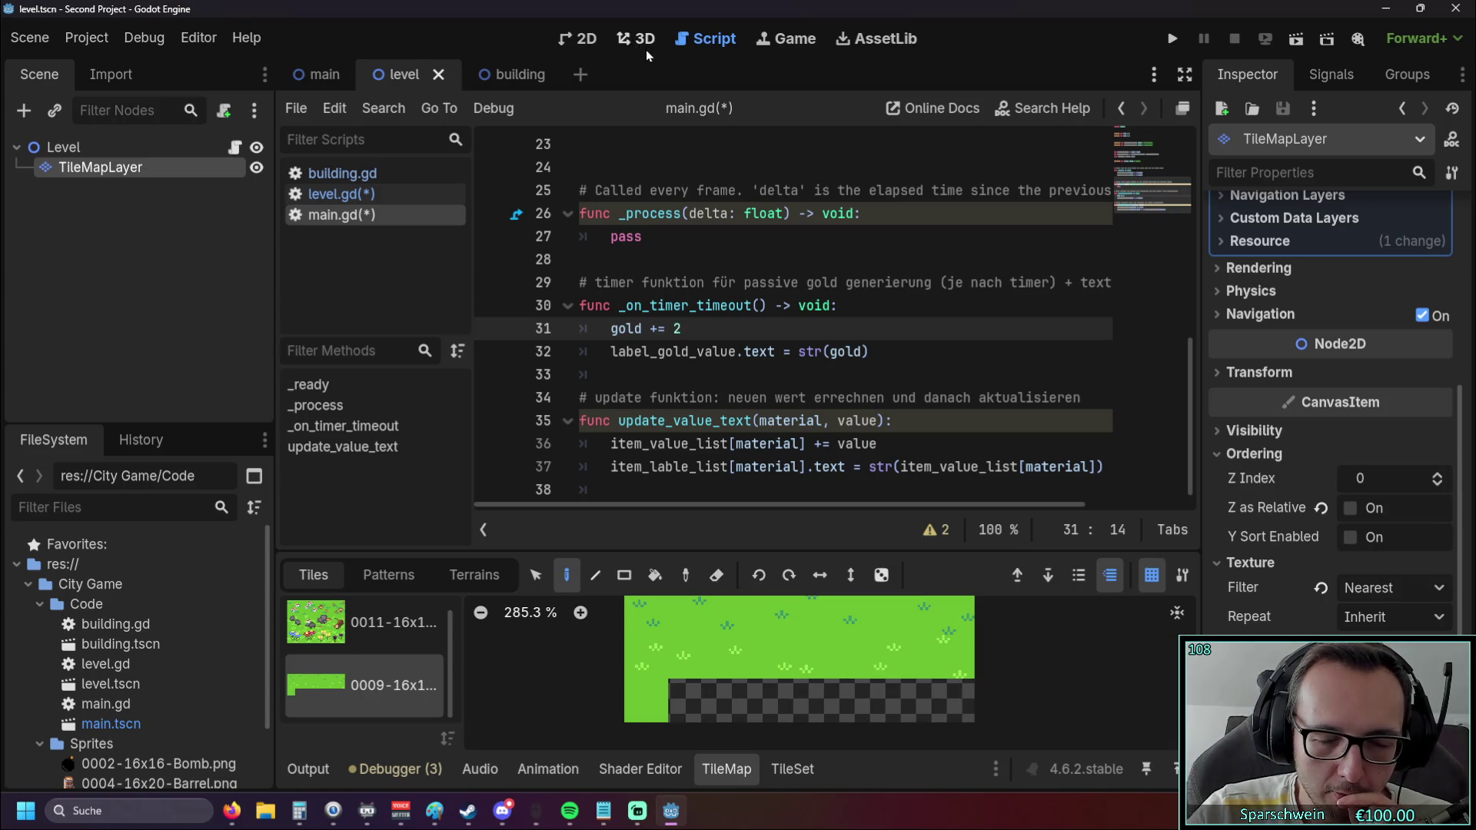
pyautogui.click(338, 193)
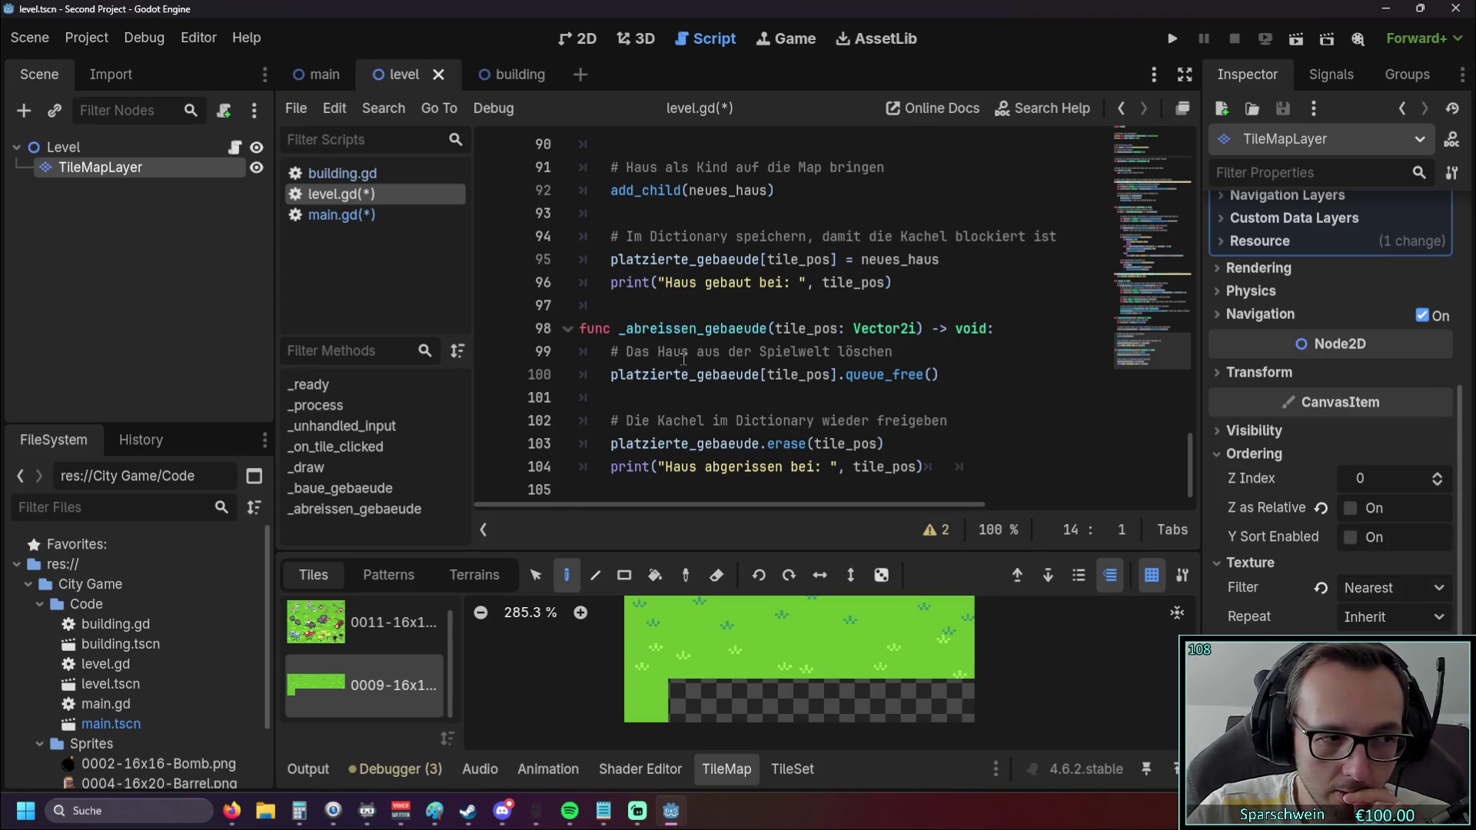
# Step: Run the project and place a building on a grass tile, hitting the HOLZ error at line 54
pyautogui.click(1165, 50)
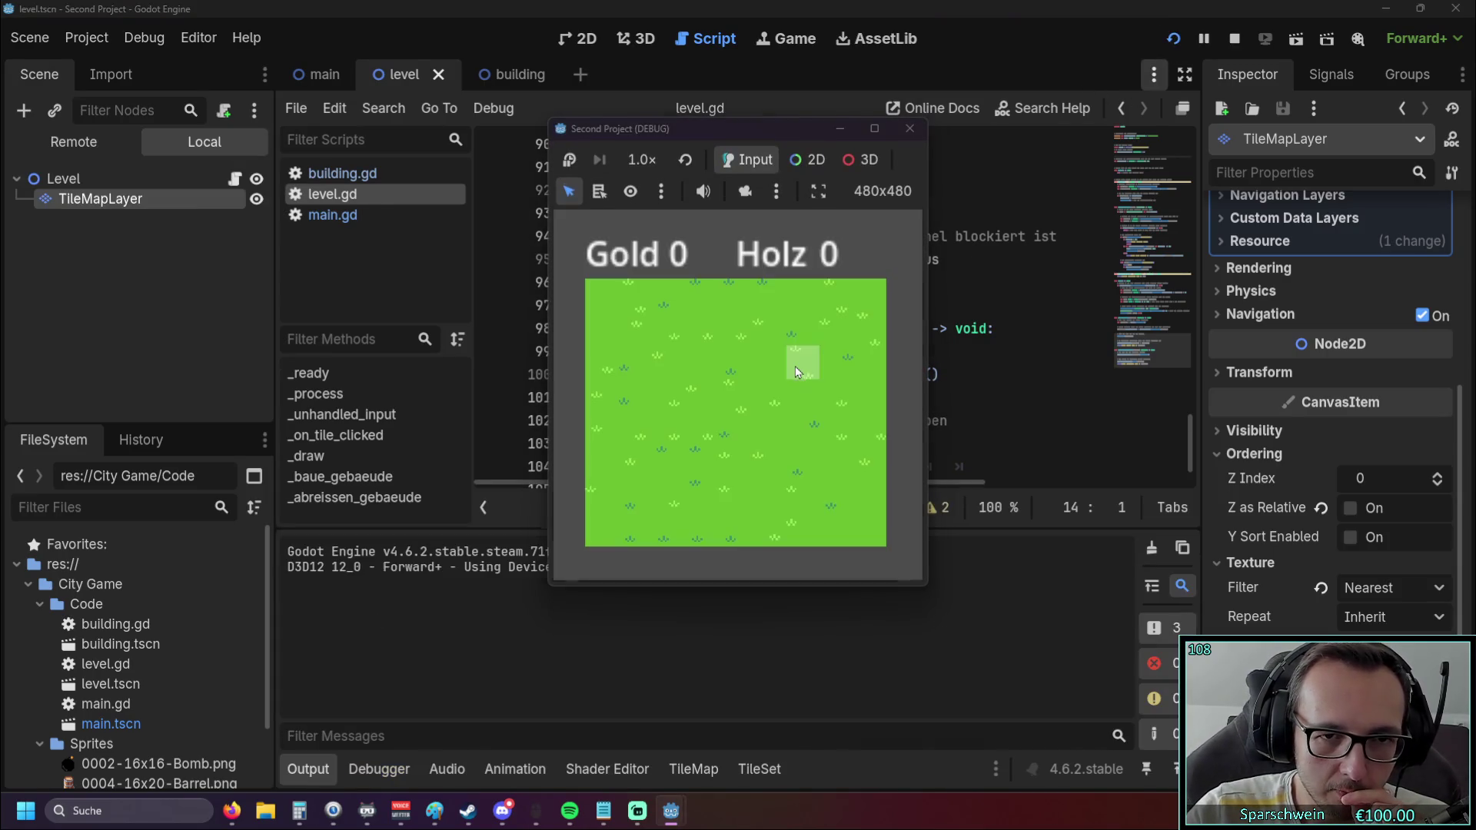
pyautogui.click(746, 401)
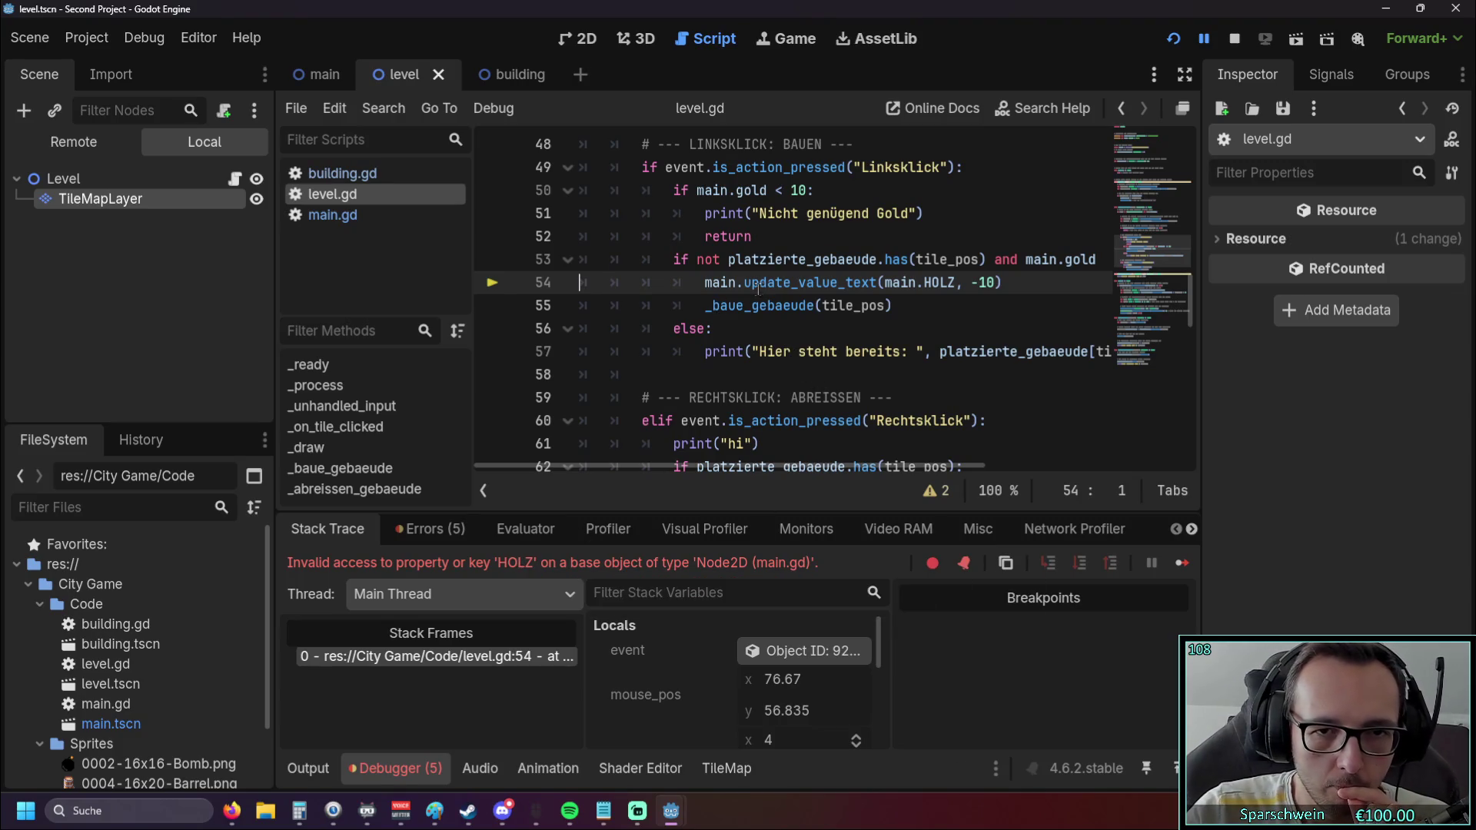
# Step: After checking main.gd's variable names, replace HOLZ on line 54 with holz and rerun the game
pyautogui.click(932, 283)
pyautogui.doubleClick(932, 283)
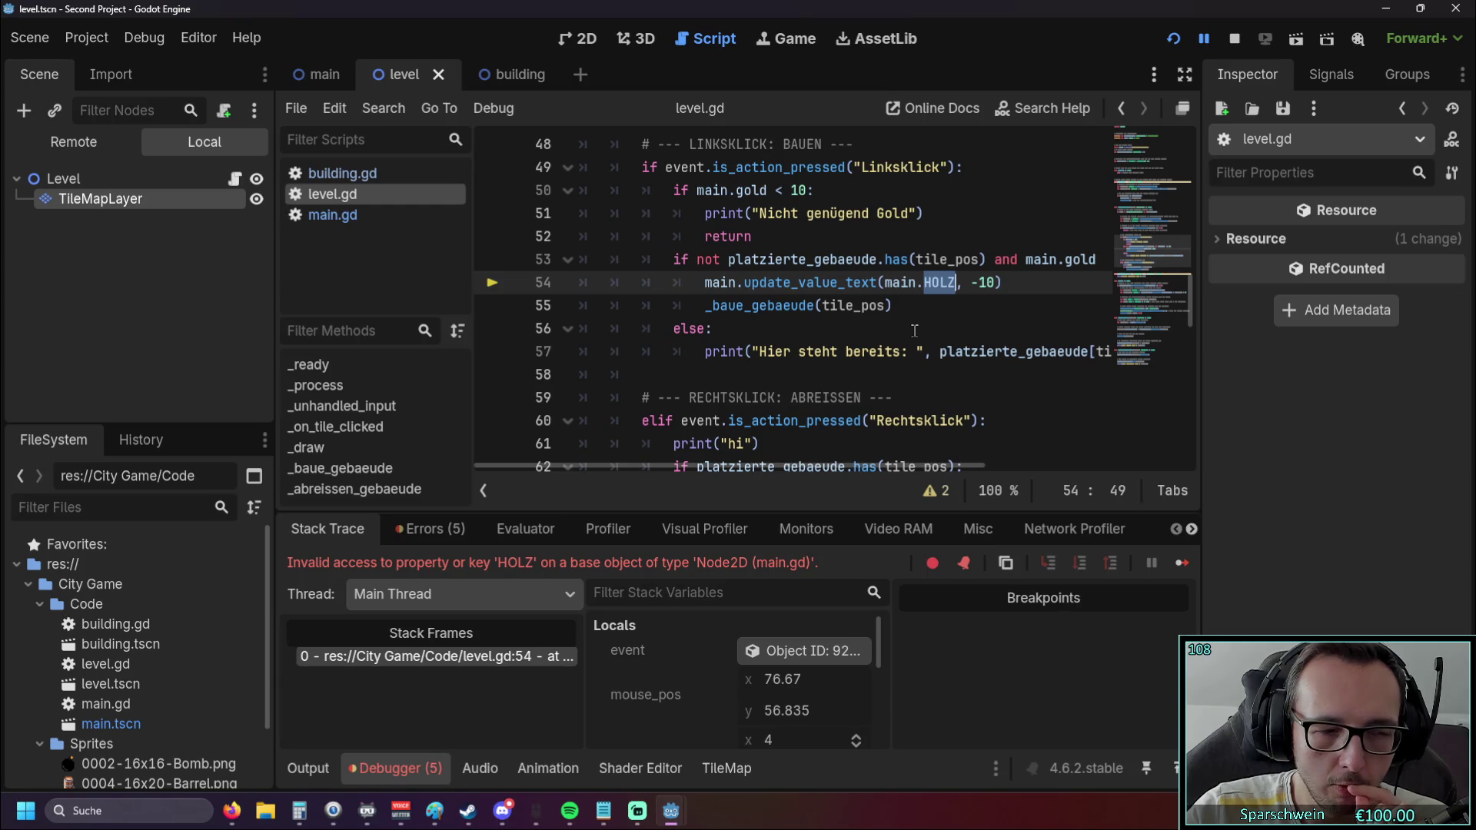
pyautogui.click(370, 216)
pyautogui.click(743, 254)
pyautogui.scroll(8, 813, 316)
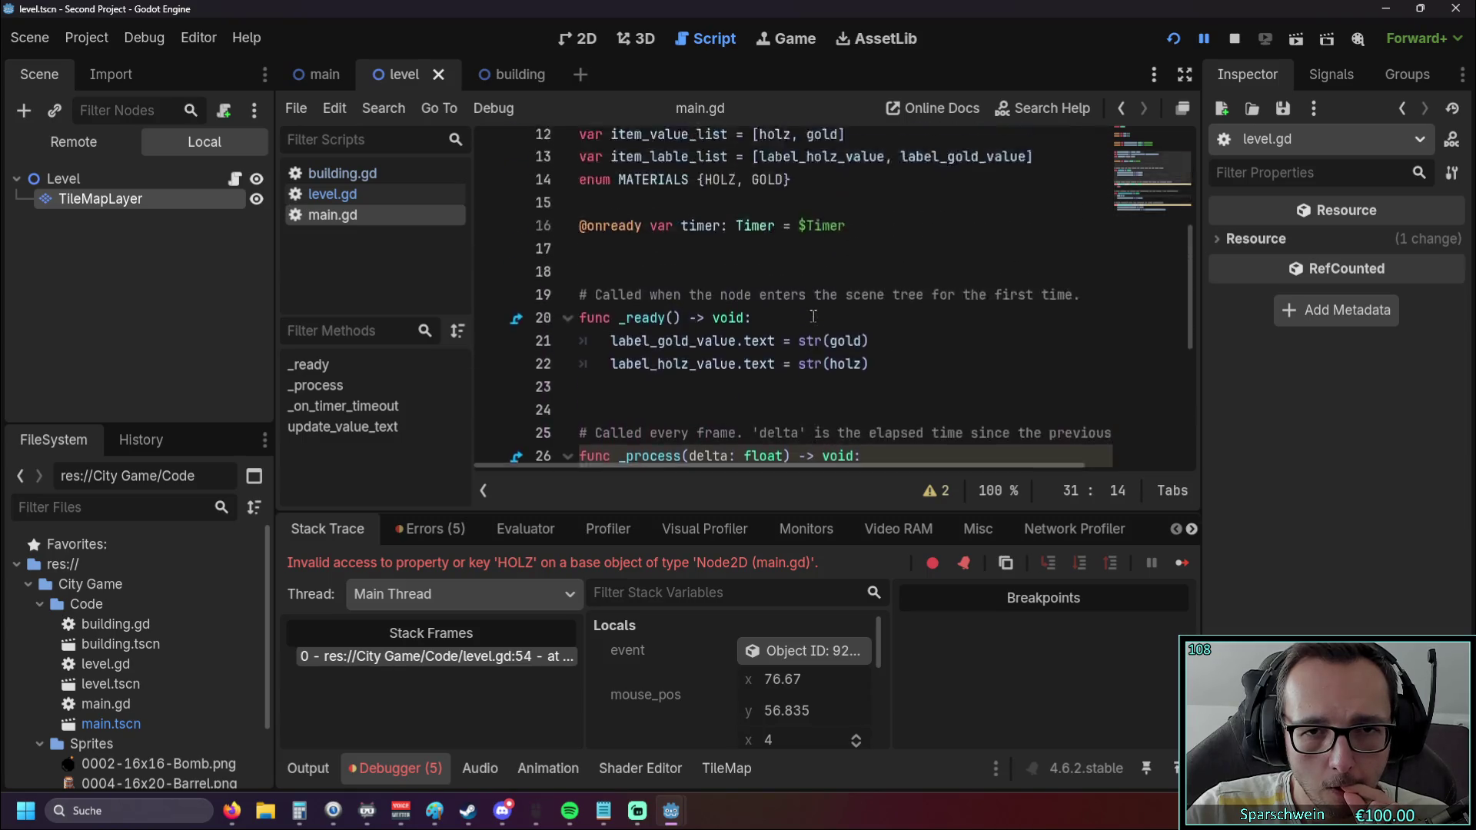
pyautogui.scroll(-1, 813, 316)
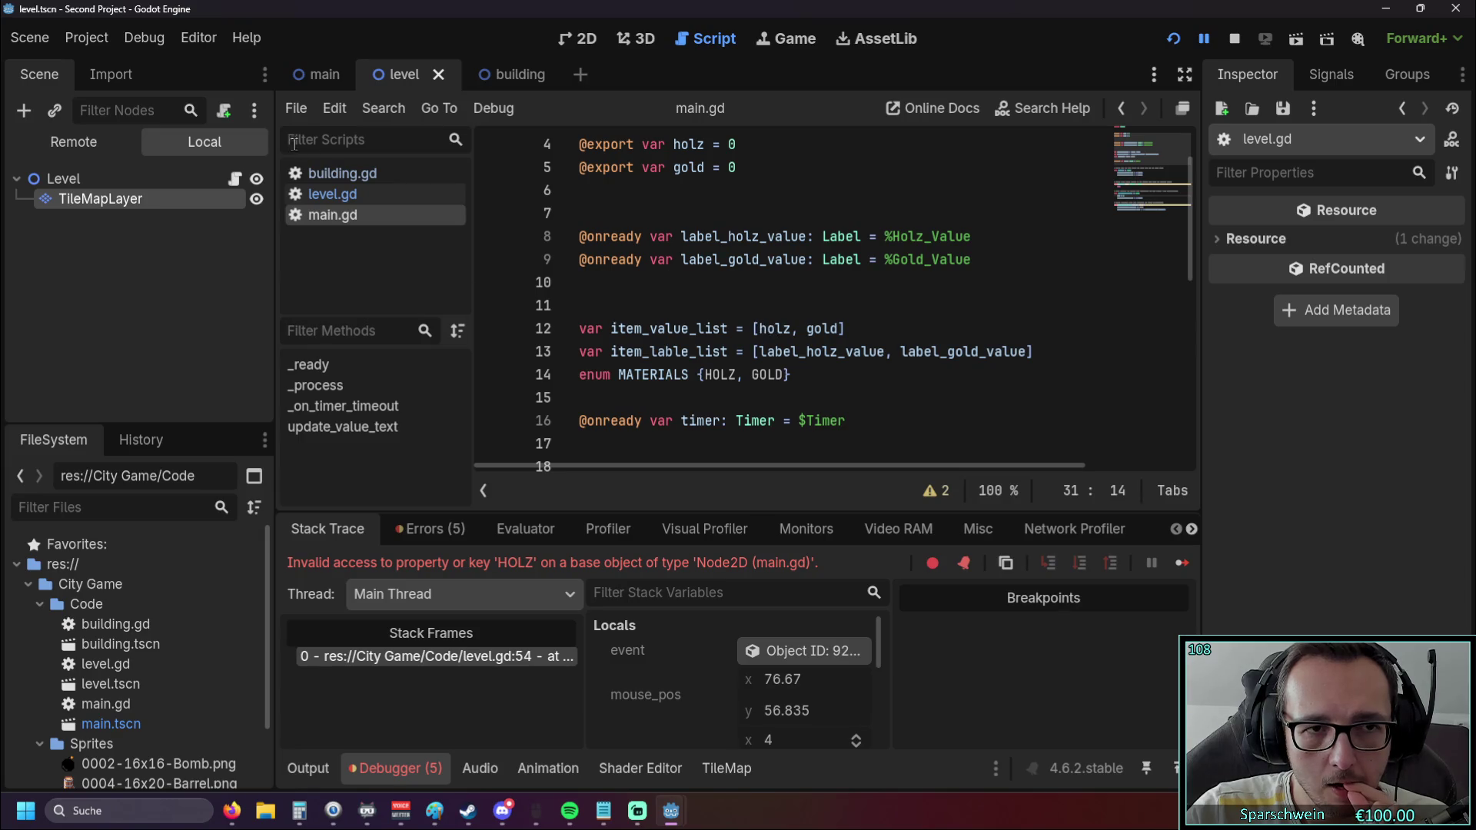
pyautogui.click(338, 197)
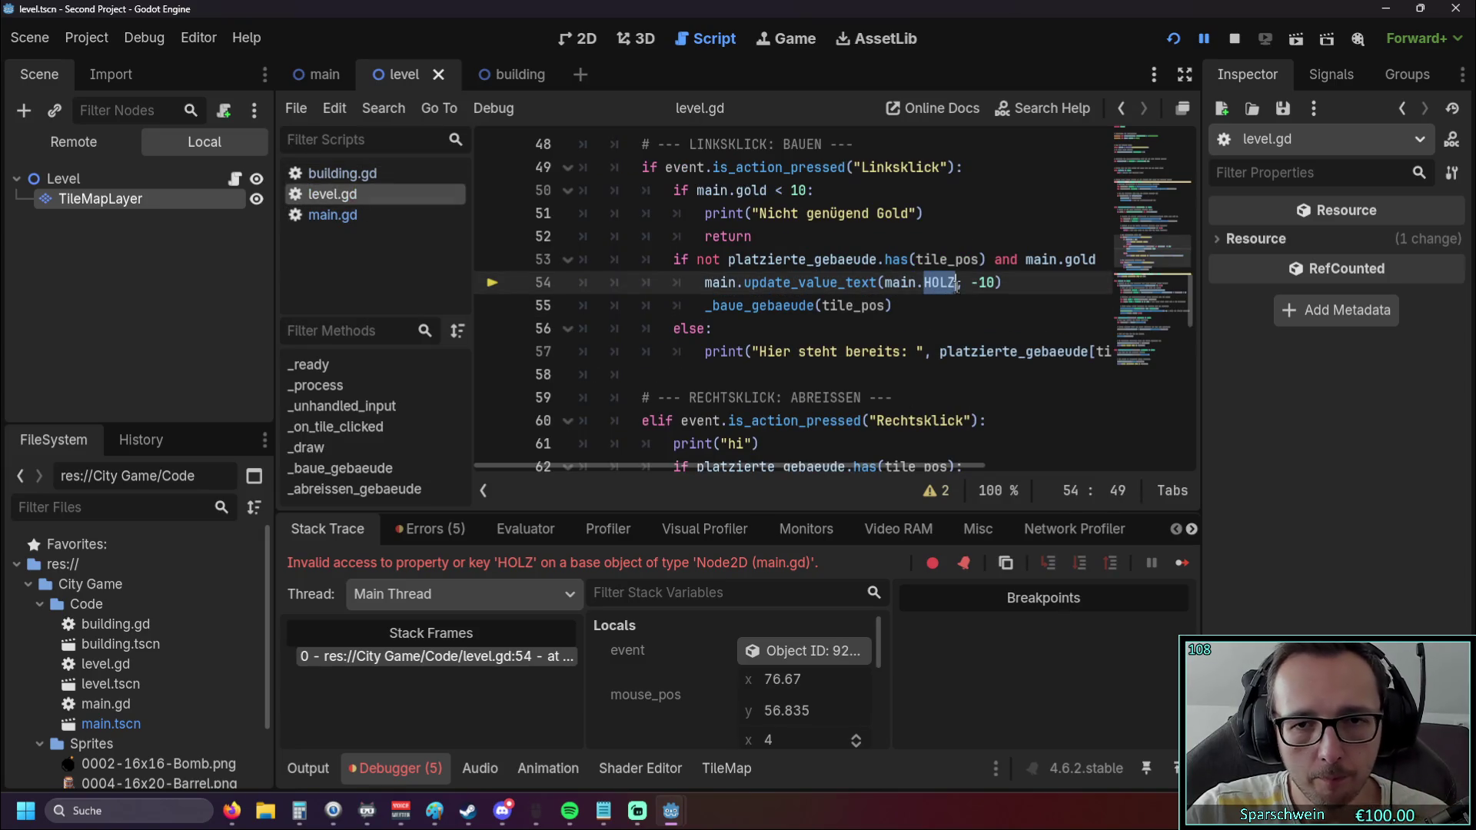
pyautogui.write('holz')
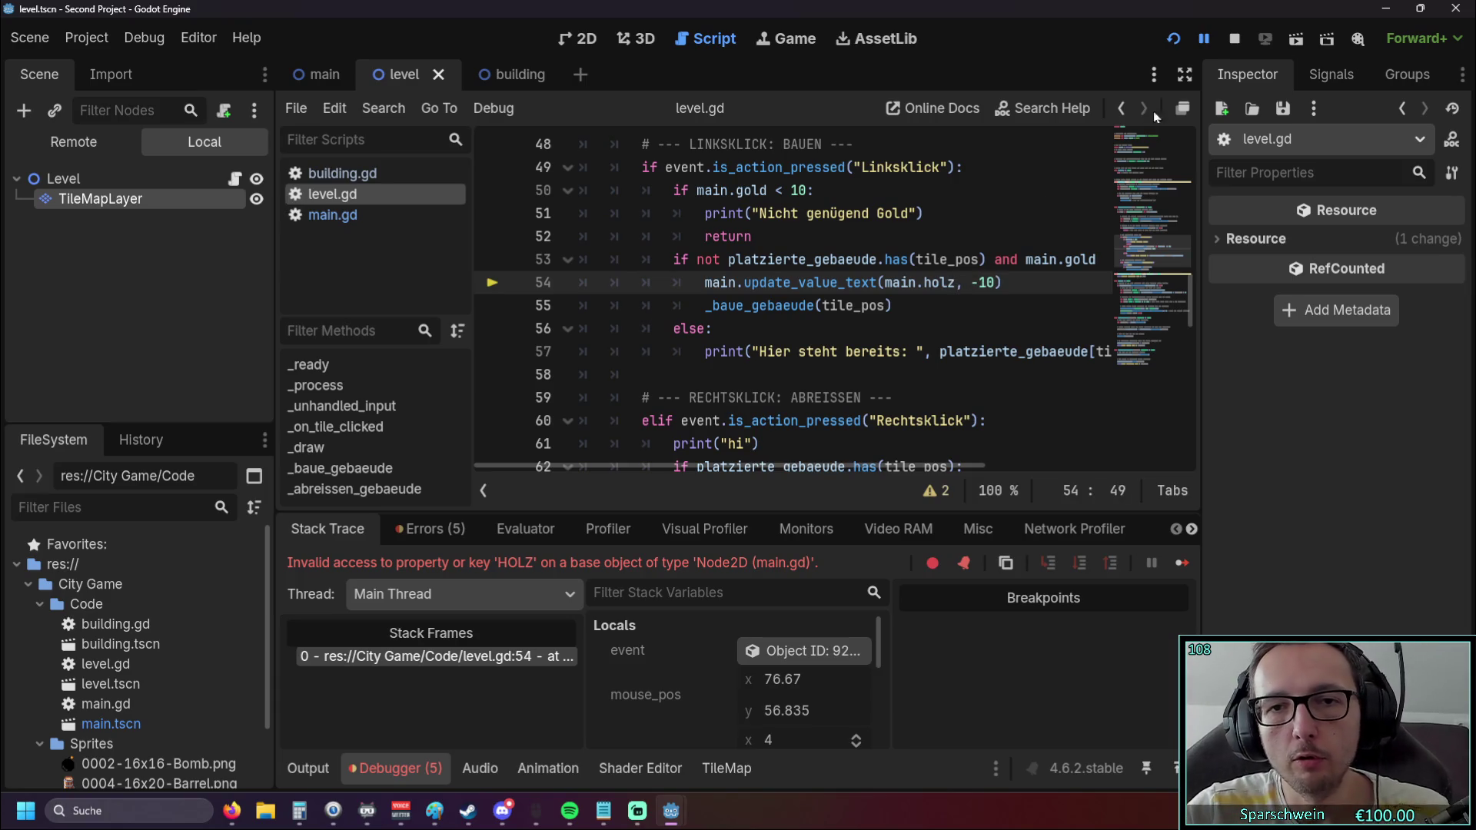
pyautogui.click(1171, 41)
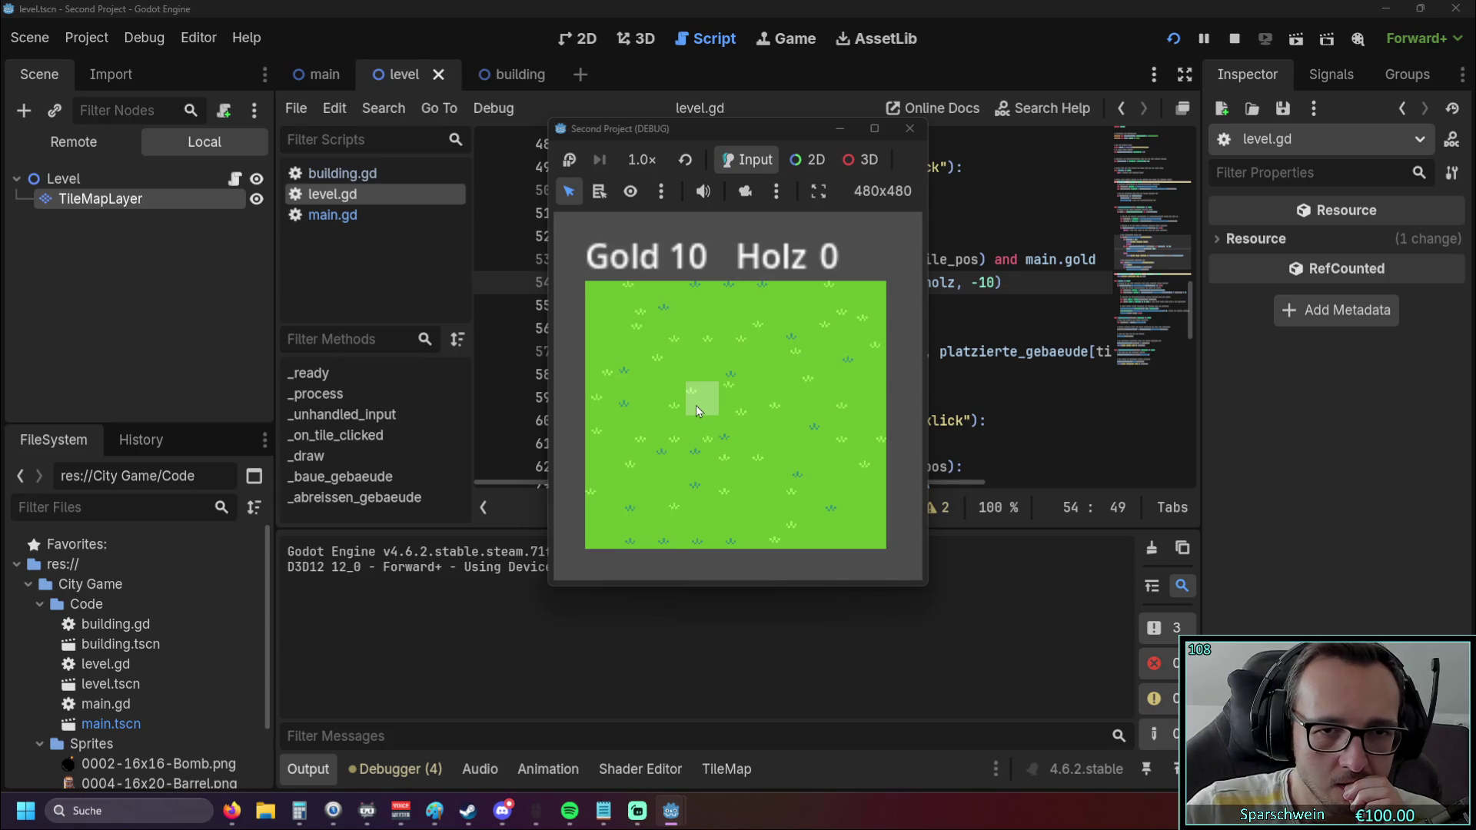
# Step: Place a building on a grass tile, then jump to the failing call in level.gd
pyautogui.click(695, 405)
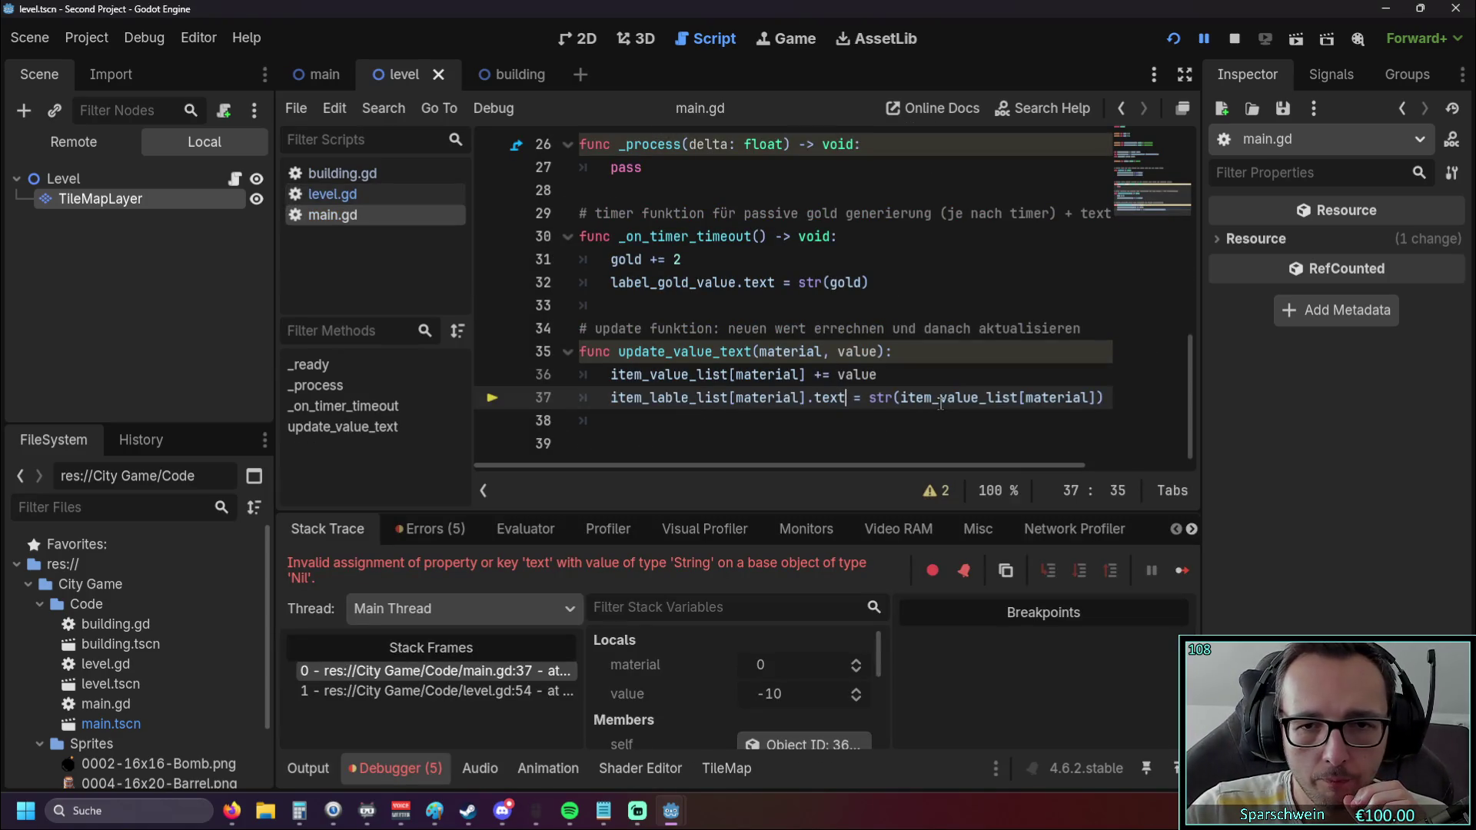
pyautogui.moveTo(886, 398)
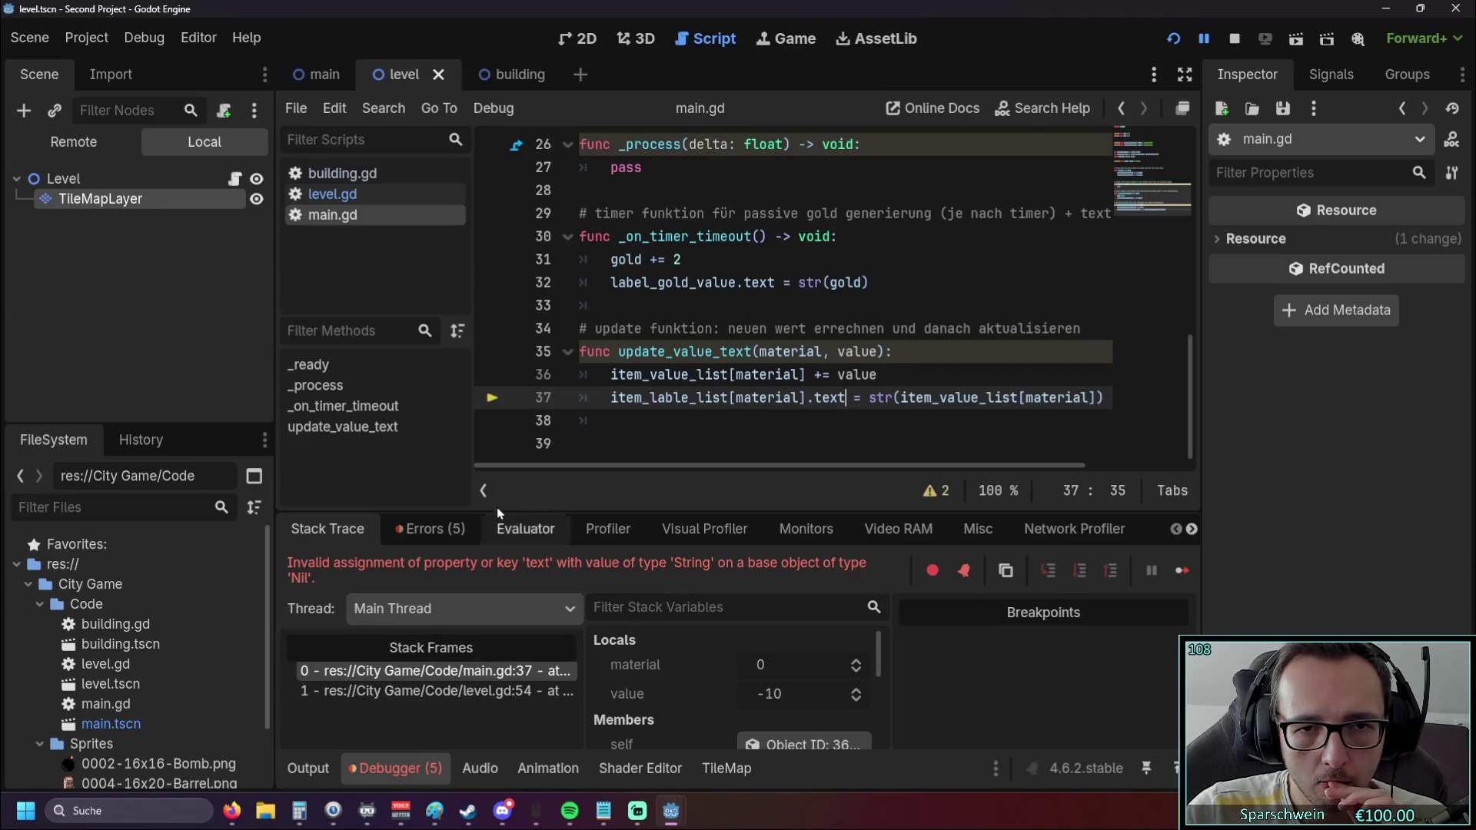
pyautogui.click(332, 193)
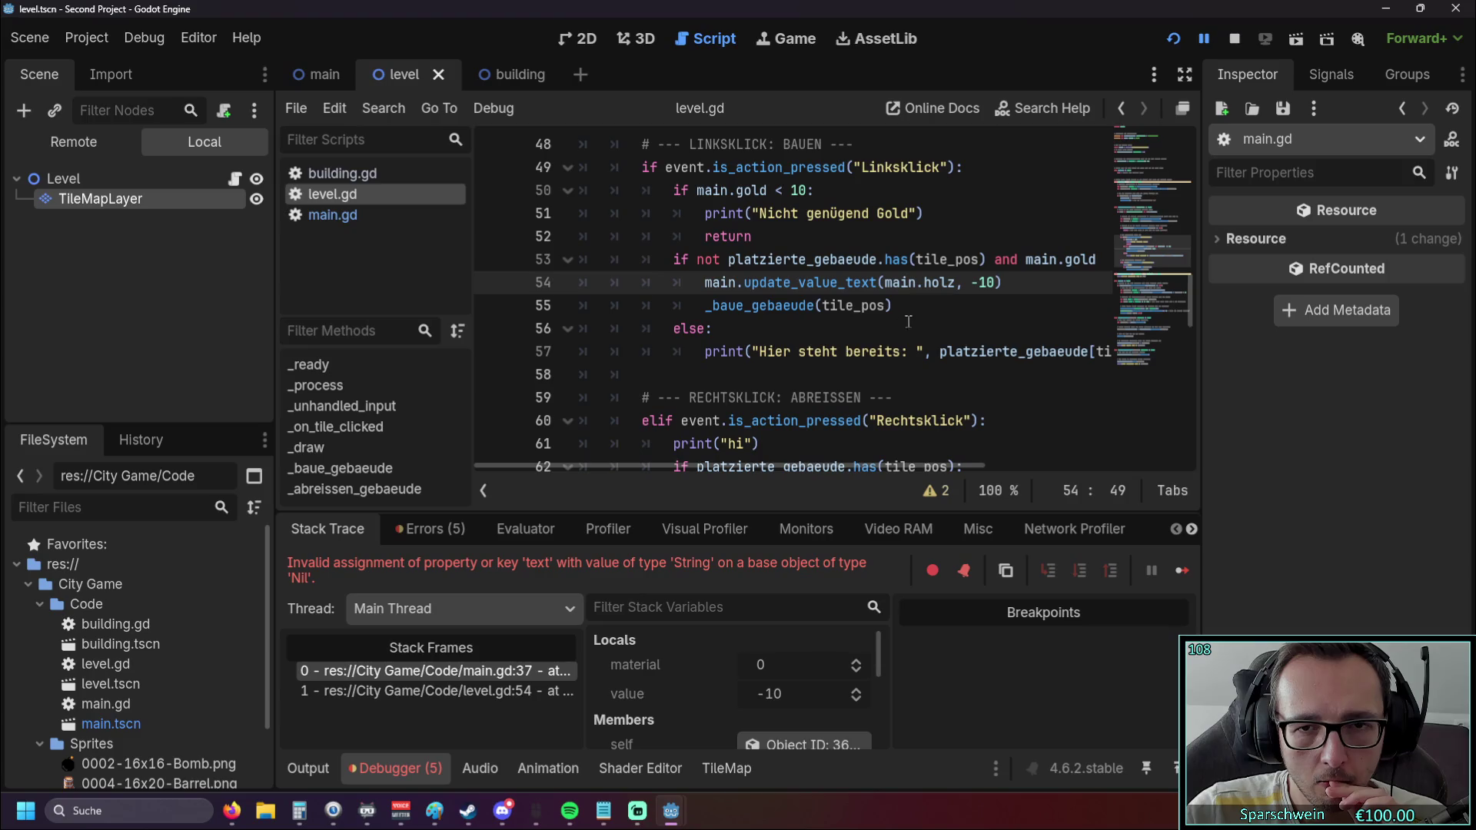
# Step: Replace holz on line 54 with MATERIALS:HOLZ
pyautogui.moveTo(924, 283); pyautogui.dragTo(955, 286)
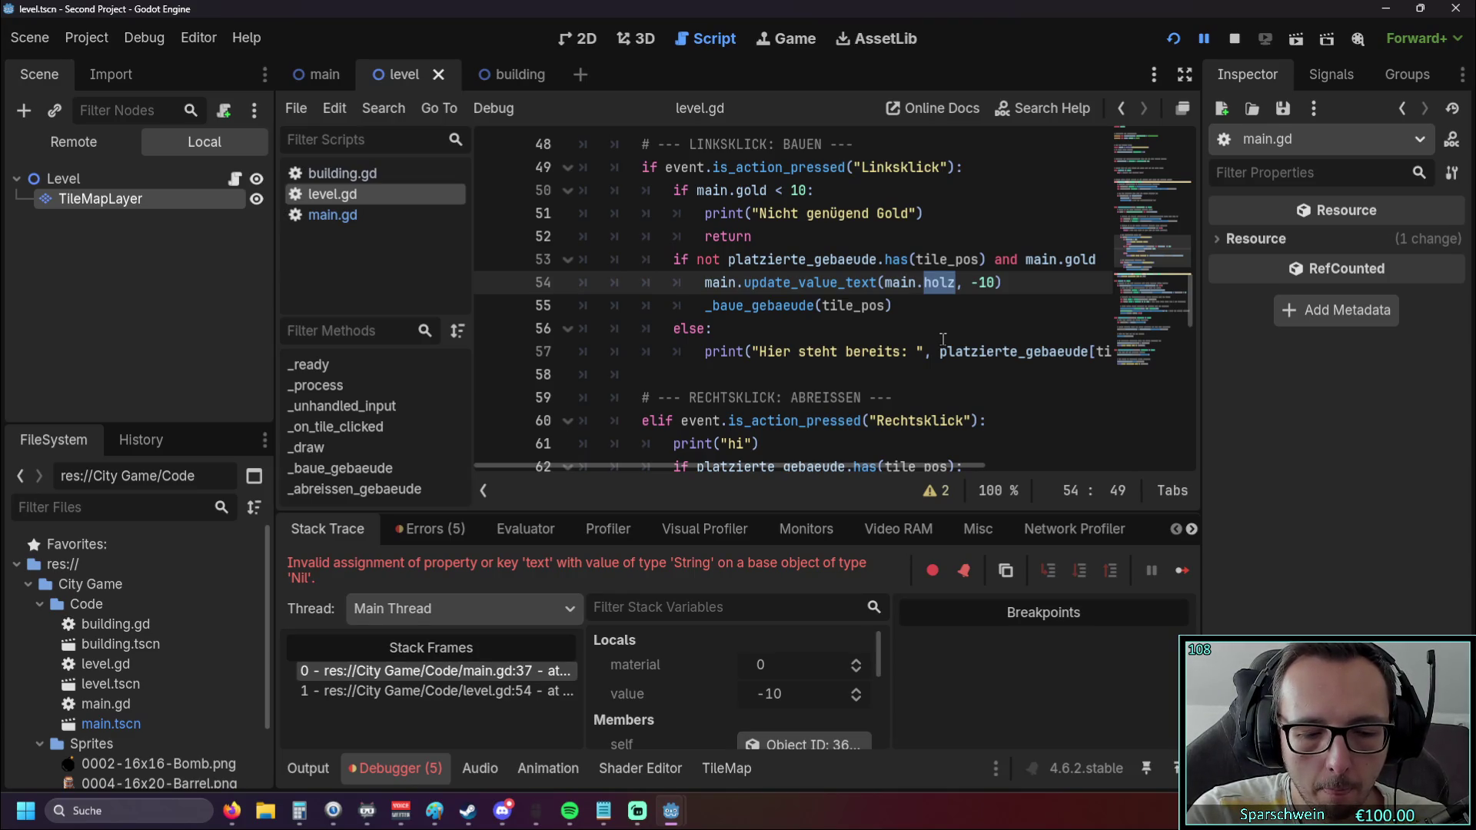
pyautogui.write('MATER')
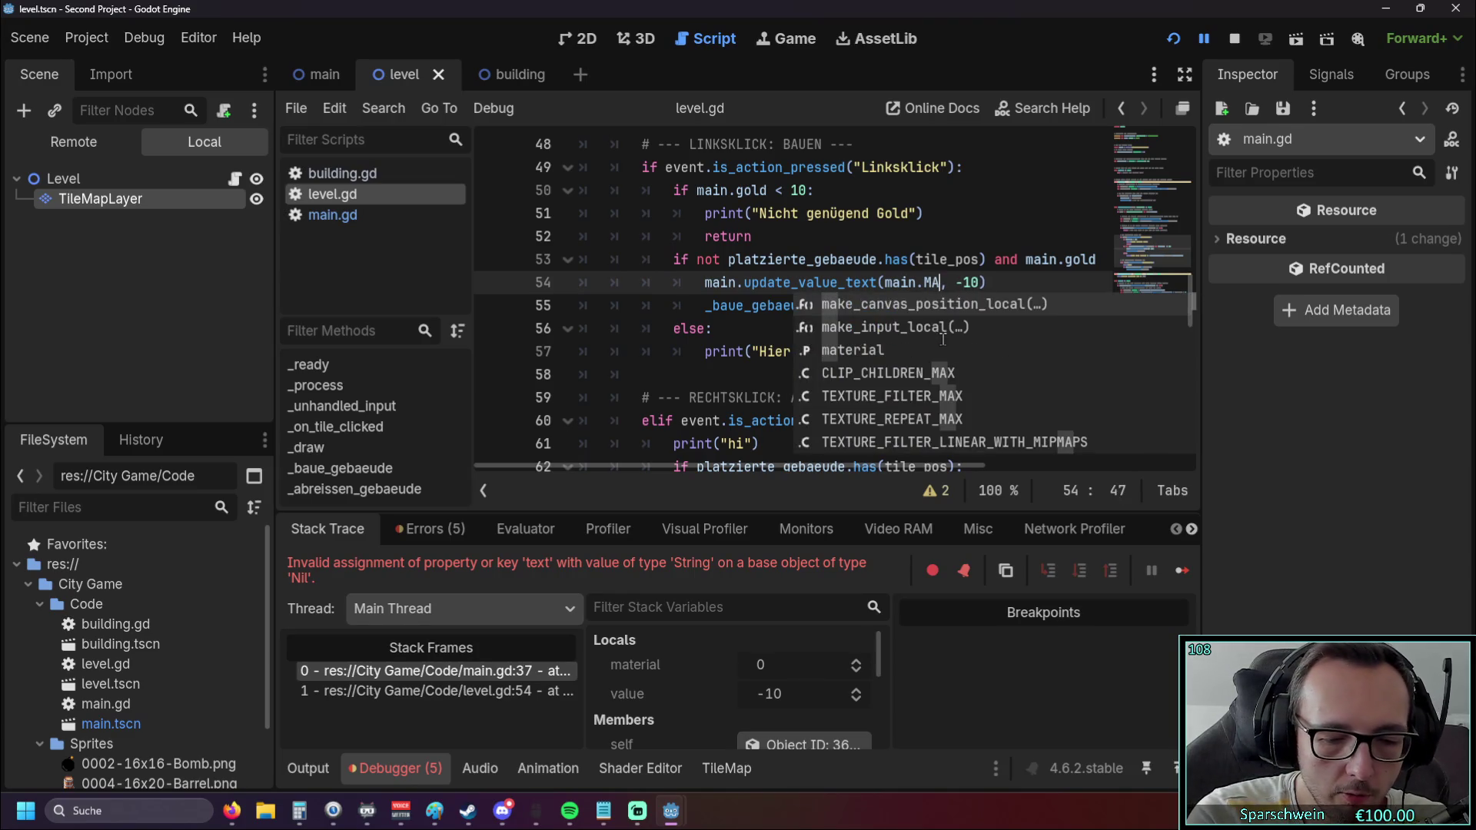
pyautogui.write('IALS')
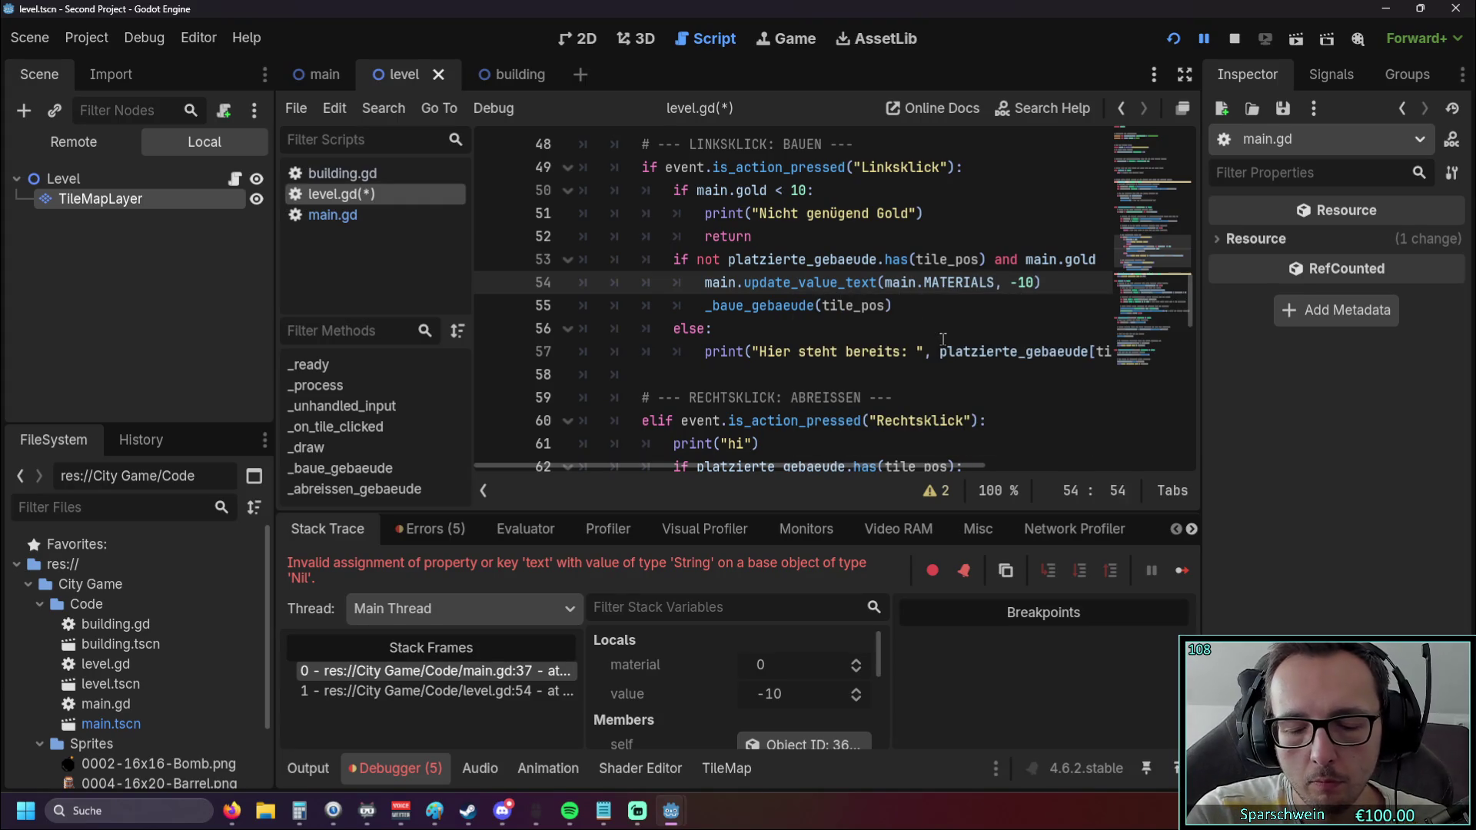
pyautogui.write(':HOLZ')
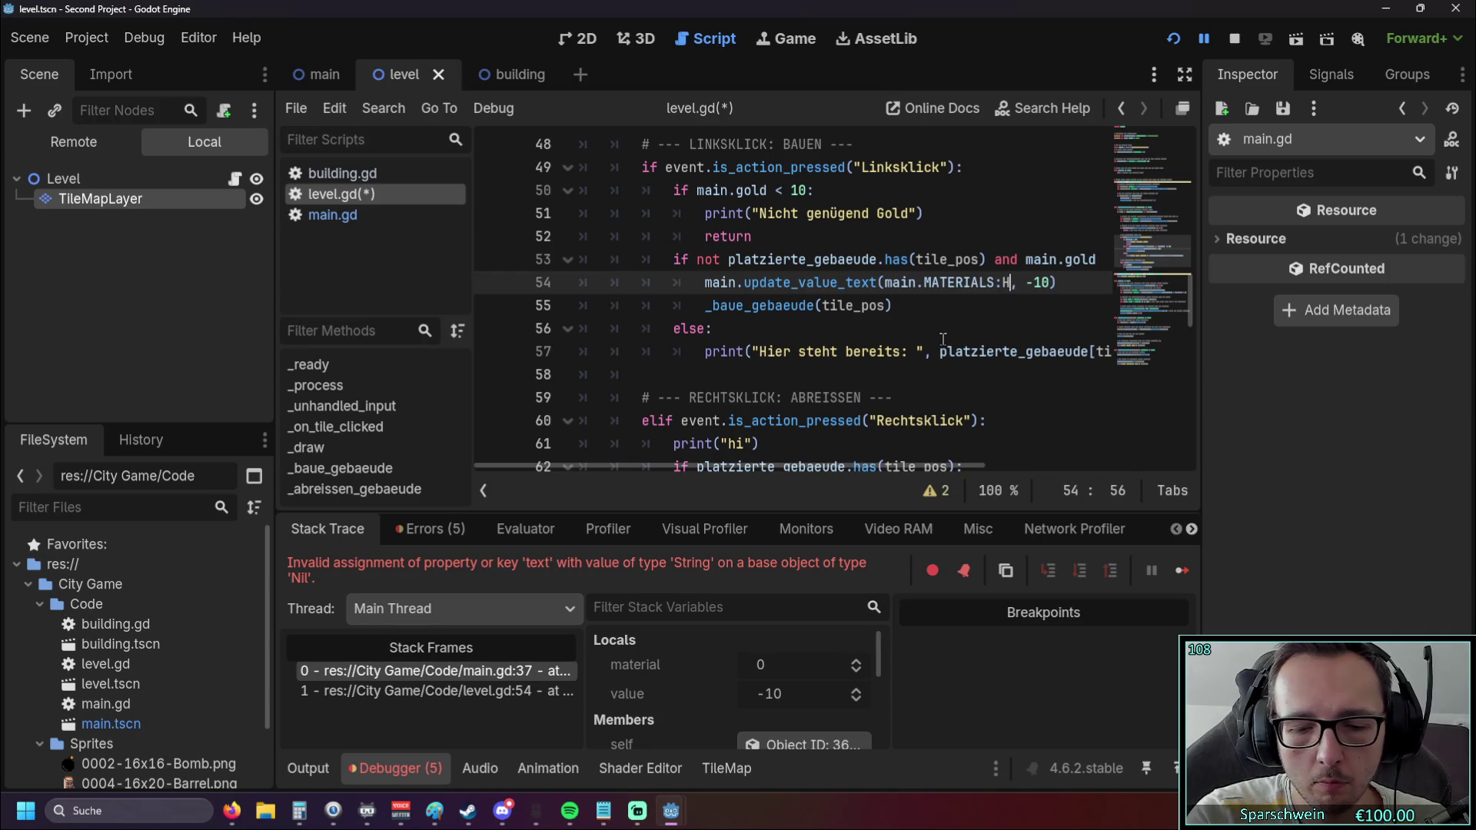
pyautogui.click(1010, 312)
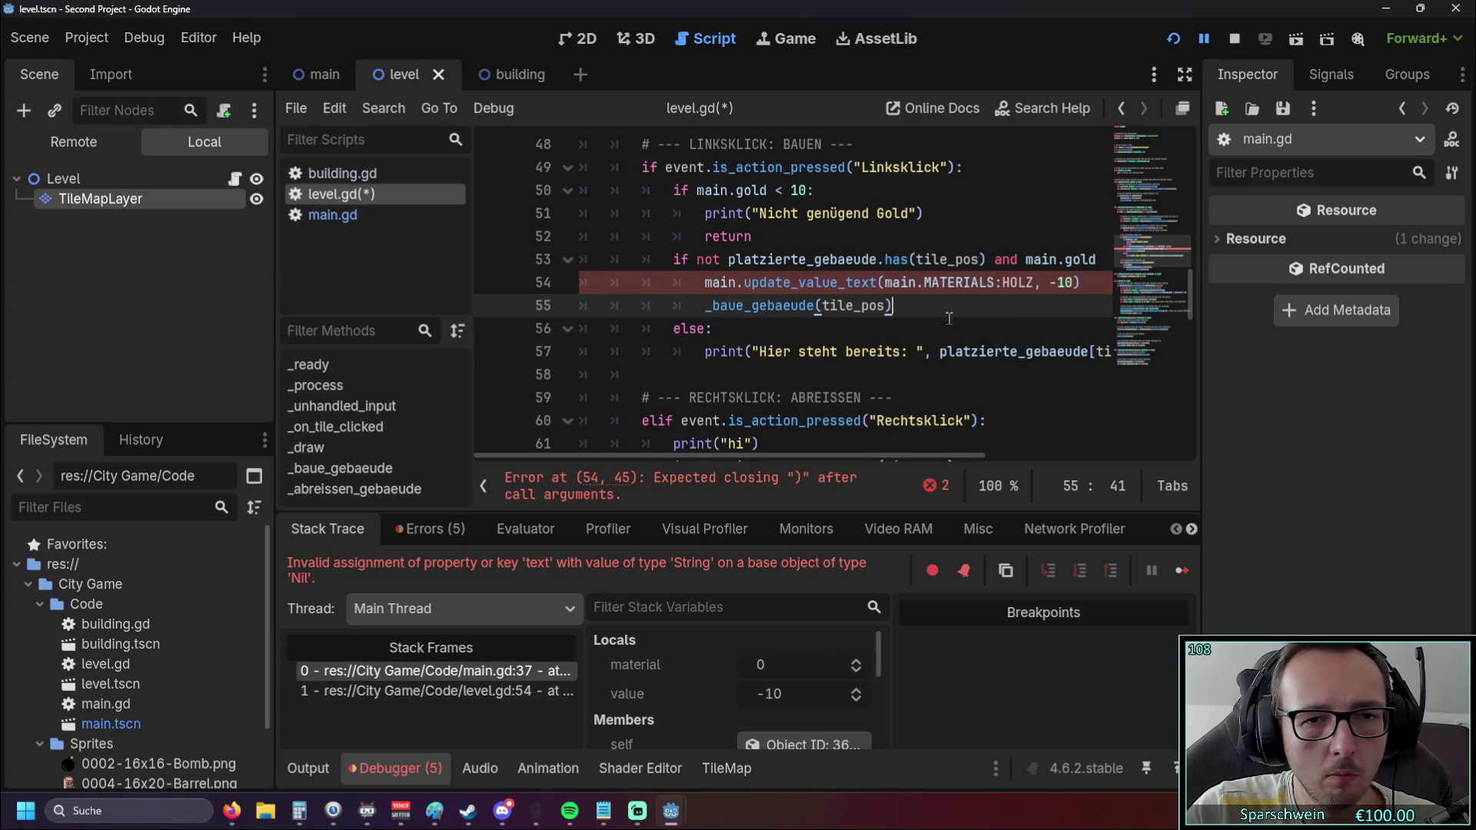
pyautogui.scroll(2, 949, 315)
pyautogui.moveTo(775, 455); pyautogui.dragTo(855, 461)
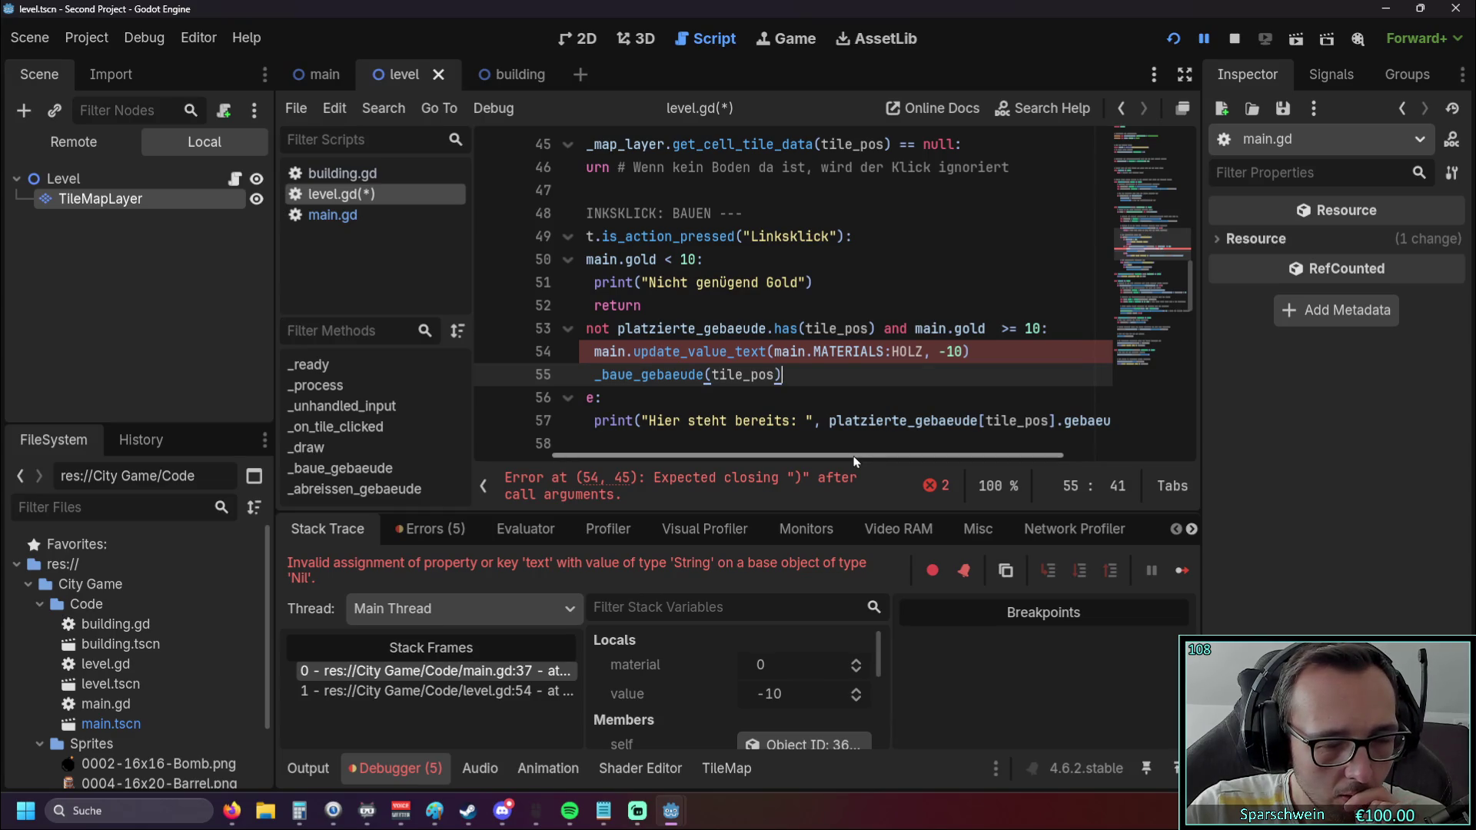
# Step: Swap the stray colon for a dot so line 54 reads main.MATERIALS.HOLZ
pyautogui.click(888, 351)
pyautogui.press('BackSpace')
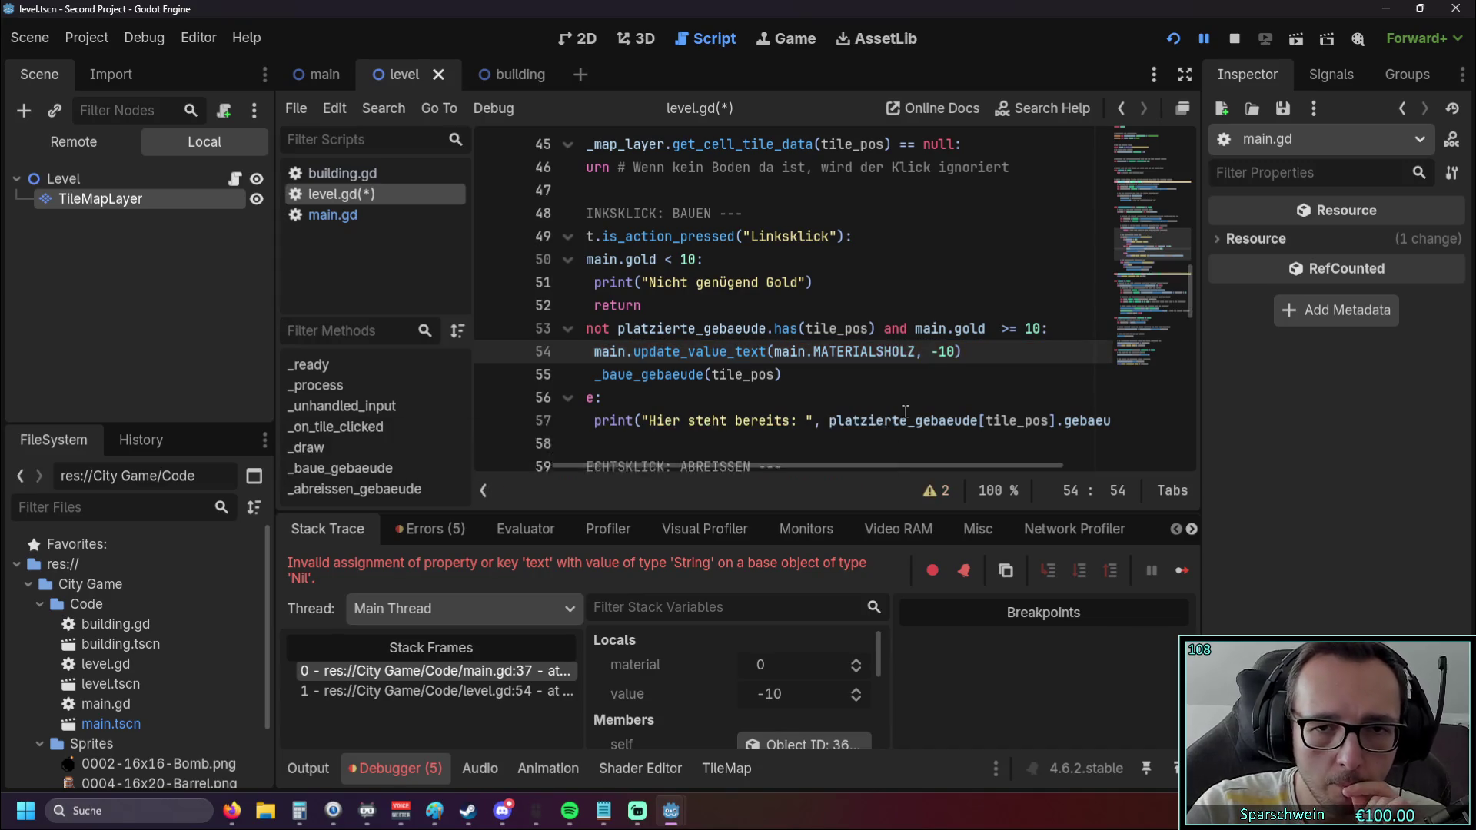
pyautogui.click(850, 375)
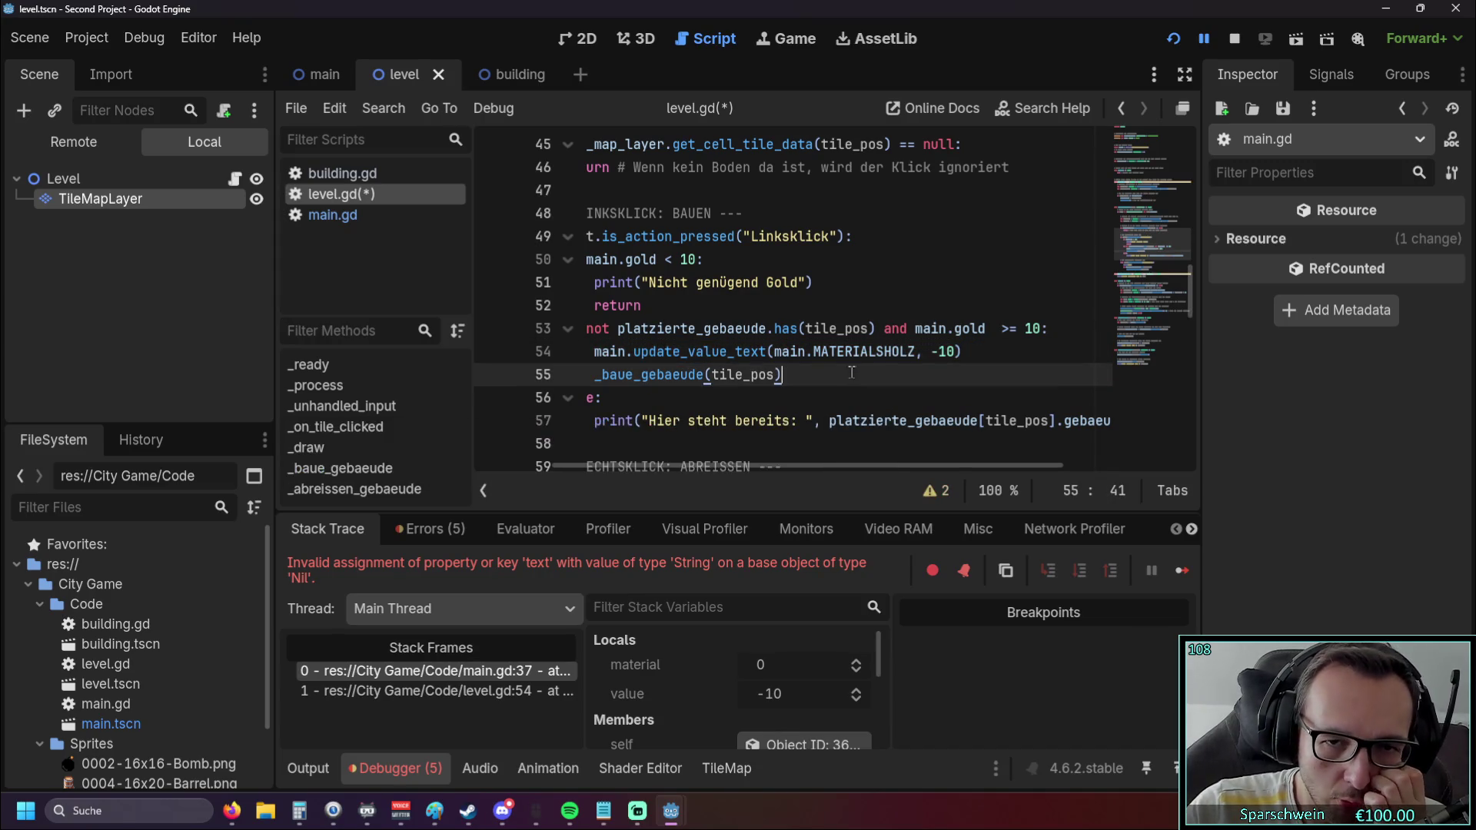
pyautogui.moveTo(814, 351); pyautogui.dragTo(916, 351)
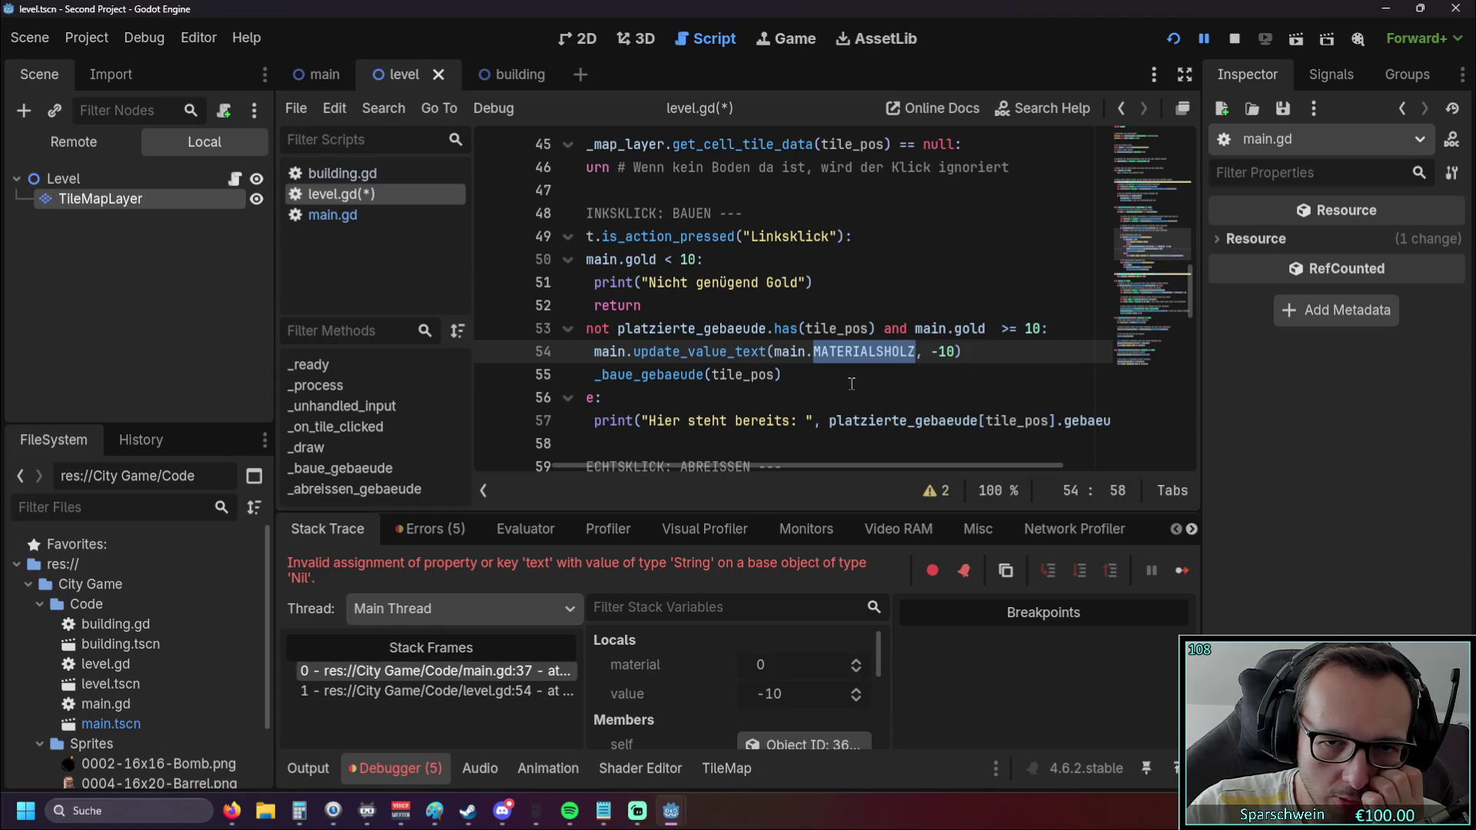
pyautogui.click(852, 384)
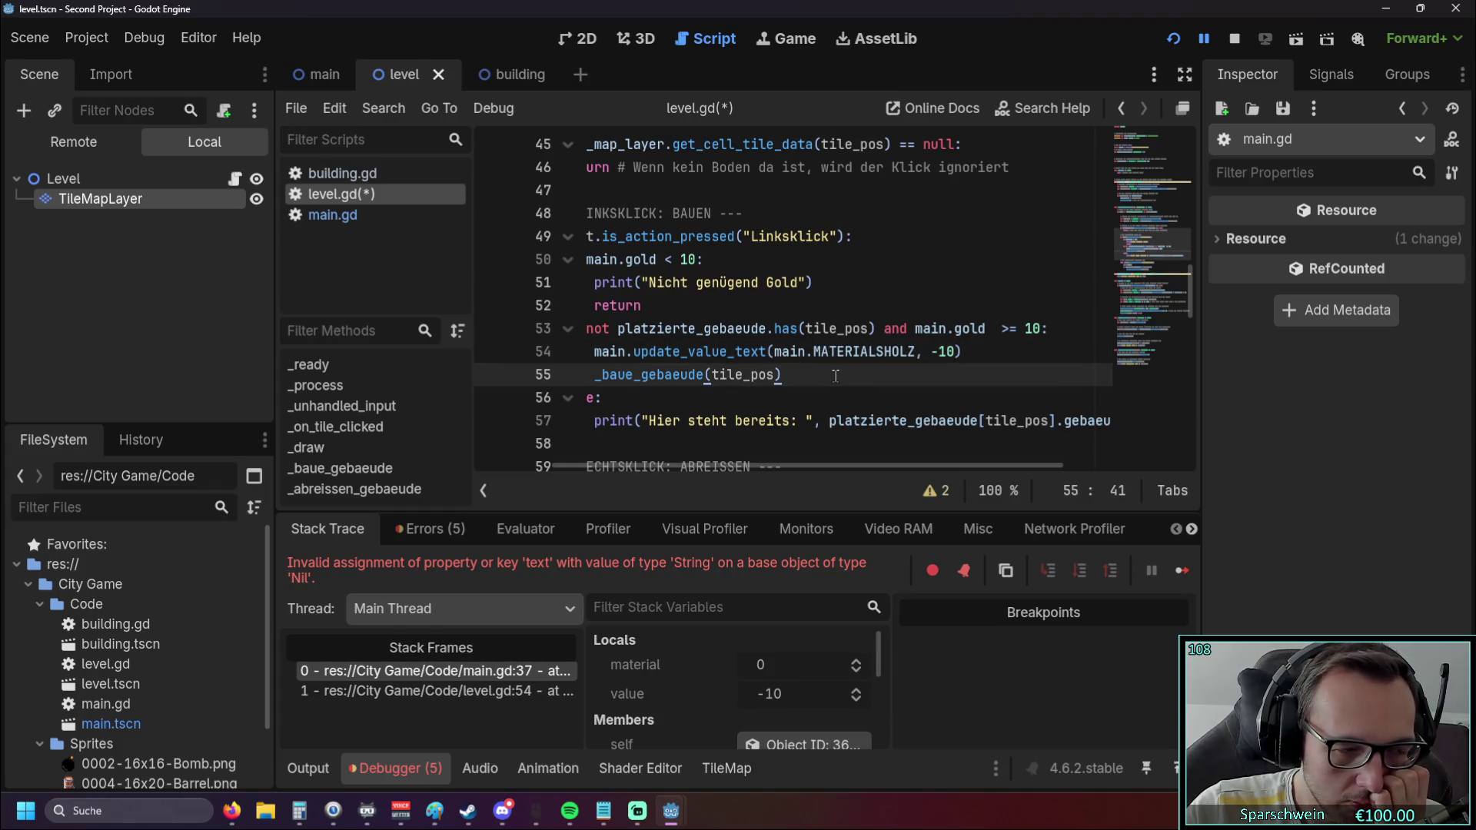
pyautogui.click(881, 350)
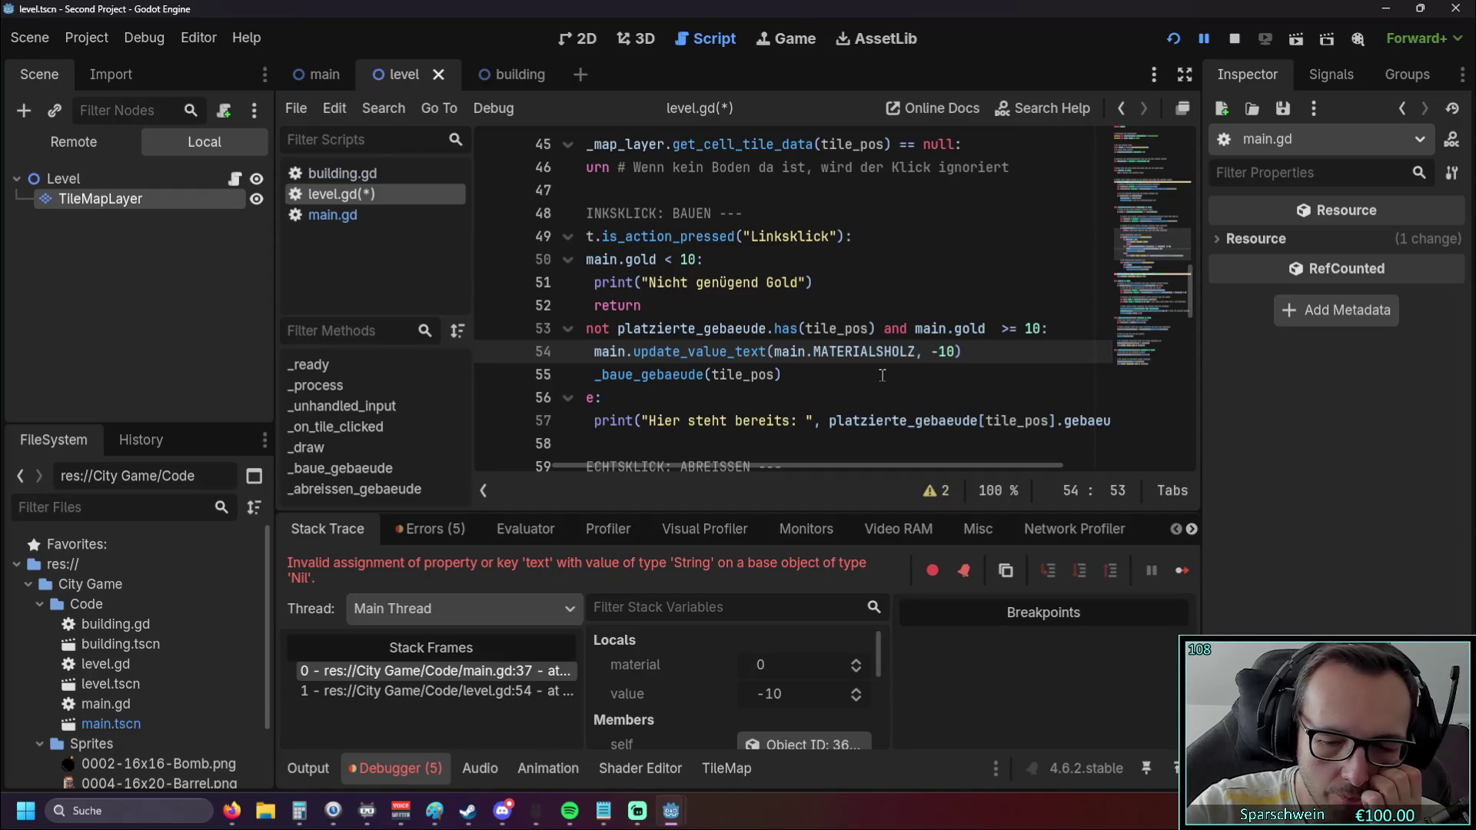
pyautogui.write('.')
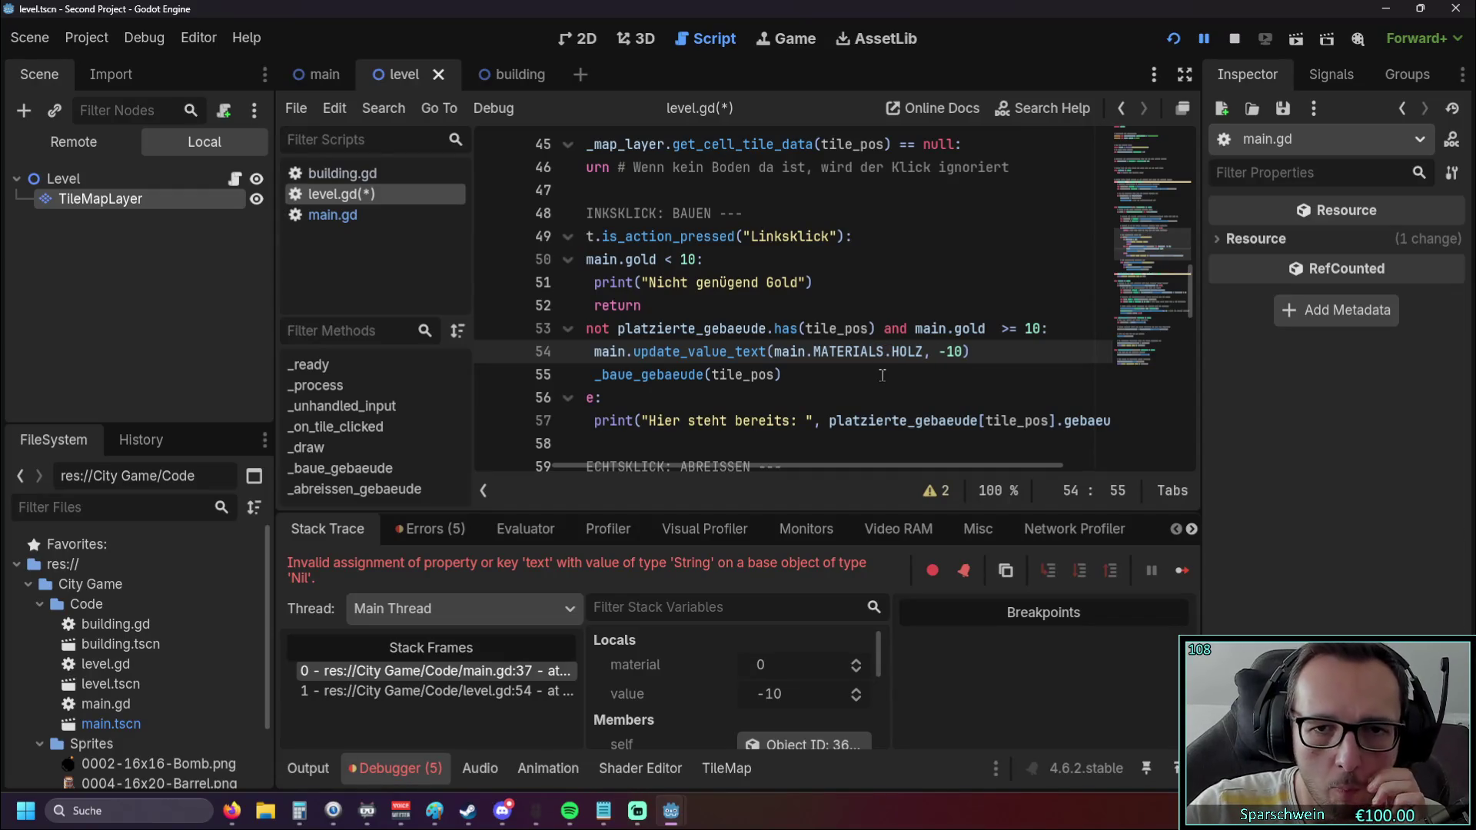
pyautogui.click(867, 366)
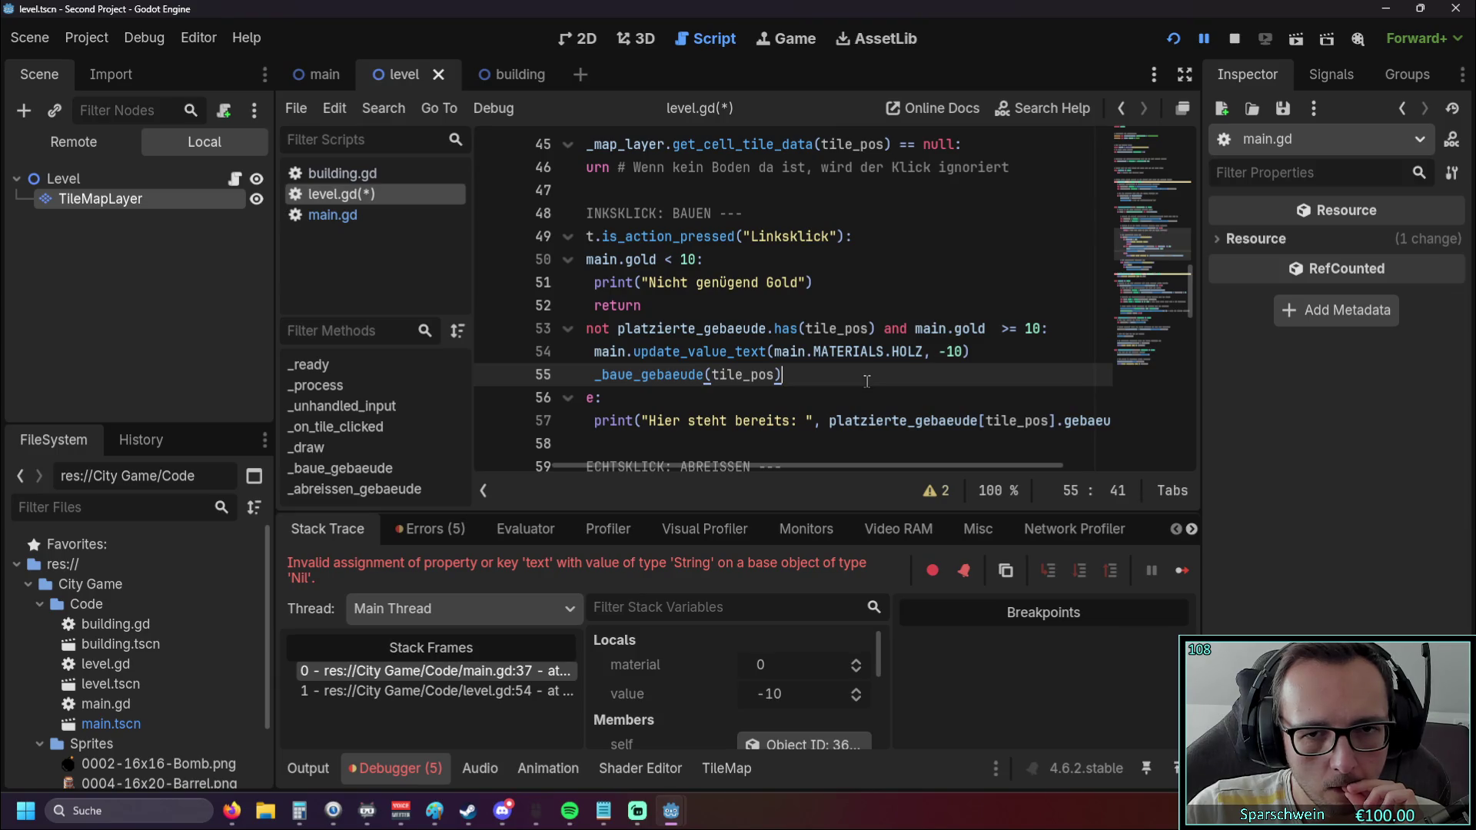
# Step: Save level.gd, run the project and place a building on a grass tile, hitting the main.gd line 37 error
pyautogui.click(1177, 38)
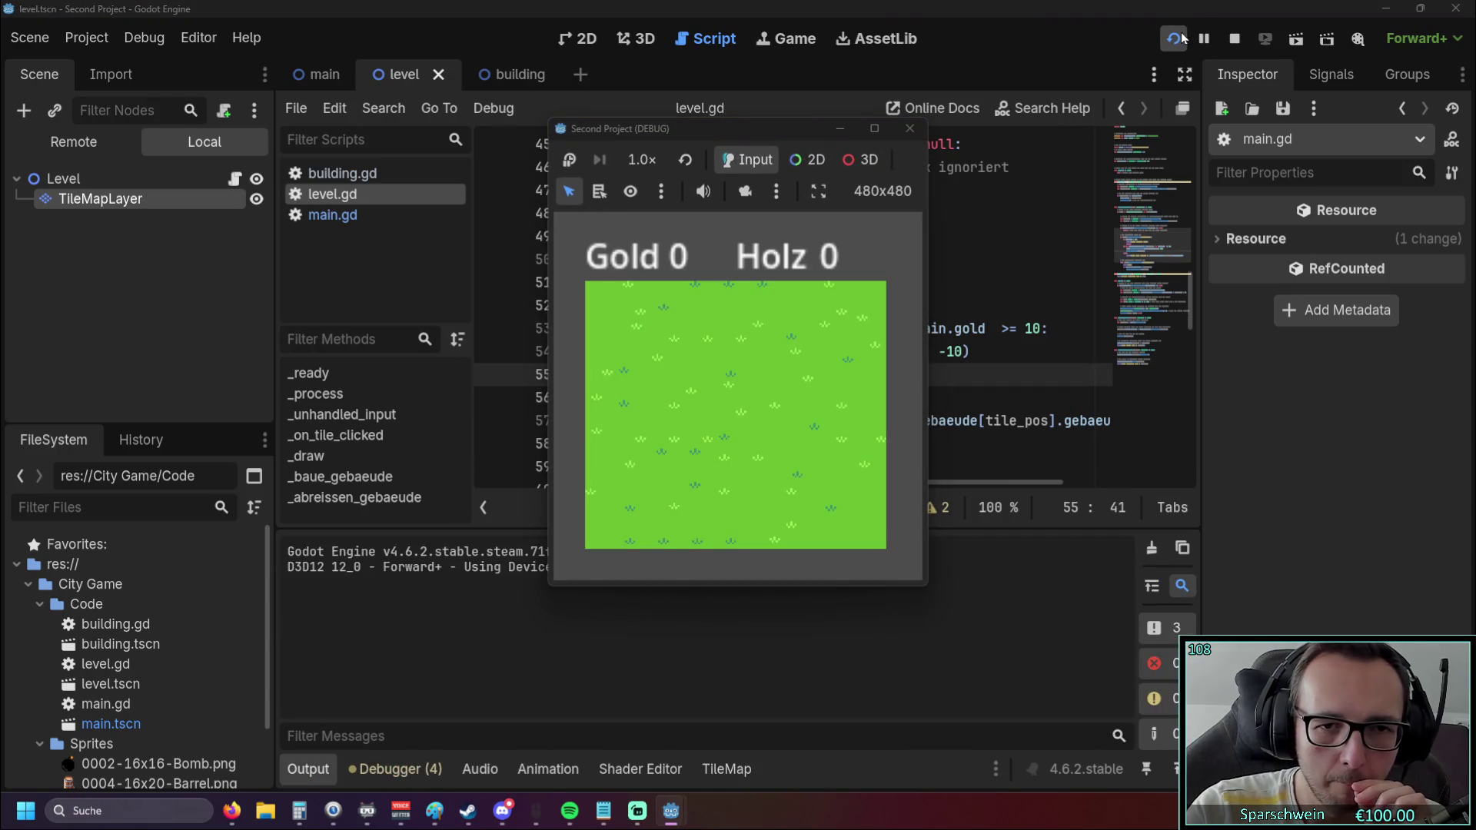
pyautogui.click(739, 403)
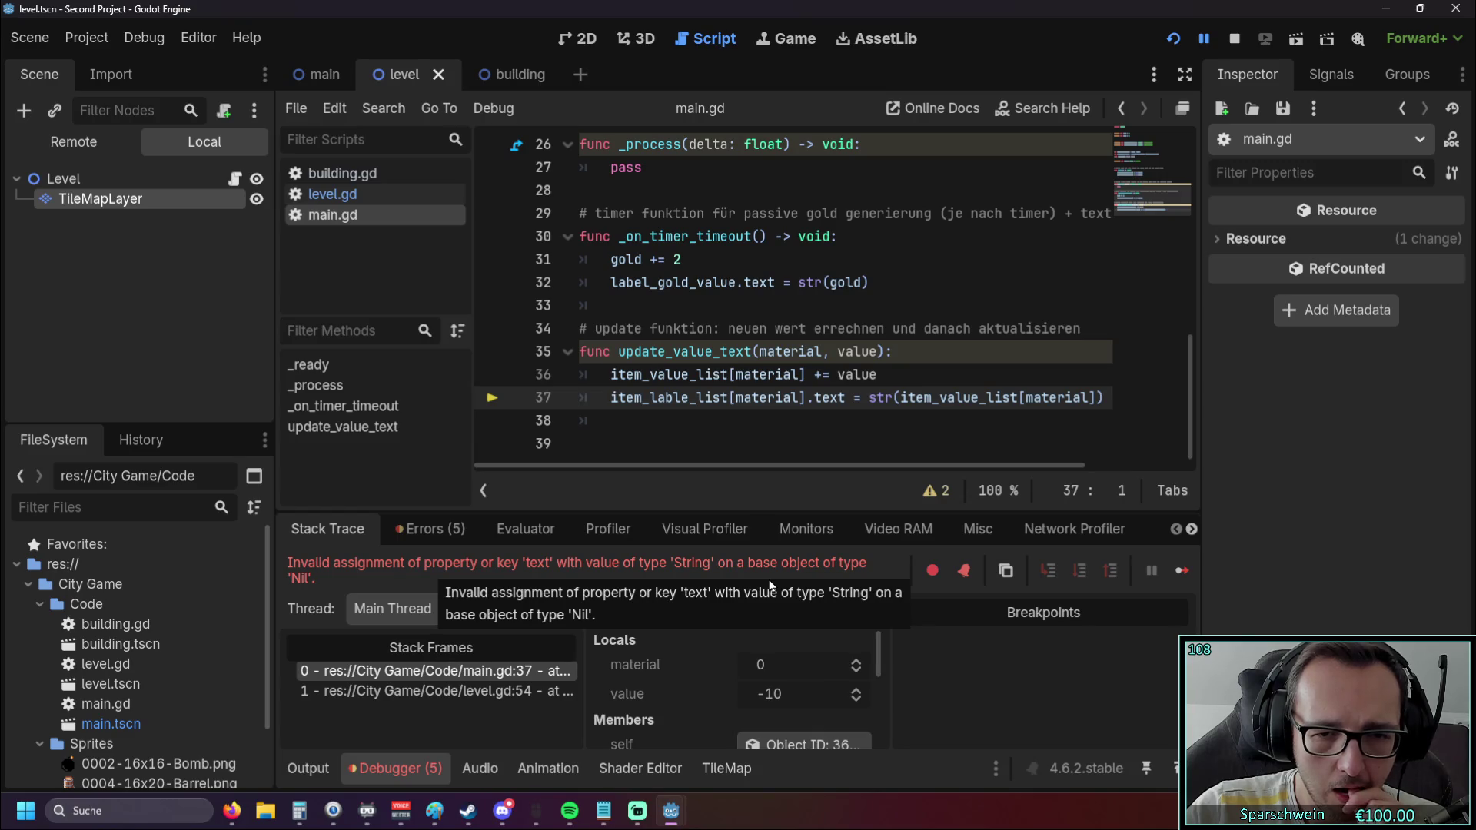
pyautogui.moveTo(763, 463); pyautogui.dragTo(772, 467)
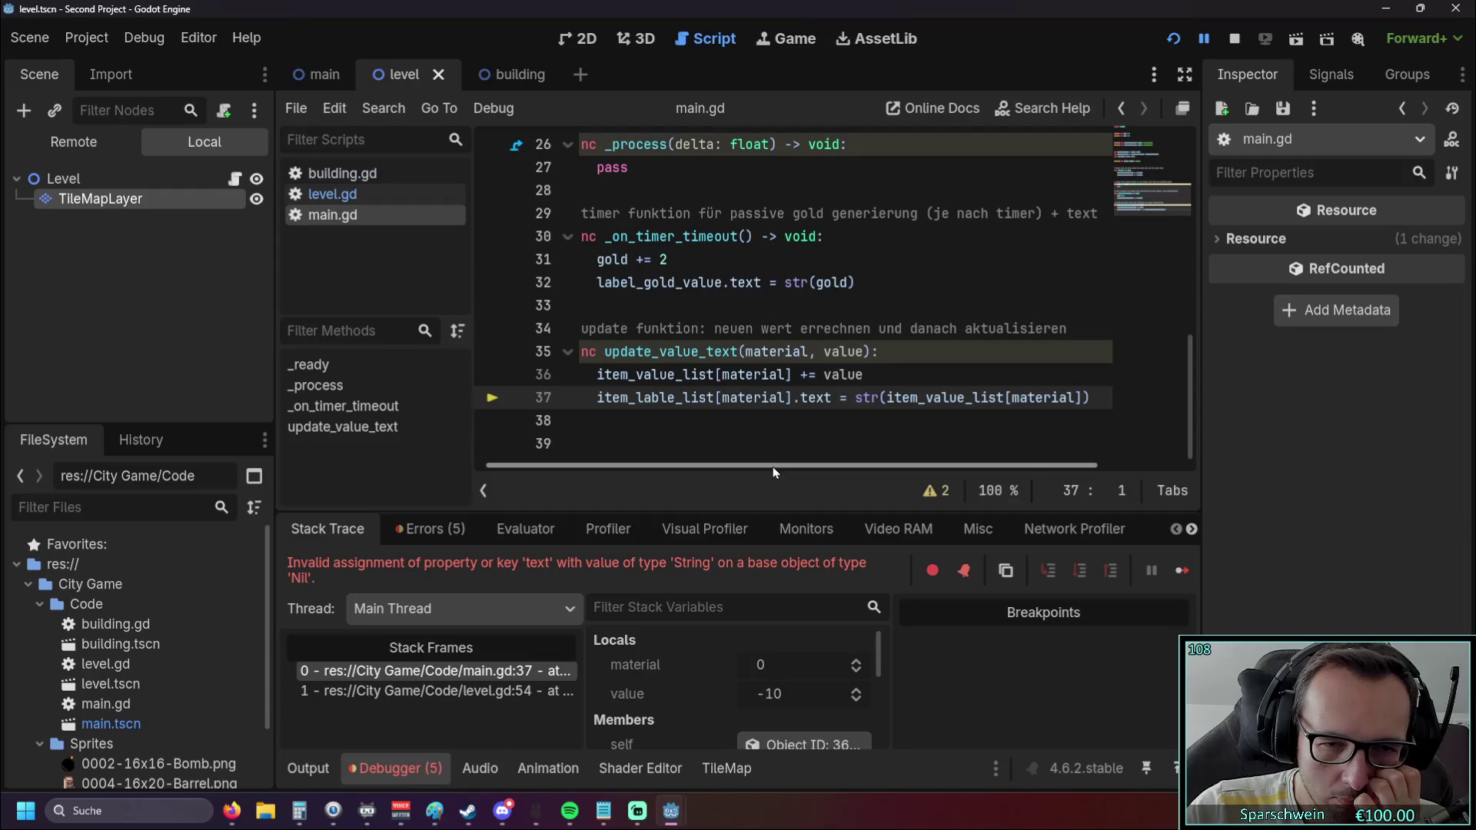
pyautogui.moveTo(734, 400)
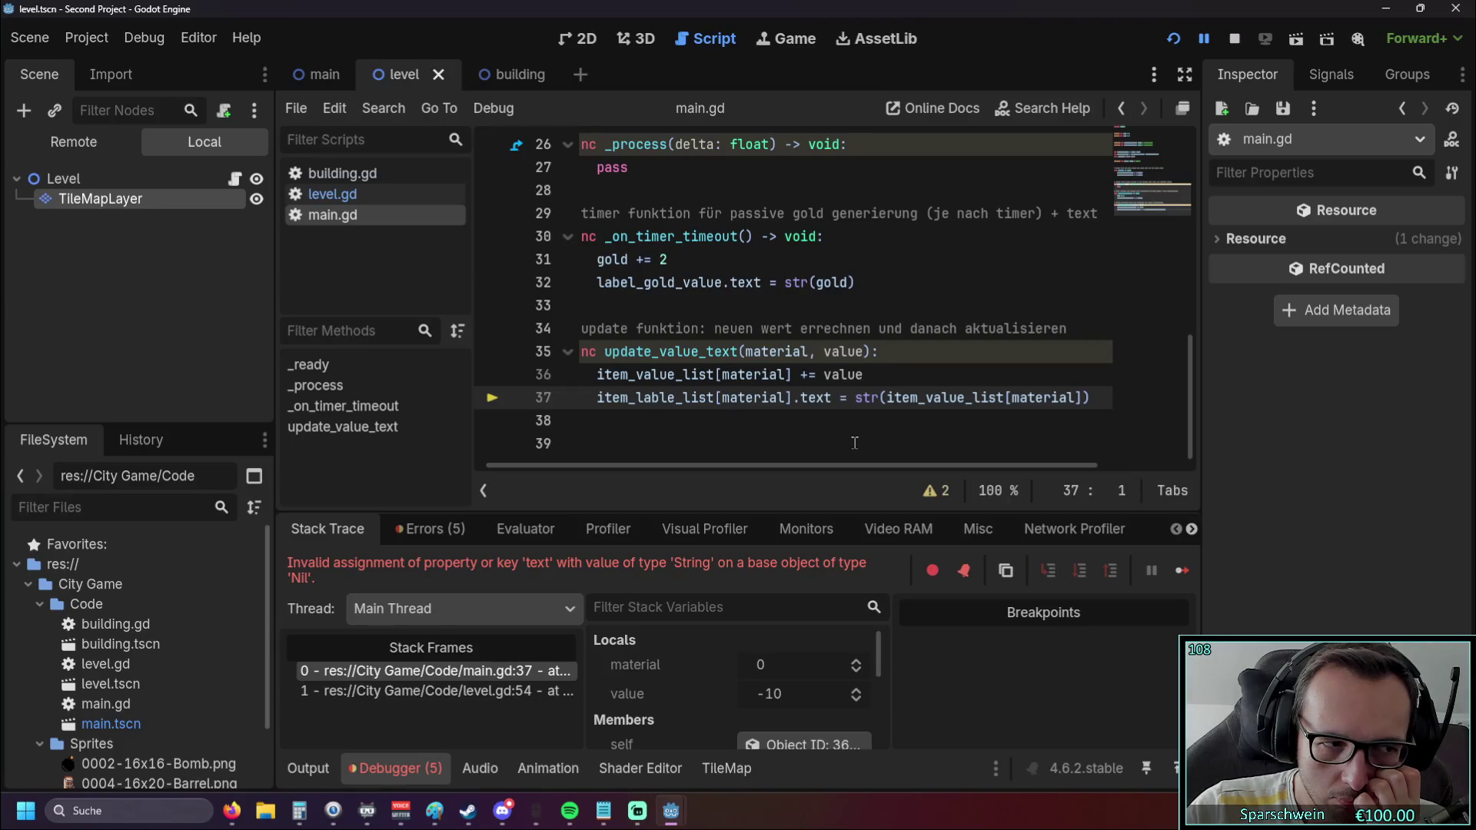
pyautogui.moveTo(926, 398)
pyautogui.moveTo(983, 395)
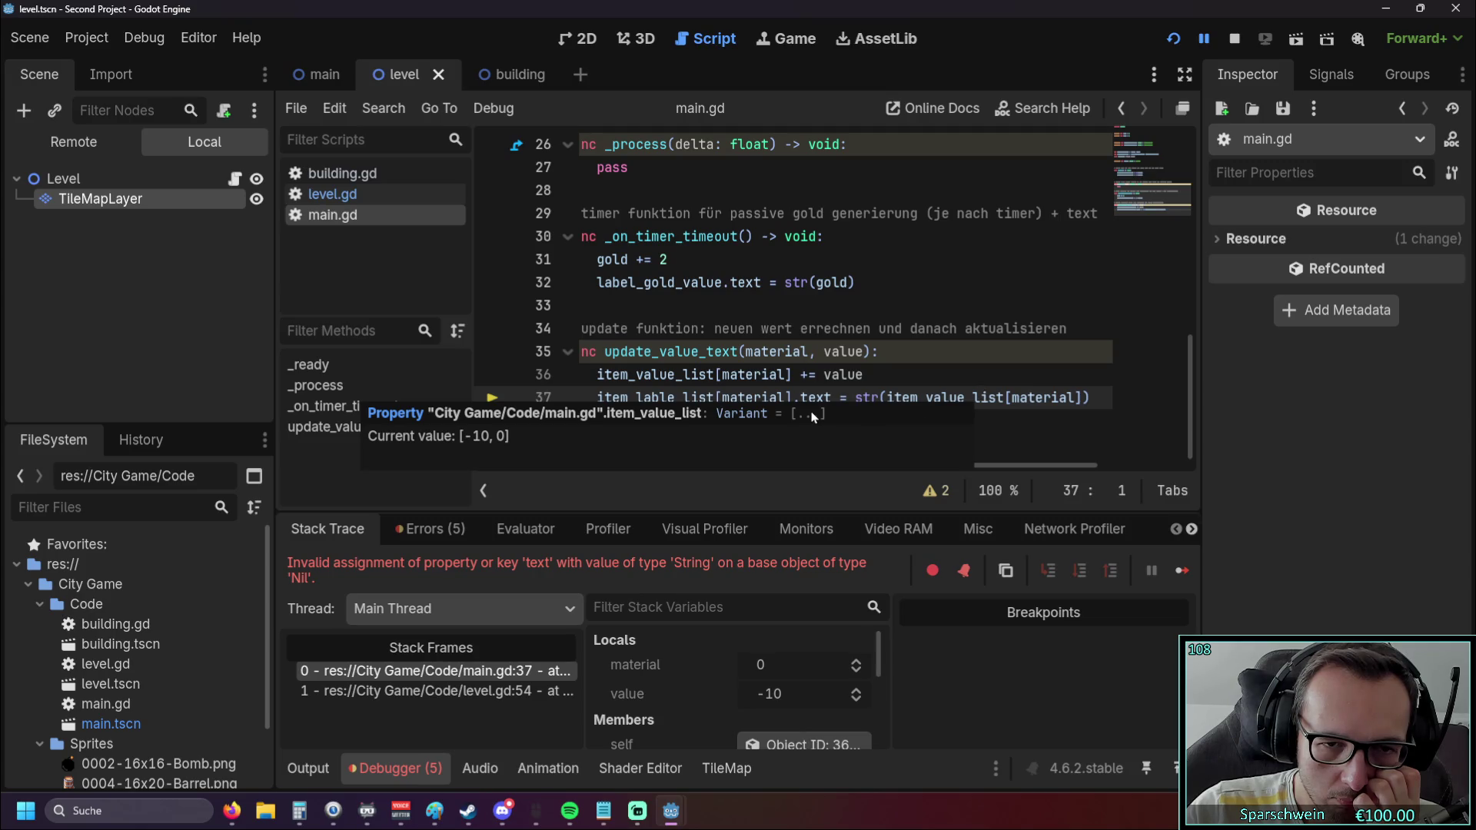
pyautogui.scroll(1, 660, 365)
pyautogui.scroll(-1, 661, 364)
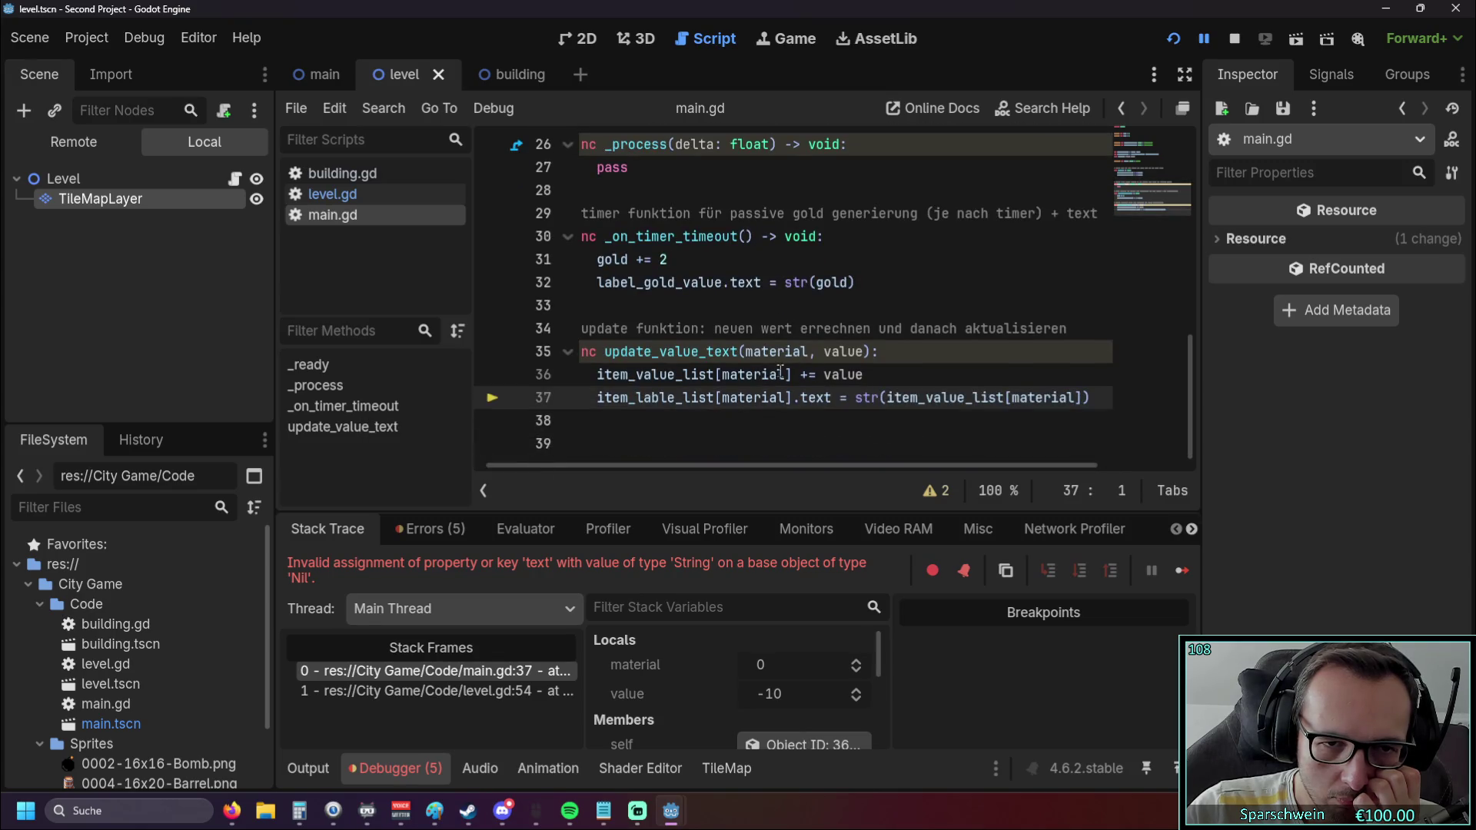
pyautogui.scroll(1, 737, 423)
pyautogui.scroll(-1, 799, 446)
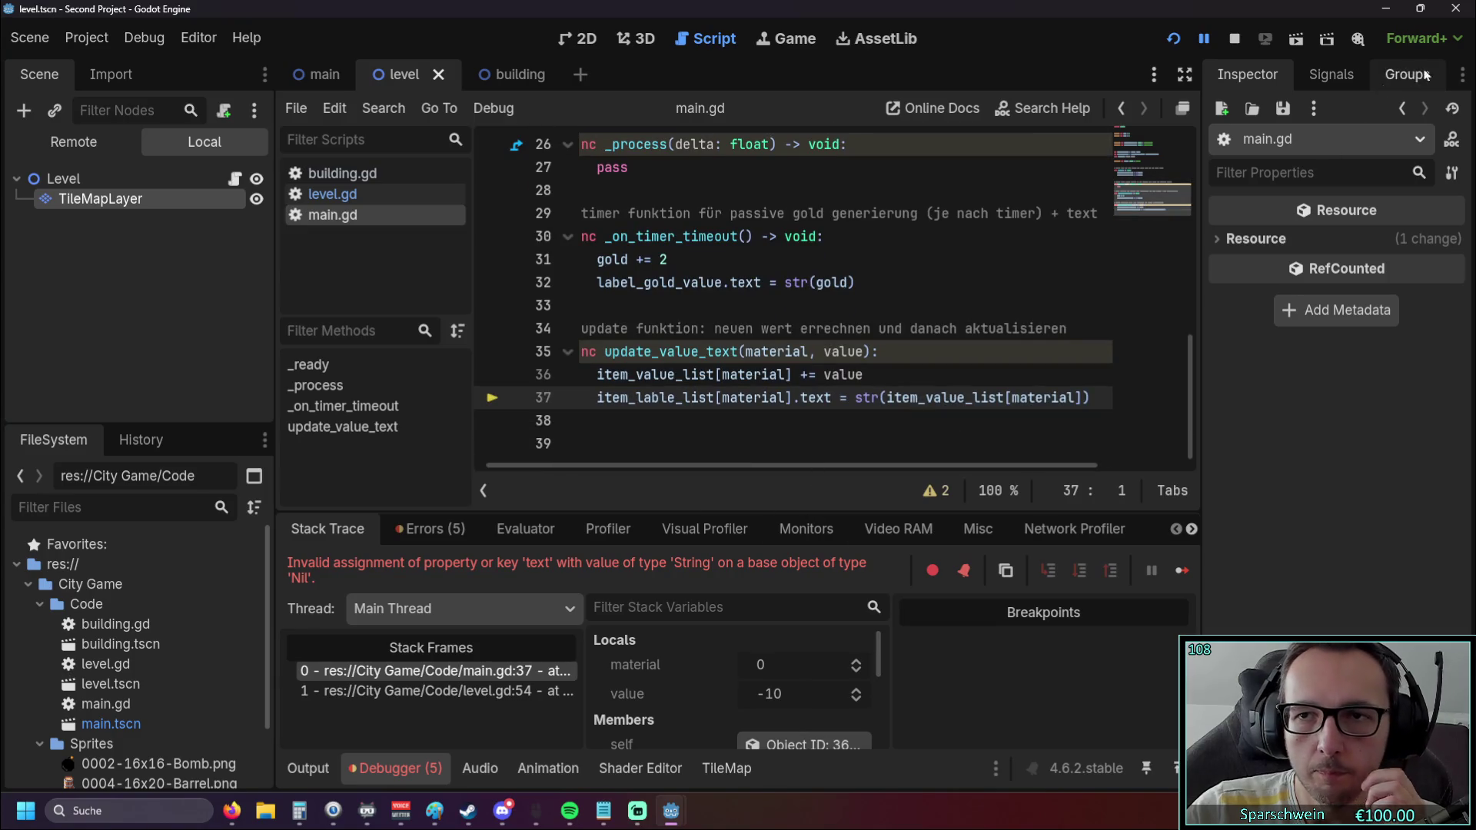
# Step: Detach the script editor into a floating window showing main.gd
pyautogui.click(1182, 108)
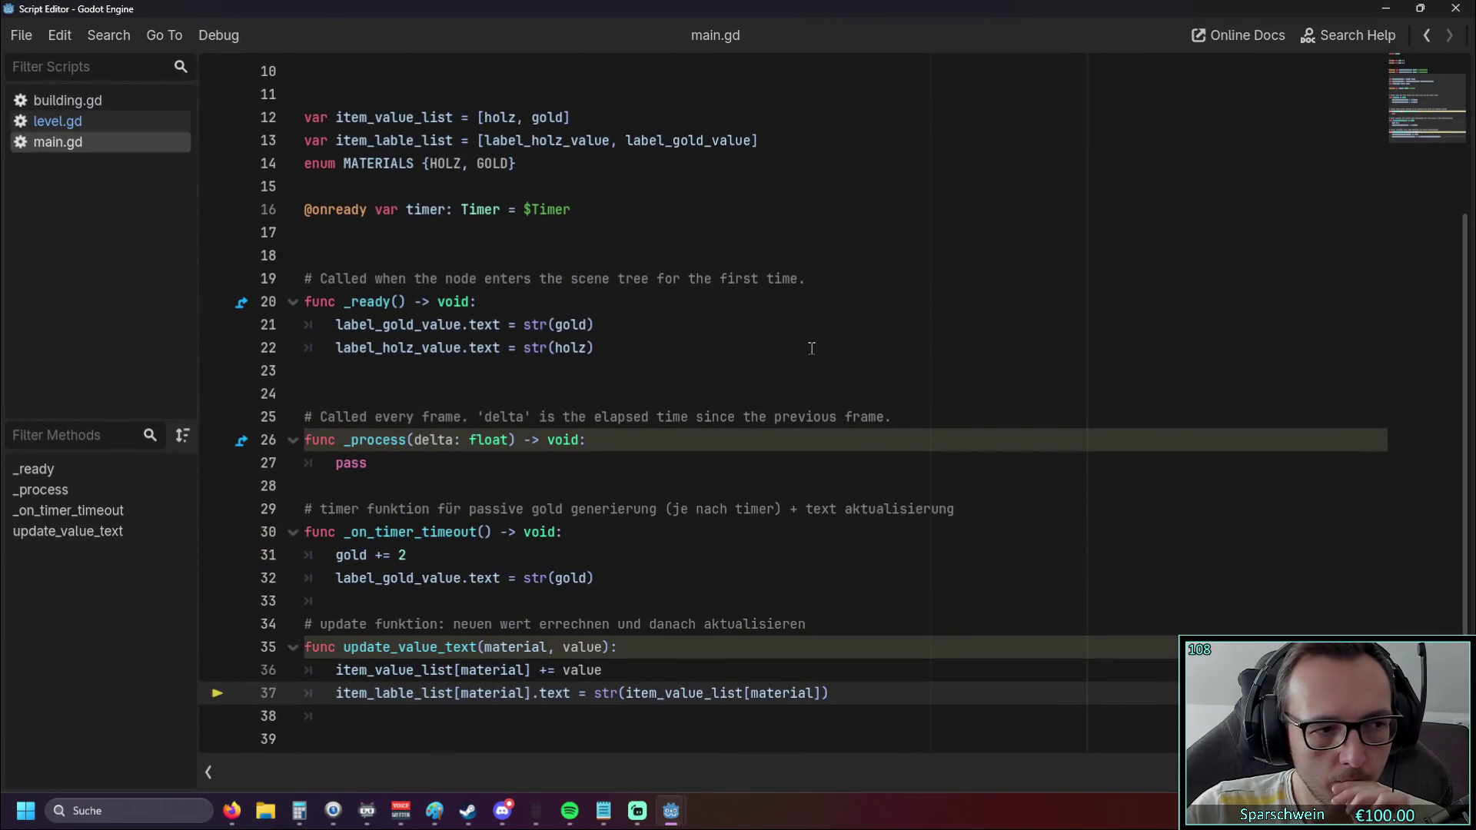
pyautogui.scroll(2, 792, 356)
pyautogui.scroll(-2, 793, 357)
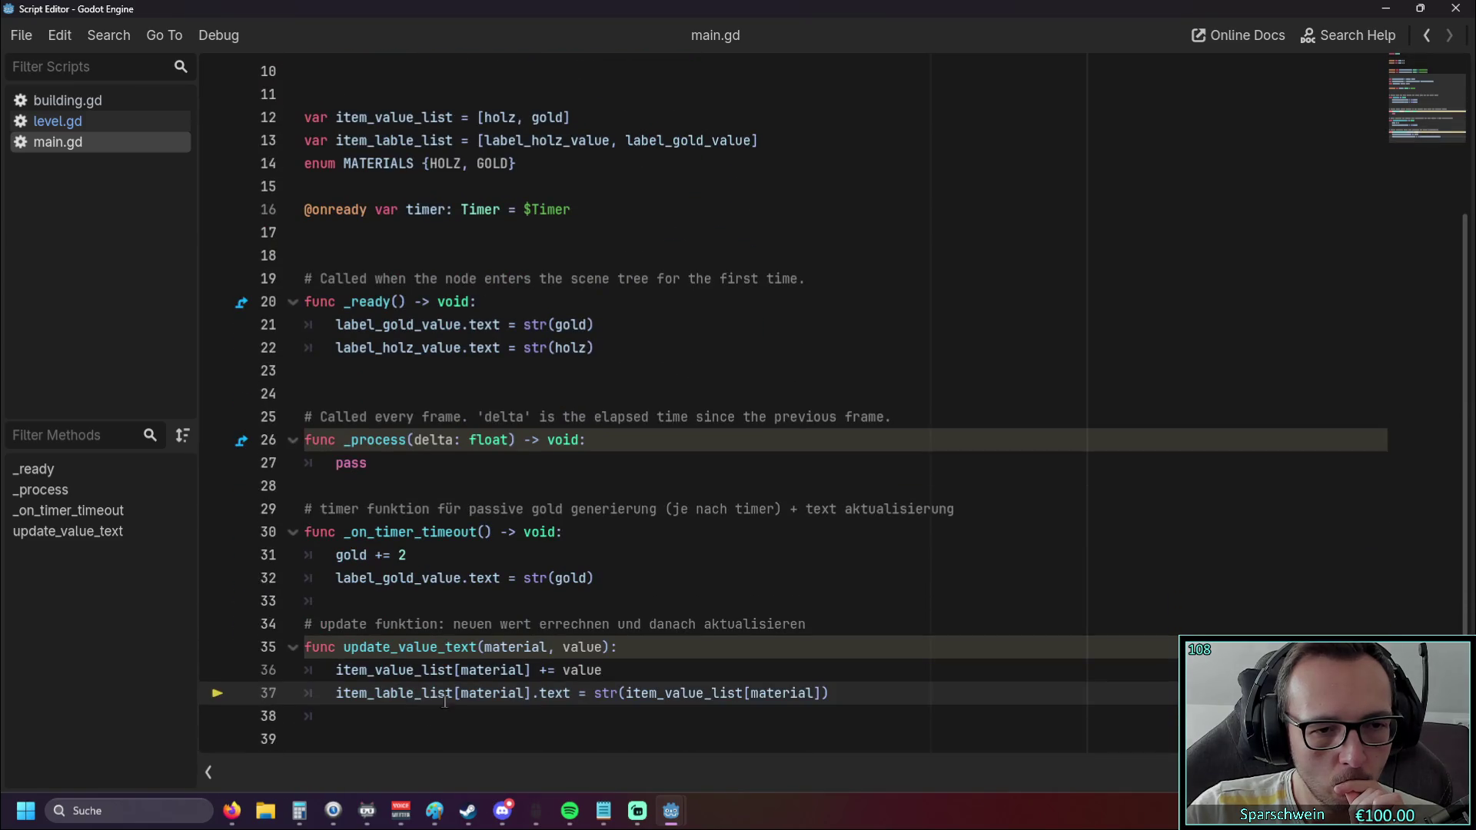
pyautogui.click(412, 736)
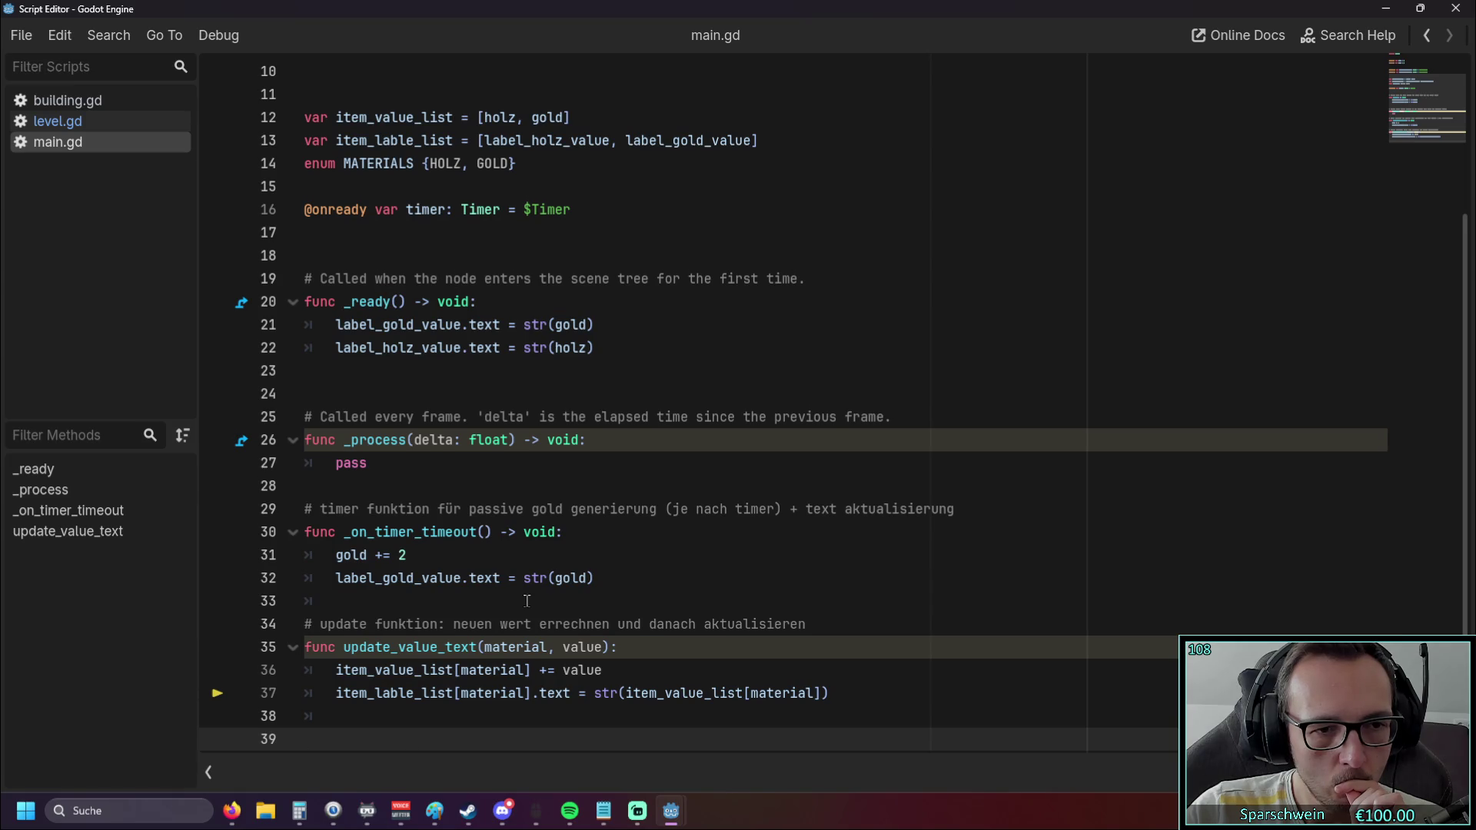
pyautogui.scroll(5, 541, 592)
pyautogui.scroll(-5, 541, 592)
# Step: Browse level.gd, return to main.gd, and shrink the floating window to reveal the main editor
pyautogui.click(109, 122)
pyautogui.scroll(-10, 461, 397)
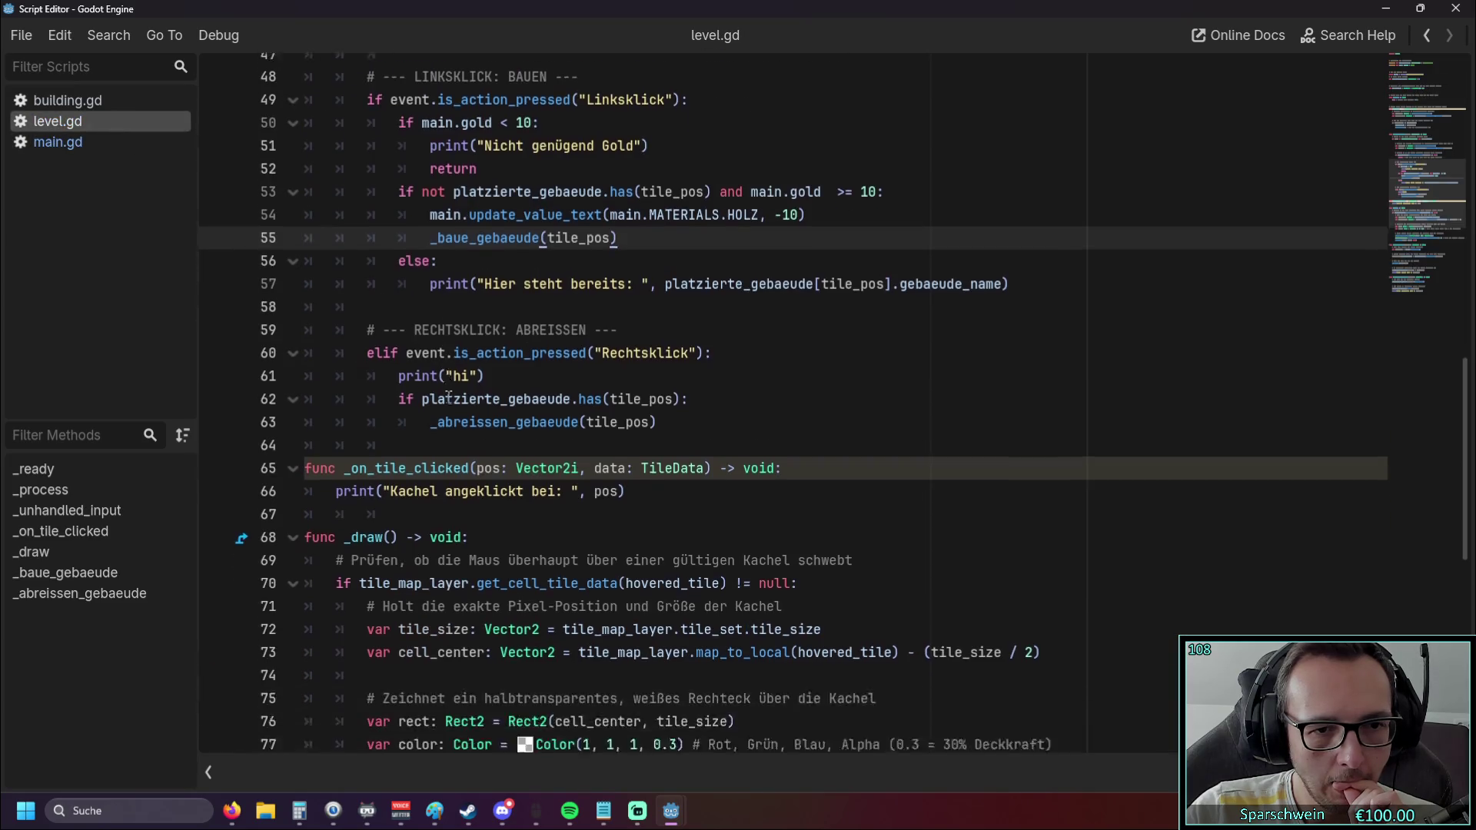
pyautogui.scroll(10, 461, 397)
pyautogui.scroll(3, 461, 396)
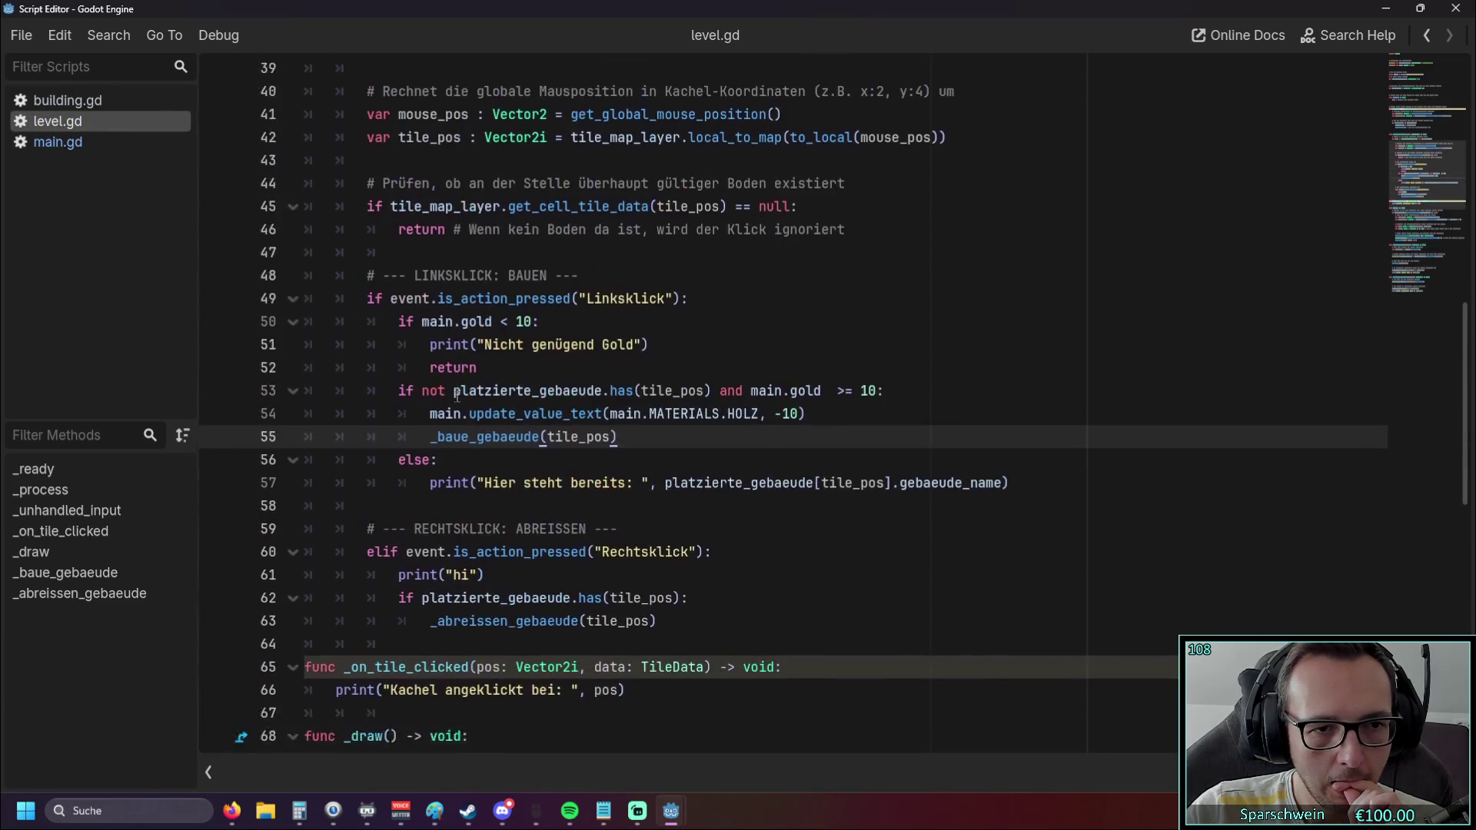
pyautogui.scroll(-10, 461, 397)
pyautogui.click(61, 142)
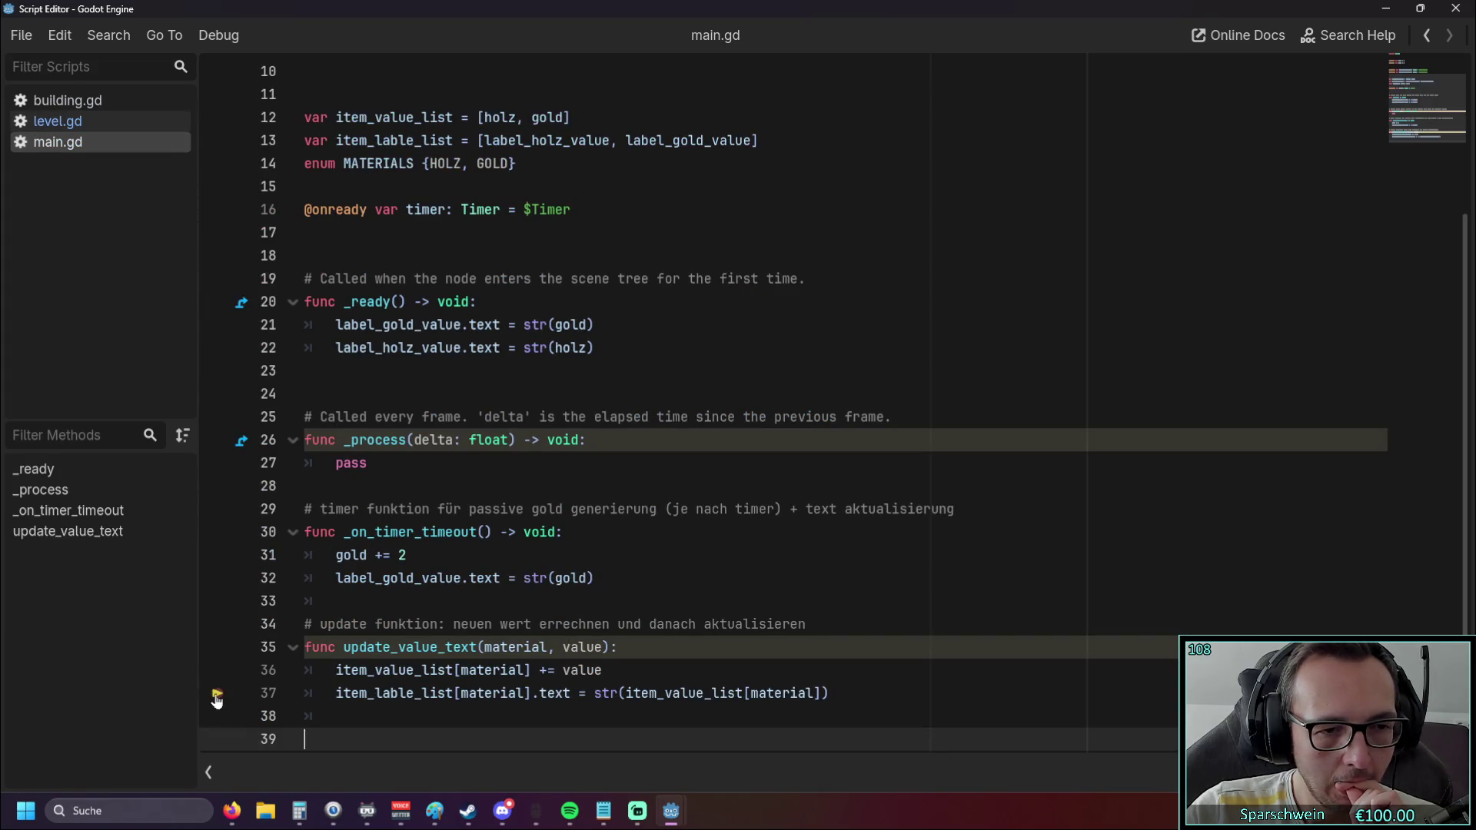
pyautogui.moveTo(671, 46); pyautogui.dragTo(943, 42)
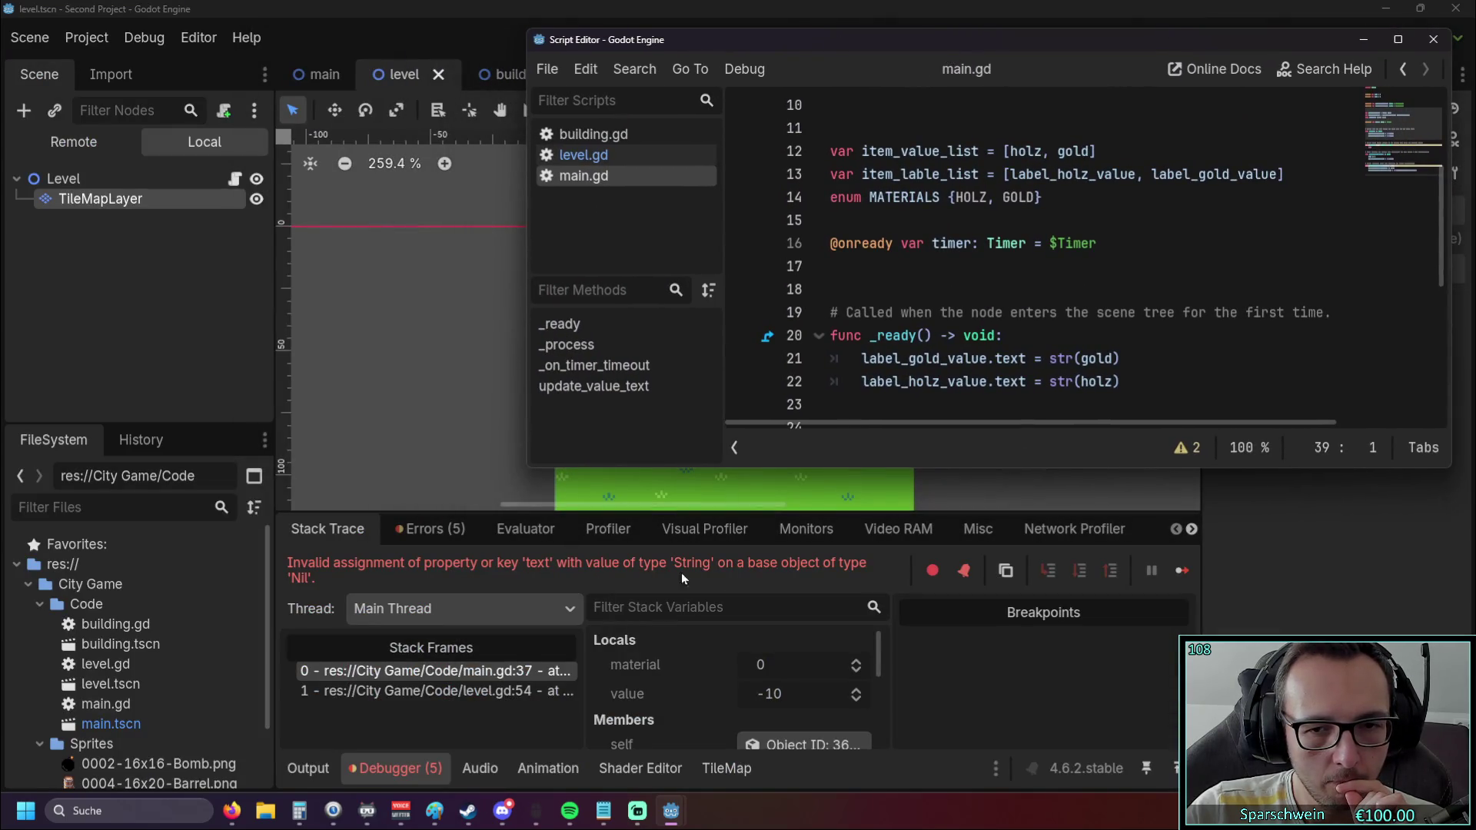
# Step: Inspect the level.gd:54 and main.gd:37 stack frames in the debugger
pyautogui.click(653, 573)
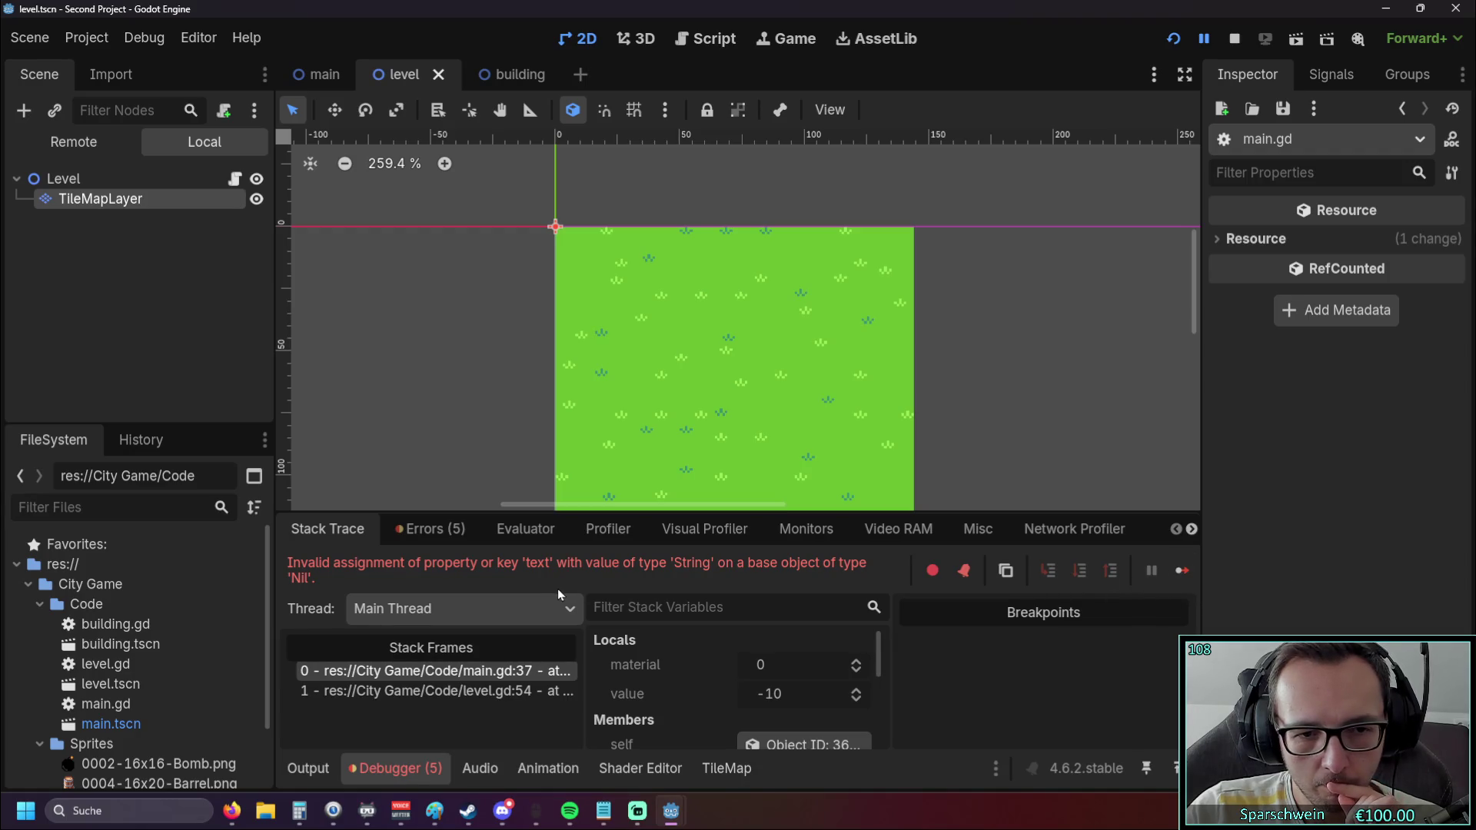
pyautogui.click(429, 690)
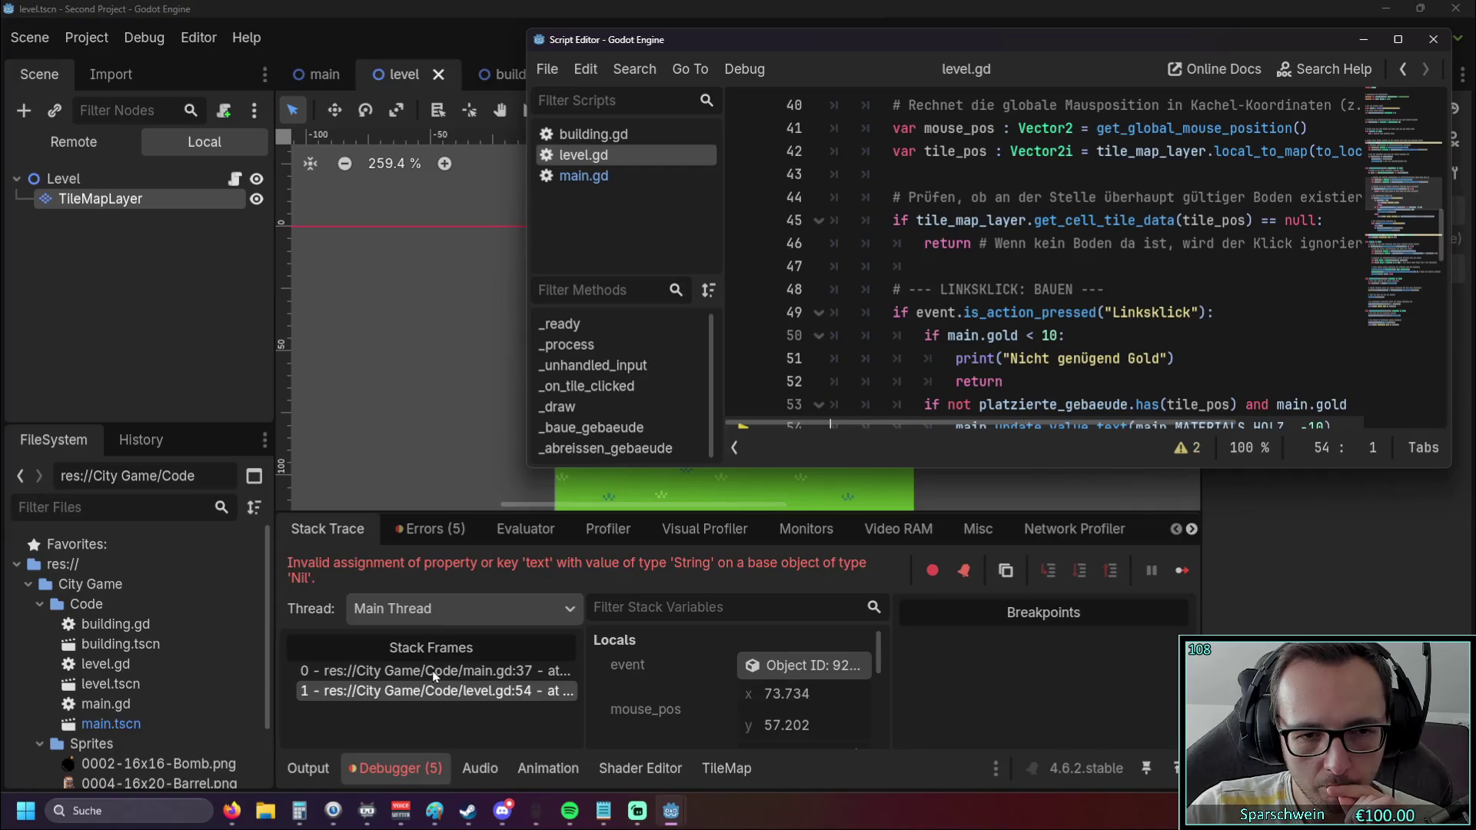
pyautogui.scroll(-3, 990, 274)
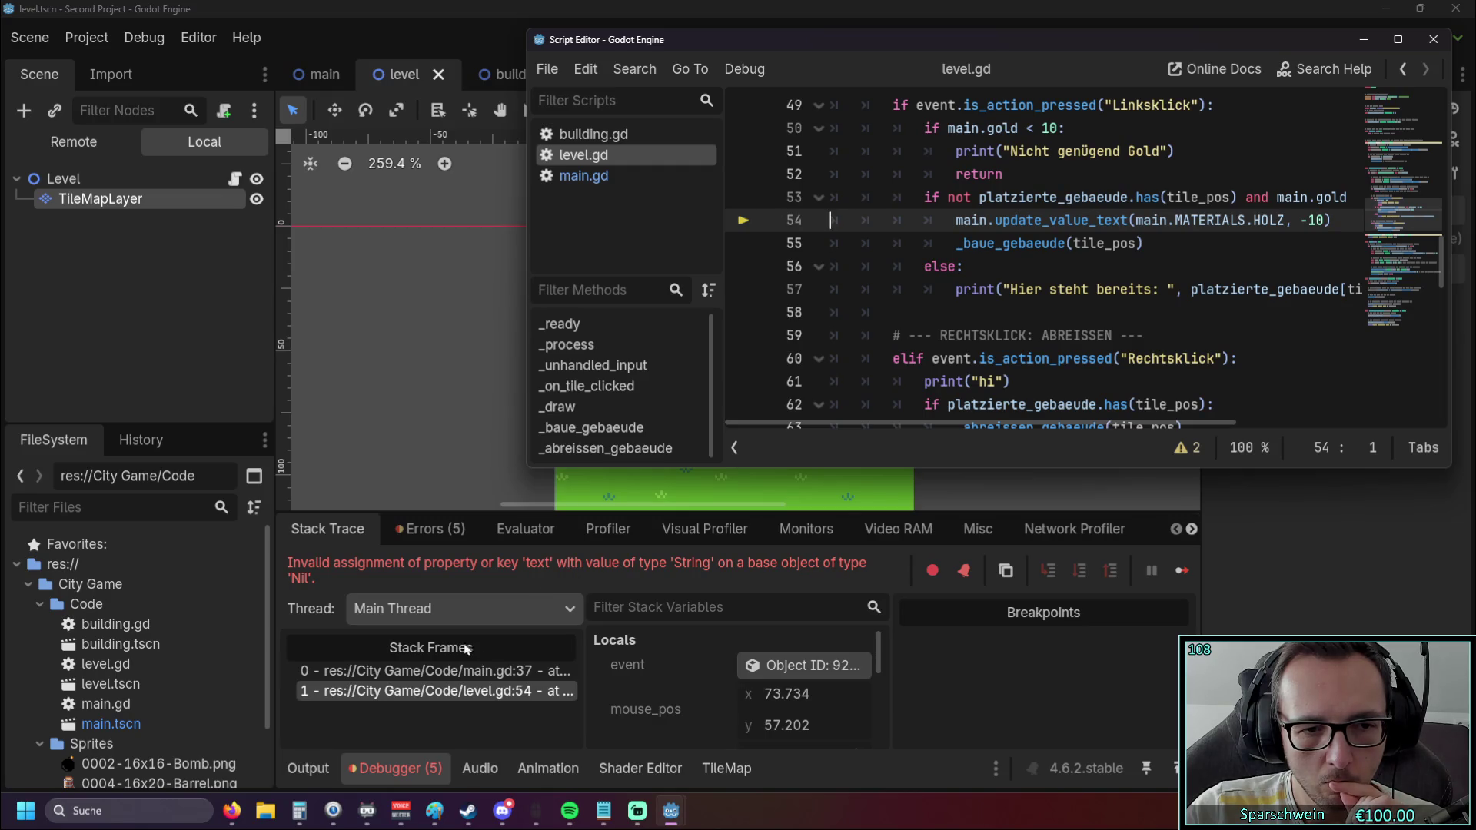
pyautogui.click(443, 677)
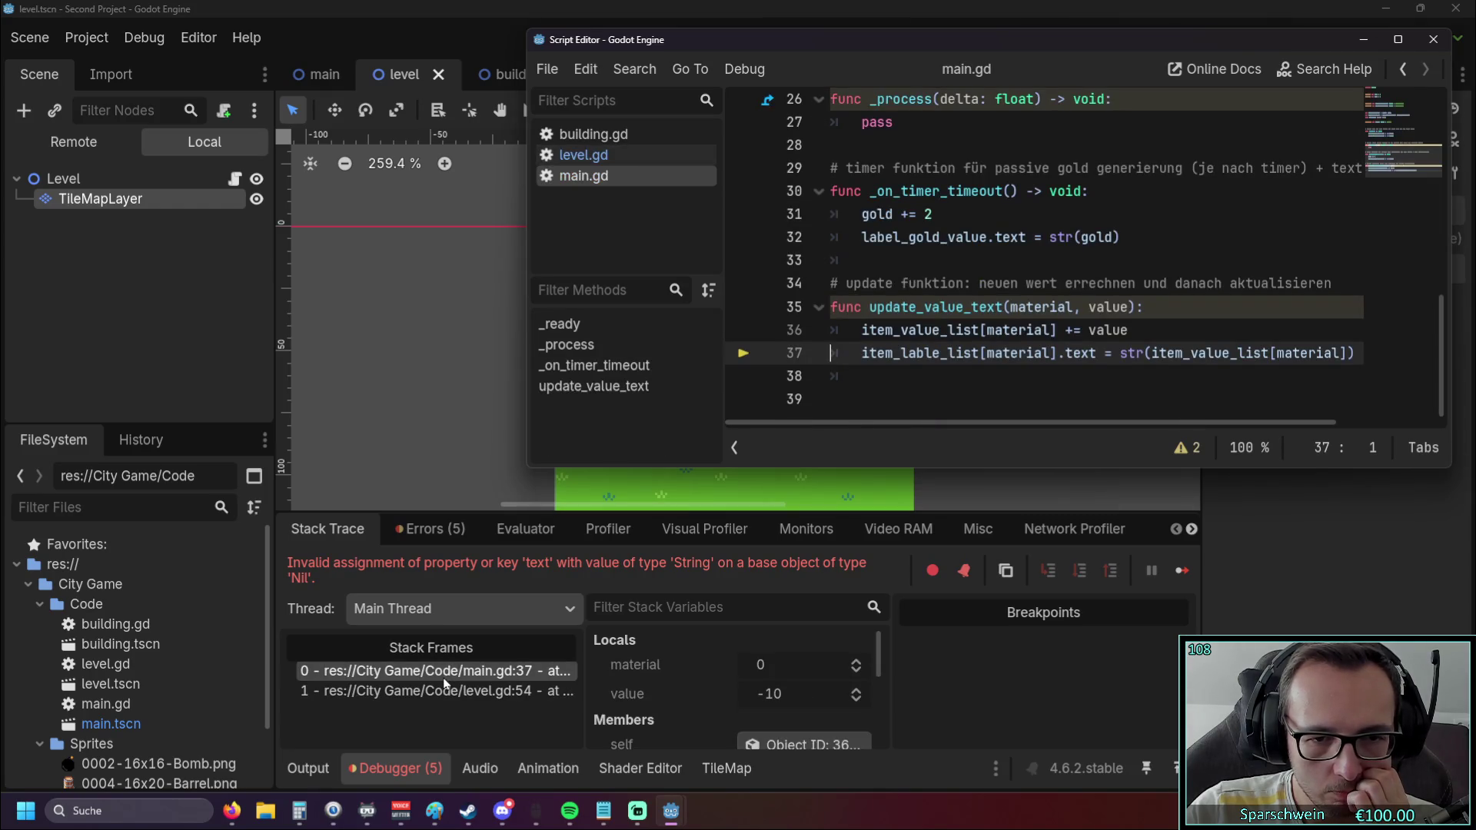
pyautogui.click(434, 691)
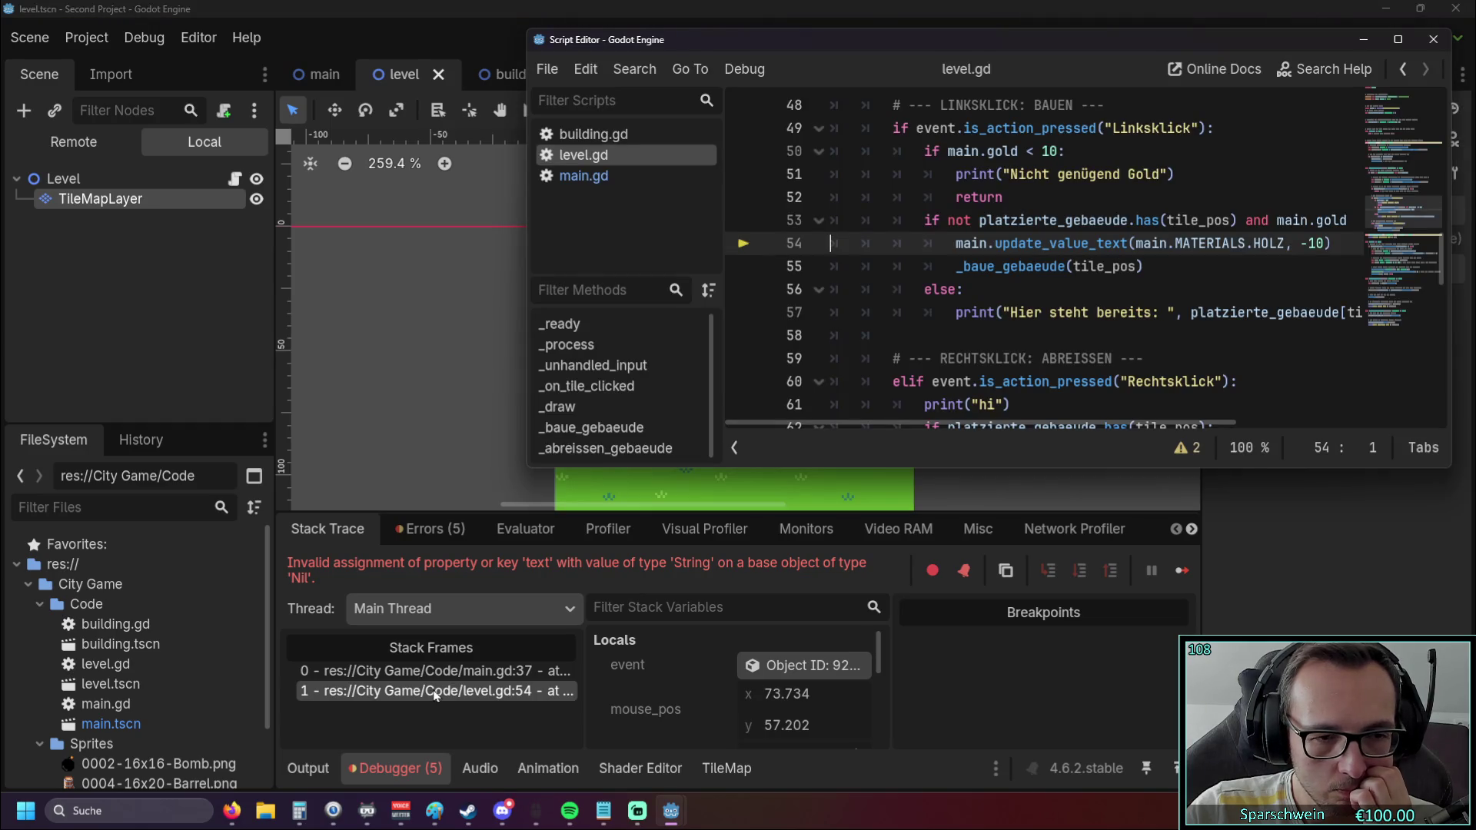
# Step: Enlarge the debugger panel upward over the viewport to show level.gd:54's variables
pyautogui.click(392, 772)
pyautogui.click(394, 775)
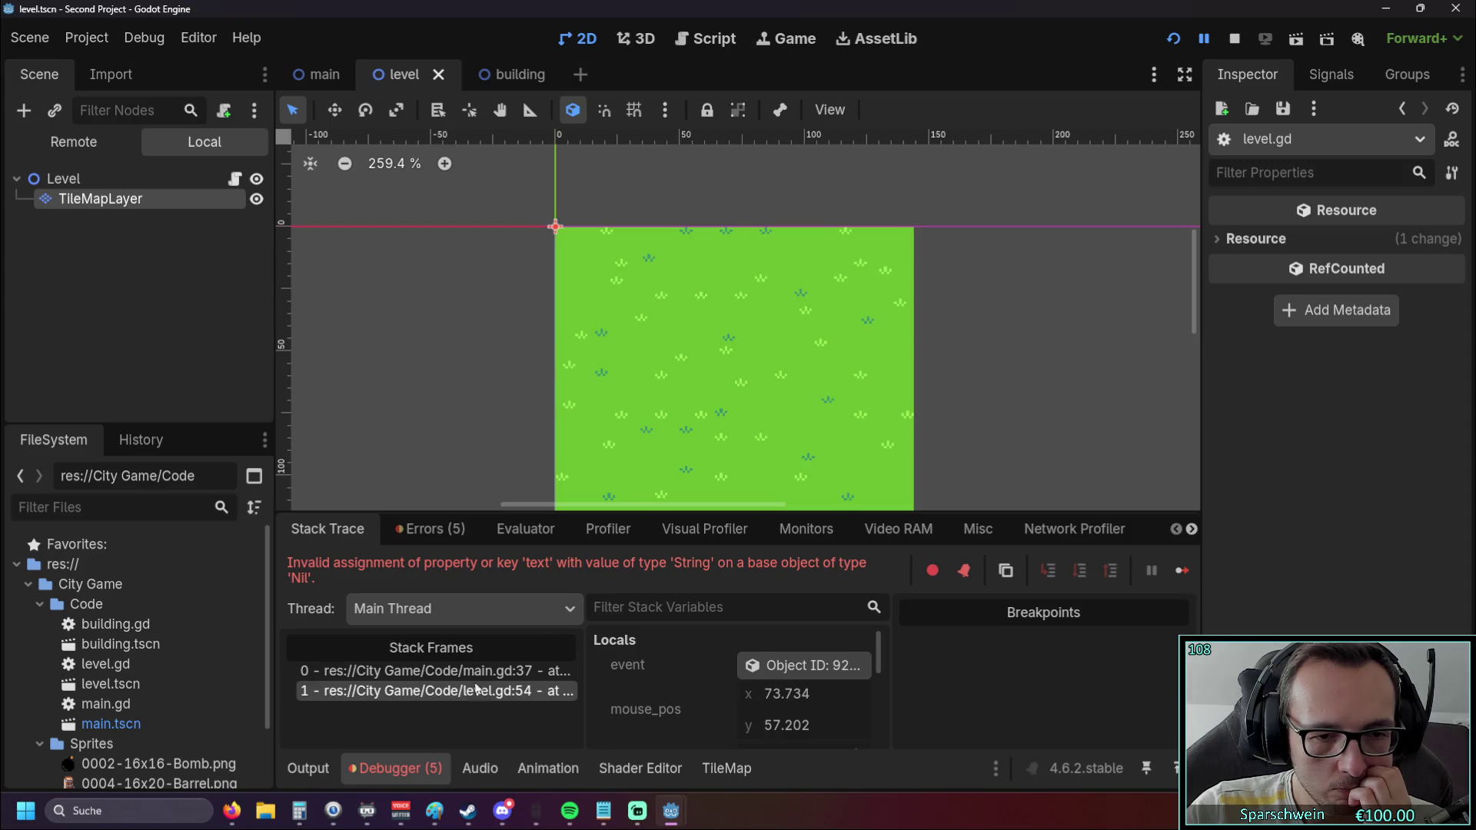
pyautogui.moveTo(726, 511)
pyautogui.mouseDown()
pyautogui.moveTo(760, 269)
pyautogui.moveTo(744, 143)
pyautogui.mouseUp()
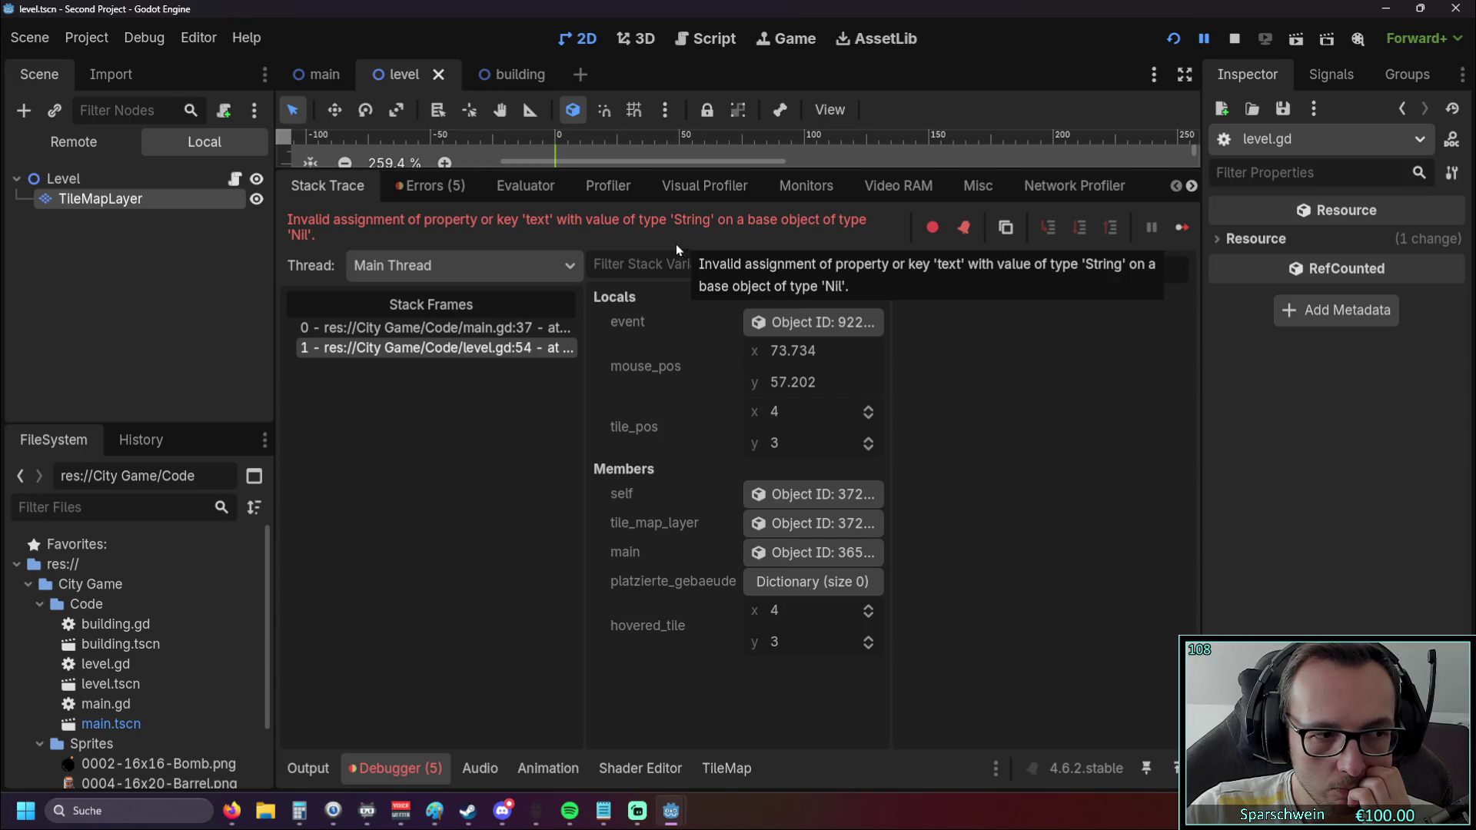
# Step: Check the Errors list, select the main.gd:37 stack frame, and close the floating script window
pyautogui.click(428, 185)
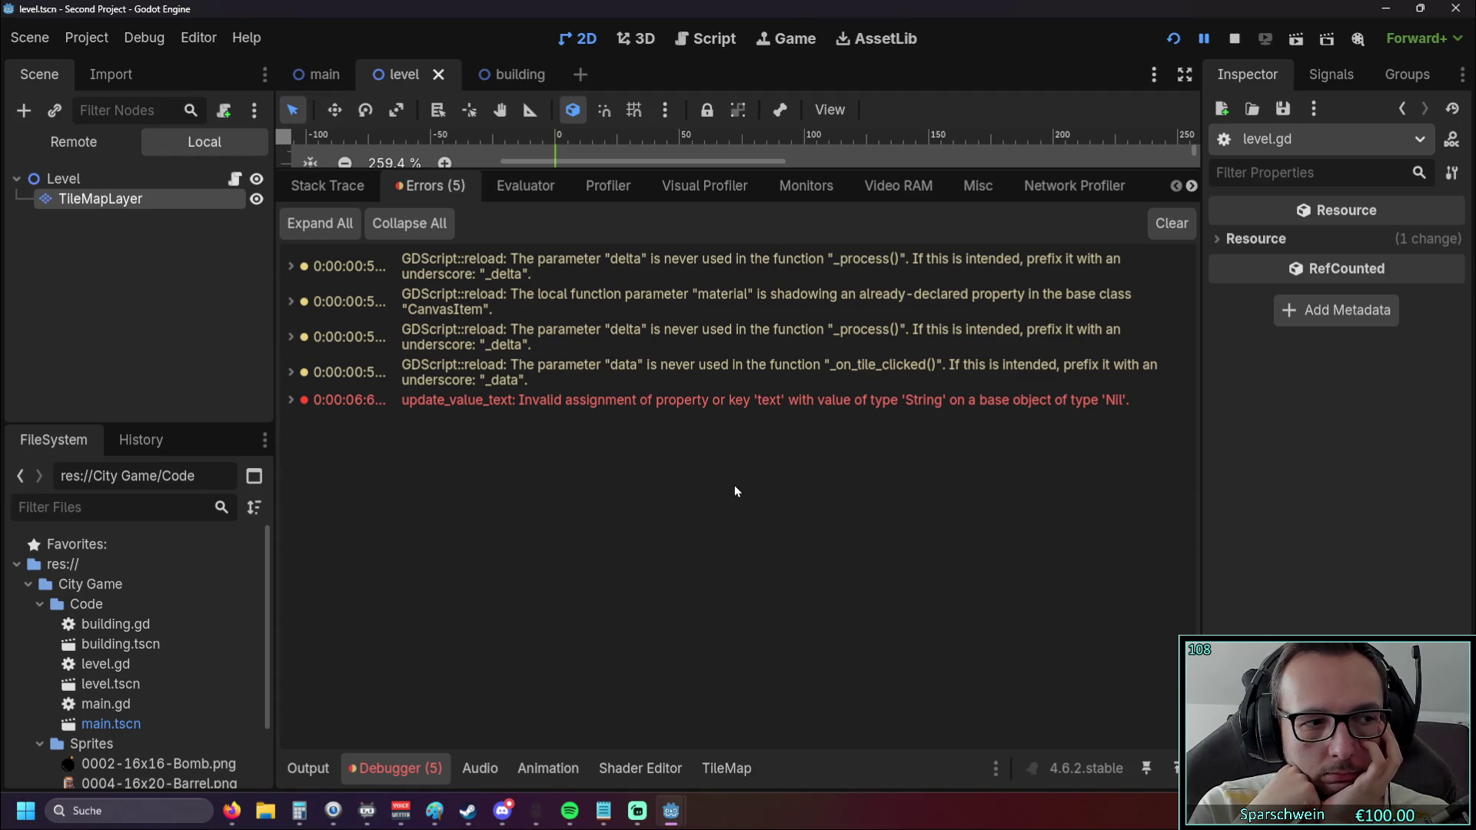
pyautogui.click(341, 190)
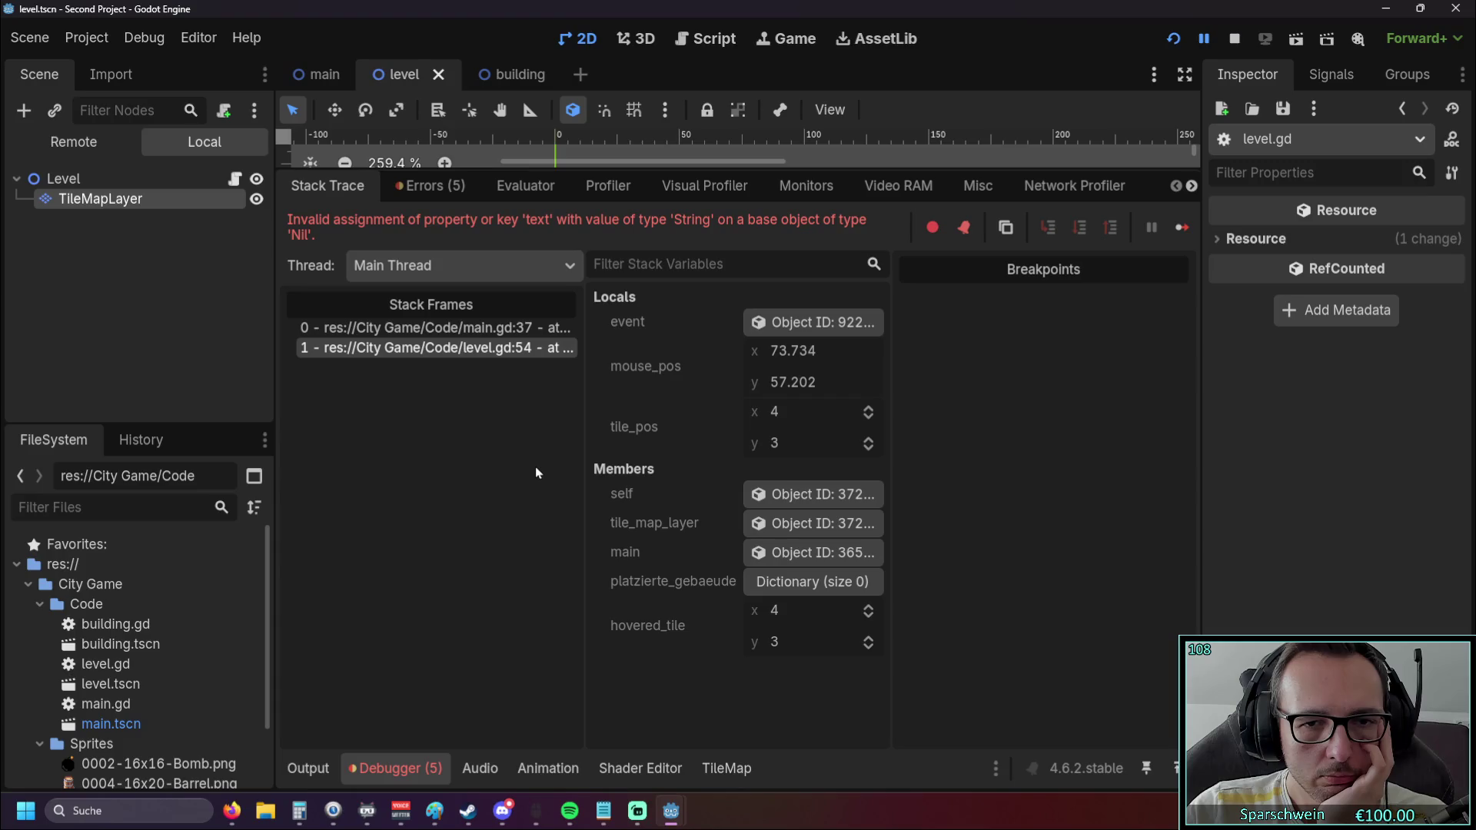
pyautogui.click(489, 329)
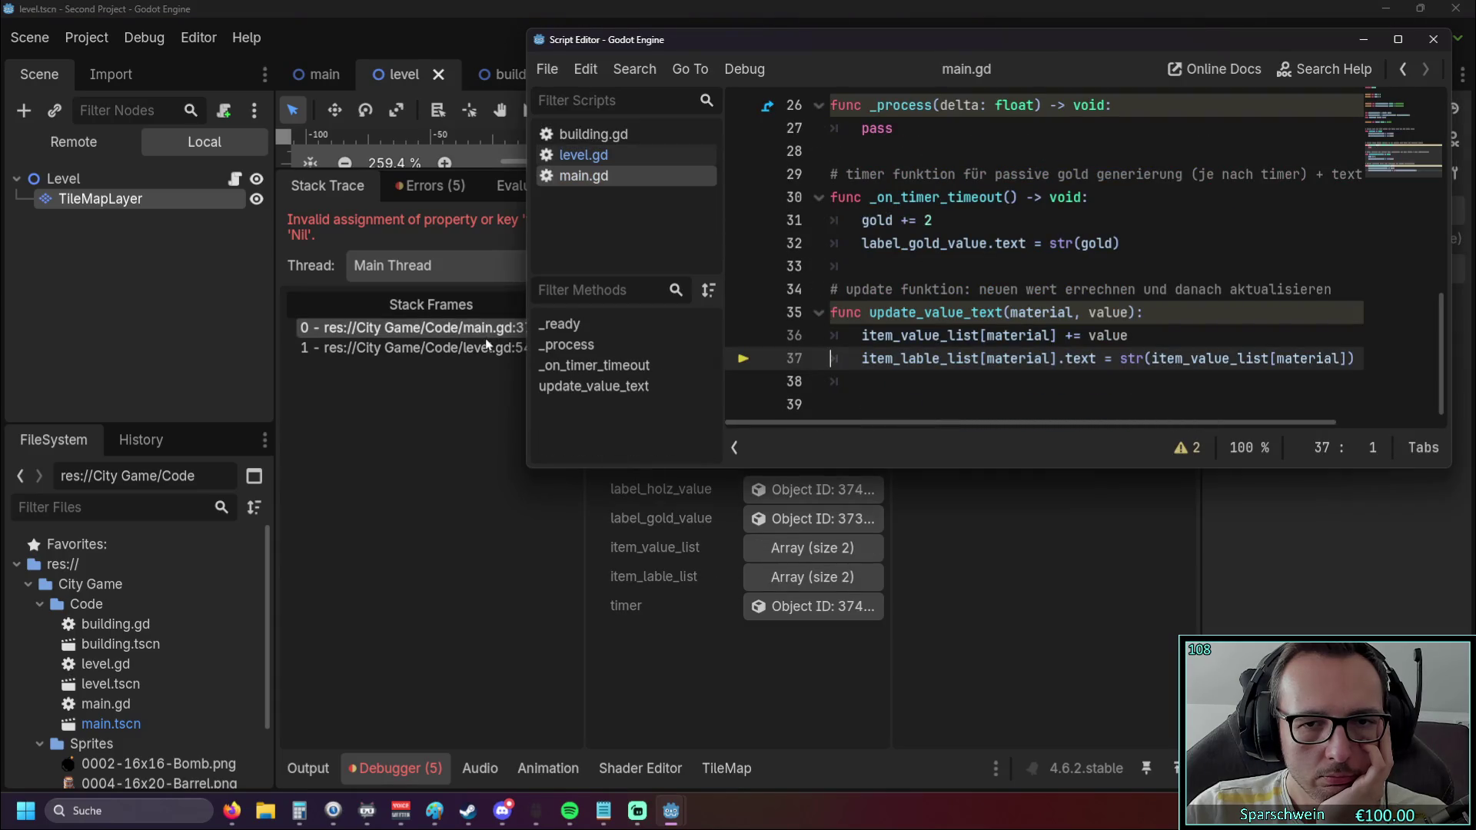
pyautogui.moveTo(1124, 43); pyautogui.dragTo(1079, 54)
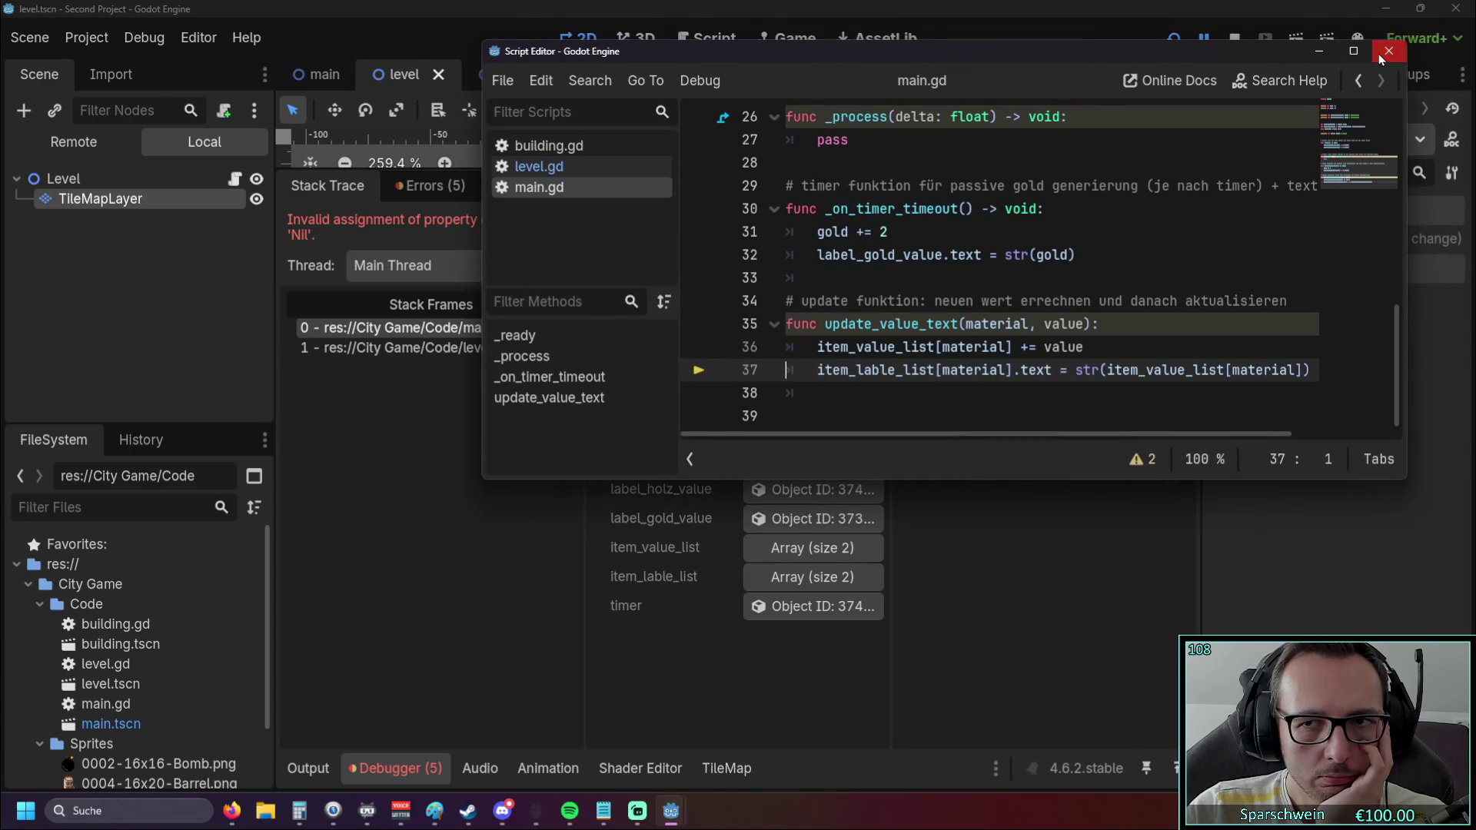
pyautogui.click(1388, 51)
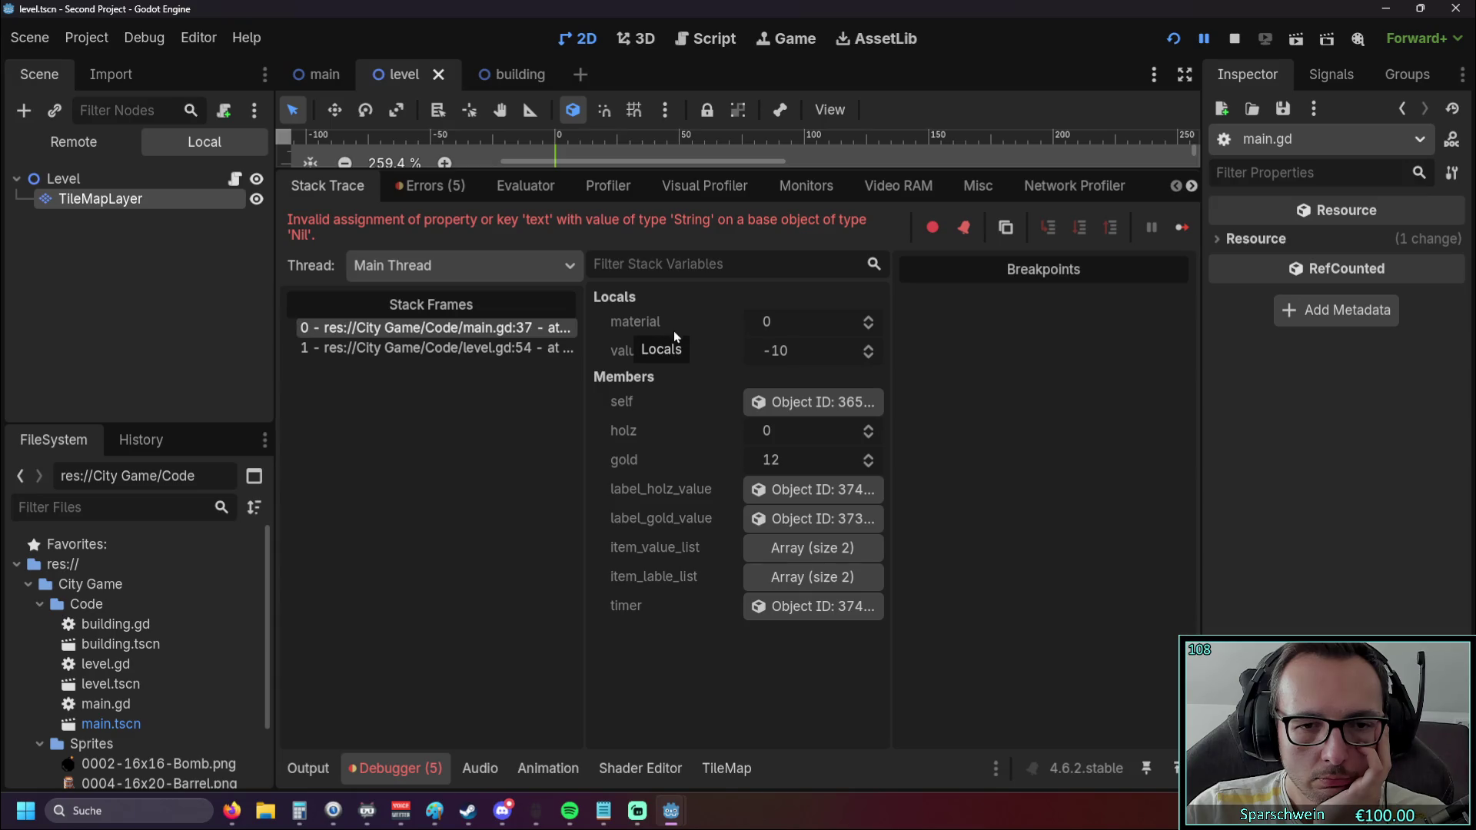
# Step: Expand item_lable_list and item_value_list to confirm both label entries are null
pyautogui.click(812, 576)
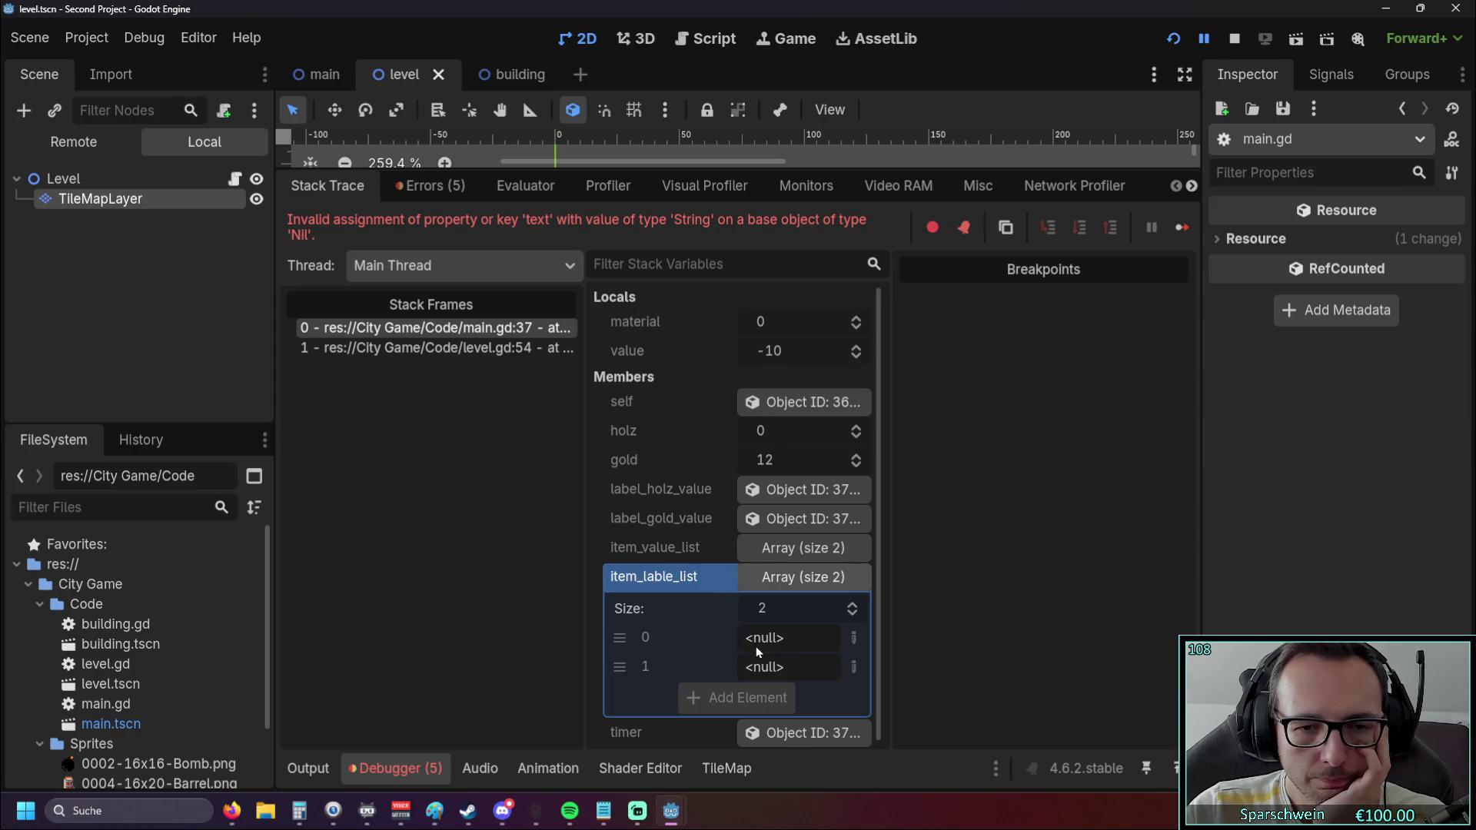
pyautogui.click(788, 557)
pyautogui.click(770, 553)
pyautogui.click(780, 577)
pyautogui.click(780, 578)
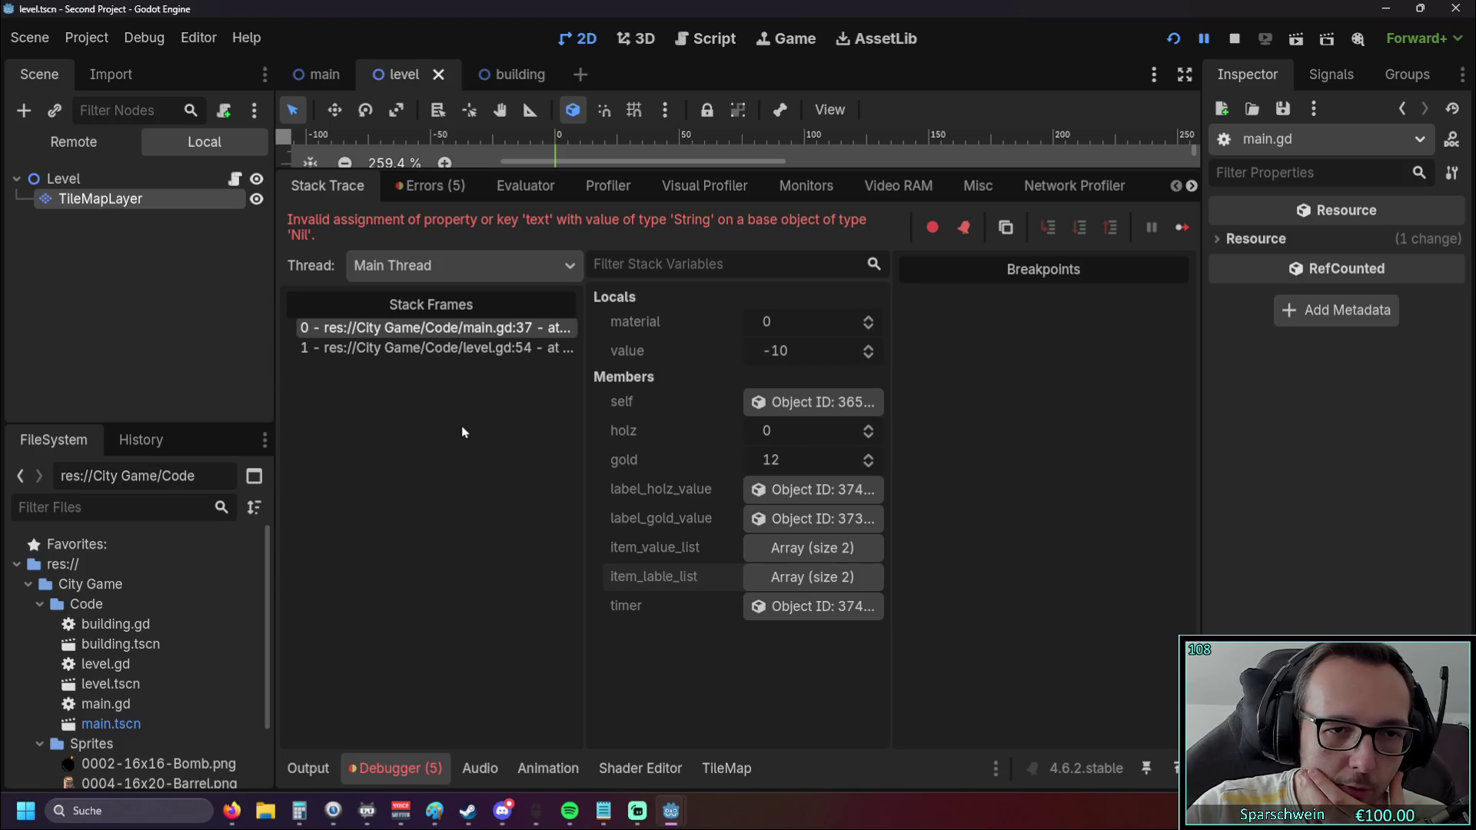
# Step: Shrink the debugger panel to reveal the level's grass tile map again
pyautogui.moveTo(707, 169); pyautogui.dragTo(692, 513)
pyautogui.scroll(1, 527, 310)
pyautogui.scroll(-2, 528, 310)
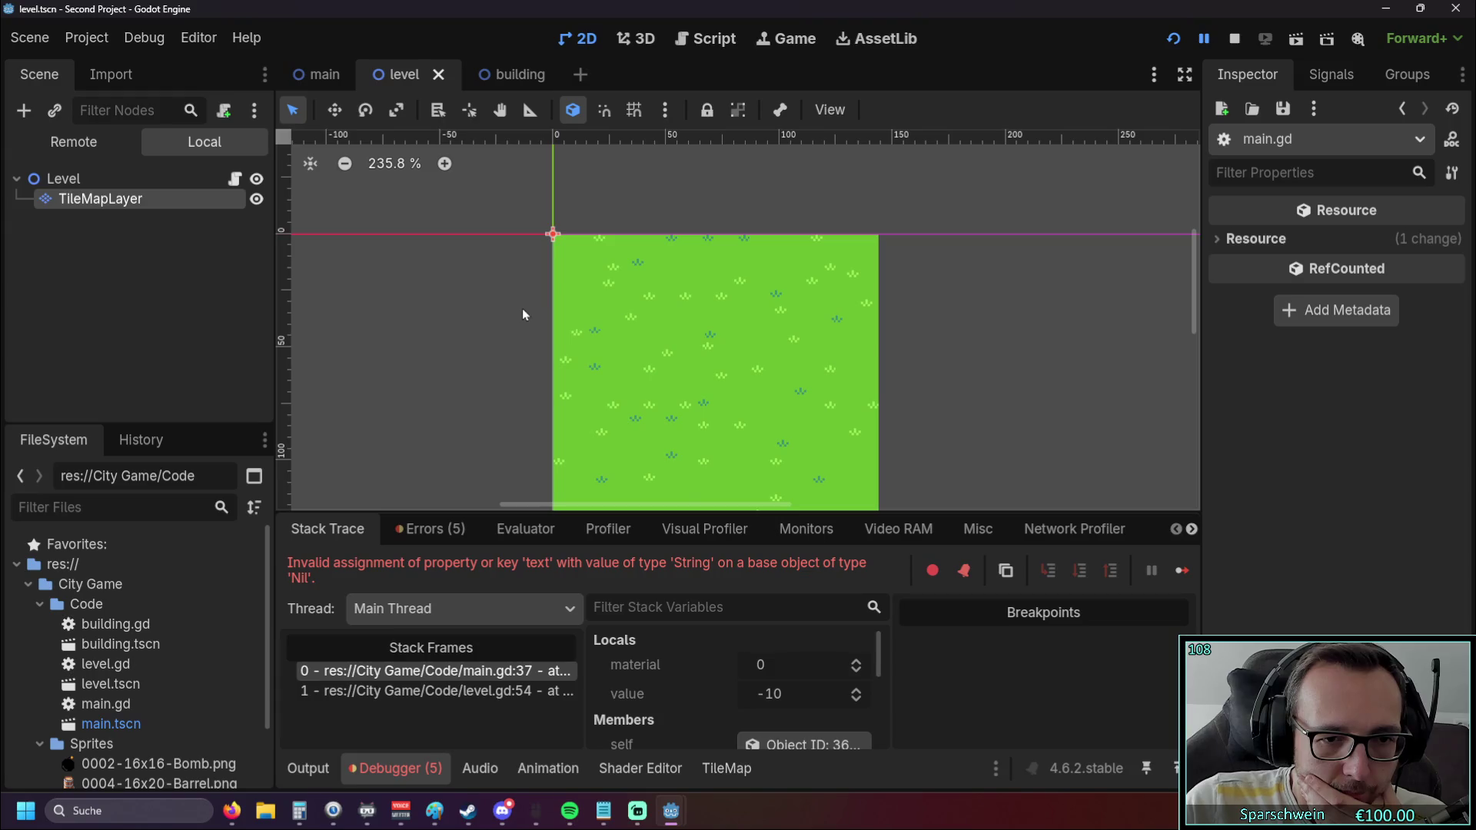
# Step: Switch to the Script workspace and select label_holz_value in main.gd's line 13 declaration
pyautogui.click(526, 307)
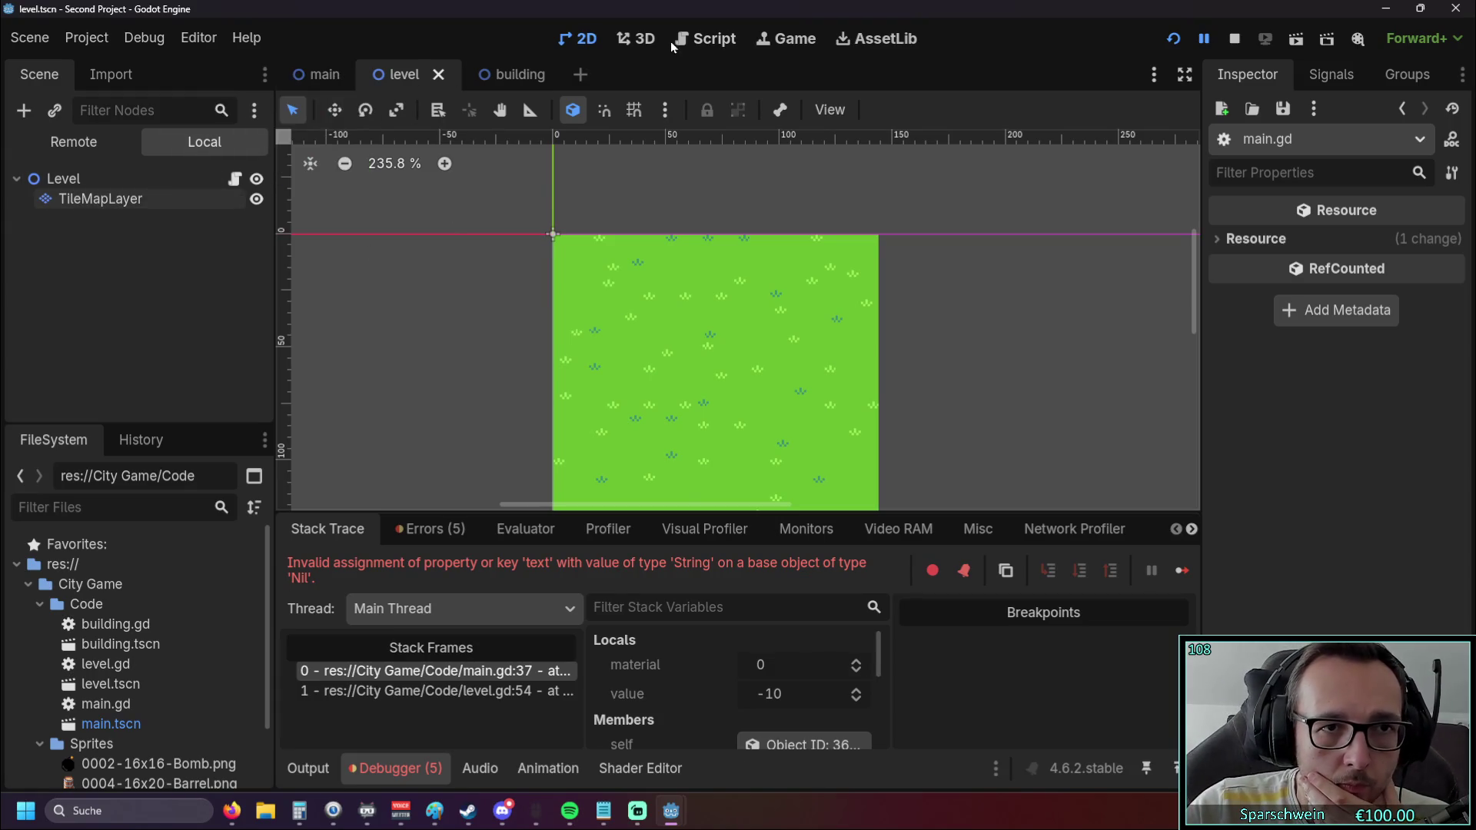
pyautogui.click(707, 42)
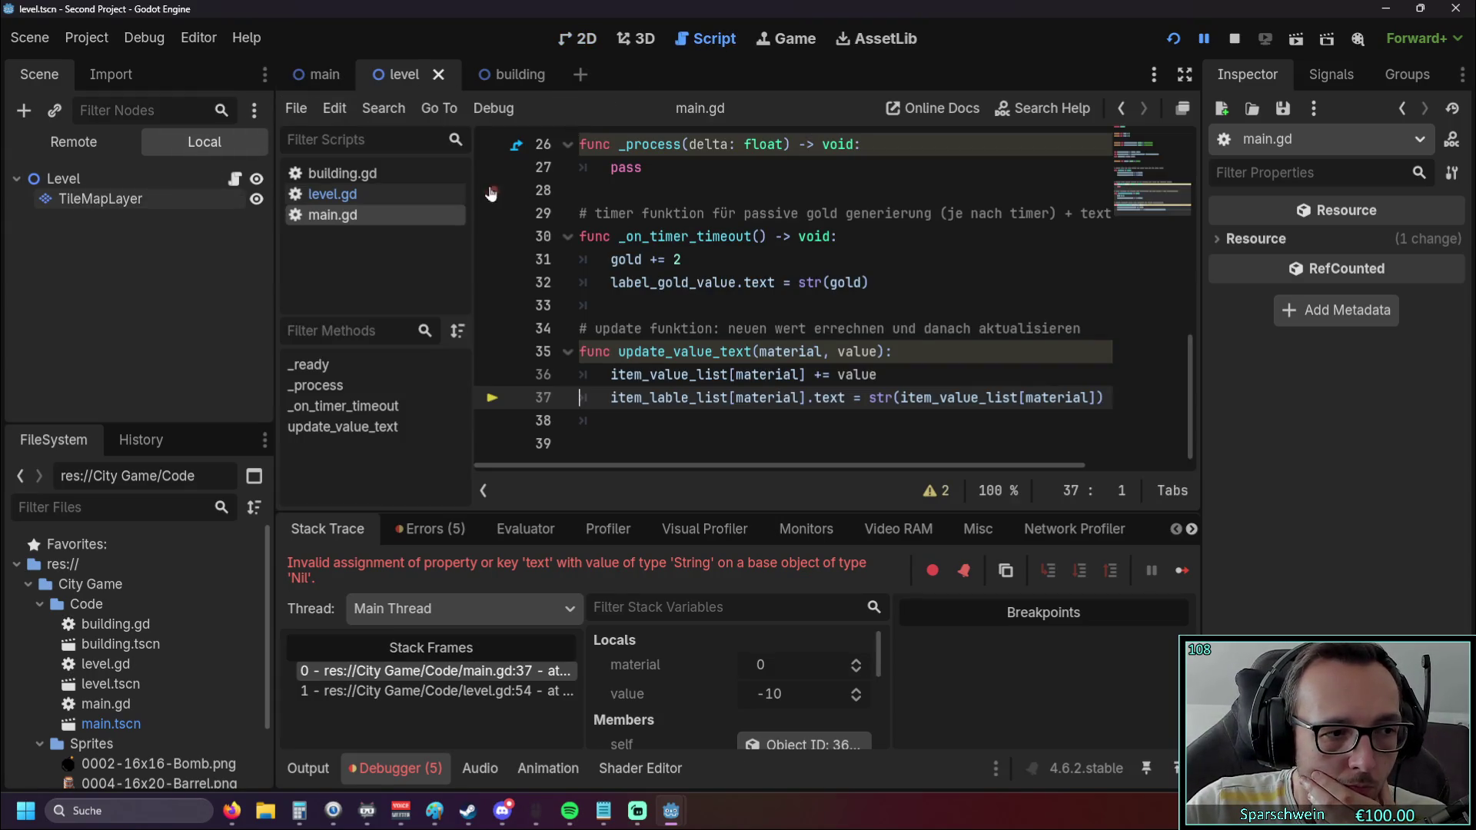
pyautogui.scroll(8, 499, 200)
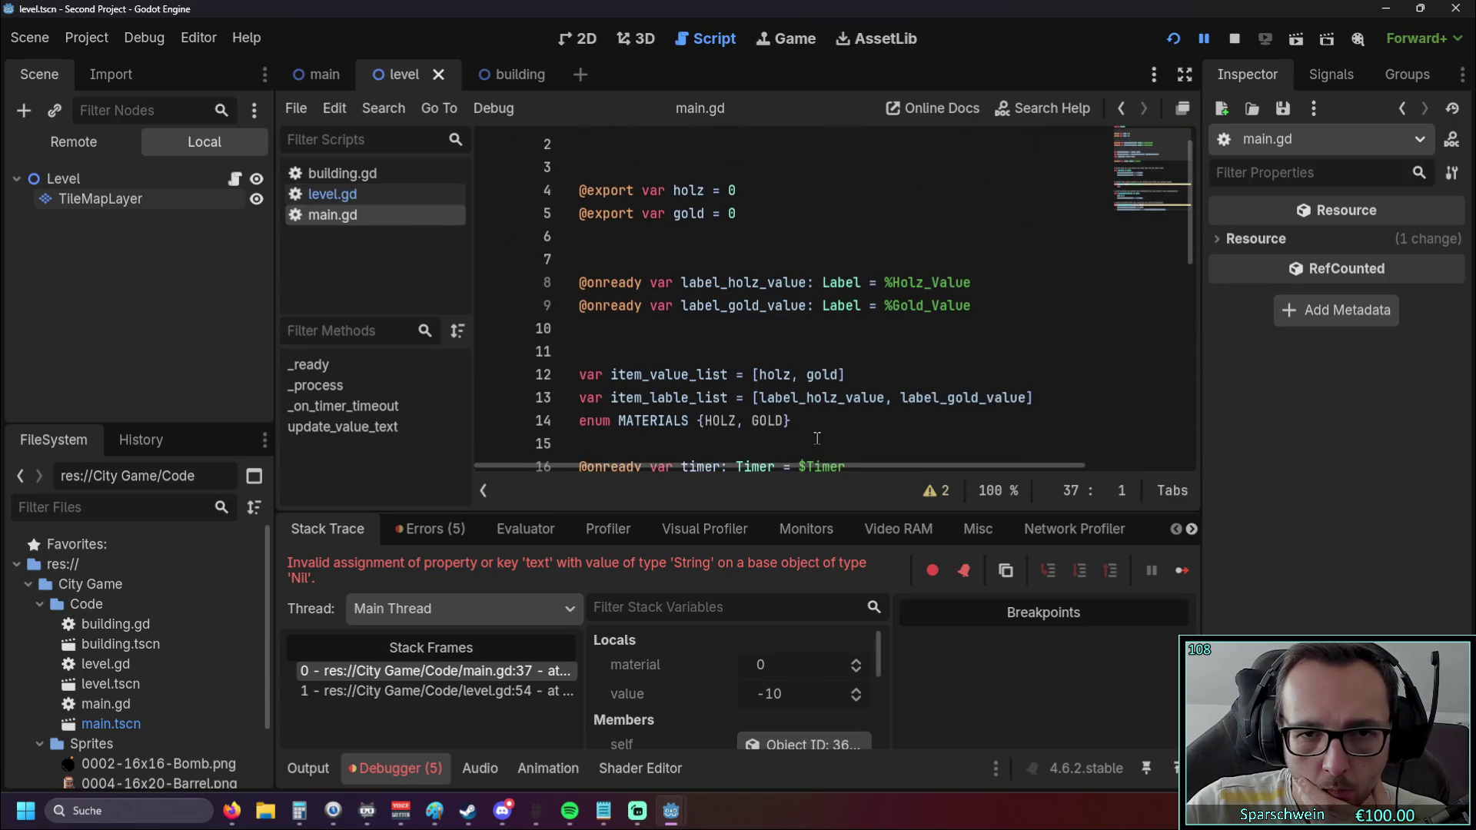
pyautogui.moveTo(759, 397); pyautogui.dragTo(884, 397)
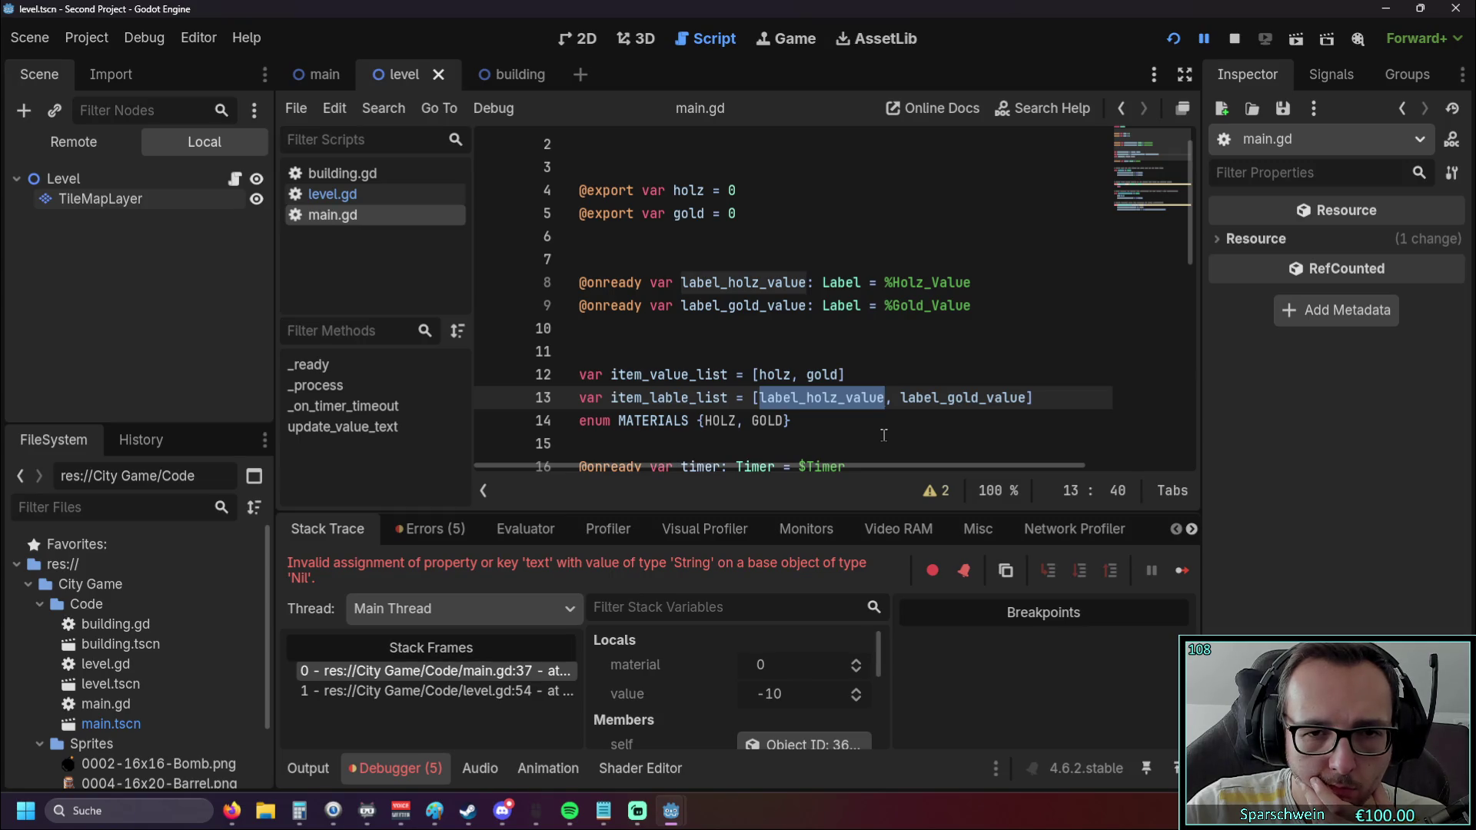
pyautogui.click(883, 435)
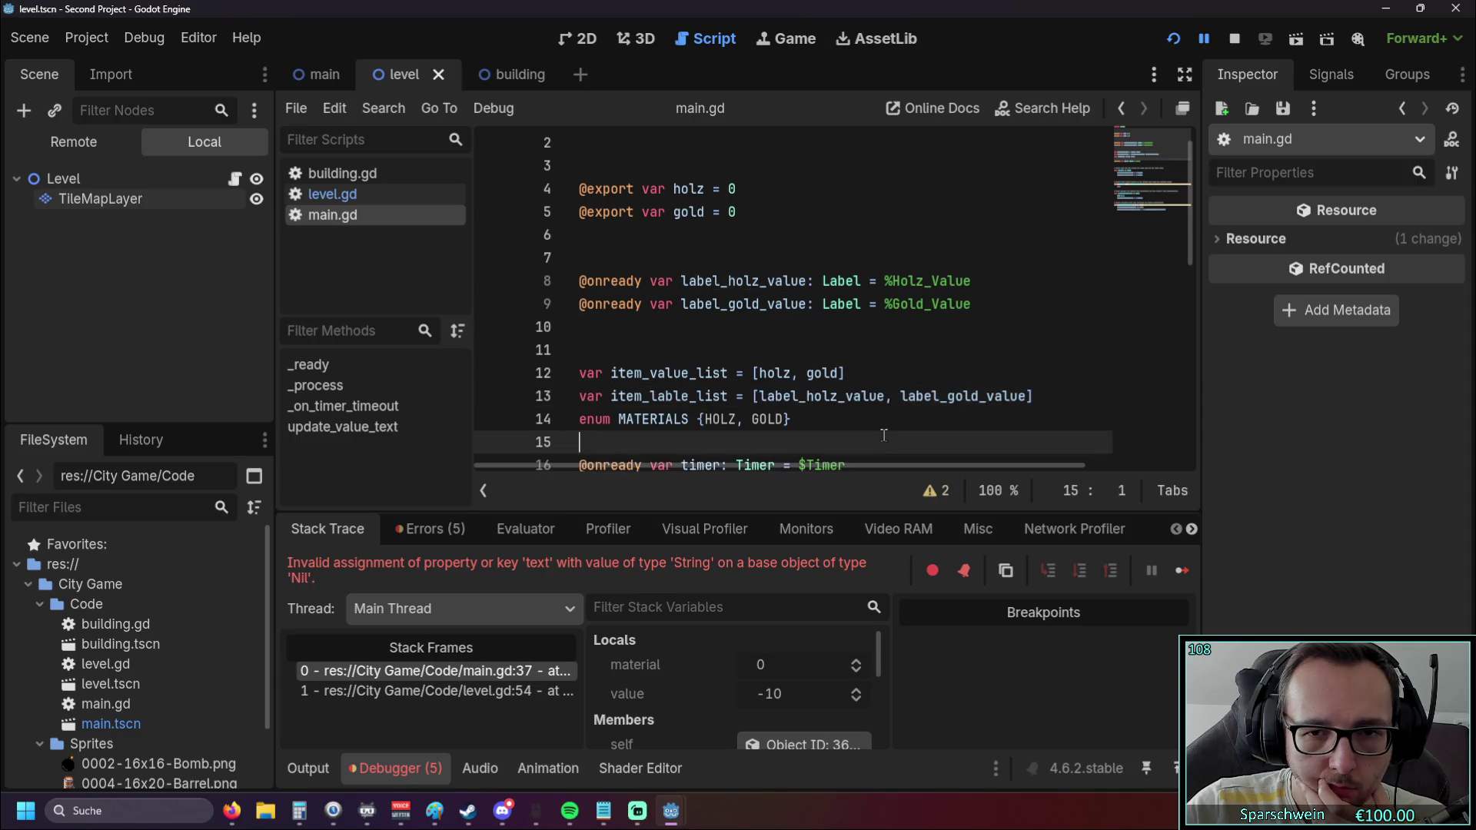
pyautogui.moveTo(761, 397); pyautogui.dragTo(884, 402)
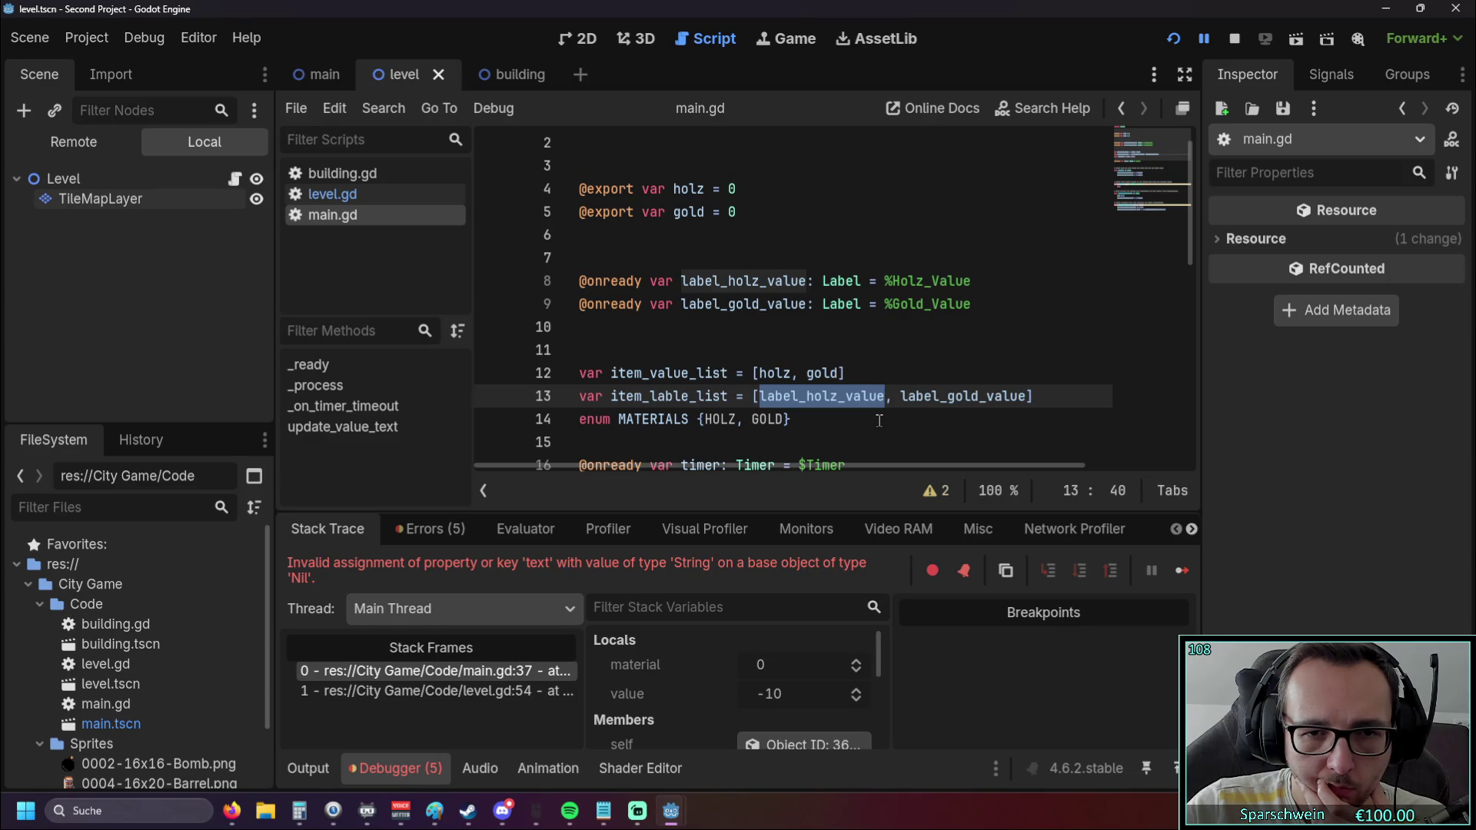
# Step: Scroll through main.gd, then put the caret in the misspelled item_lable_list name on line 13
pyautogui.scroll(-8, 876, 415)
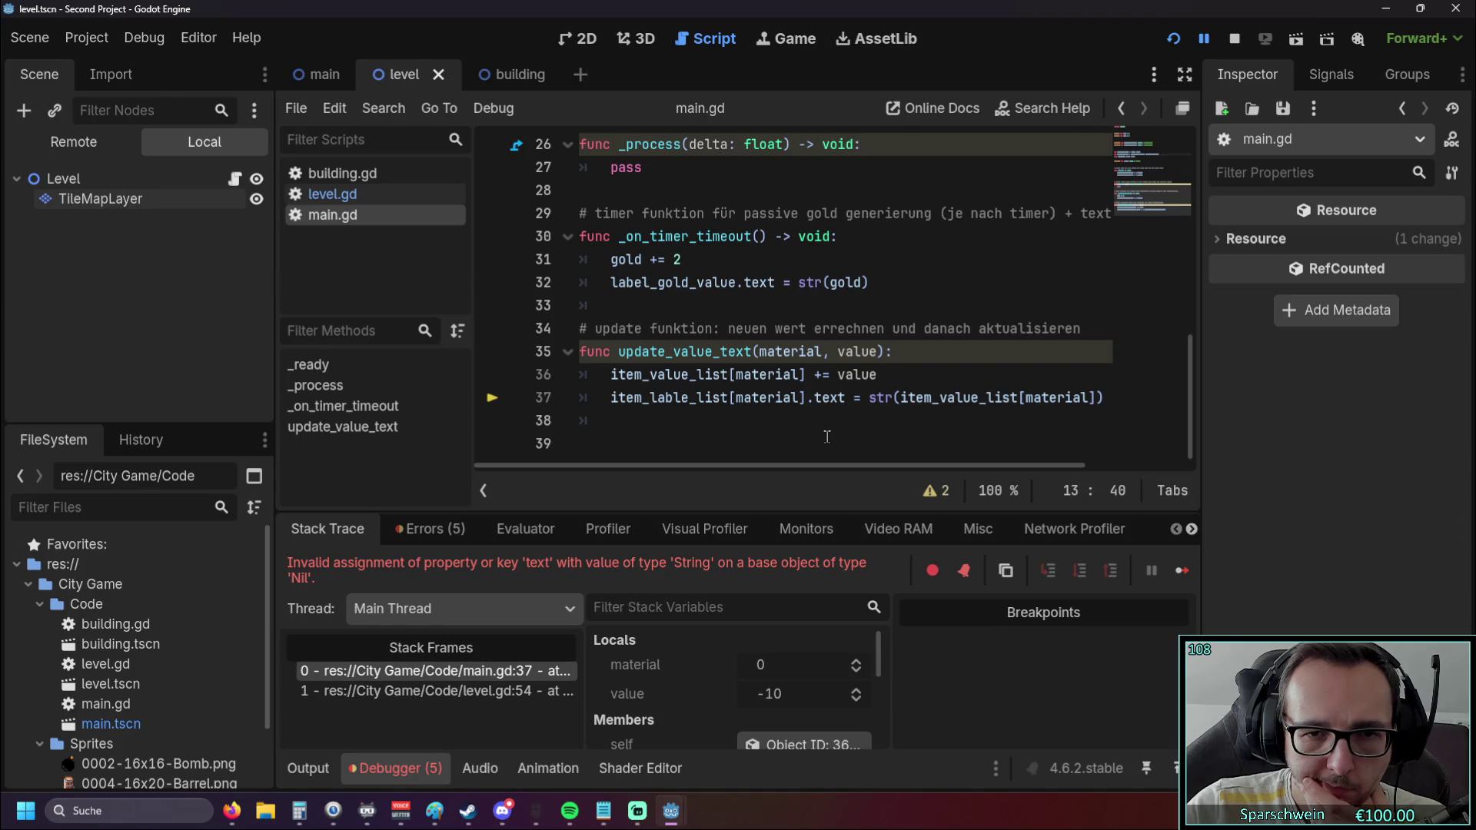
pyautogui.scroll(8, 827, 436)
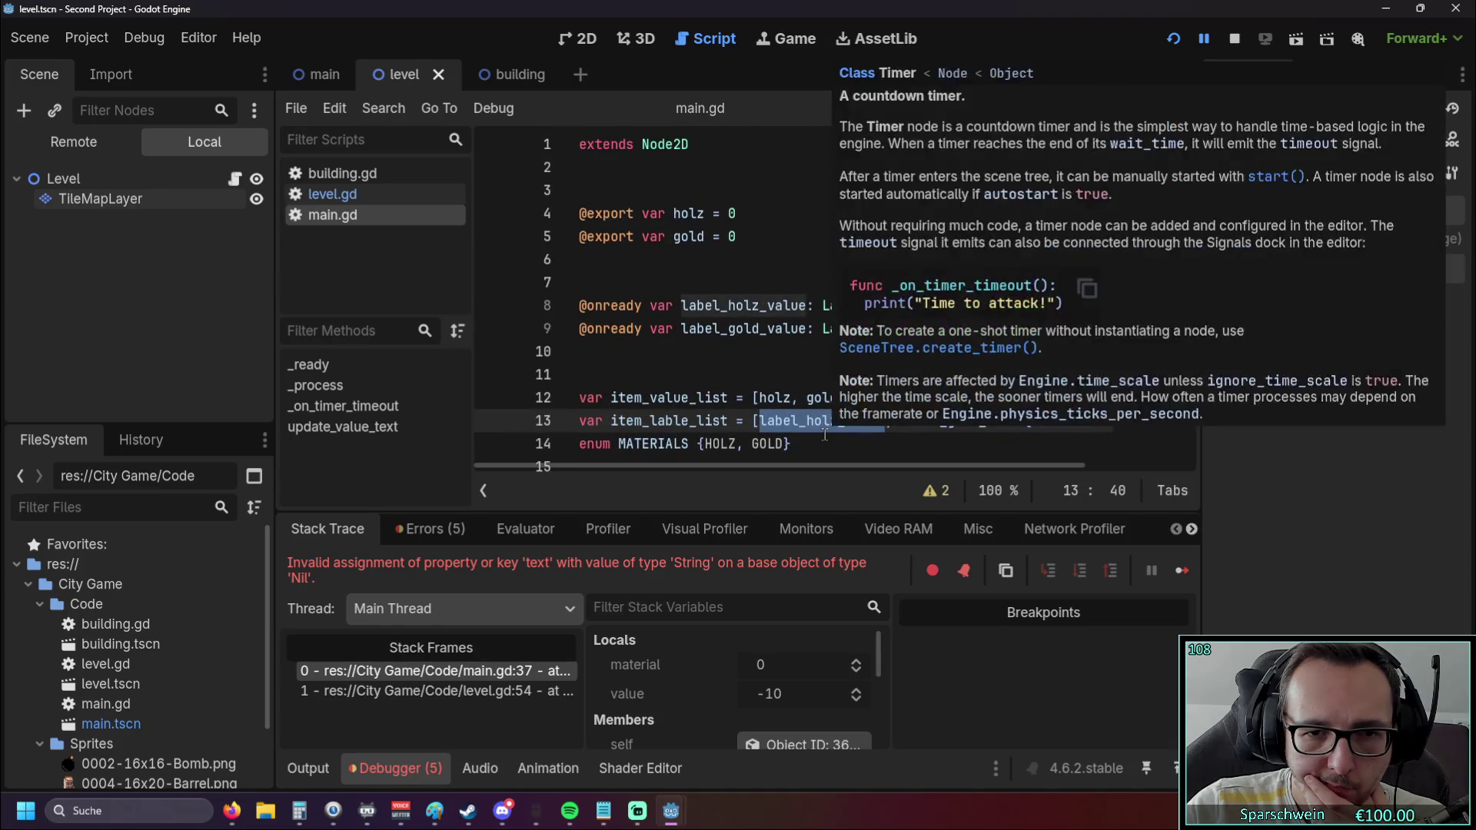
pyautogui.scroll(-1, 830, 430)
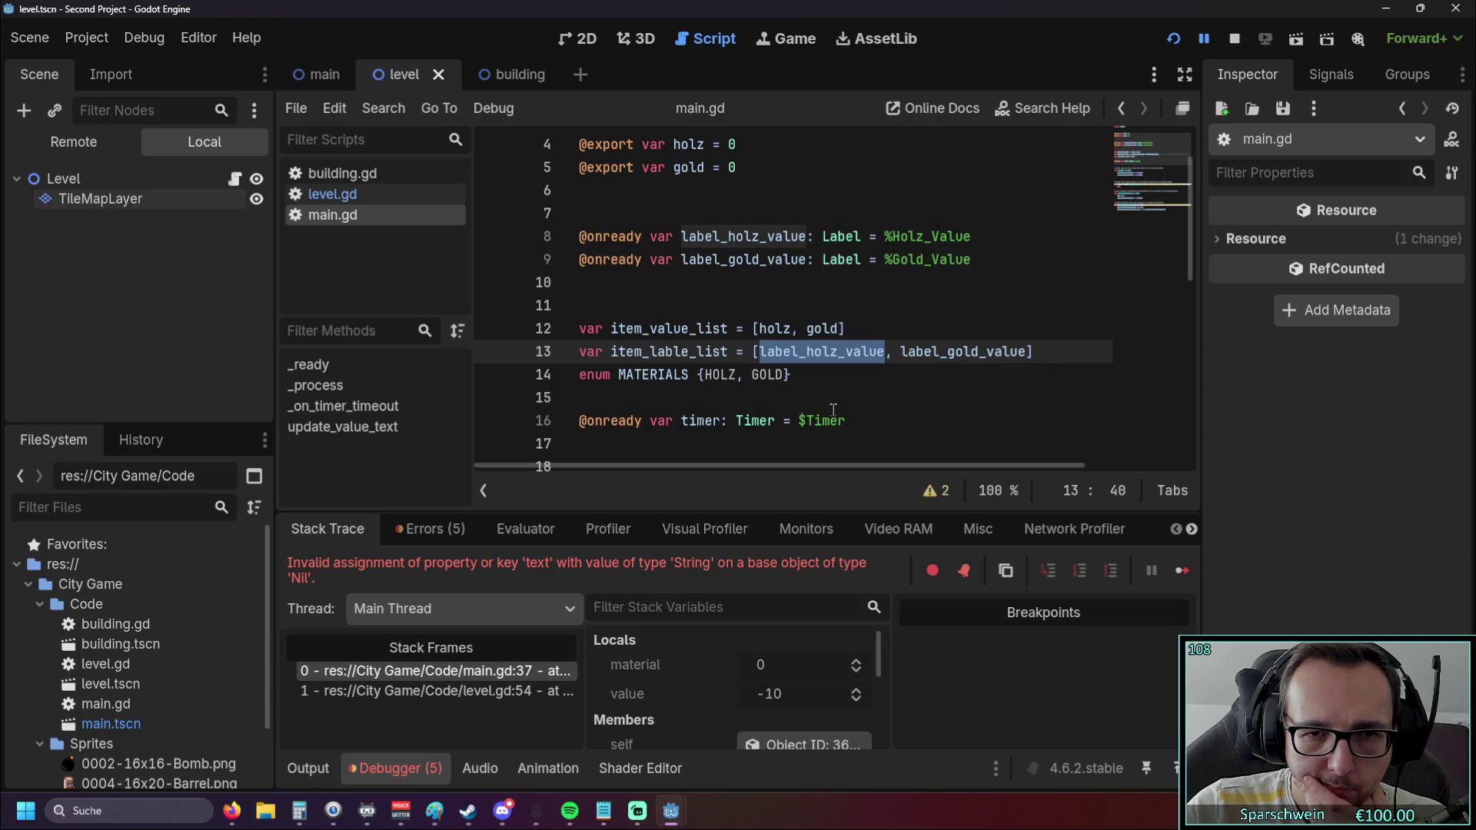
pyautogui.scroll(-7, 832, 409)
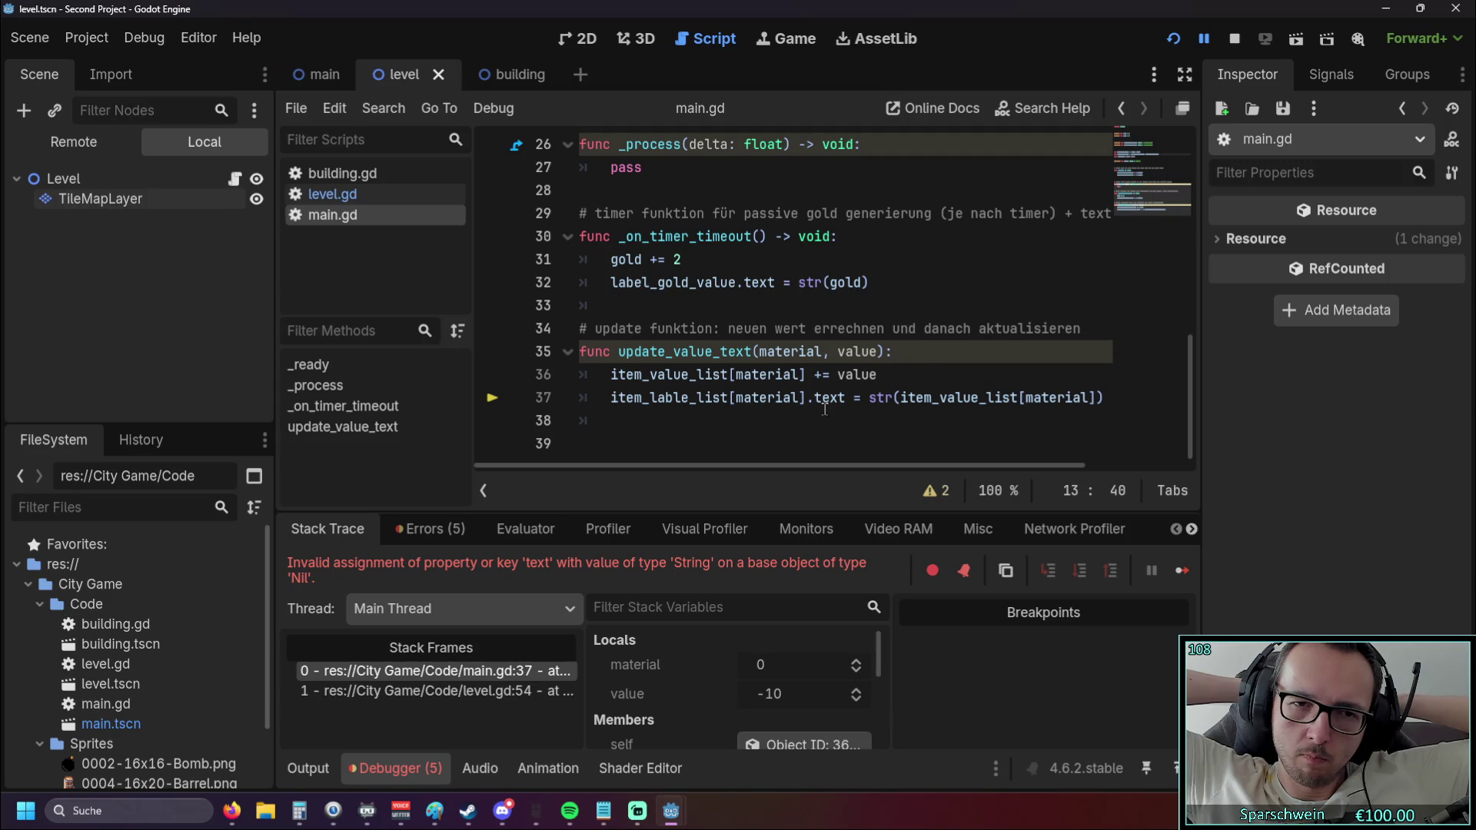
pyautogui.scroll(6, 824, 409)
pyautogui.click(845, 282)
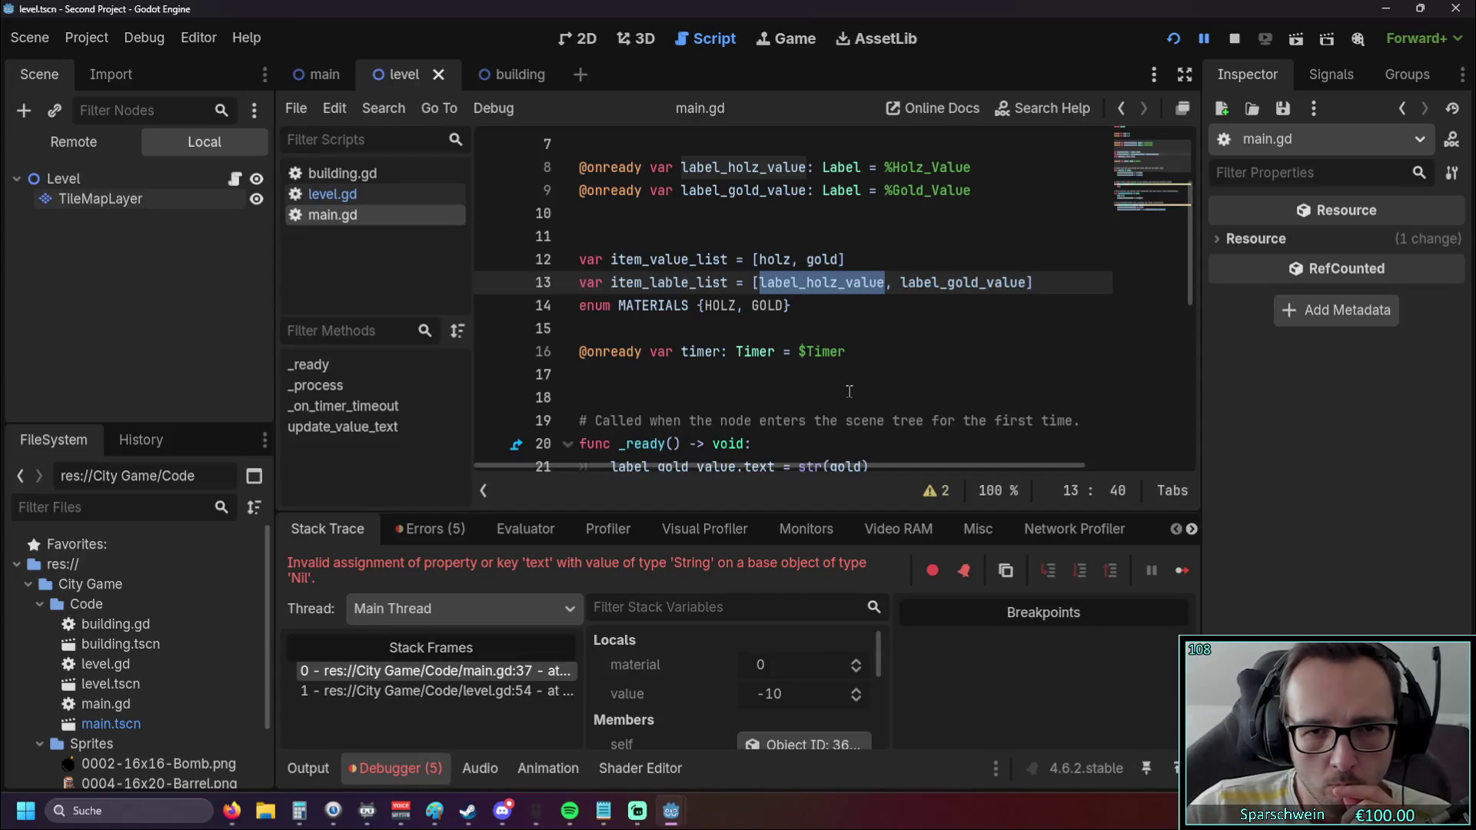
pyautogui.click(867, 323)
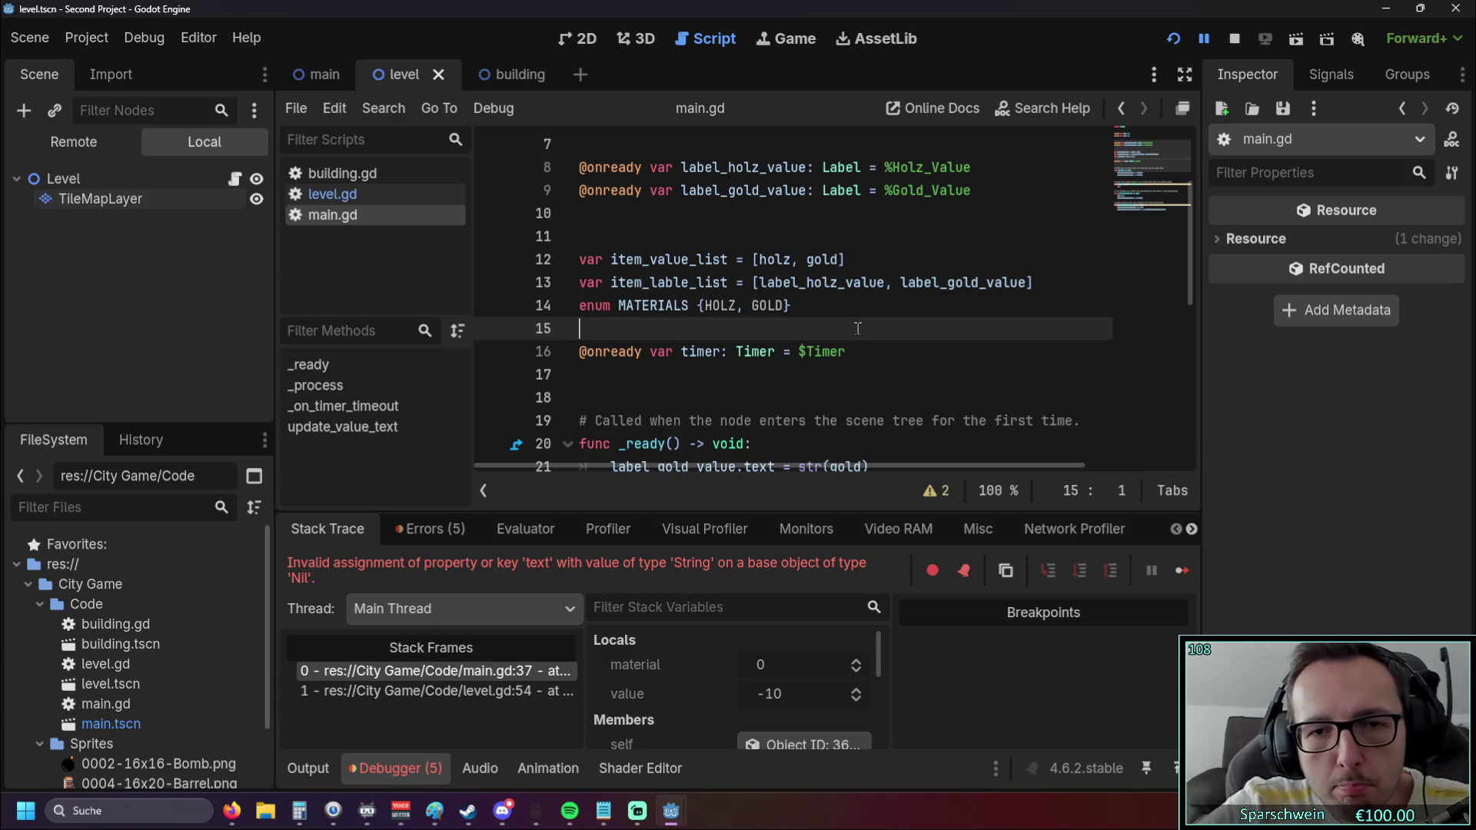
pyautogui.click(687, 283)
# Step: Correct item_lable_list to item_label_list on line 37 of main.gd
pyautogui.press('BackSpace')
pyautogui.press('BackSpace')
pyautogui.write('el')
pyautogui.hotkey('ctrl', 'z')
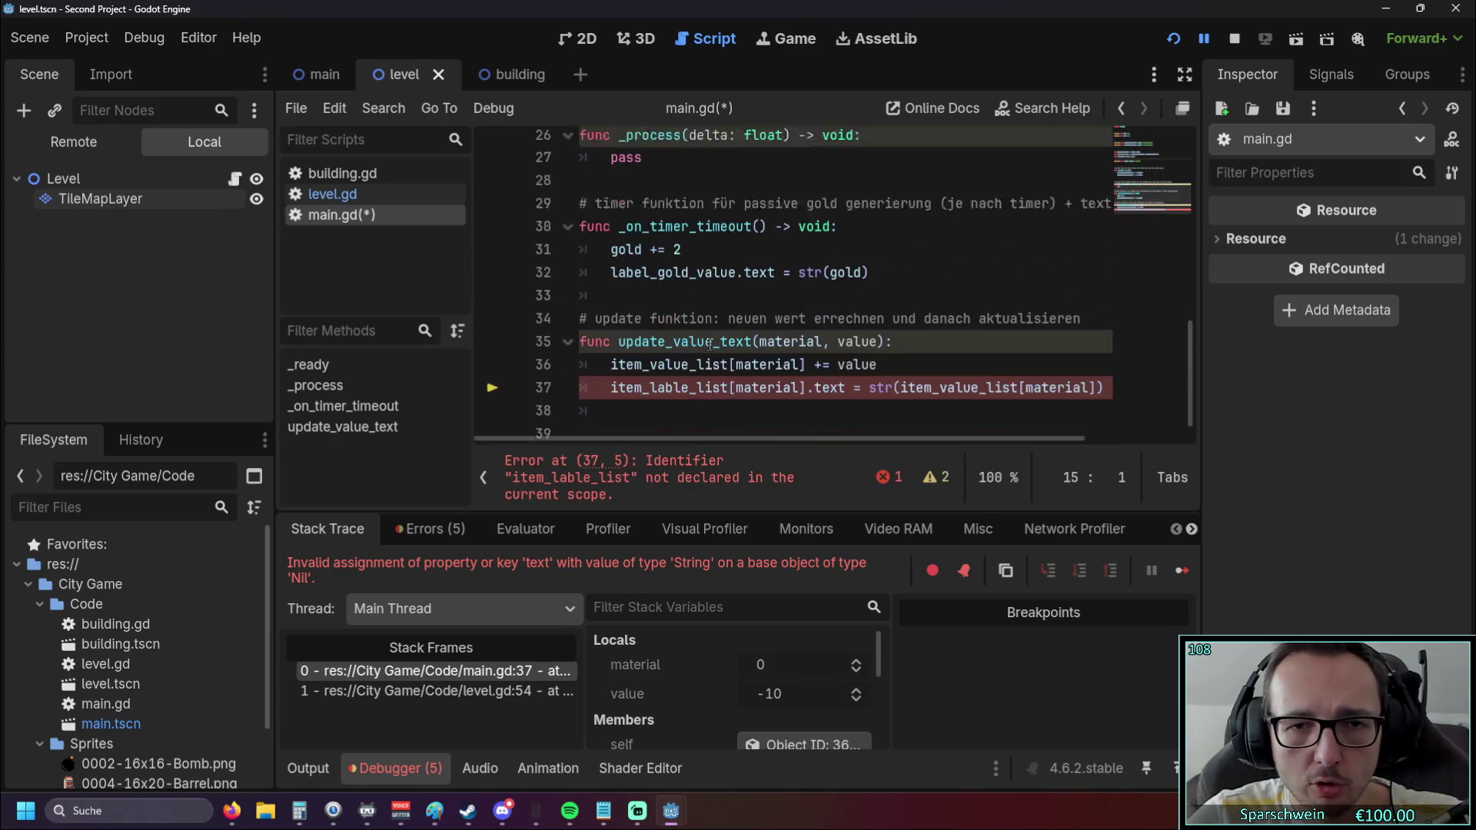
pyautogui.press('BackSpace')
pyautogui.press('BackSpace')
pyautogui.write('el')
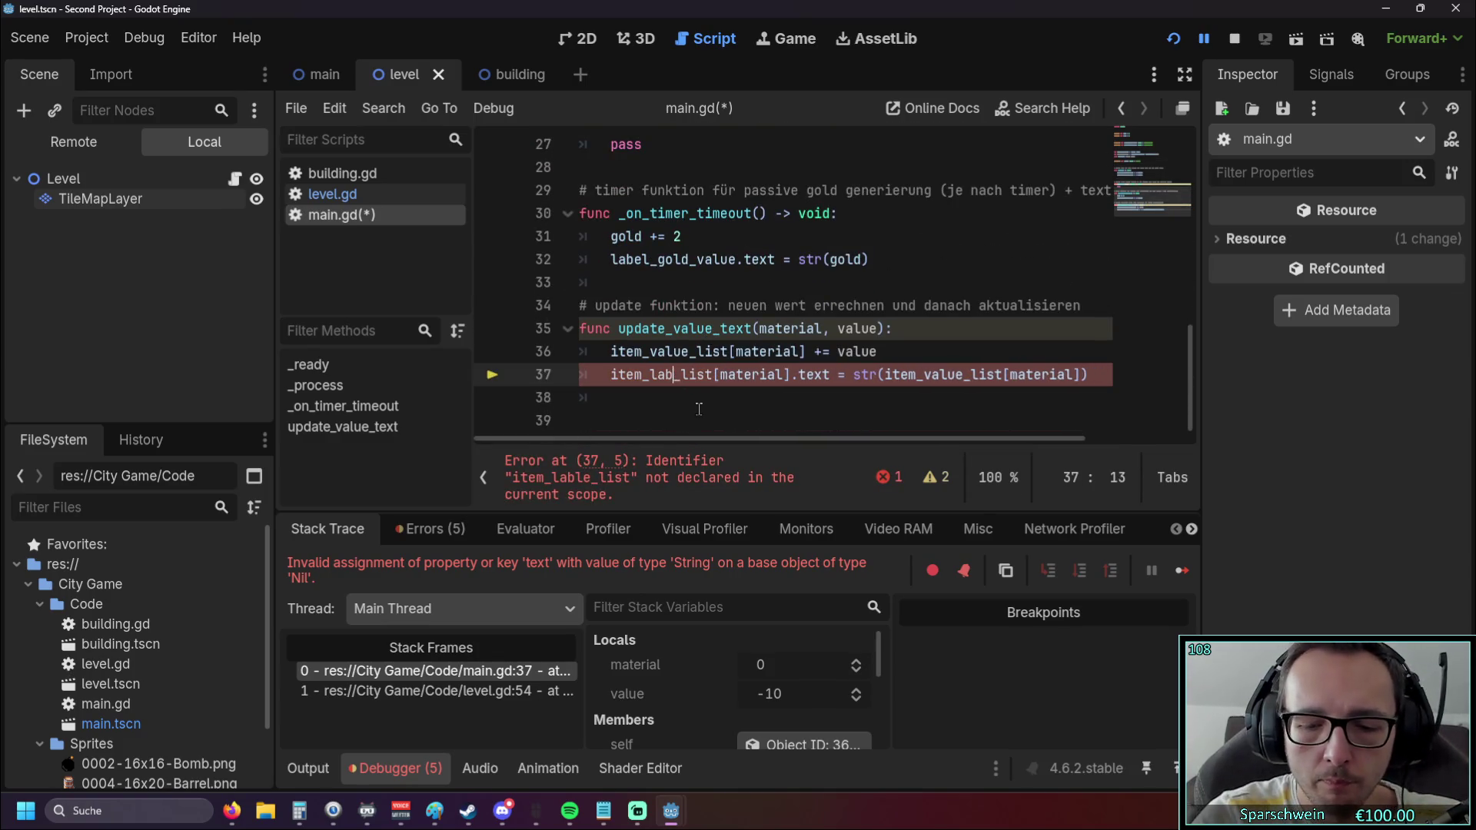
pyautogui.press('Up')
pyautogui.press('End')
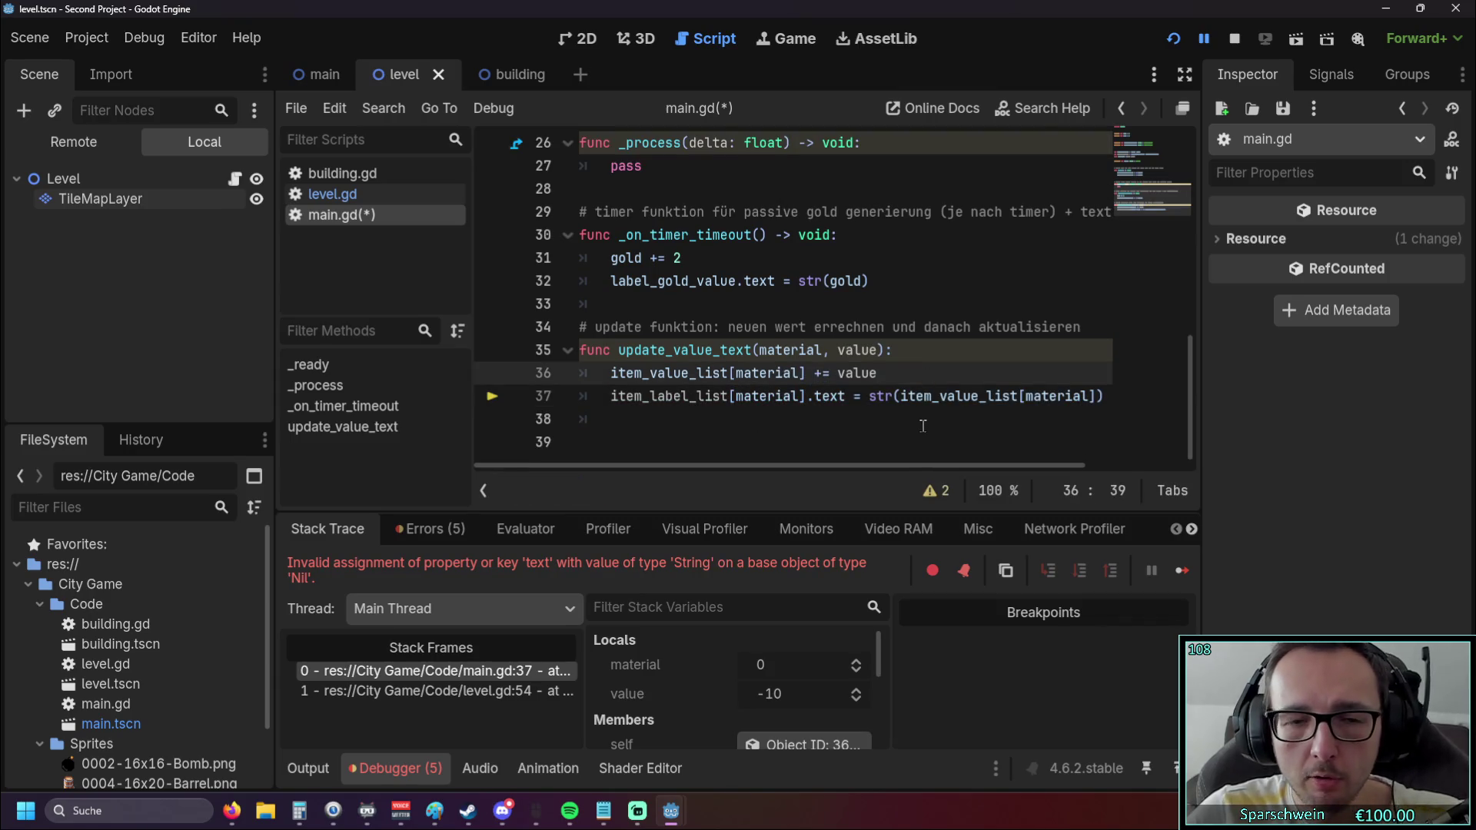
# Step: Review the script's declarations and glance at the building scene before returning to the level scene
pyautogui.scroll(8, 923, 426)
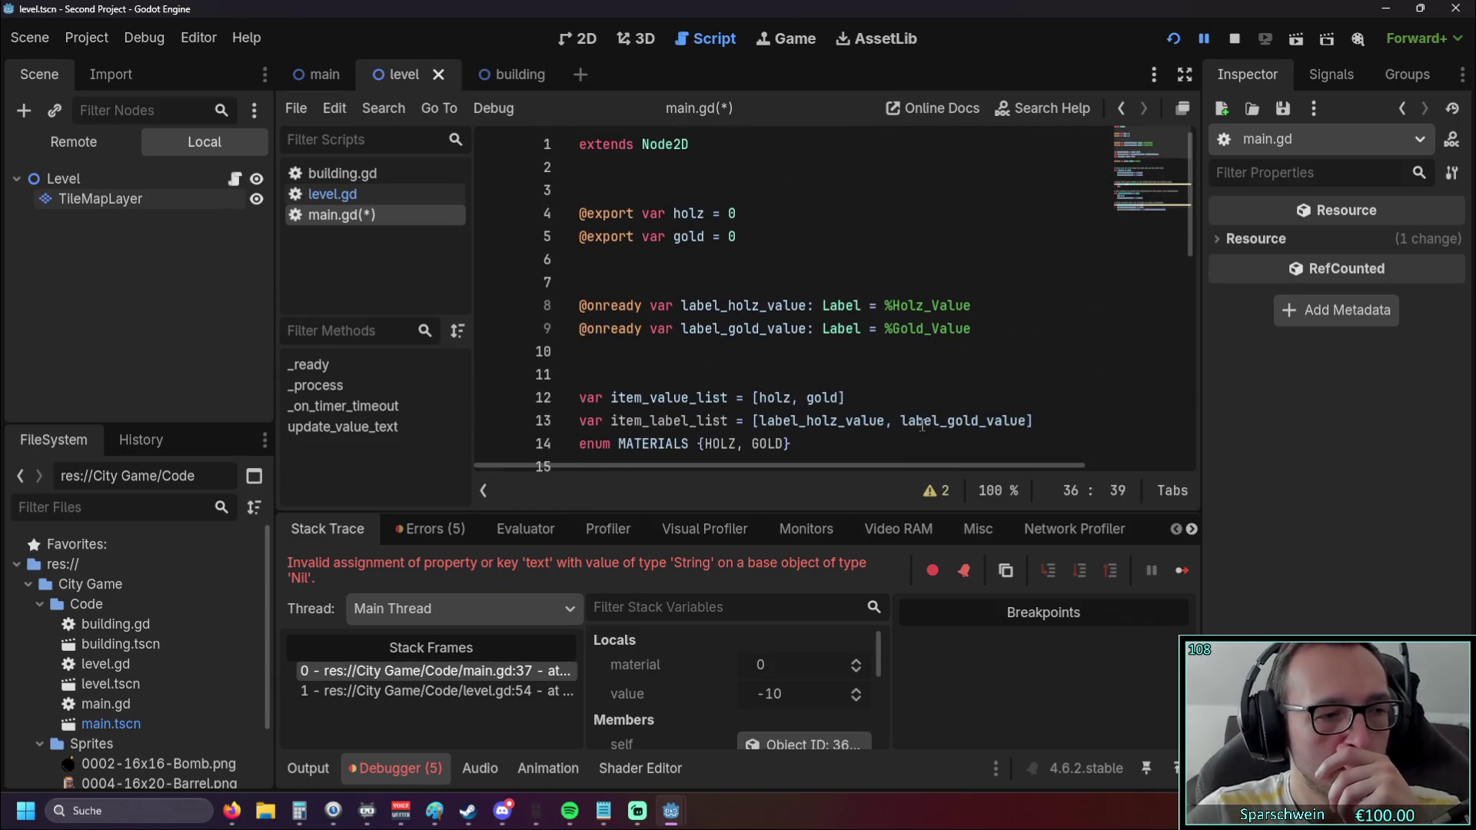
pyautogui.scroll(-1, 761, 358)
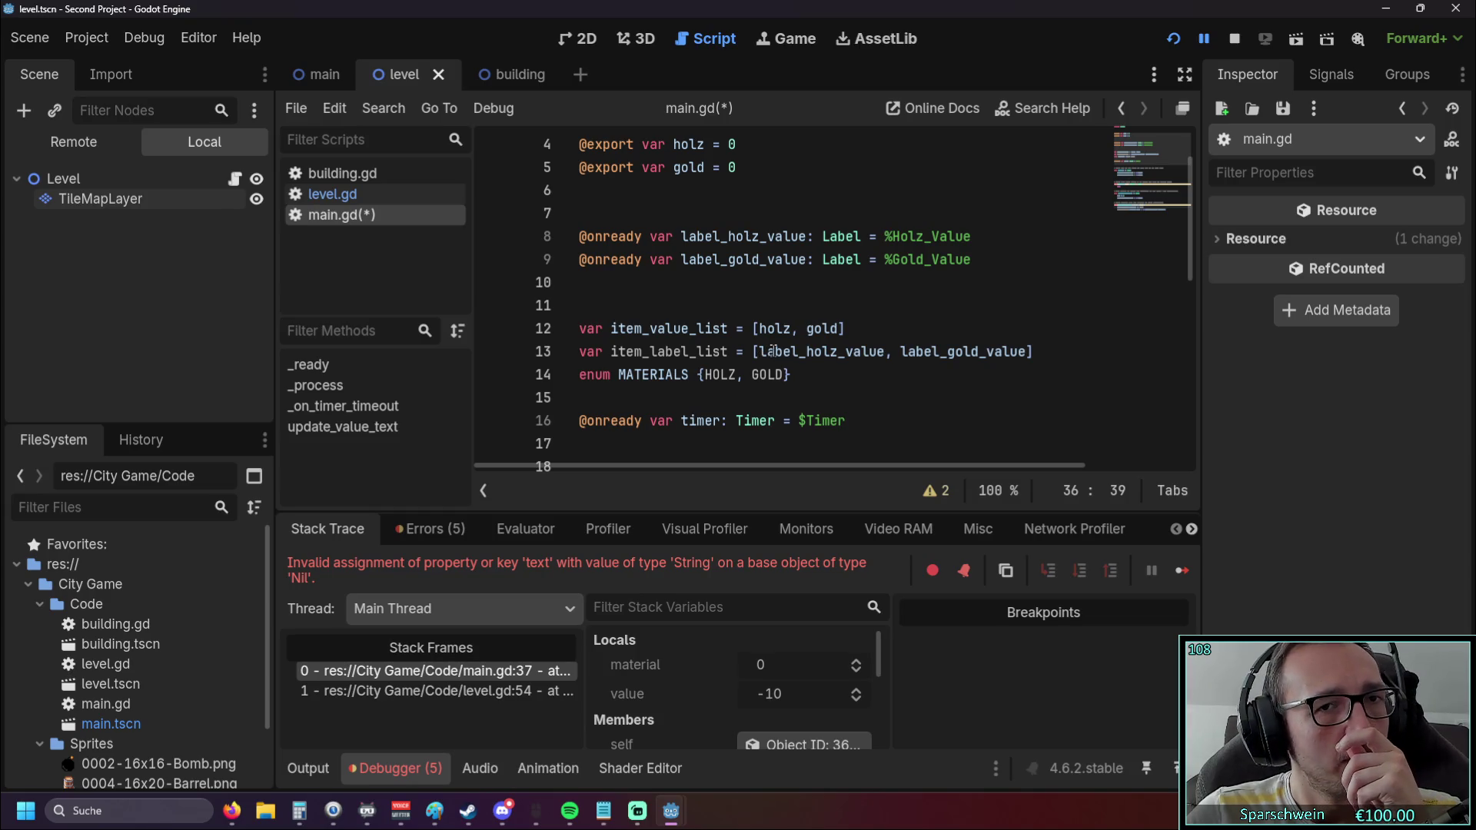
pyautogui.click(498, 71)
pyautogui.click(391, 75)
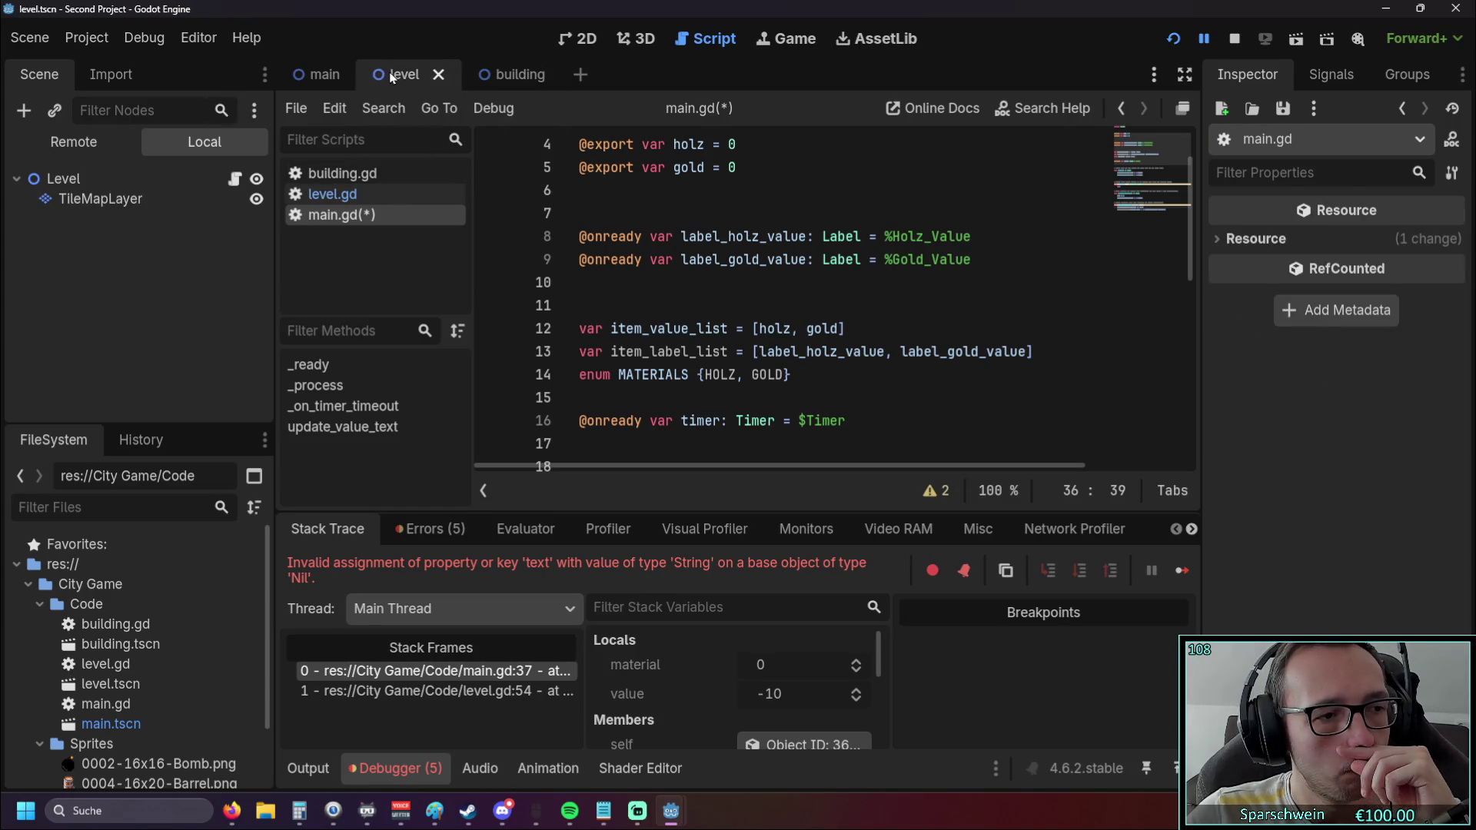
# Step: Bring up level.gd in the script editor
pyautogui.click(586, 39)
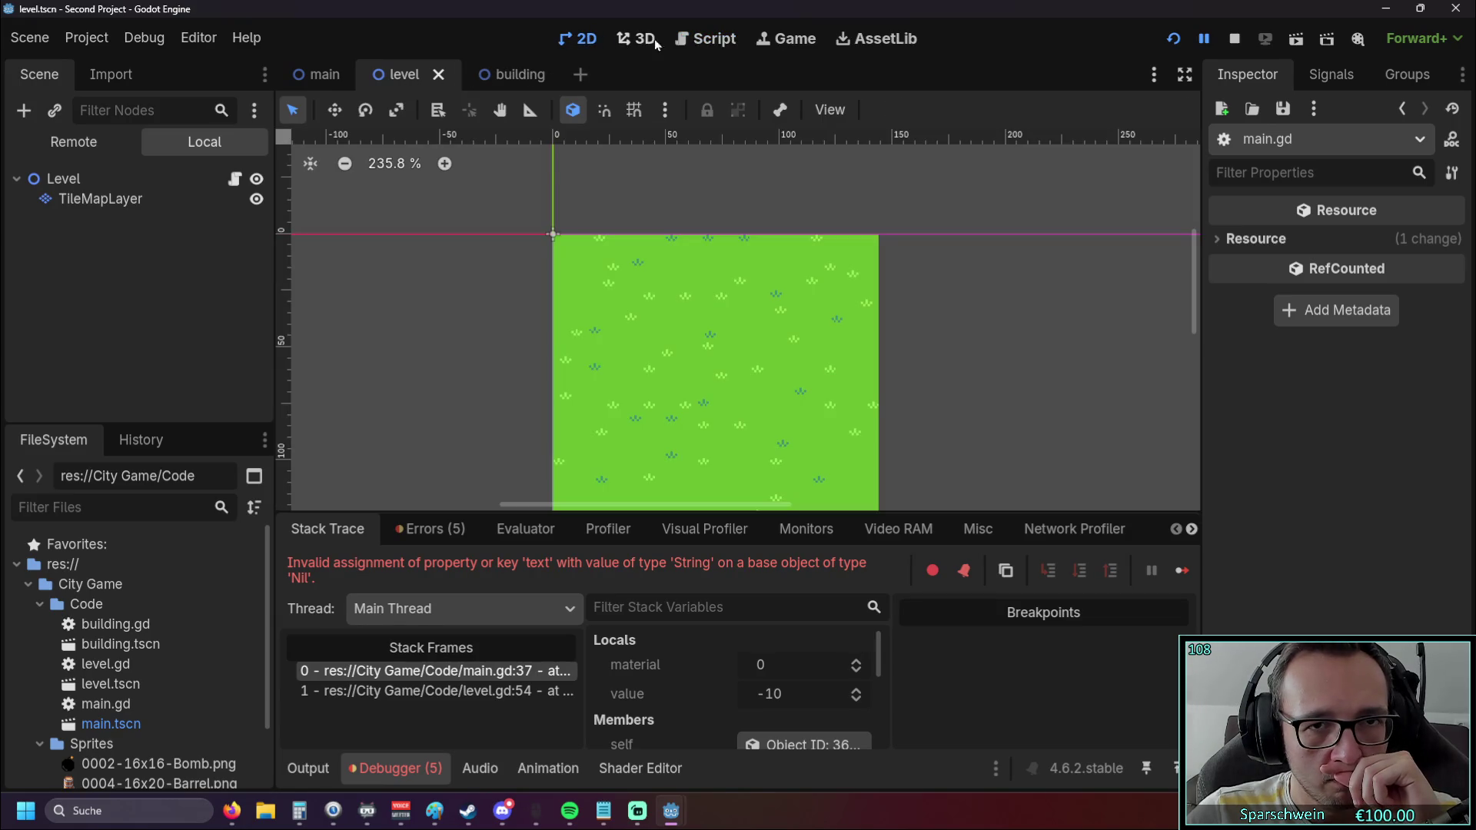
pyautogui.click(701, 38)
pyautogui.click(338, 193)
pyautogui.scroll(-15, 702, 264)
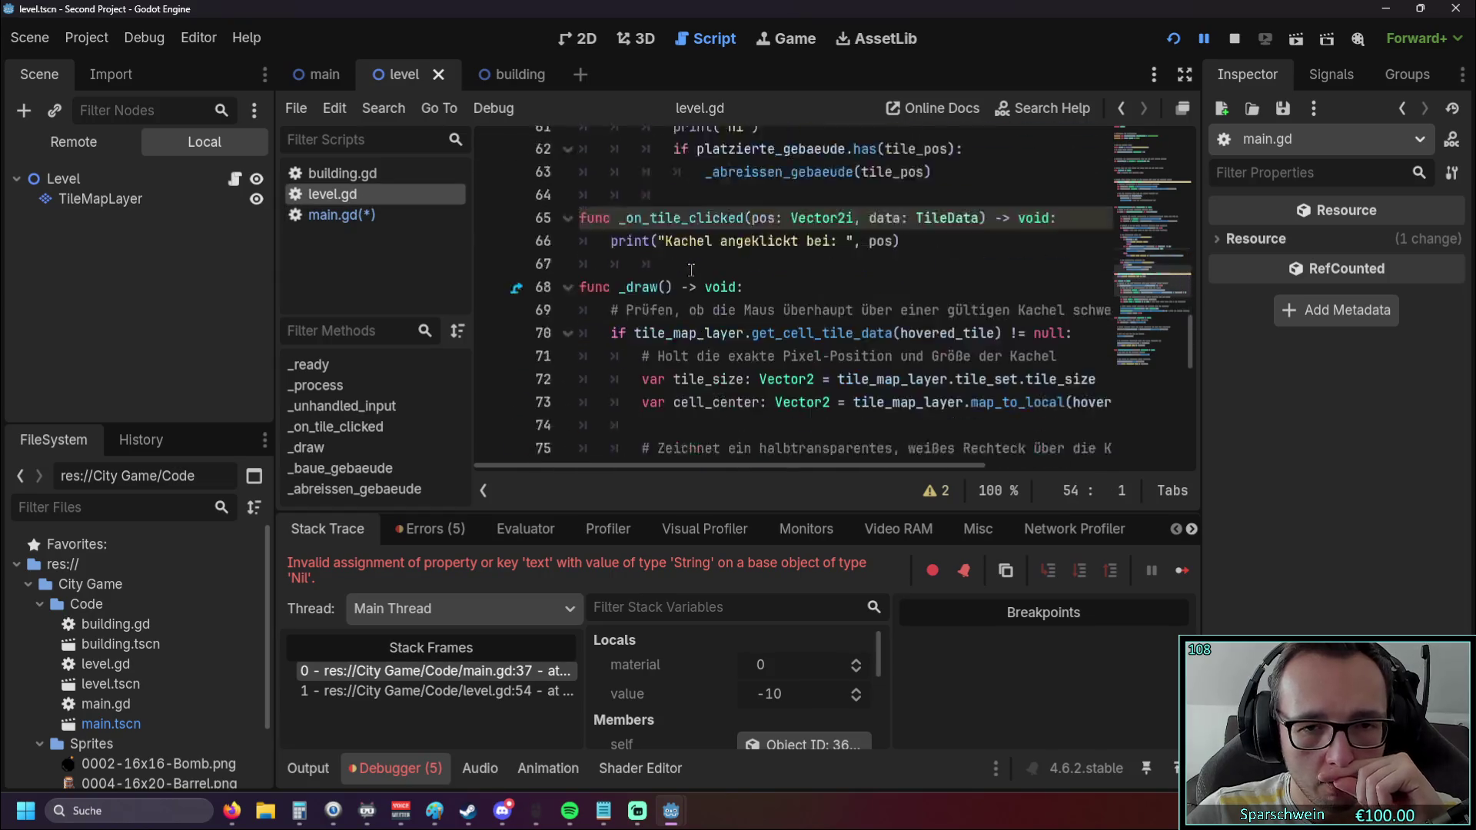
pyautogui.scroll(4, 702, 265)
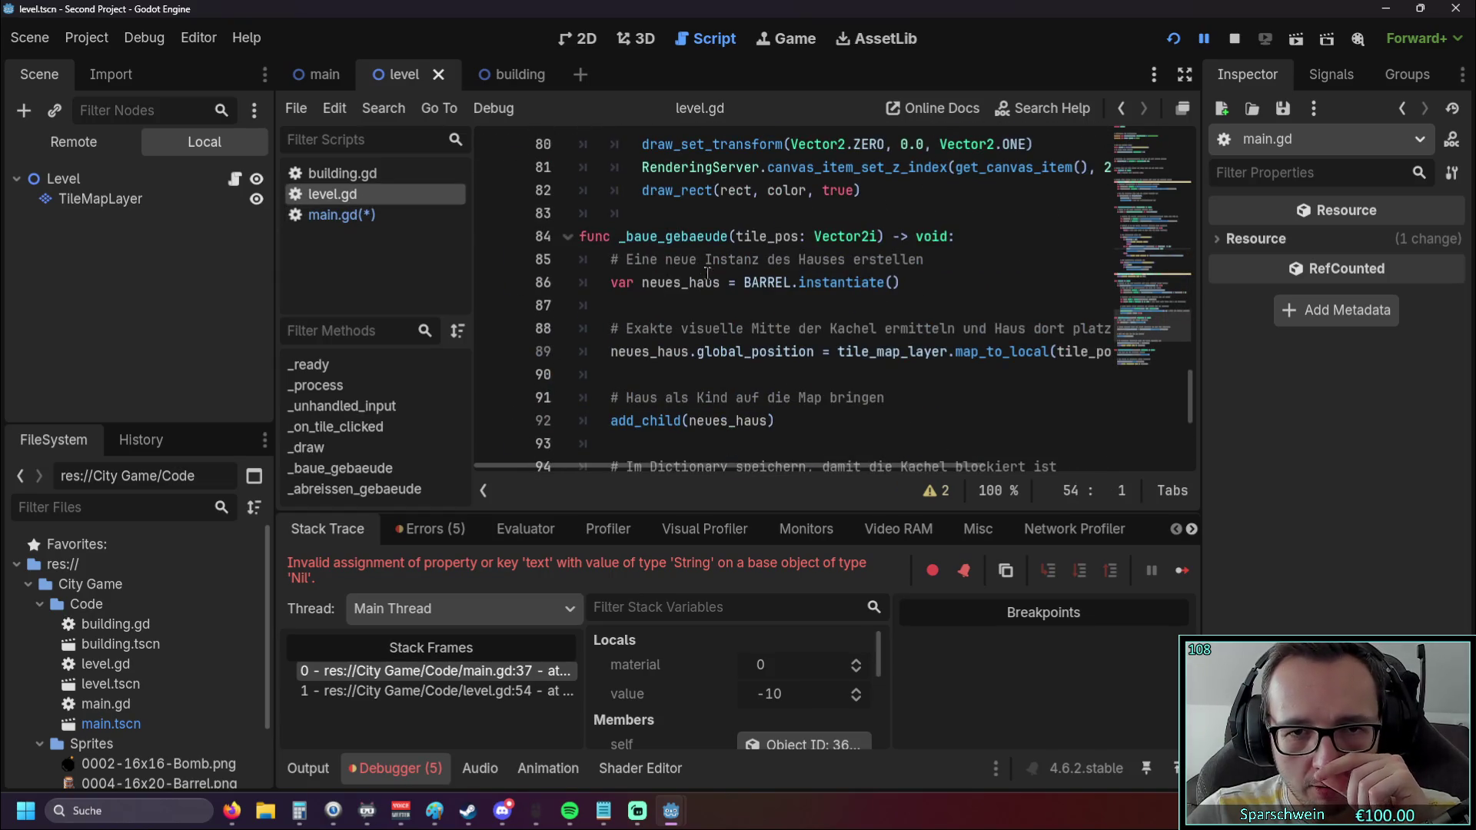
pyautogui.scroll(3, 744, 292)
pyautogui.scroll(5, 744, 292)
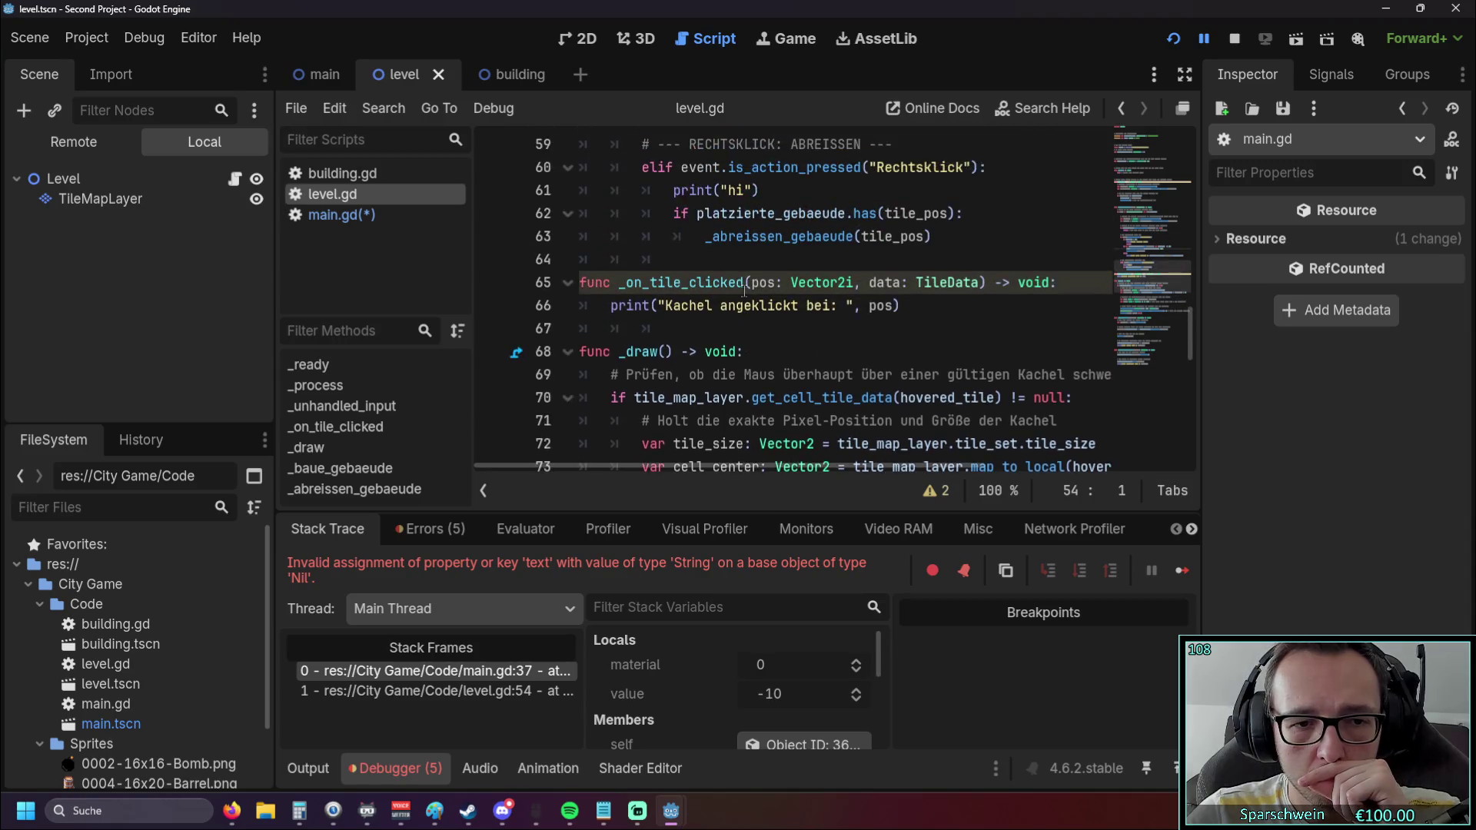
# Step: Run the project and place a barrel on a grass tile, which still errors
pyautogui.click(1173, 38)
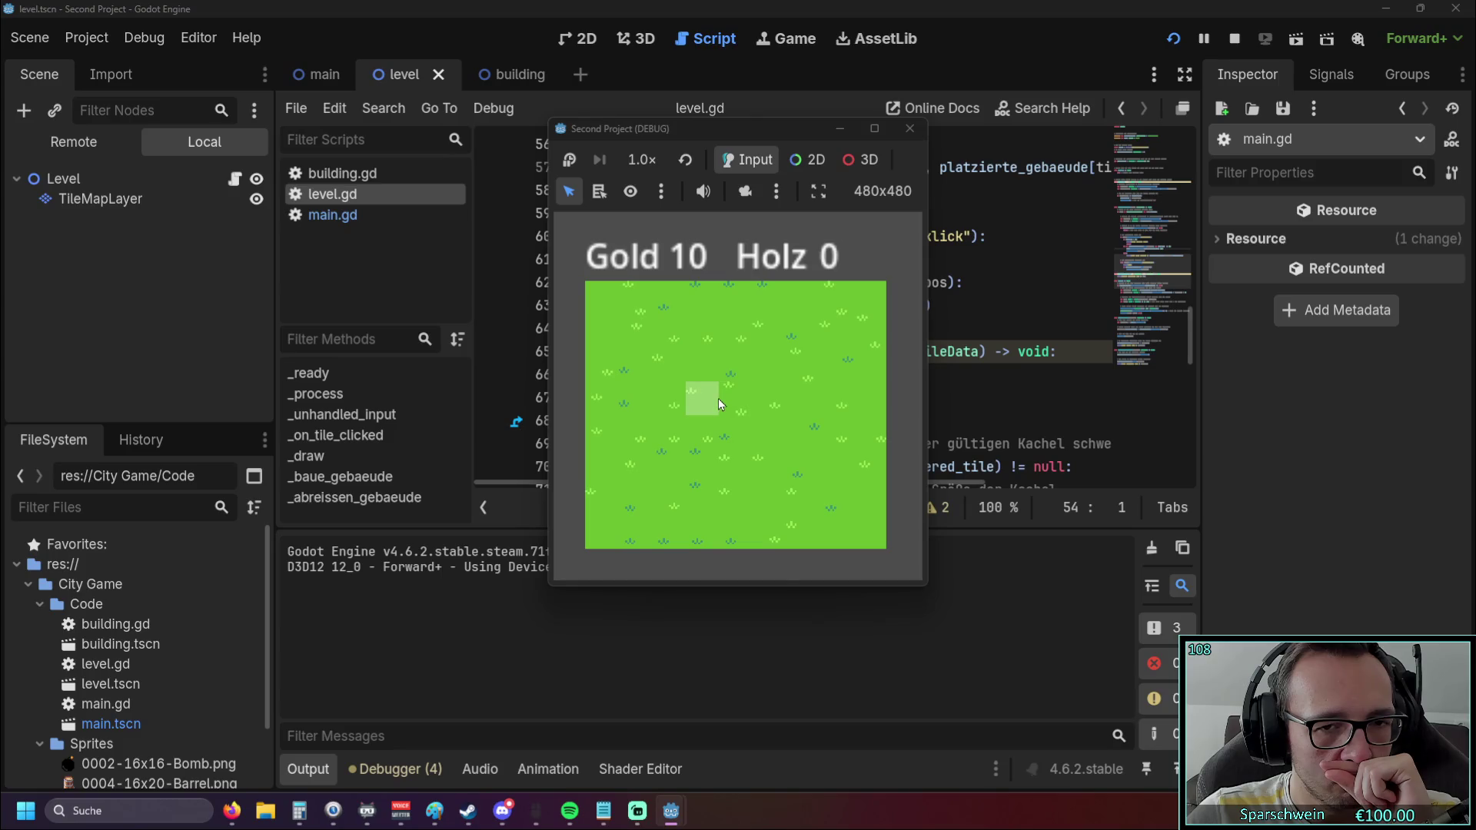
pyautogui.click(716, 398)
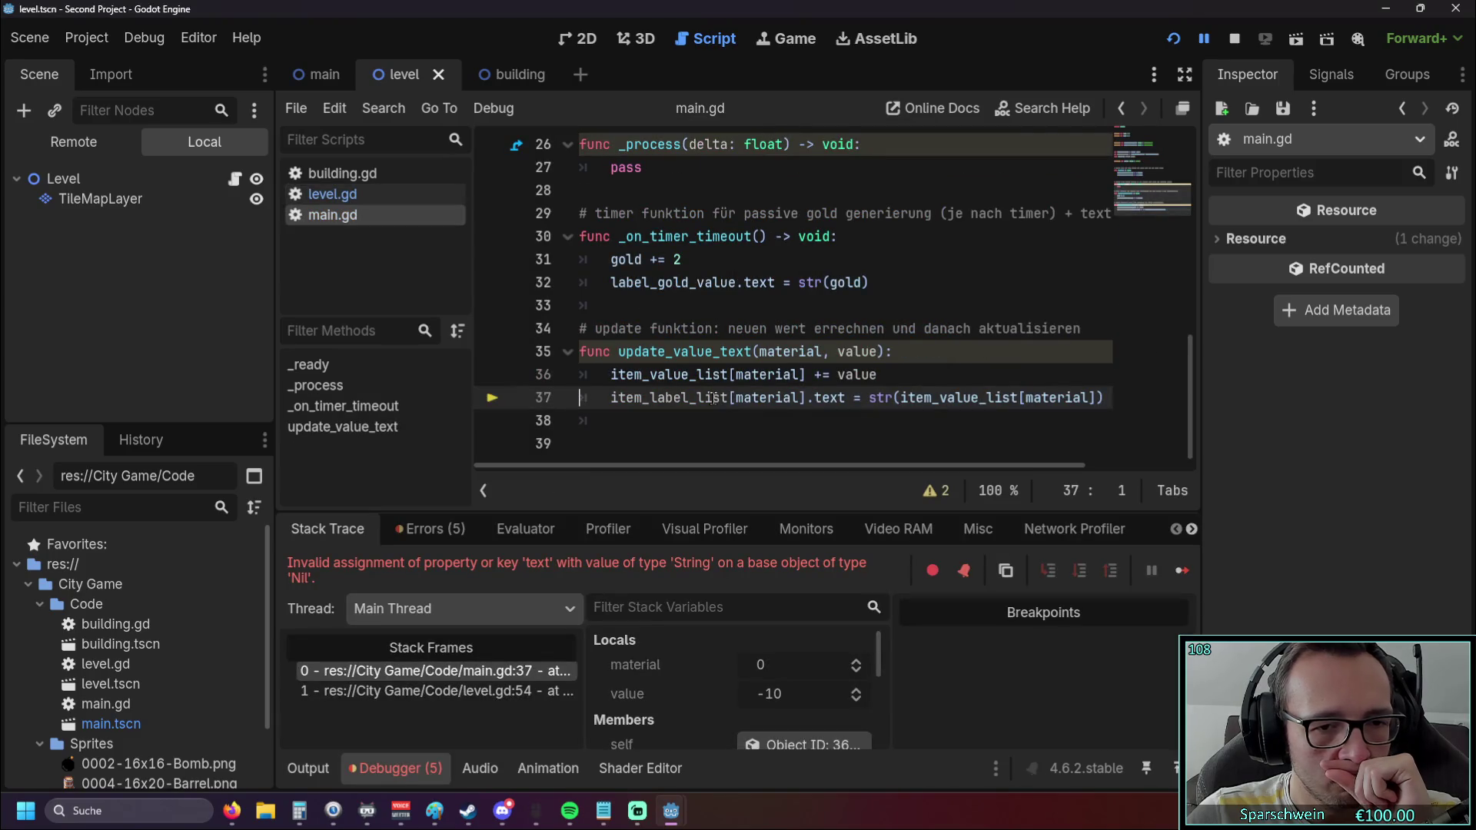
pyautogui.scroll(4, 714, 396)
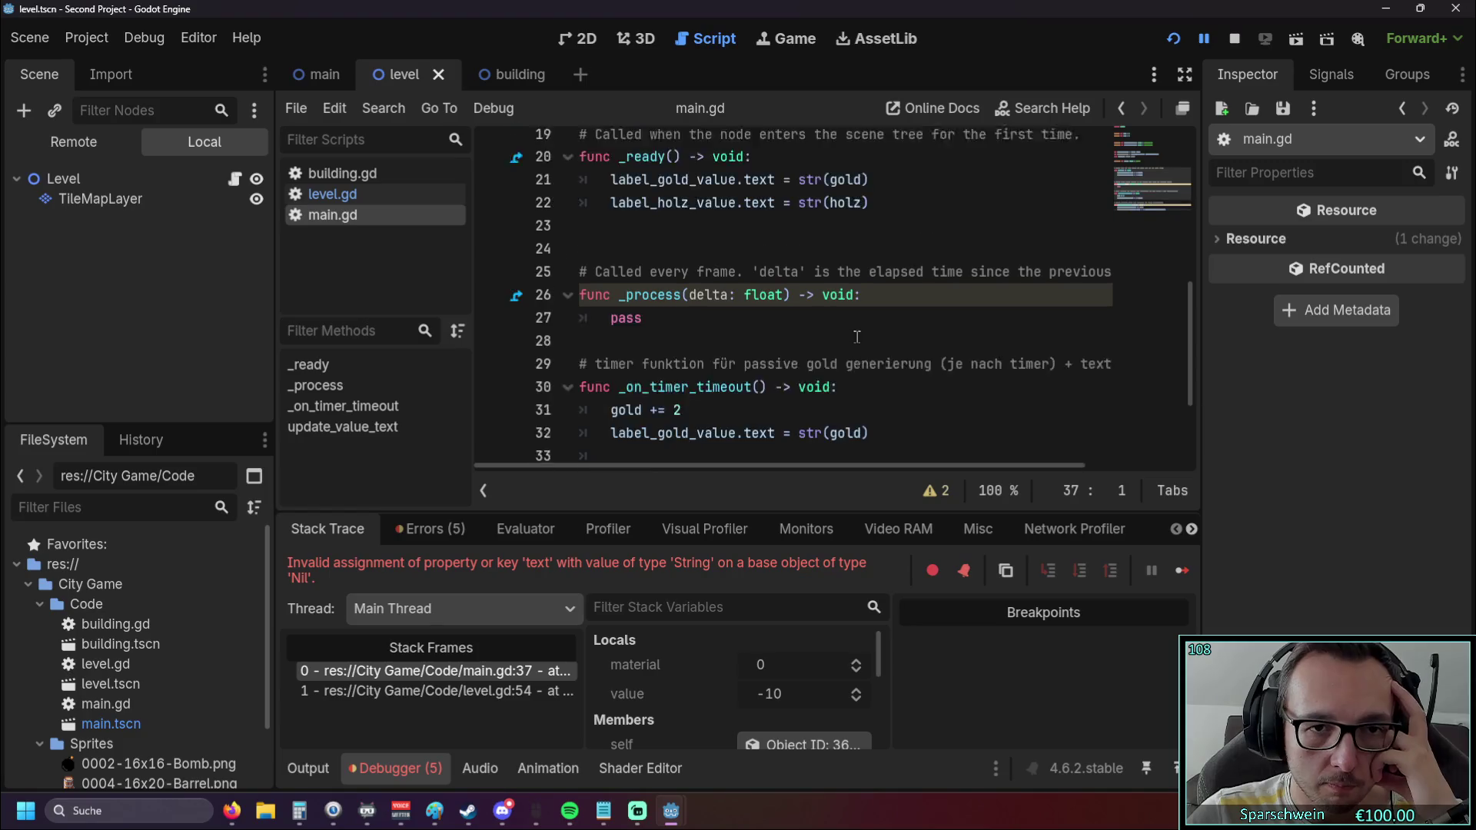
pyautogui.scroll(-4, 793, 305)
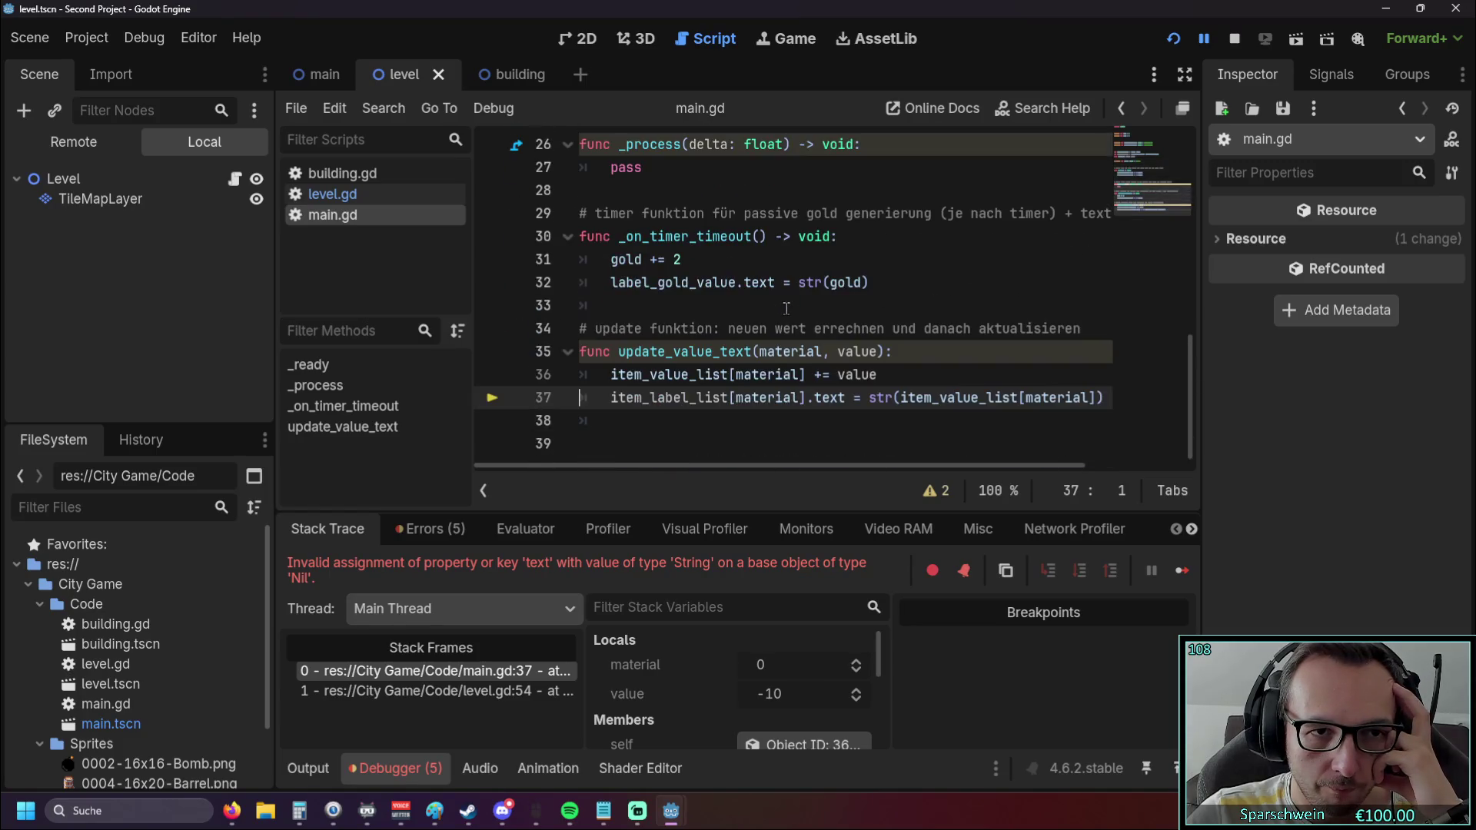
# Step: Inspect level.gd's barrel placement code after the debugger break
pyautogui.click(333, 194)
pyautogui.scroll(-3, 906, 309)
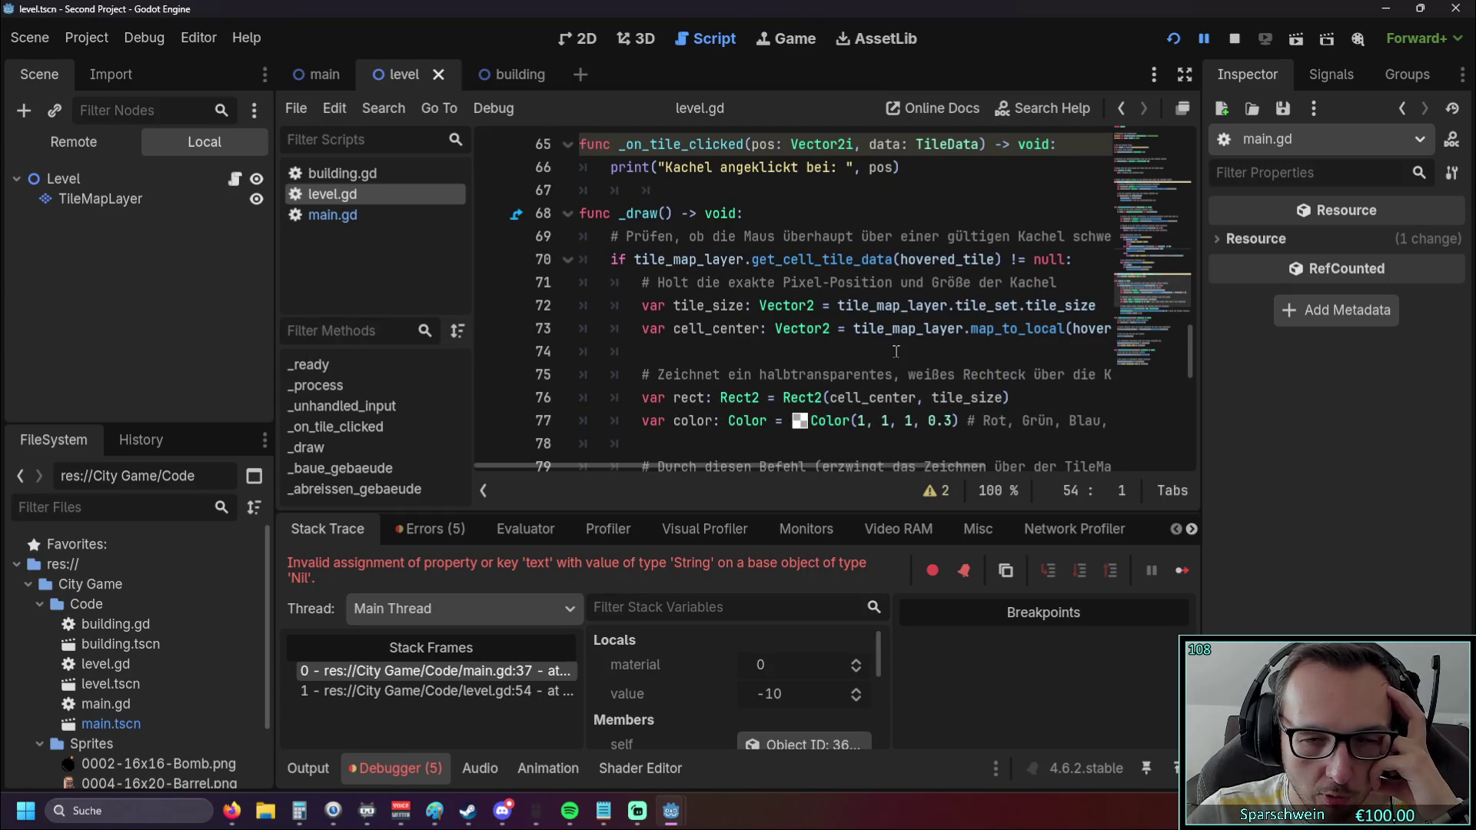
pyautogui.scroll(-7, 896, 351)
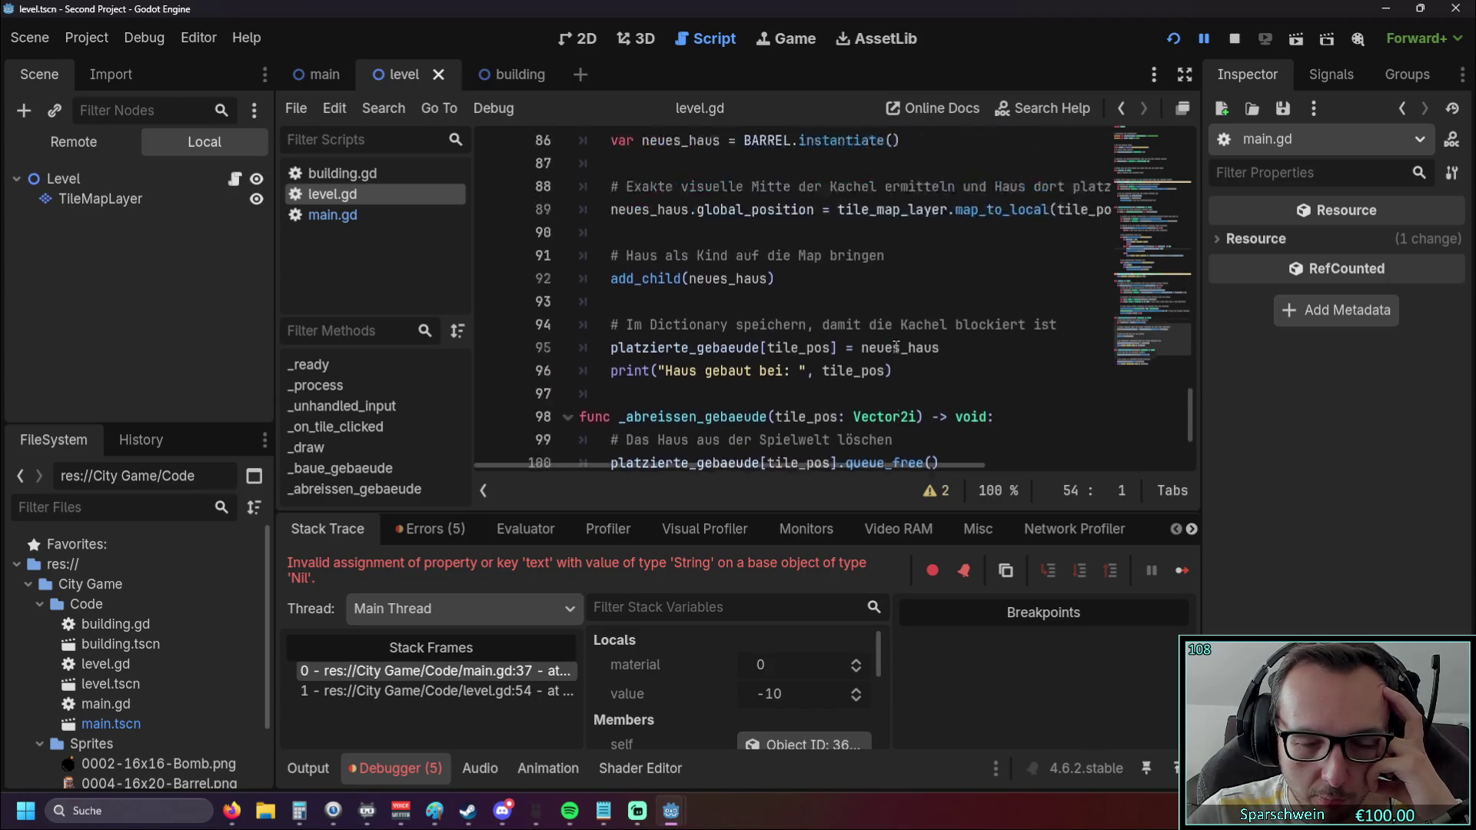
pyautogui.scroll(14, 895, 346)
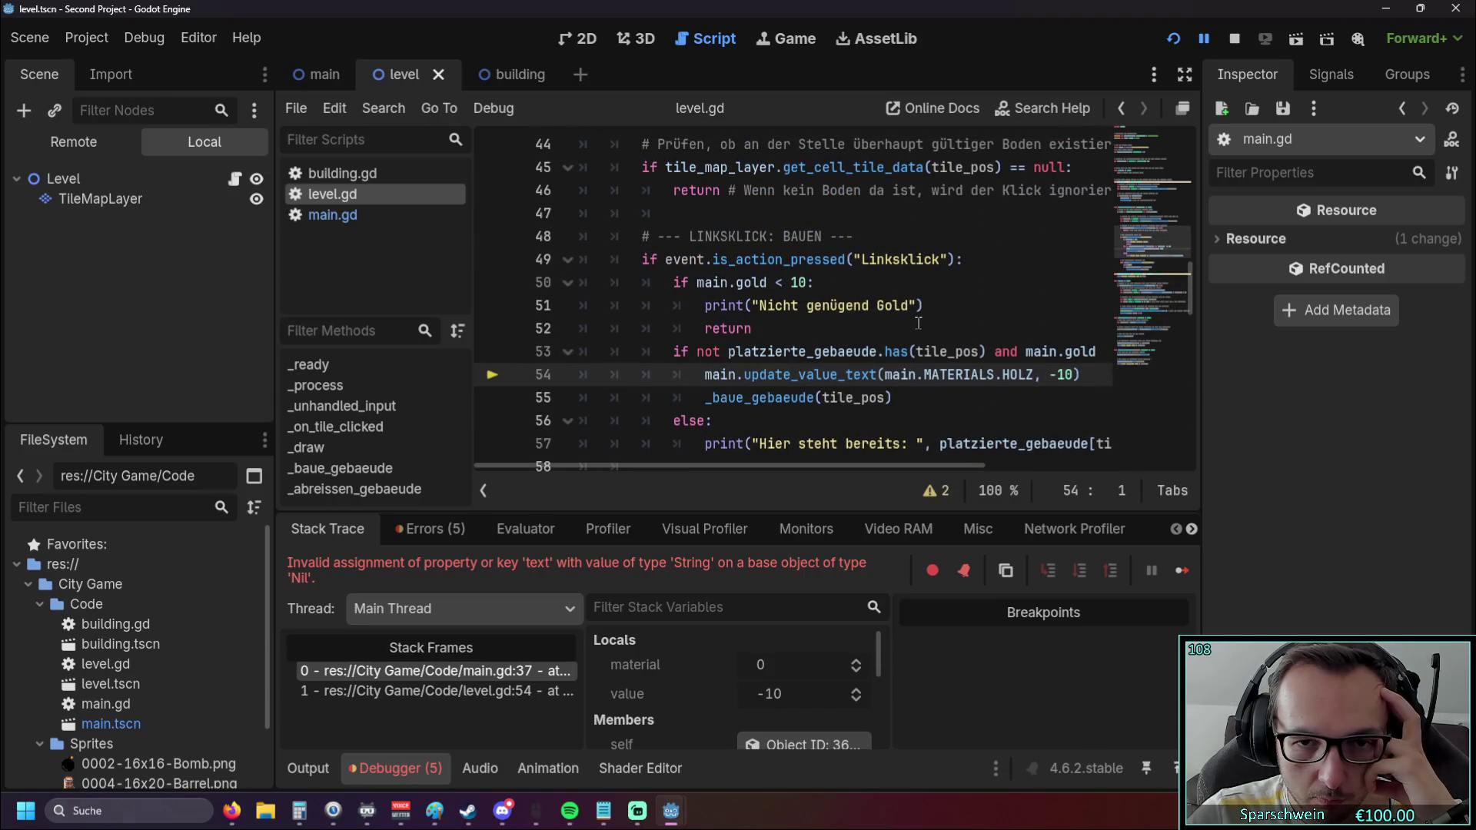
pyautogui.scroll(-1, 915, 322)
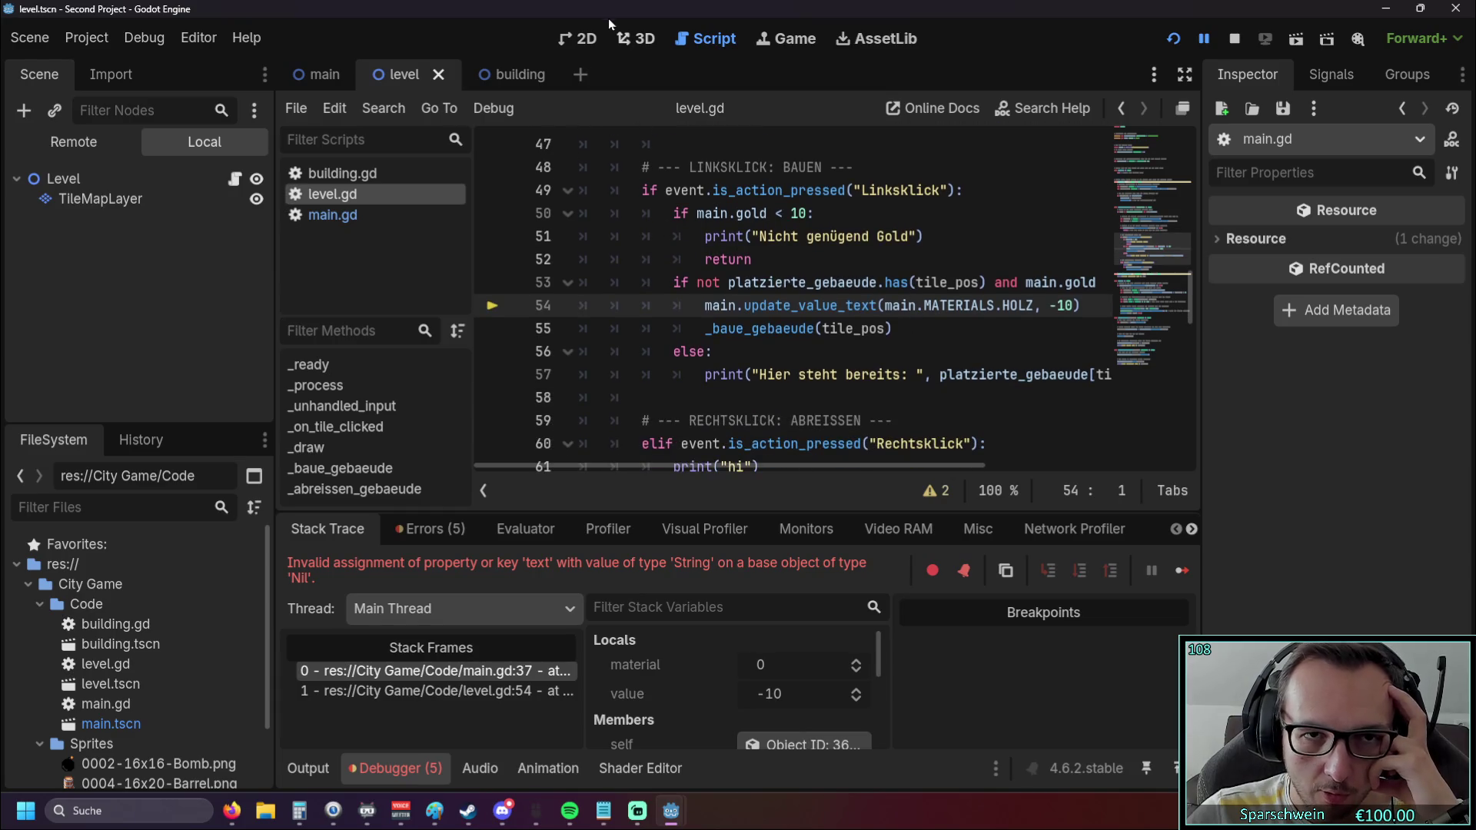
pyautogui.click(586, 38)
pyautogui.click(650, 42)
pyautogui.click(711, 40)
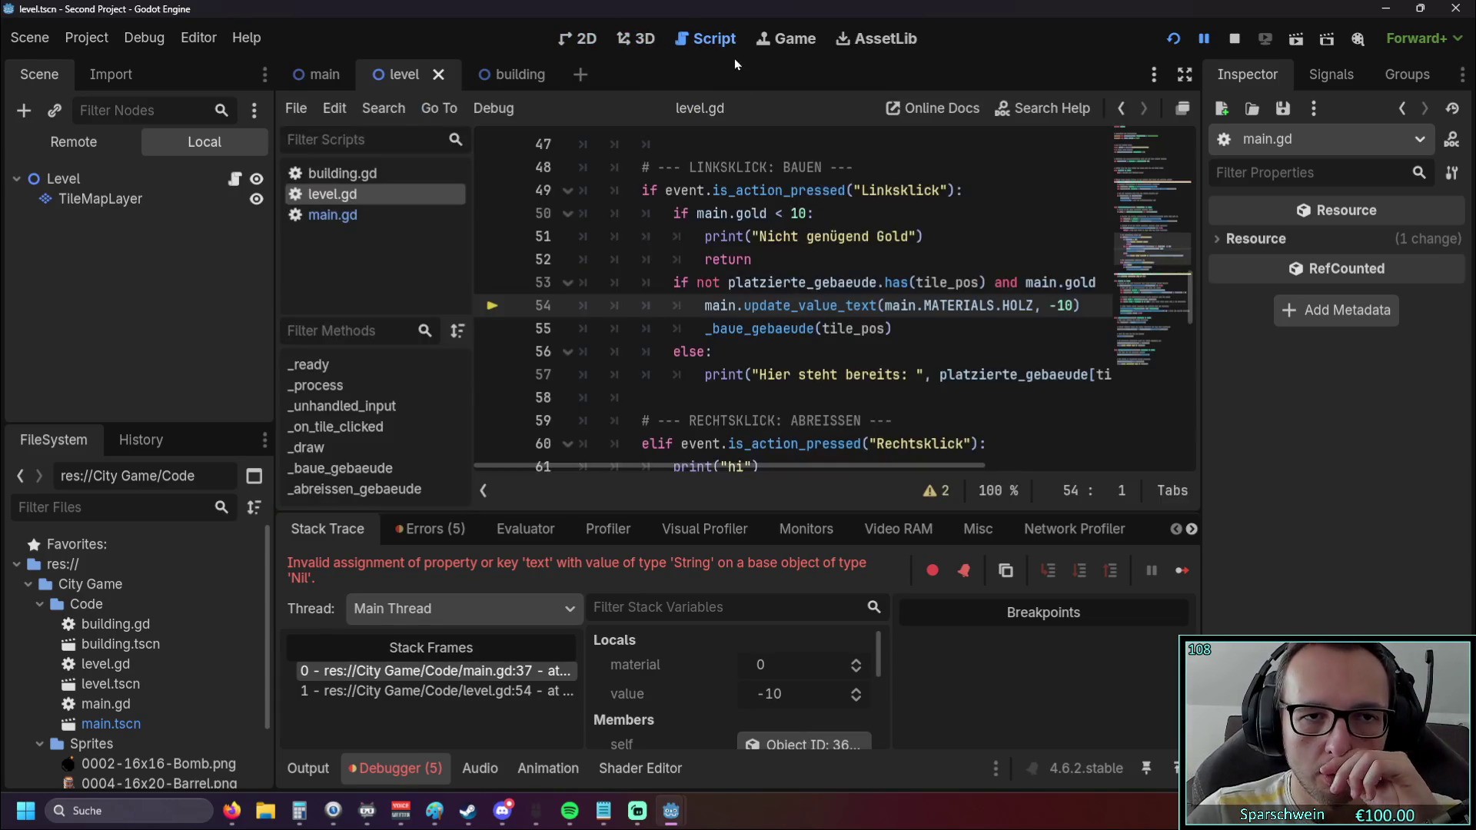
pyautogui.scroll(9, 727, 246)
pyautogui.scroll(6, 727, 246)
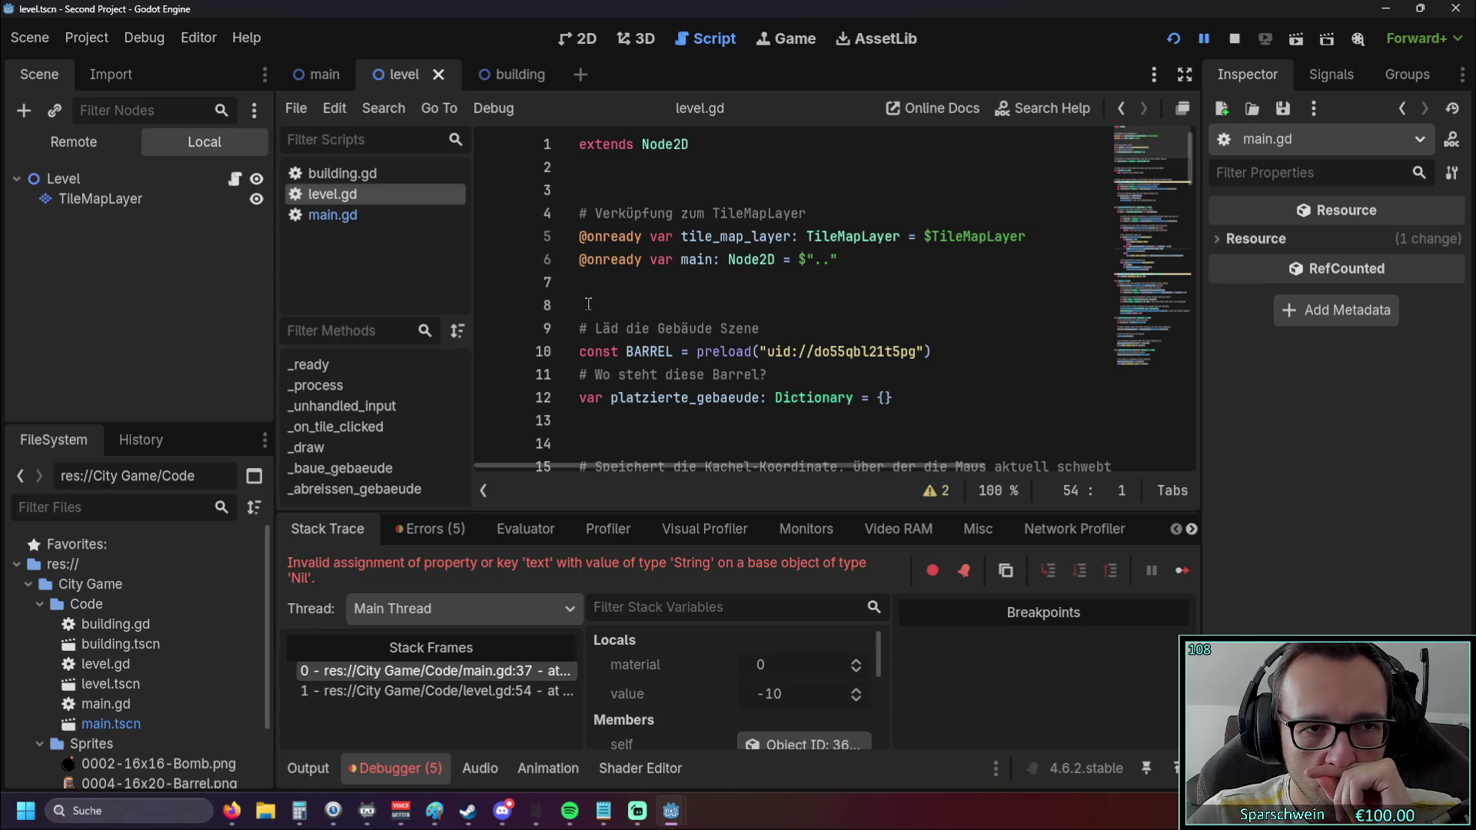
# Step: Compare main.gd with level.gd and switch to the main scene tab
pyautogui.click(342, 214)
pyautogui.click(342, 194)
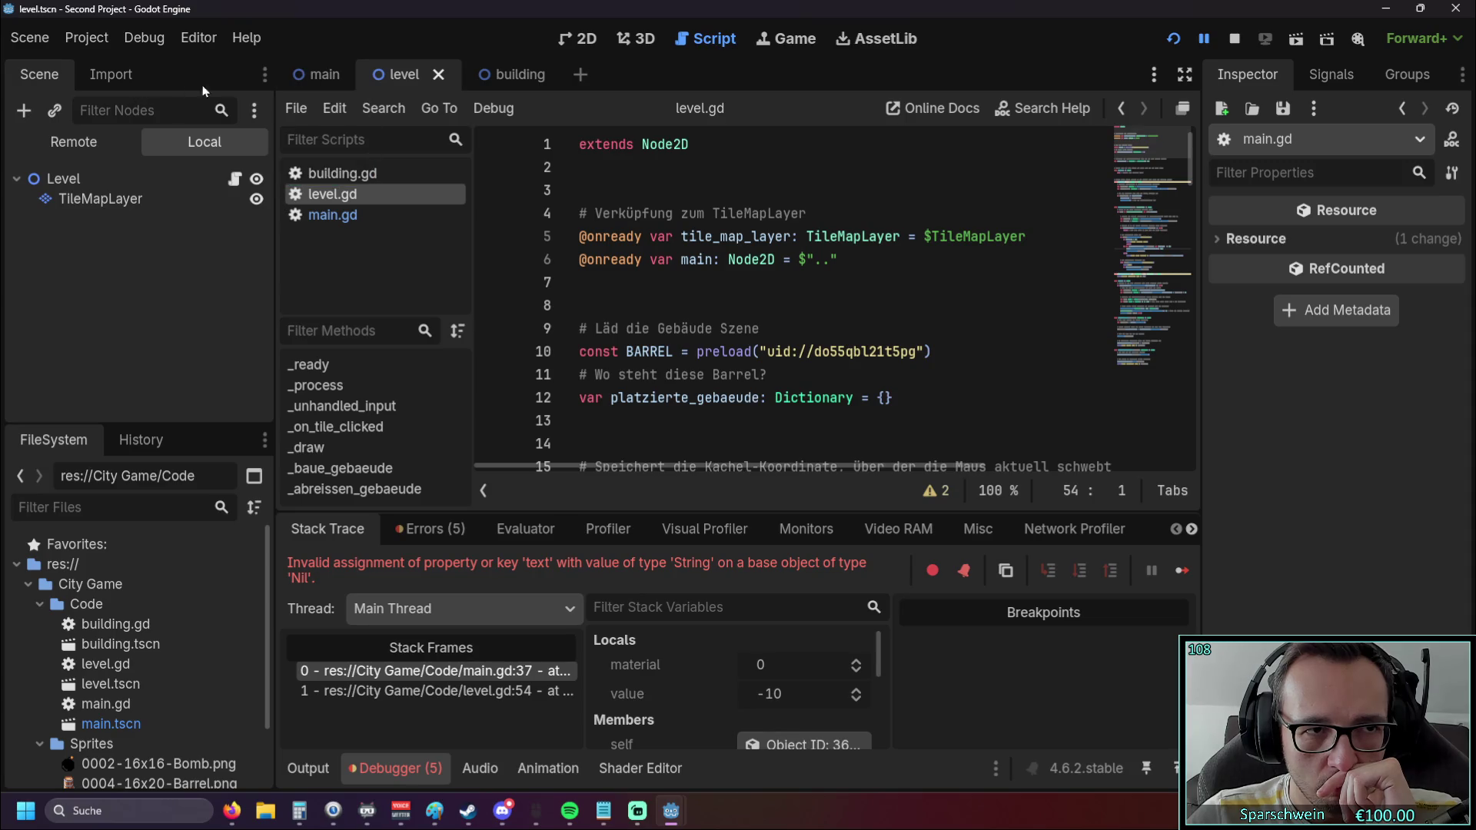
pyautogui.click(296, 74)
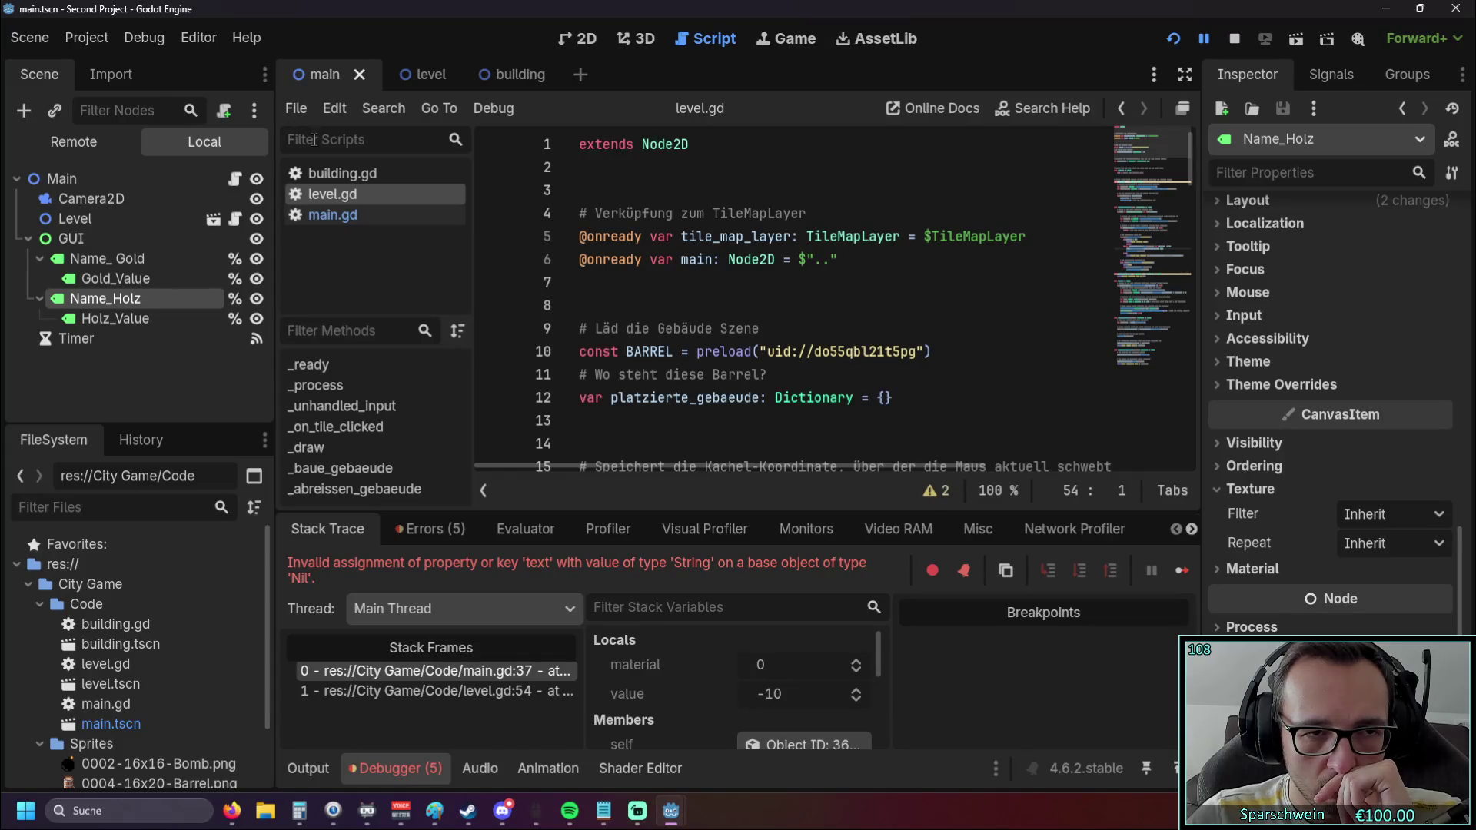
pyautogui.click(845, 263)
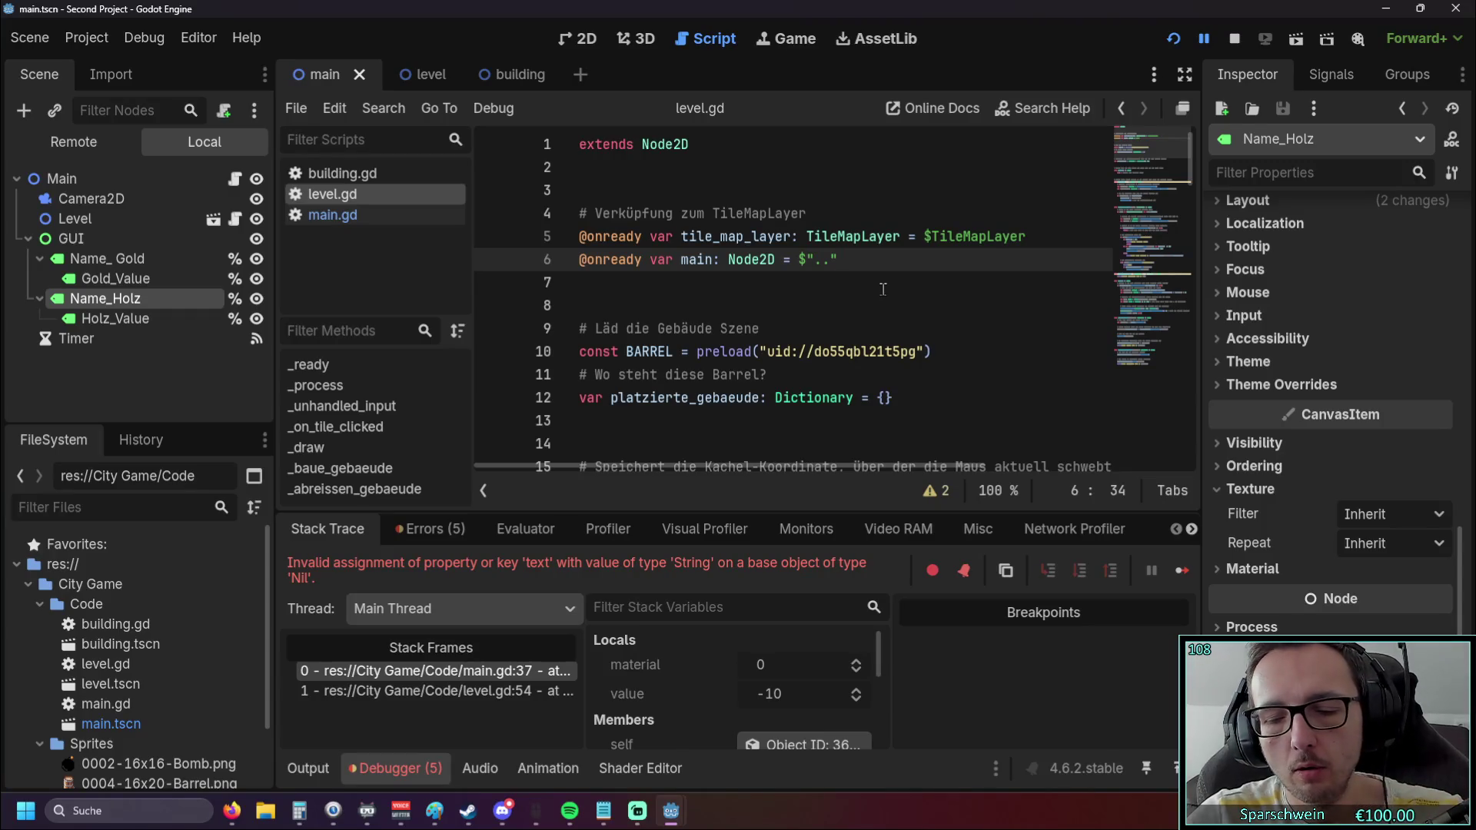
pyautogui.press('Return')
pyautogui.write('@')
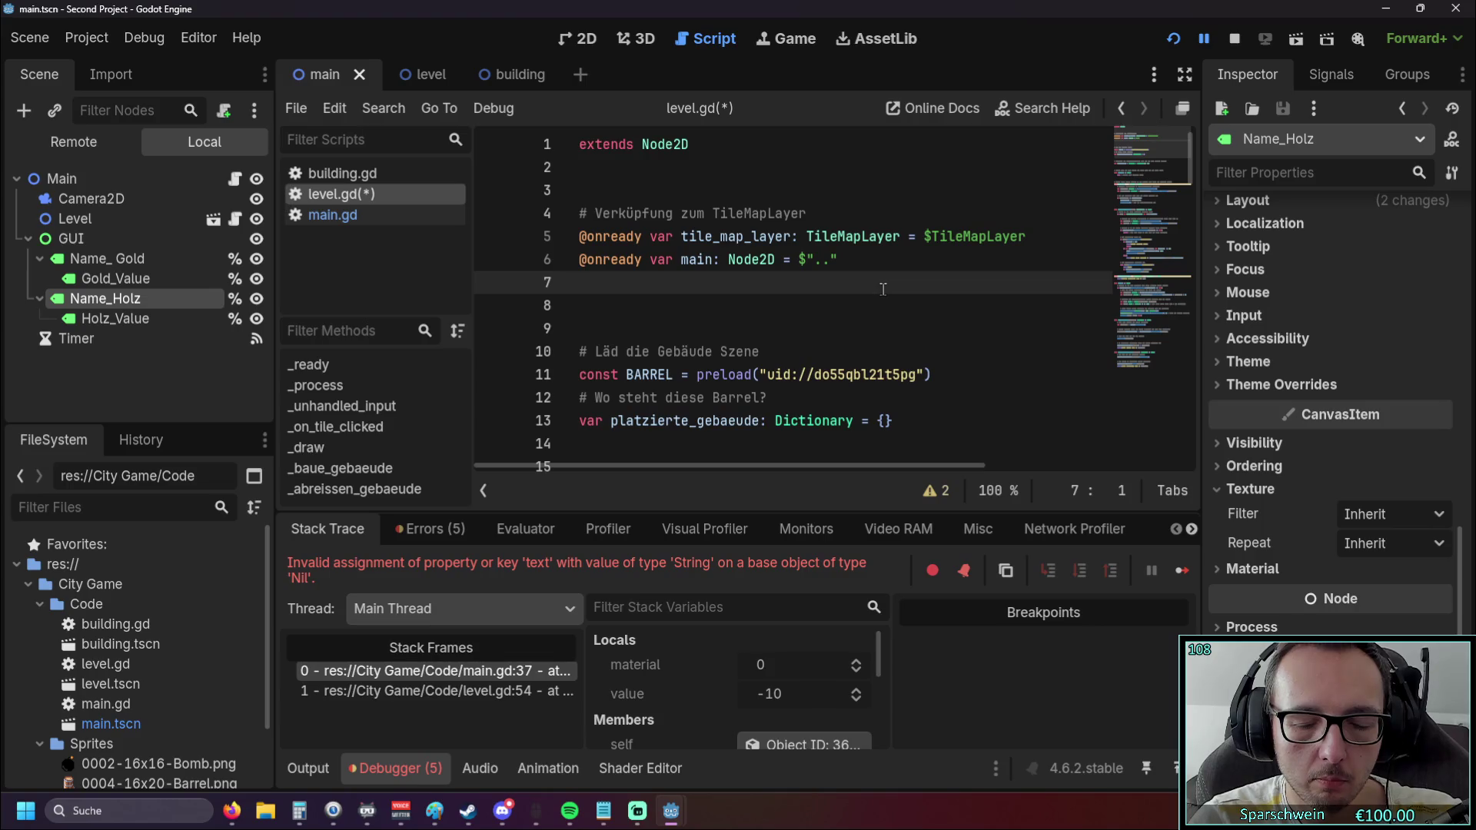
pyautogui.write('on')
pyautogui.press('Return')
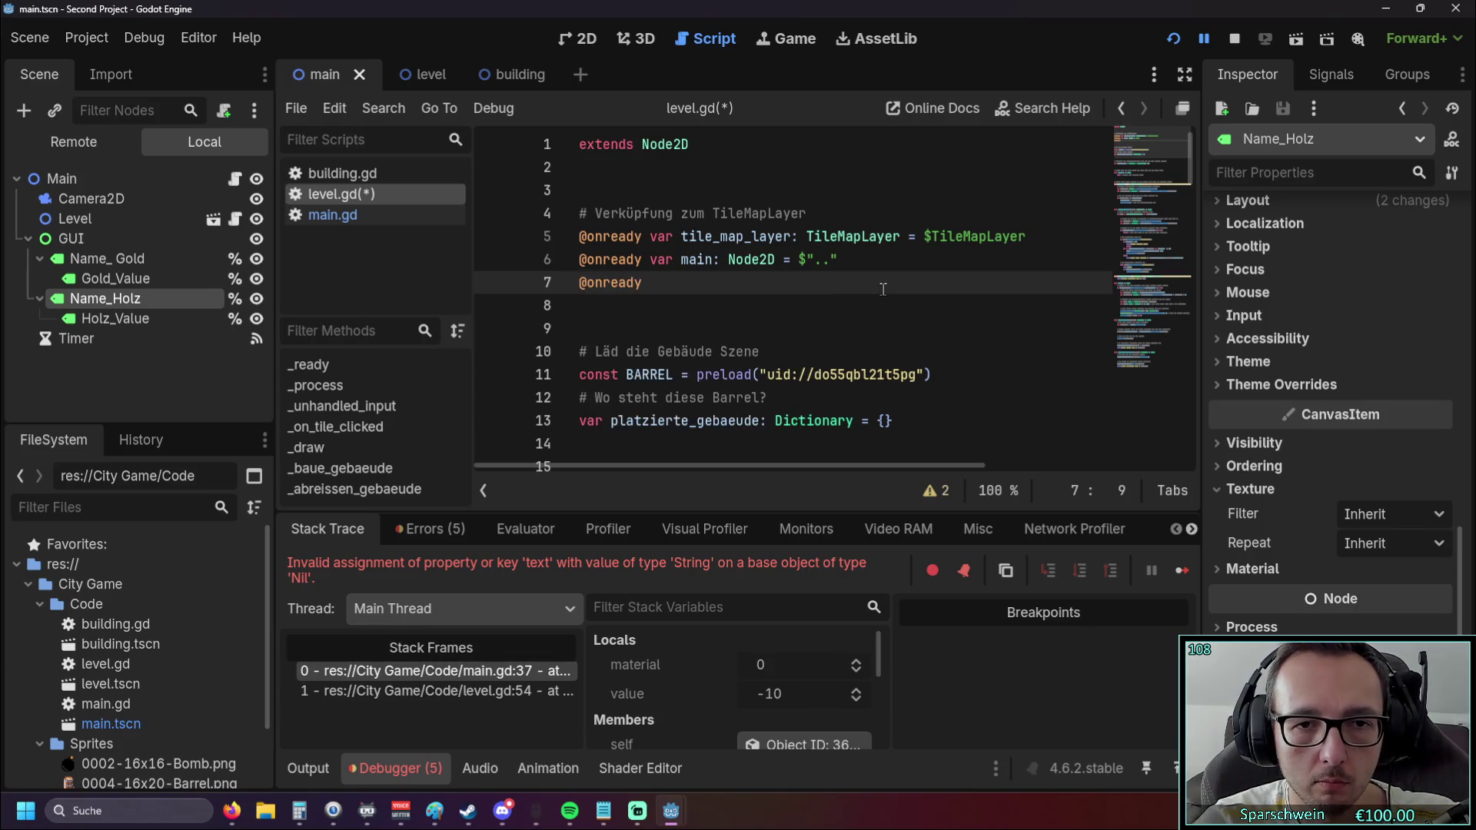
pyautogui.write('var ')
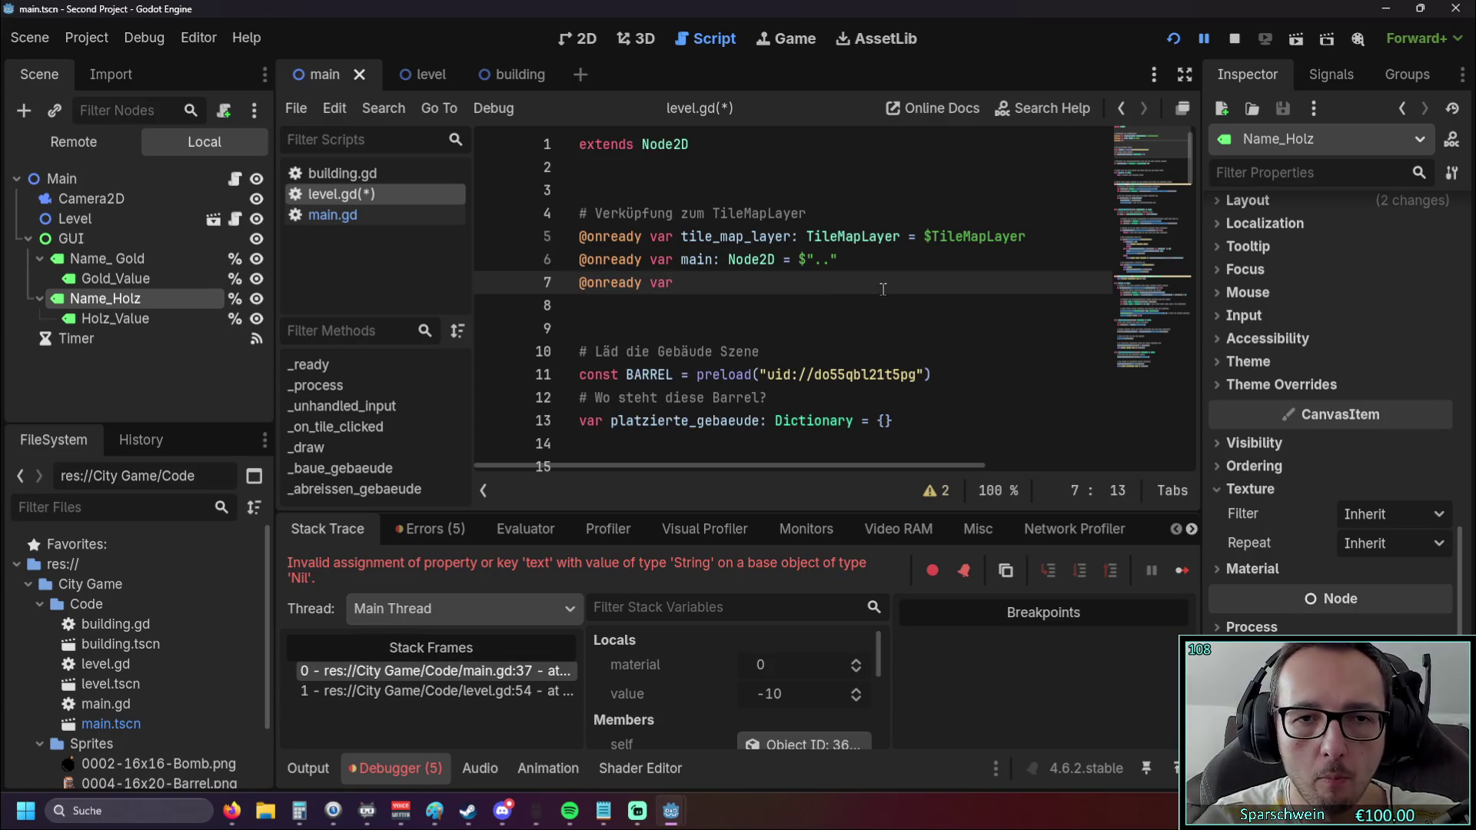
pyautogui.write('main.')
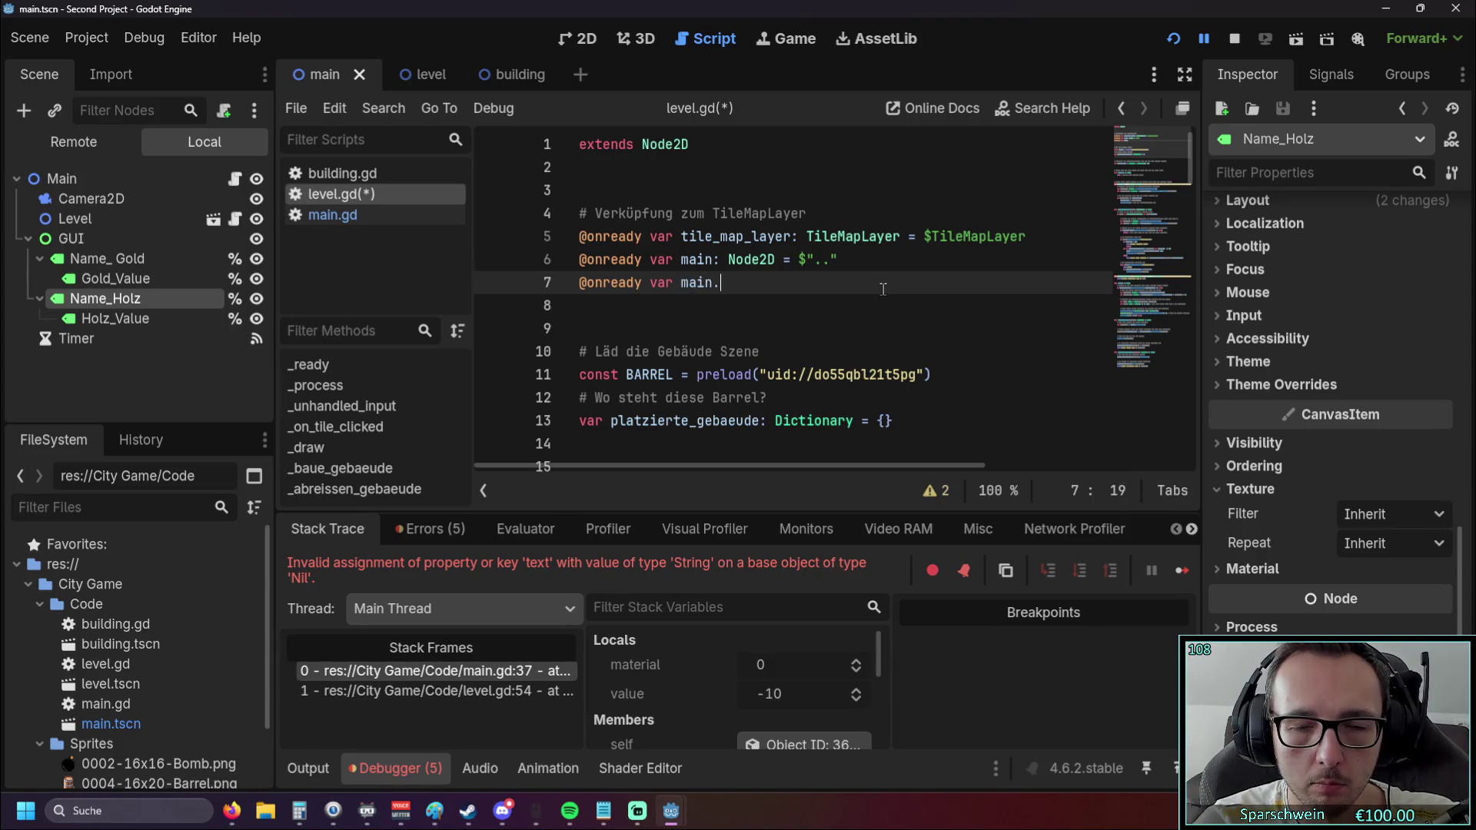
pyautogui.press('BackSpace')
pyautogui.press('BackSpace')
pyautogui.press('BackSpace')
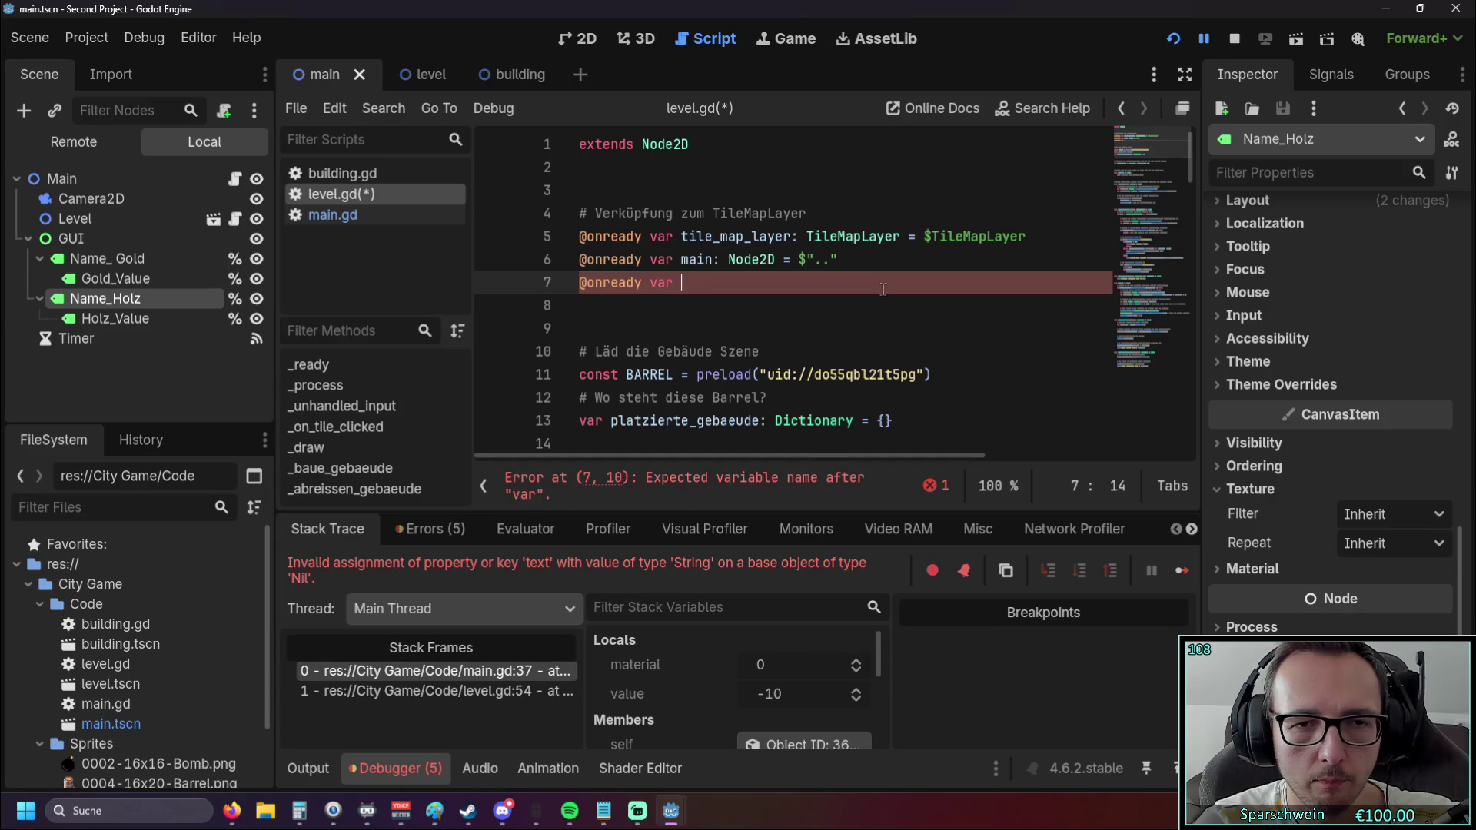
pyautogui.press('BackSpace')
pyautogui.press('BackSpace')
pyautogui.press('BackSpace')
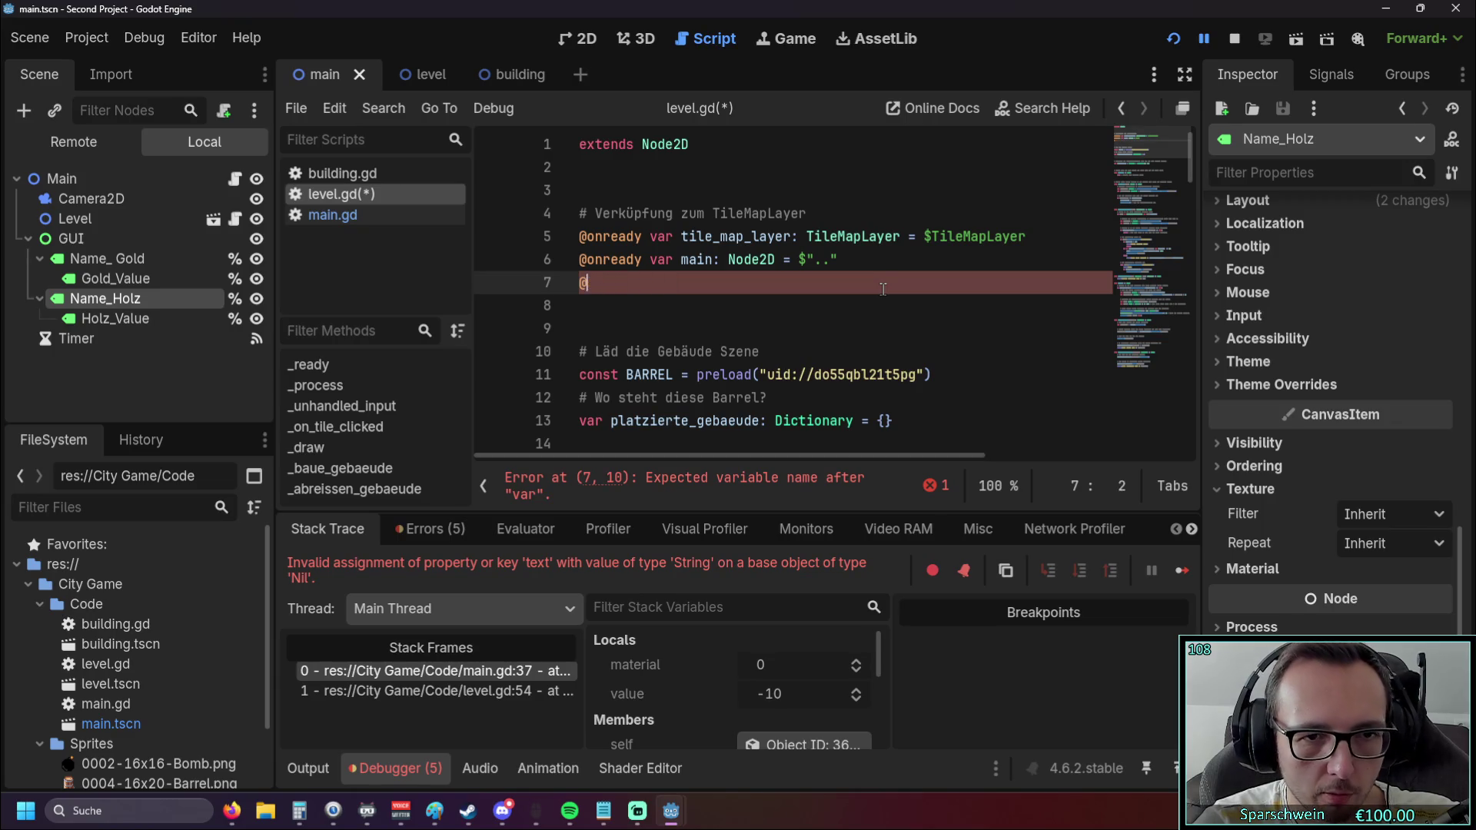
pyautogui.click(375, 220)
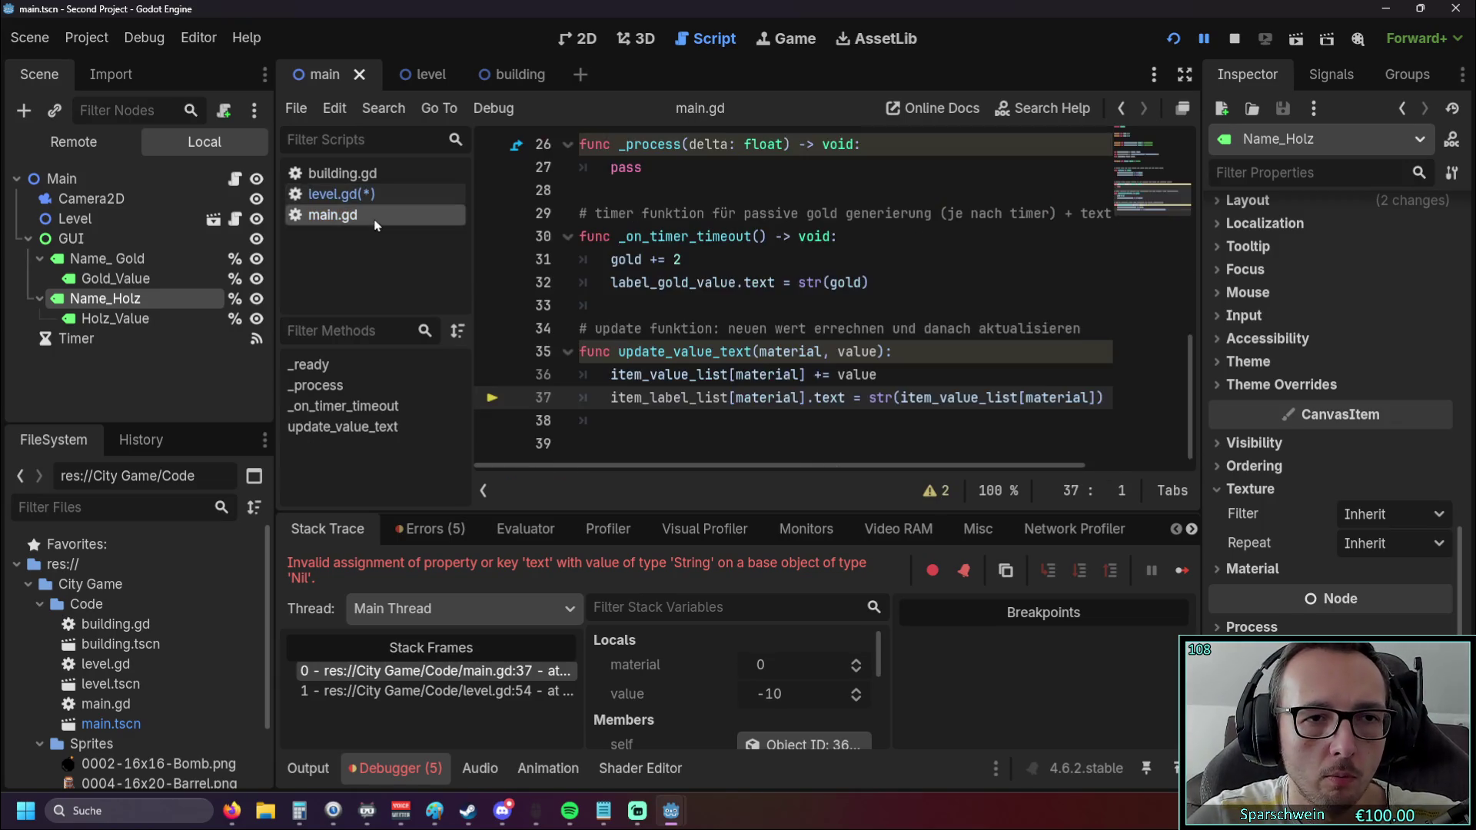
pyautogui.scroll(7, 705, 289)
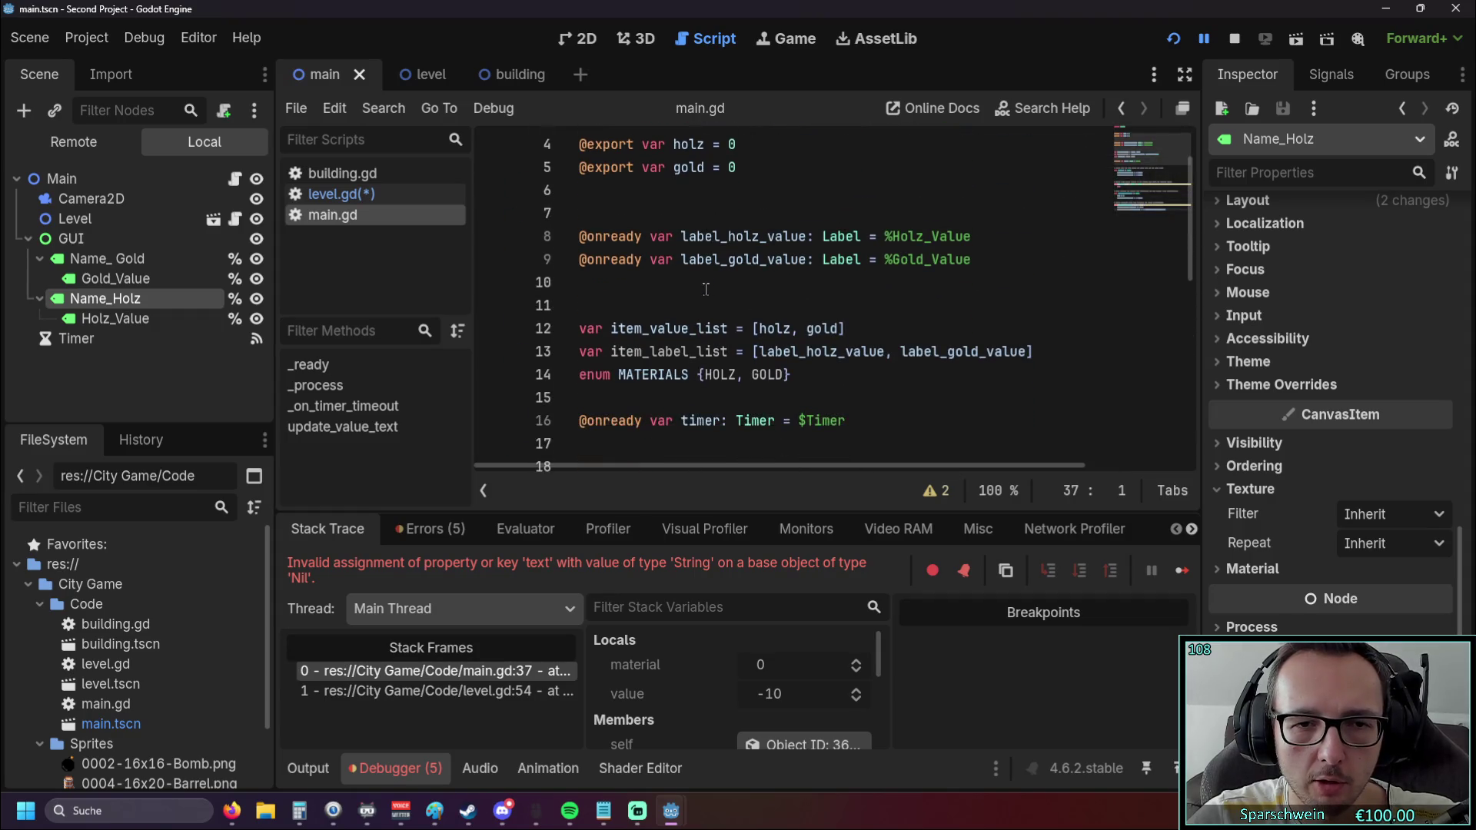
pyautogui.doubleClick(581, 241)
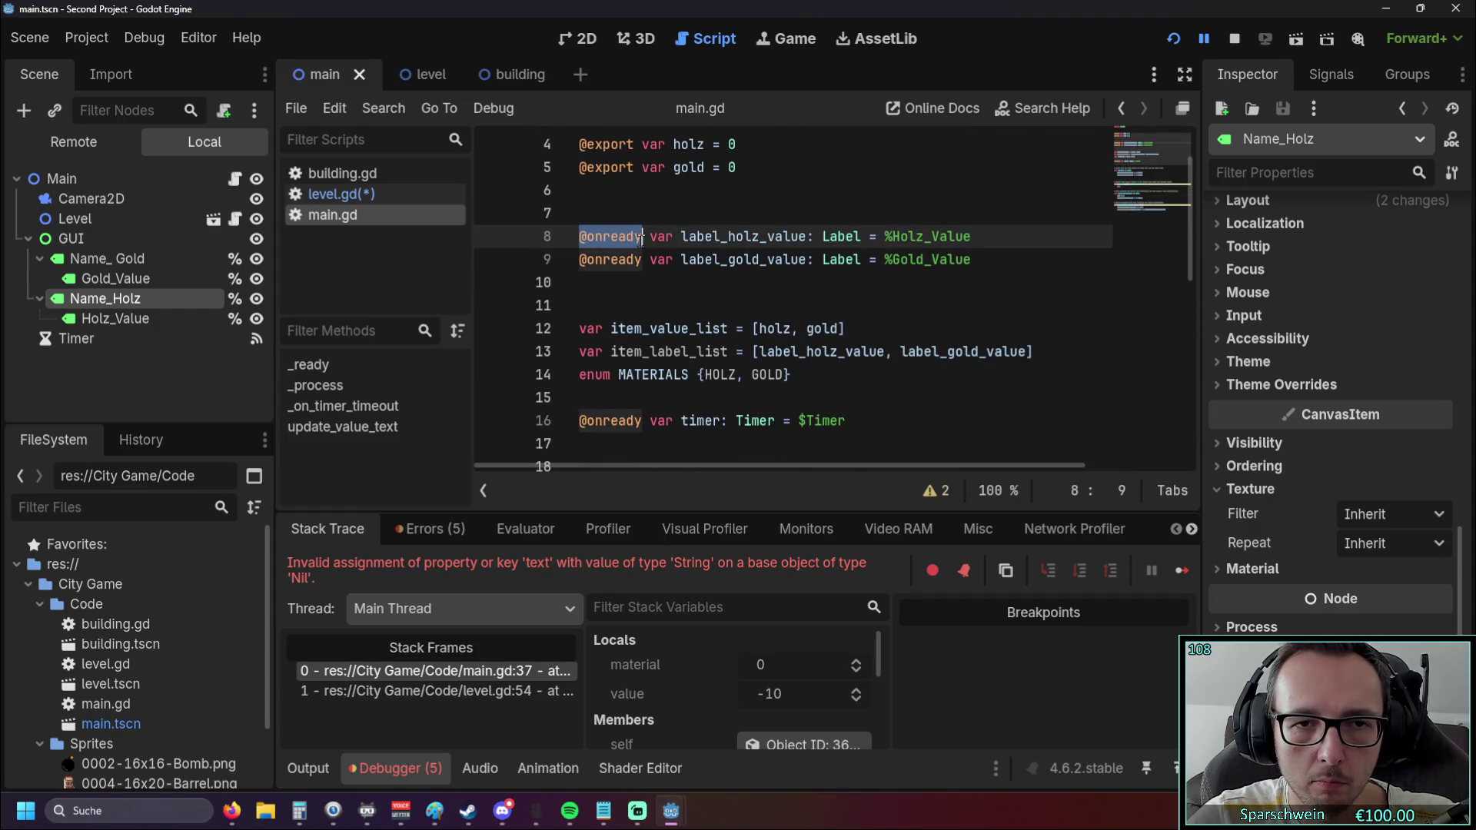
pyautogui.hotkey('ctrl', 'c')
pyautogui.click(581, 331)
pyautogui.hotkey('ctrl', 'v')
pyautogui.click(581, 353)
pyautogui.hotkey('ctrl', 'v')
pyautogui.click(581, 376)
pyautogui.hotkey('ctrl', 'v')
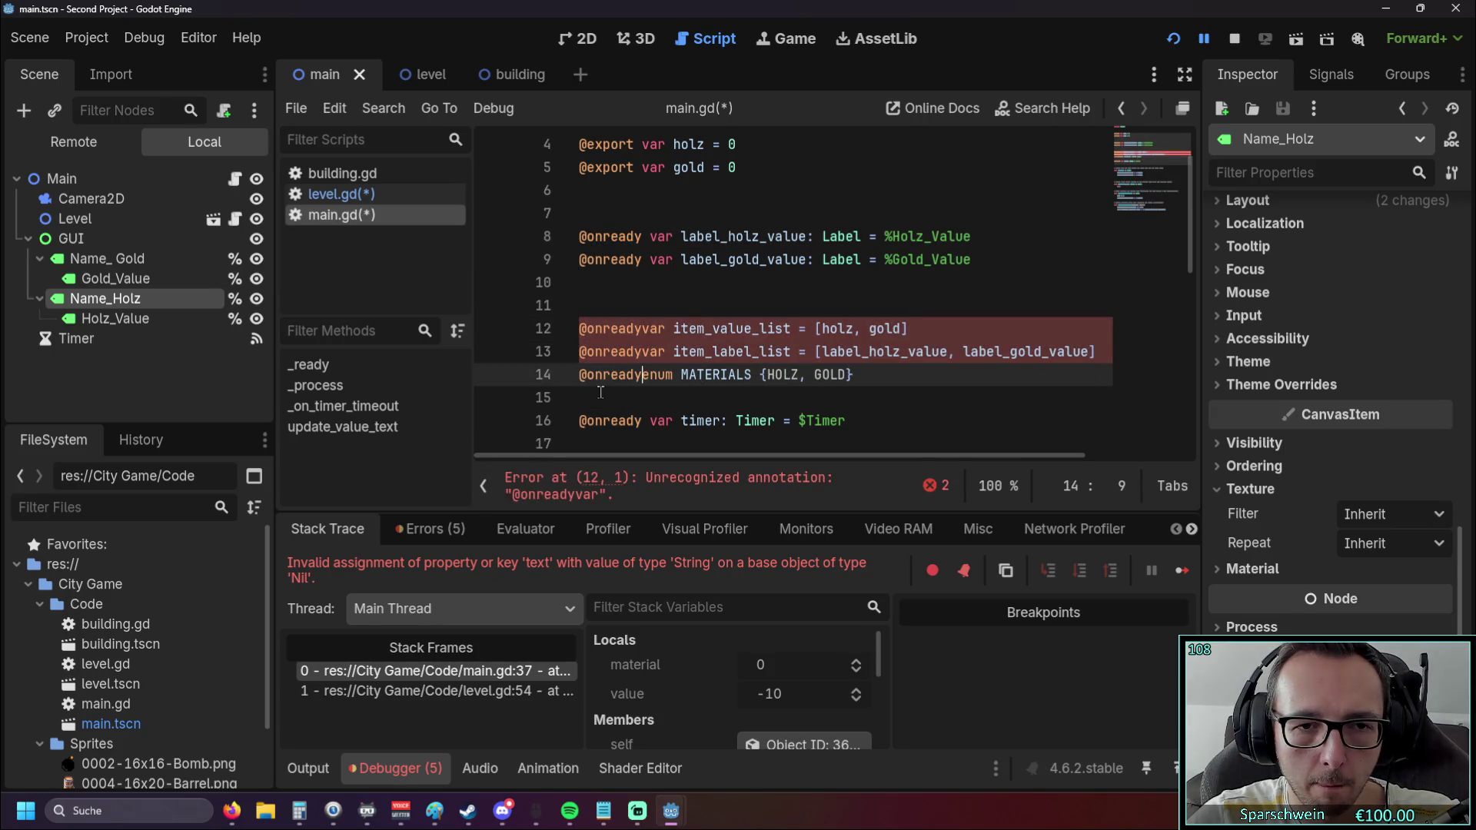
pyautogui.click(606, 394)
pyautogui.click(642, 376)
pyautogui.click(643, 353)
pyautogui.click(644, 330)
pyautogui.click(654, 284)
pyautogui.scroll(-1, 653, 306)
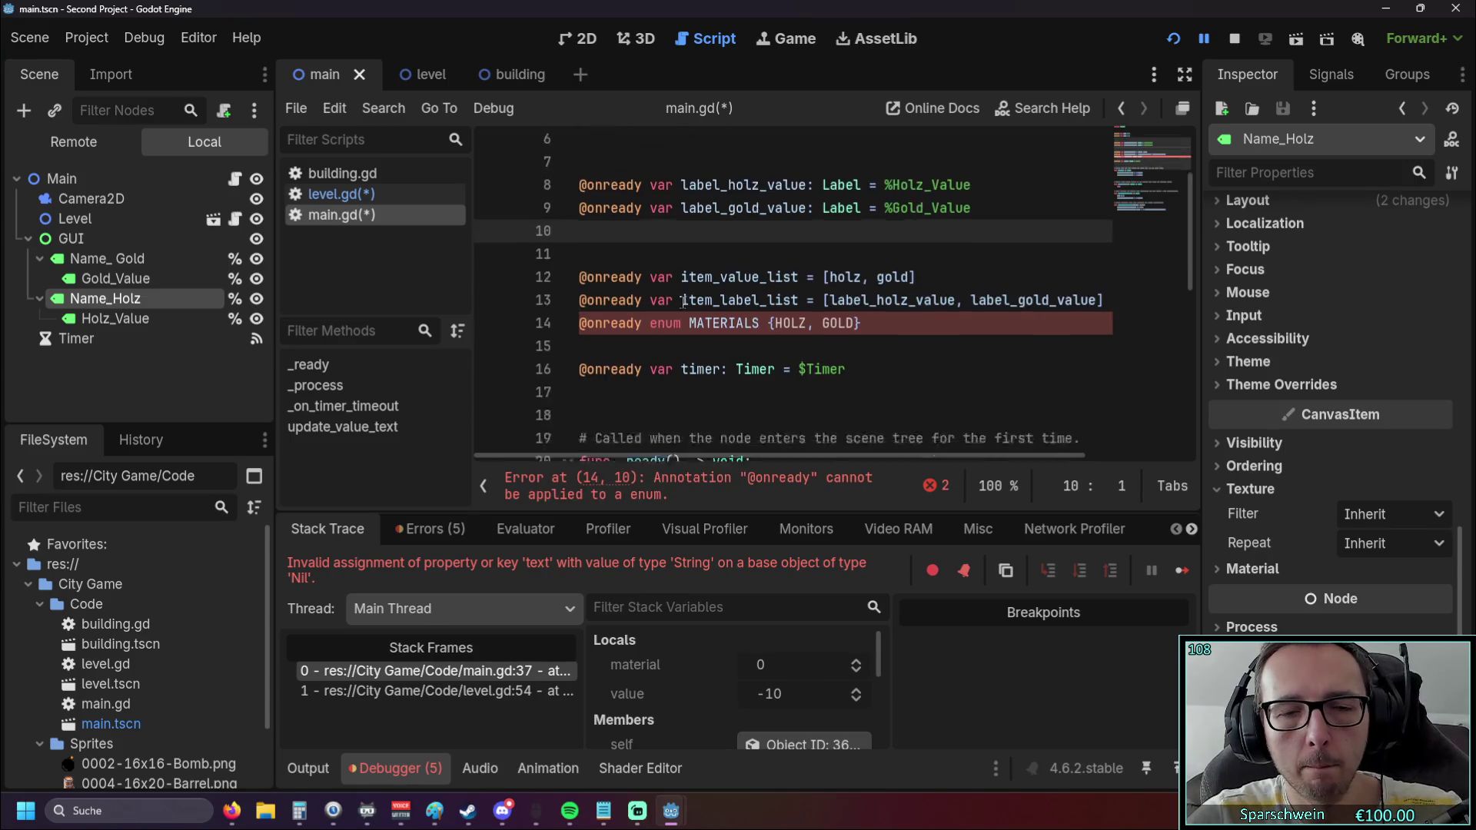
pyautogui.moveTo(653, 305); pyautogui.dragTo(578, 305)
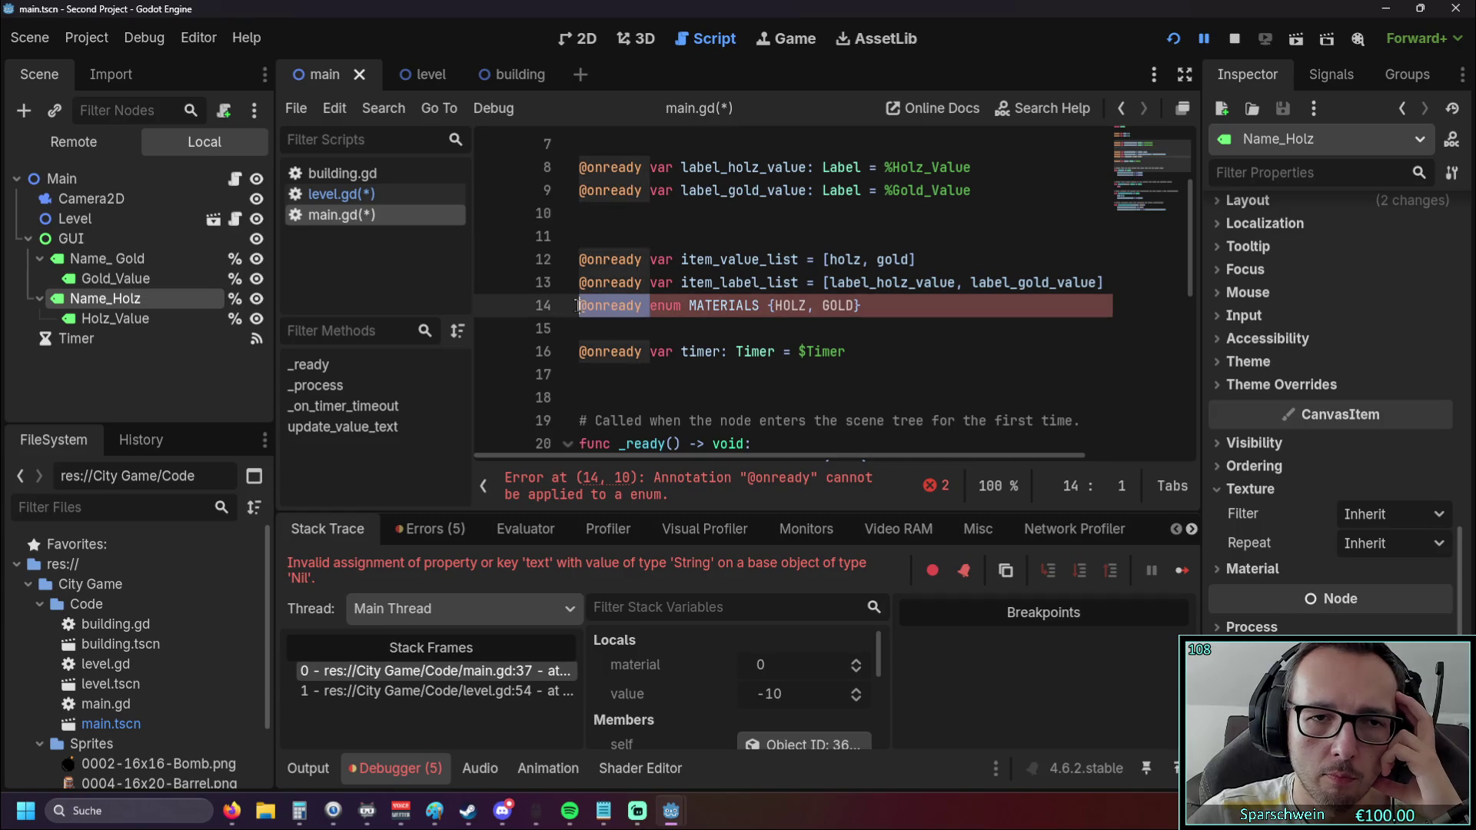
pyautogui.press('BackSpace')
pyautogui.click(711, 366)
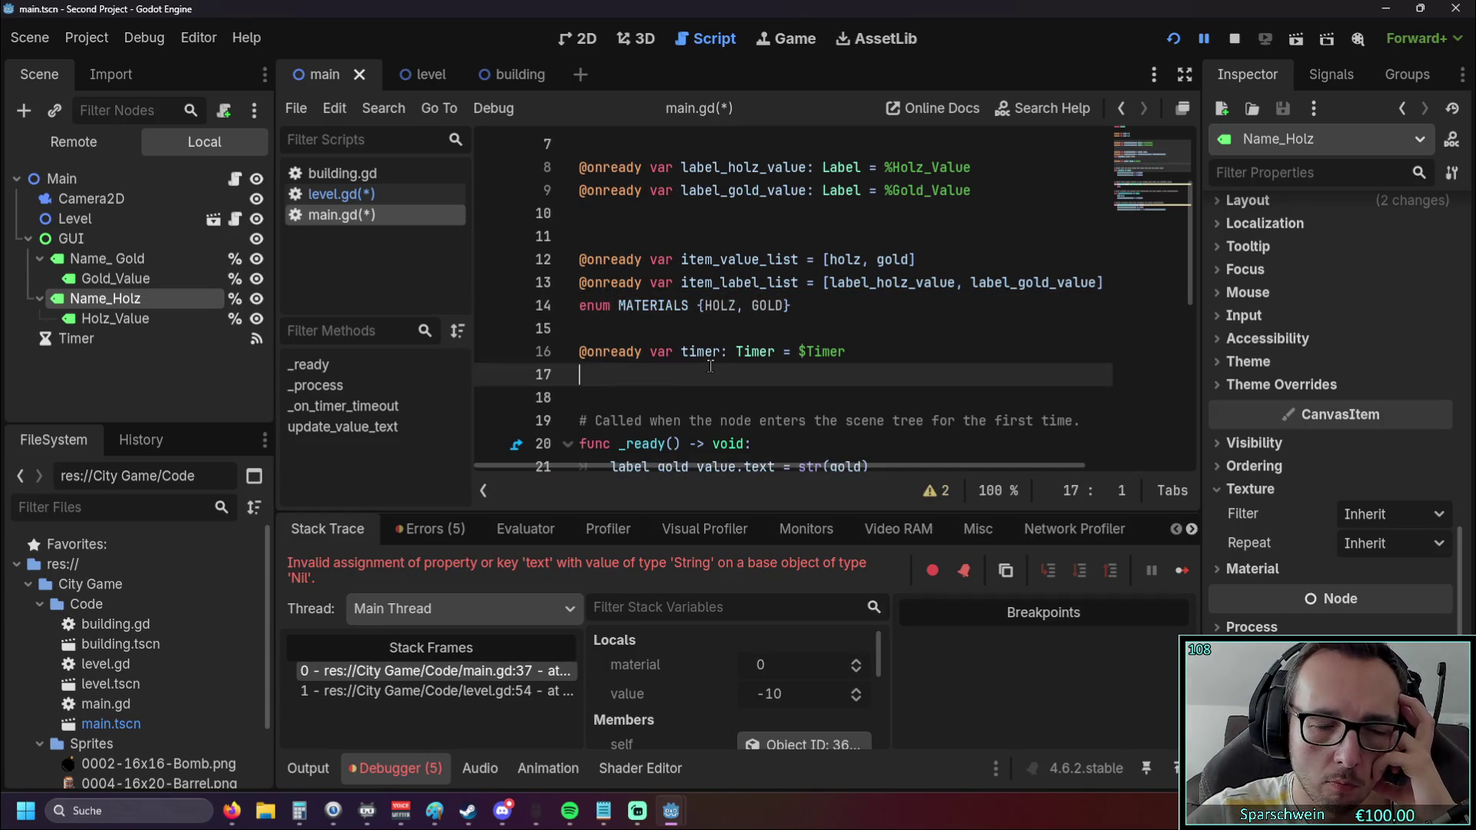
pyautogui.scroll(1, 705, 361)
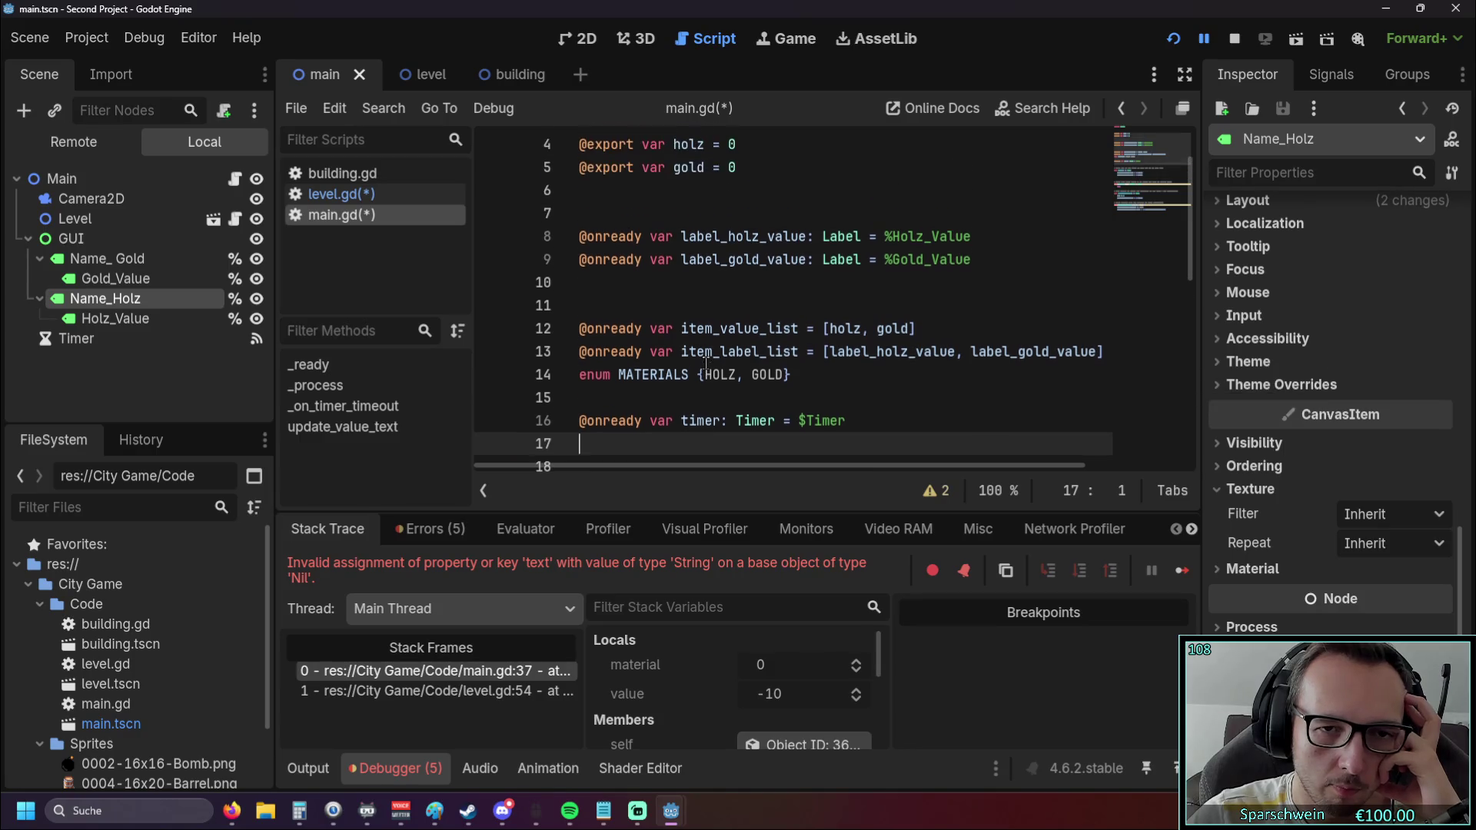
pyautogui.click(1179, 40)
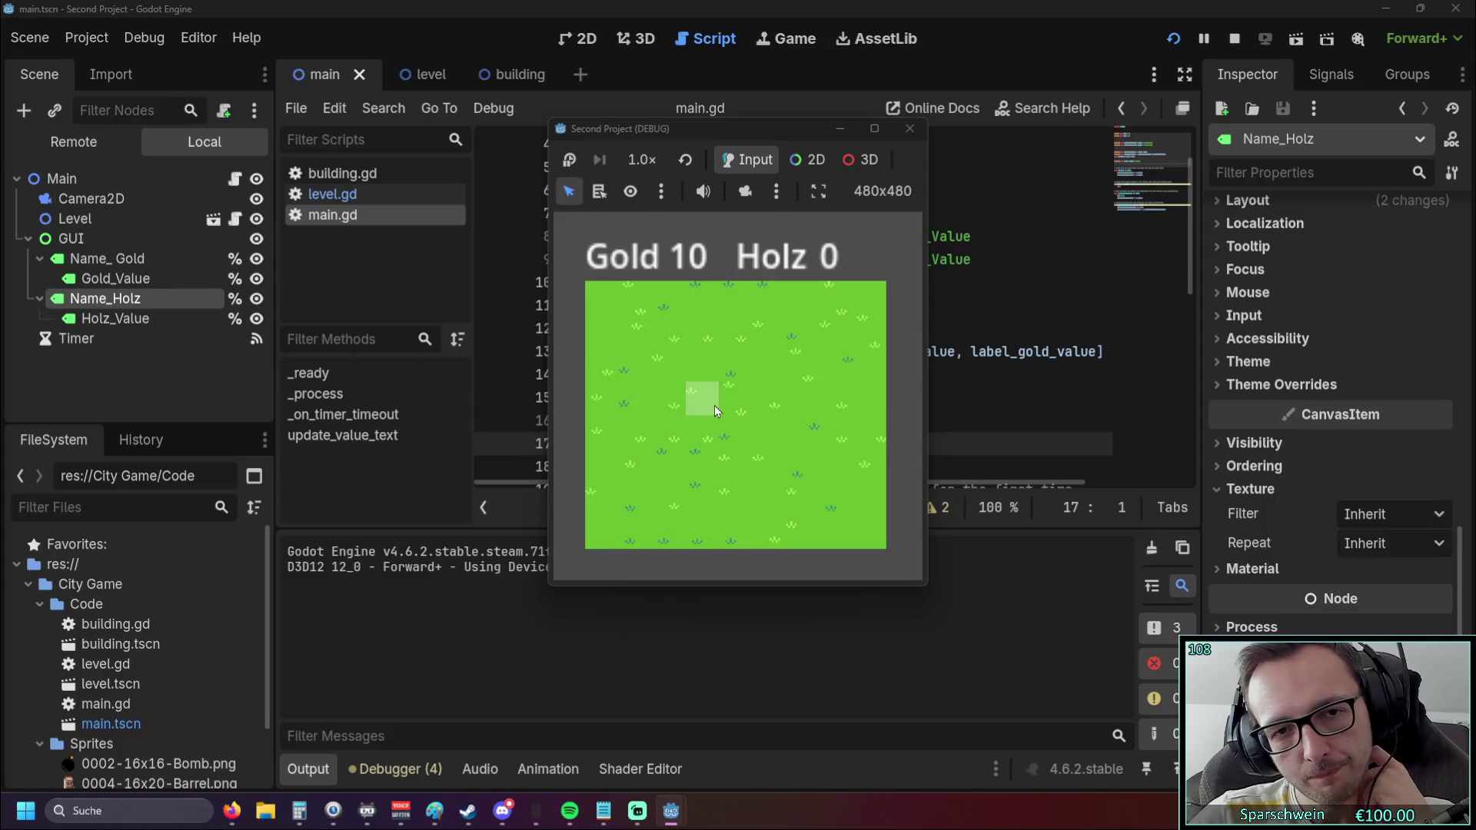
# Step: Build six barrels on tiles (3,3), (5,3), (4,5), (2,5), (7,5) and (4,7), dropping Holz to -60
pyautogui.click(709, 403)
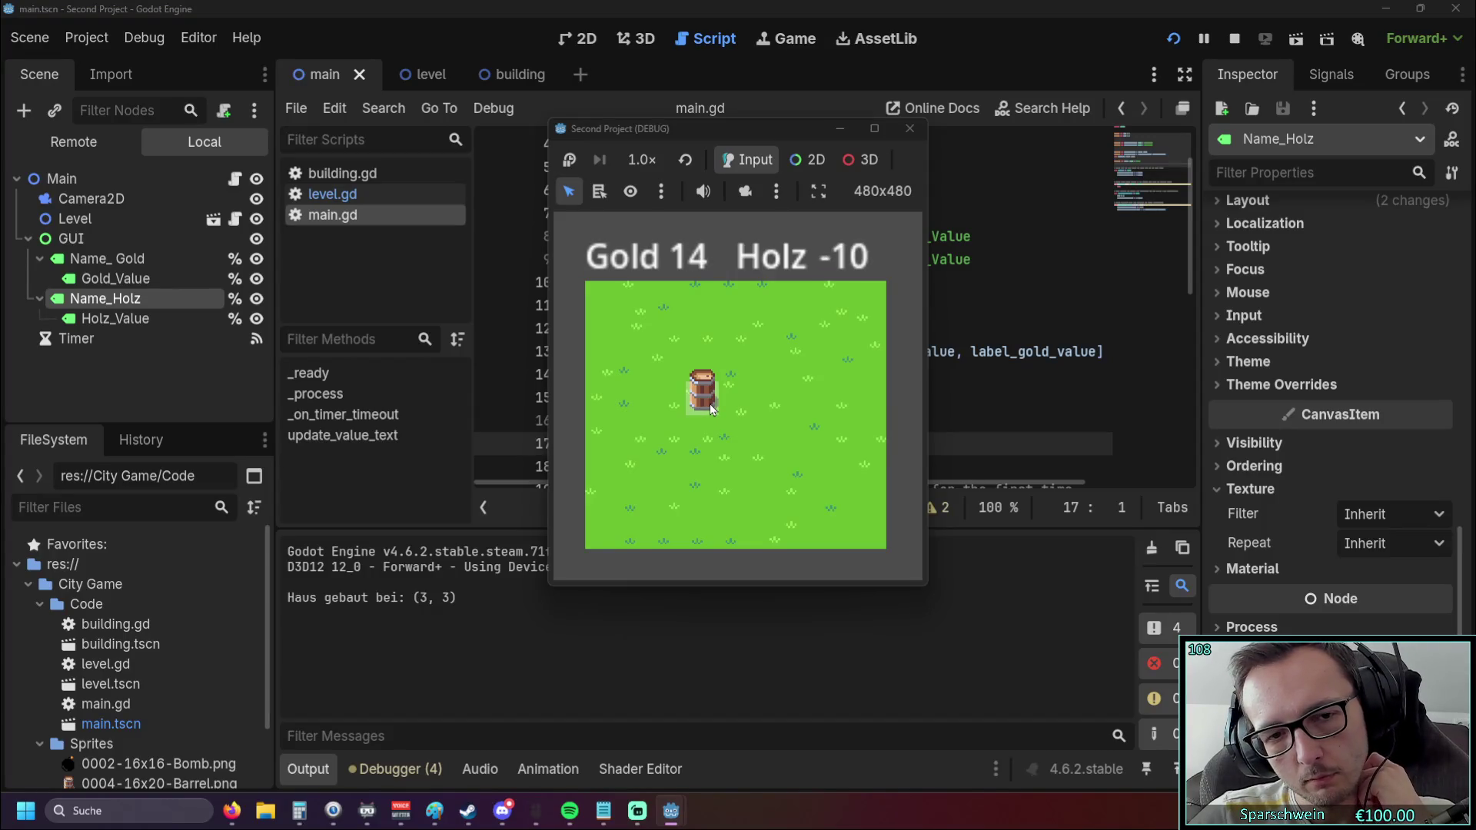
pyautogui.click(767, 403)
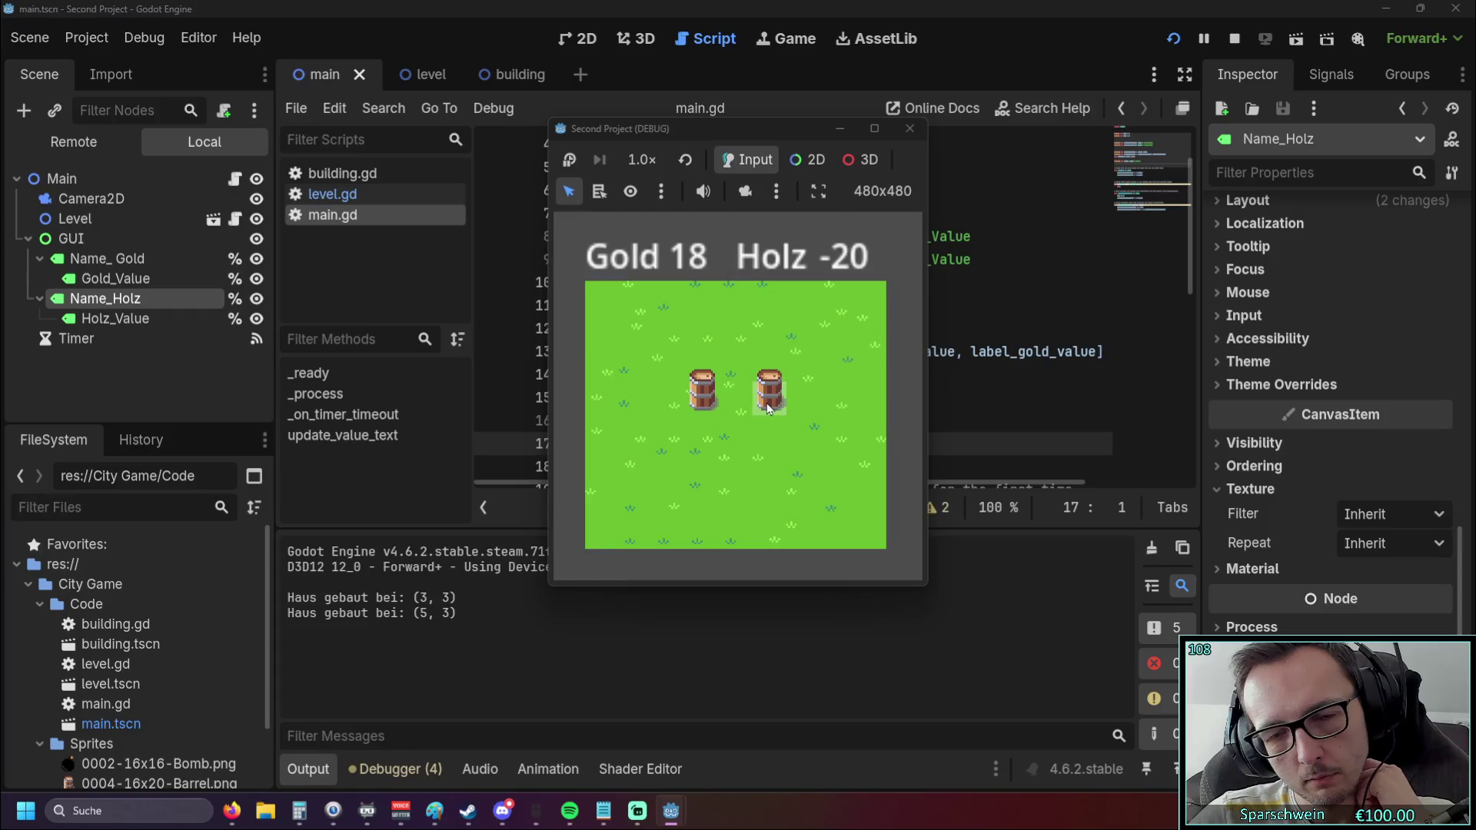
pyautogui.click(737, 461)
pyautogui.click(668, 460)
pyautogui.click(836, 460)
pyautogui.click(735, 525)
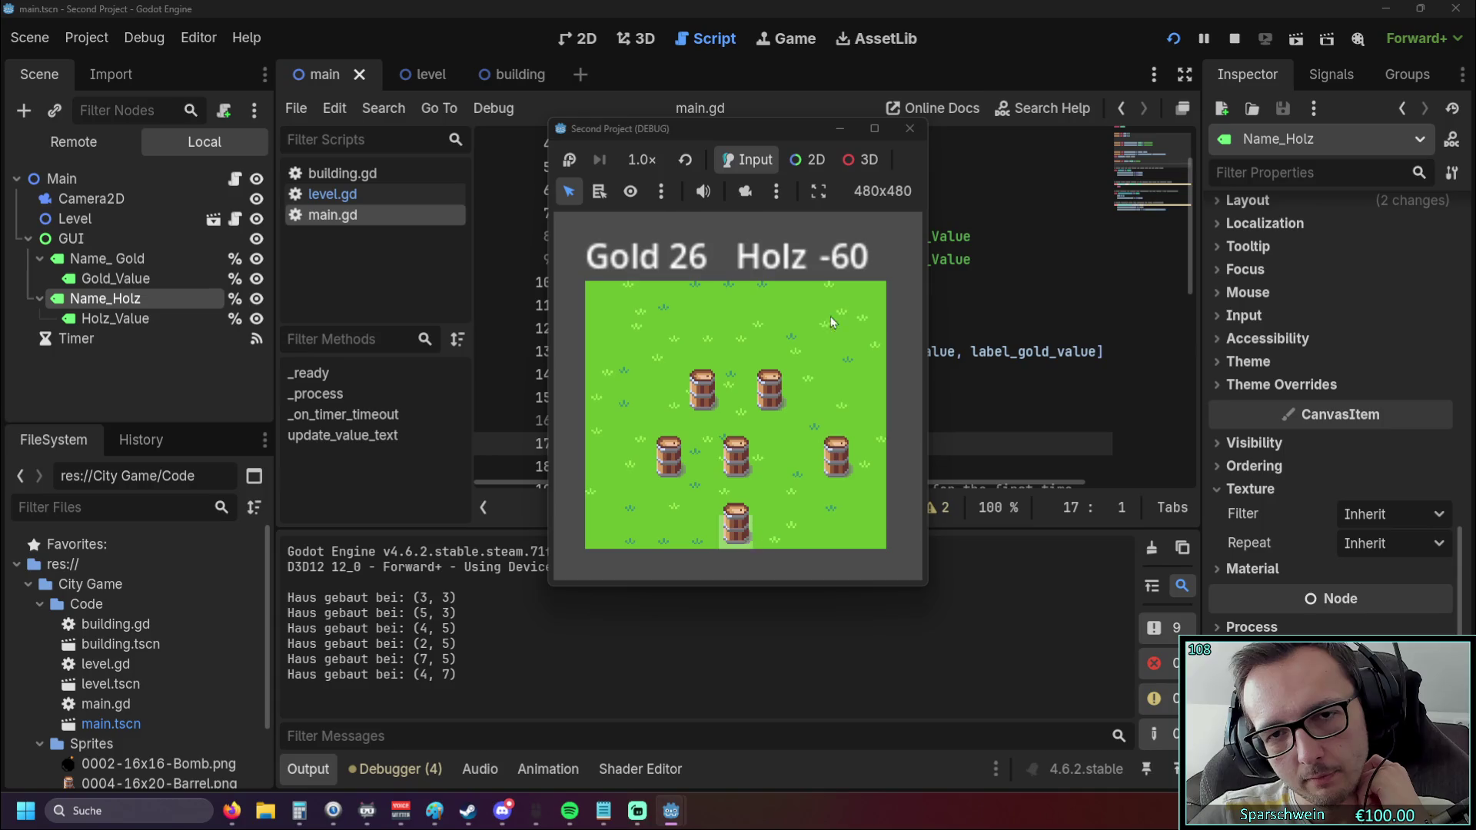
# Step: Stop the running game and bring up level.gd in the script editor
pyautogui.click(910, 129)
pyautogui.scroll(-5, 892, 320)
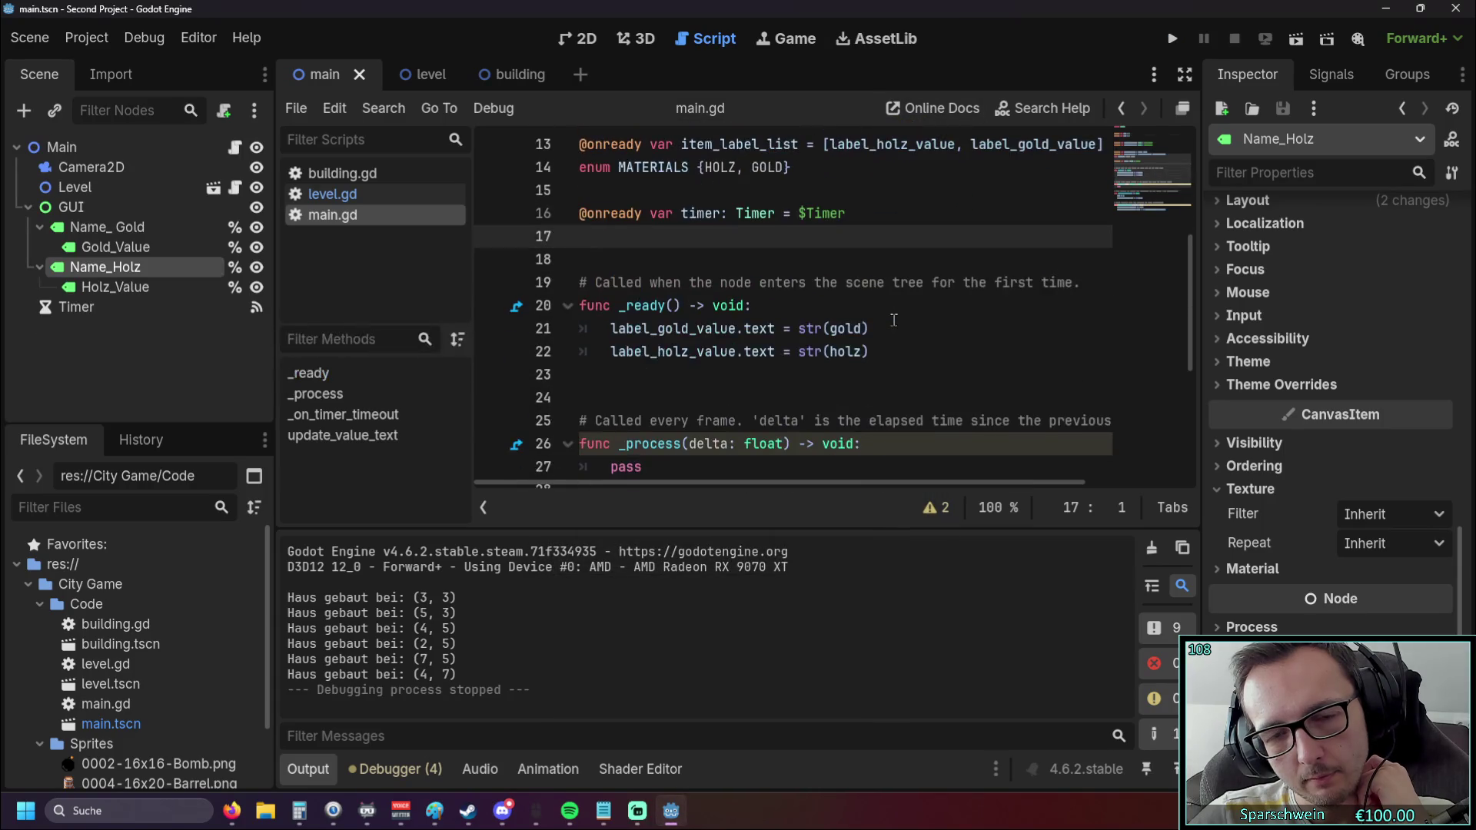
pyautogui.scroll(3, 893, 319)
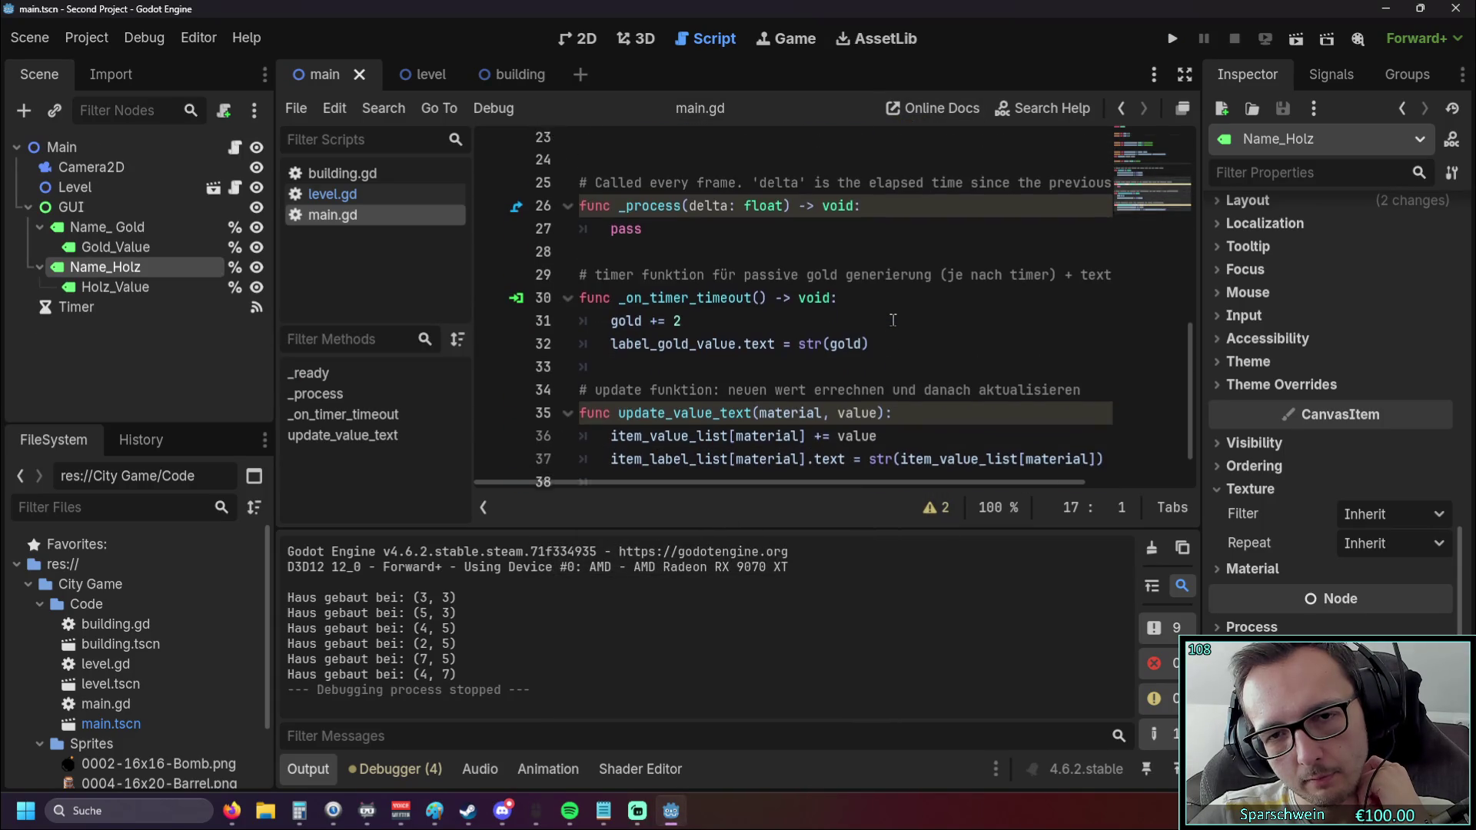
pyautogui.click(358, 197)
pyautogui.scroll(-8, 841, 333)
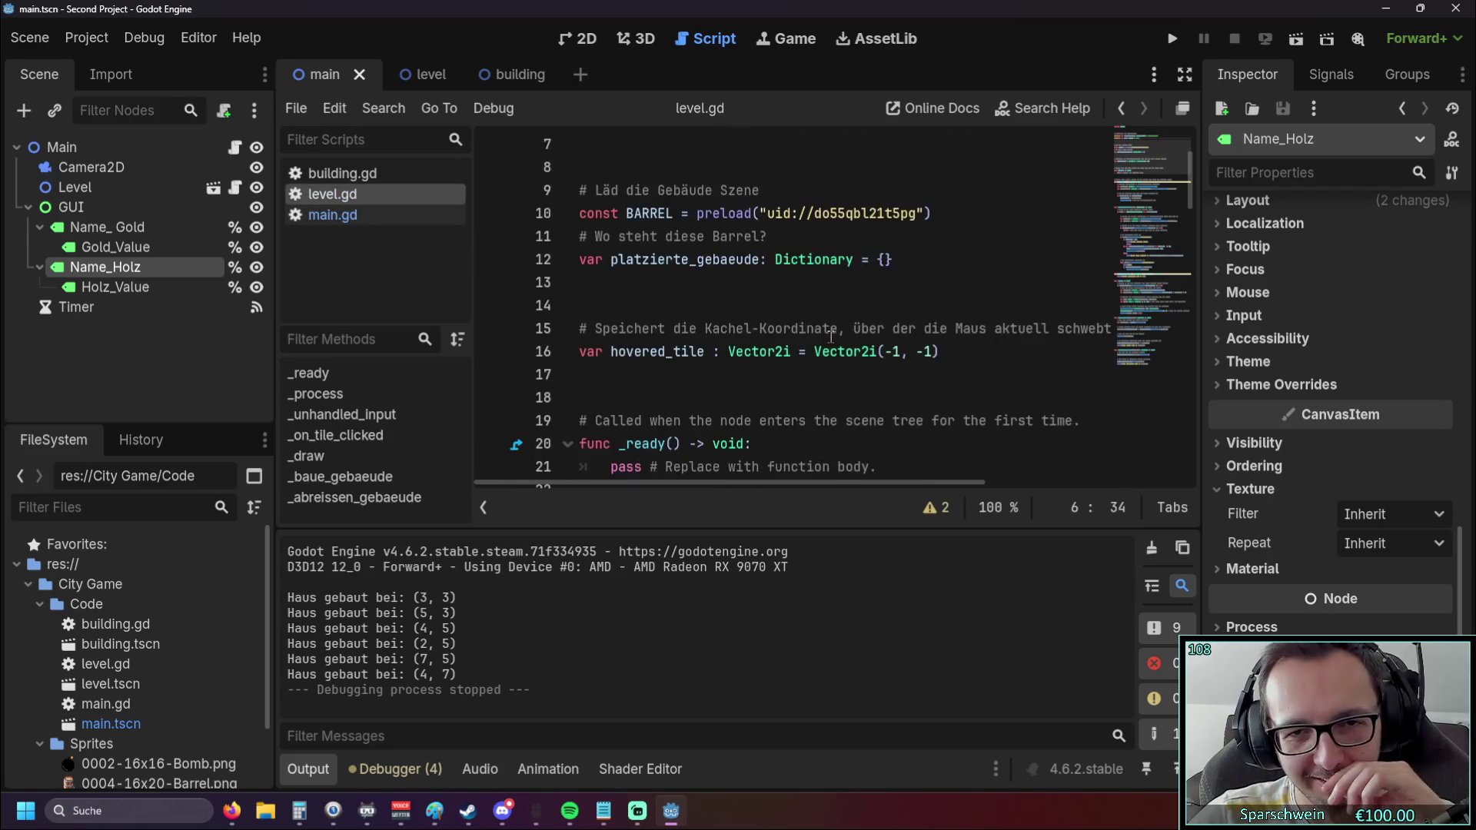
pyautogui.scroll(-7, 842, 333)
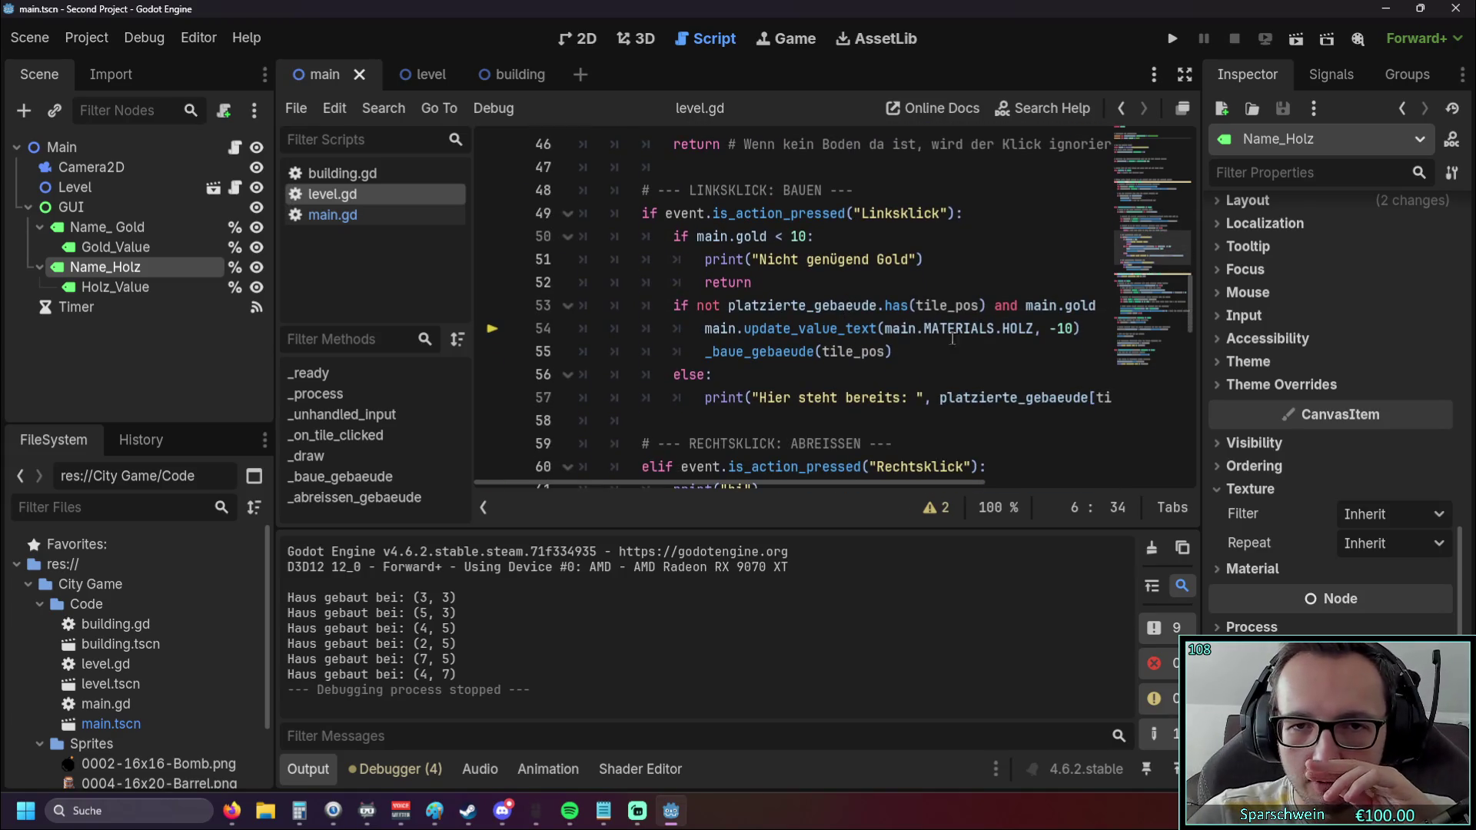
# Step: Change main.MATERIALS.HOLZ to main.MATERIALS.GOLD on line 54 of level.gd, then rerun the game
pyautogui.click(1003, 329)
pyautogui.doubleClick(1013, 329)
pyautogui.write('GOLD')
pyautogui.click(927, 352)
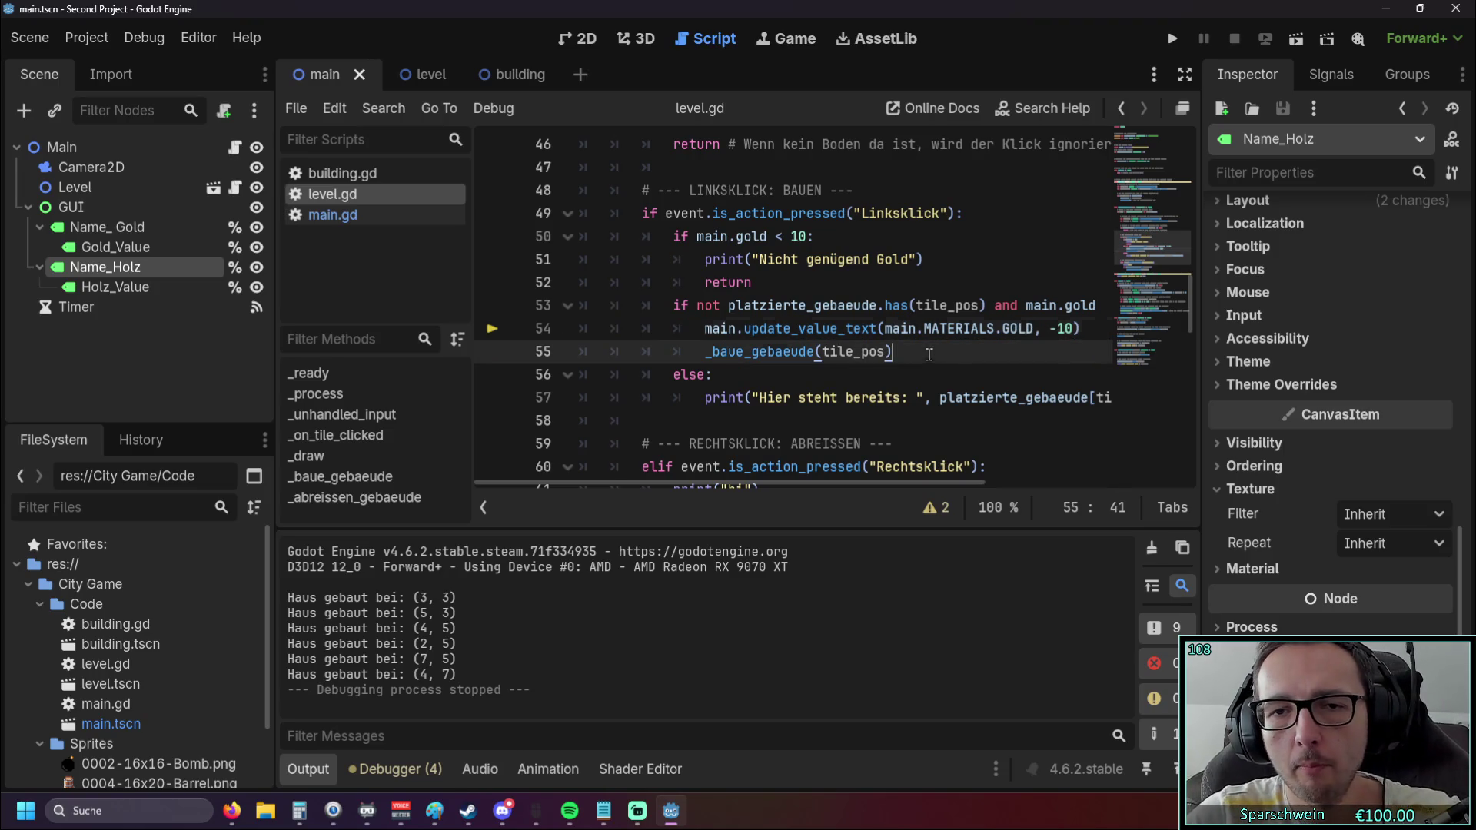
pyautogui.click(1172, 43)
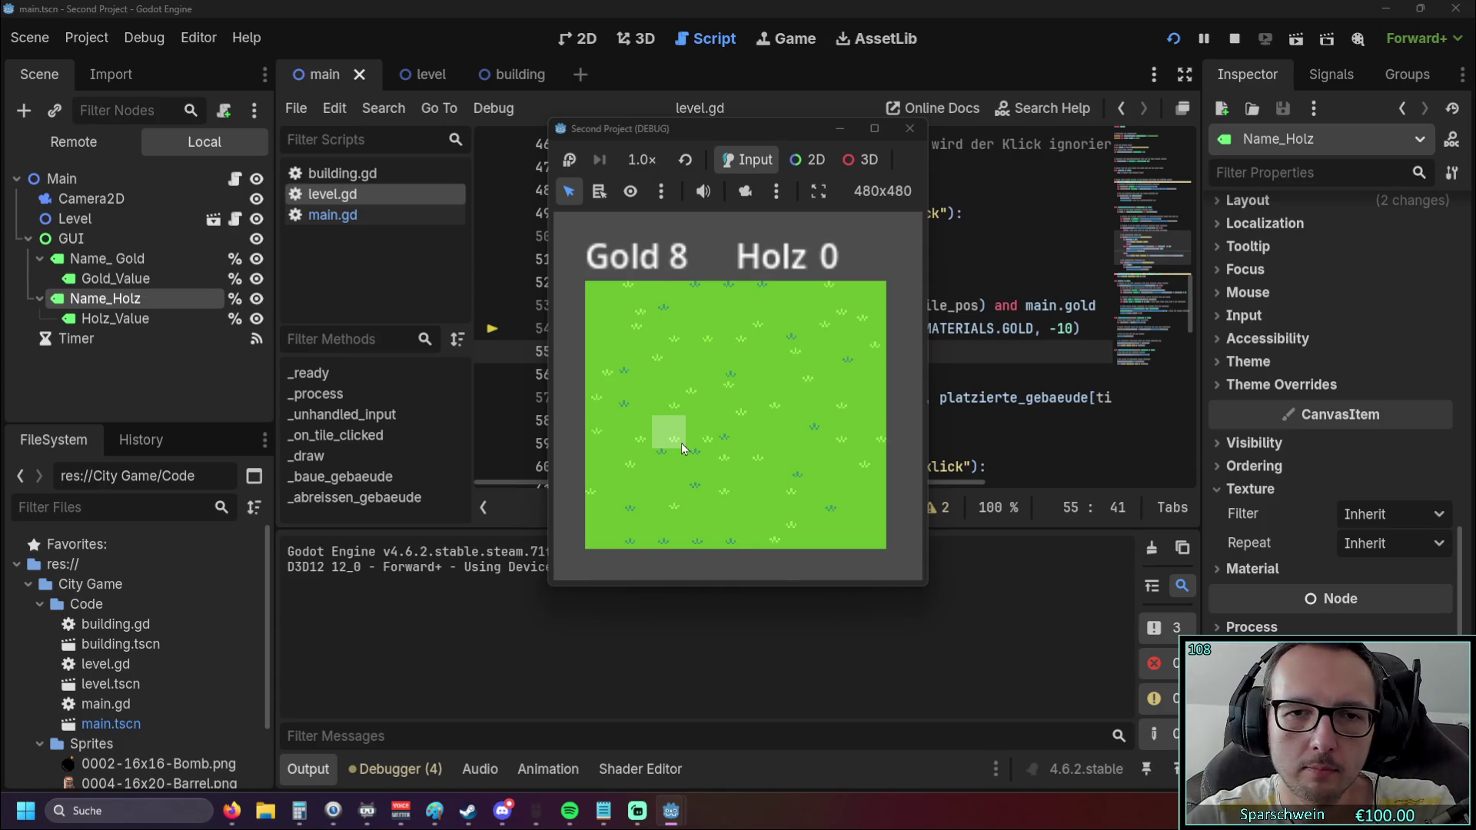
# Step: Build barrels at (3,3), (5,4), (1,4), demolish all three, rebuild at (3,3), then stop the game
pyautogui.click(707, 408)
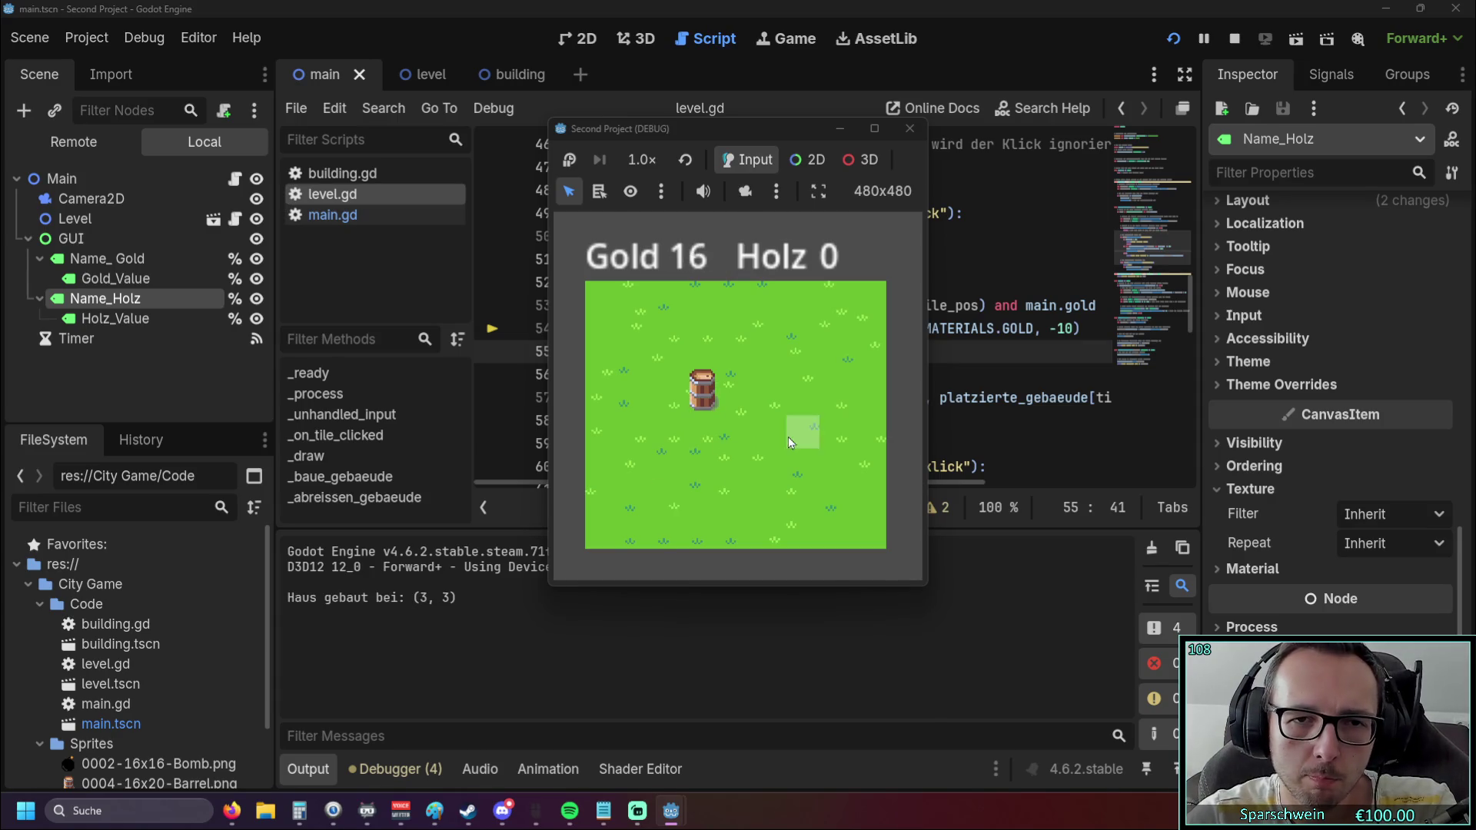
pyautogui.click(767, 438)
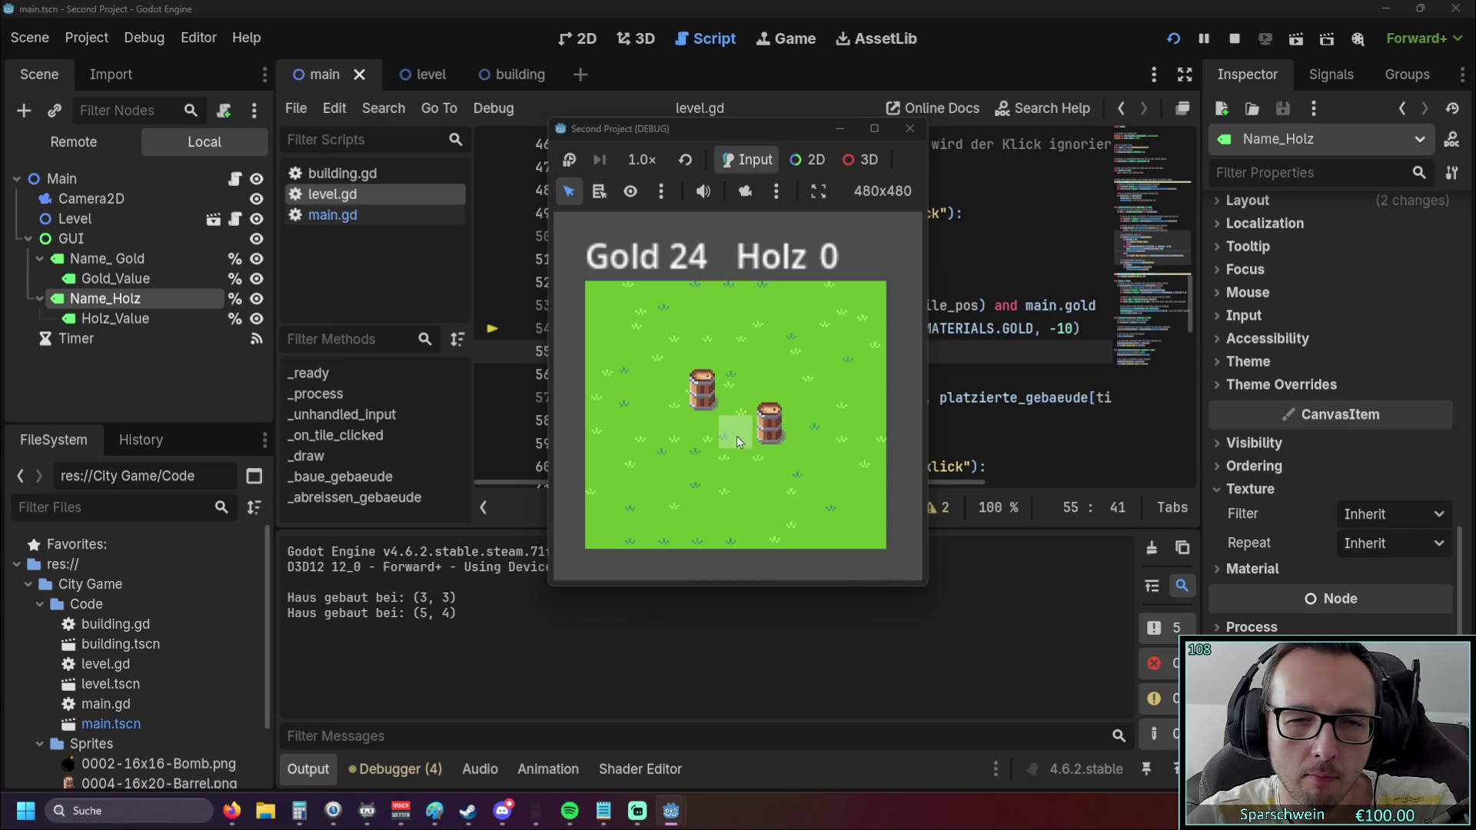
pyautogui.click(634, 441)
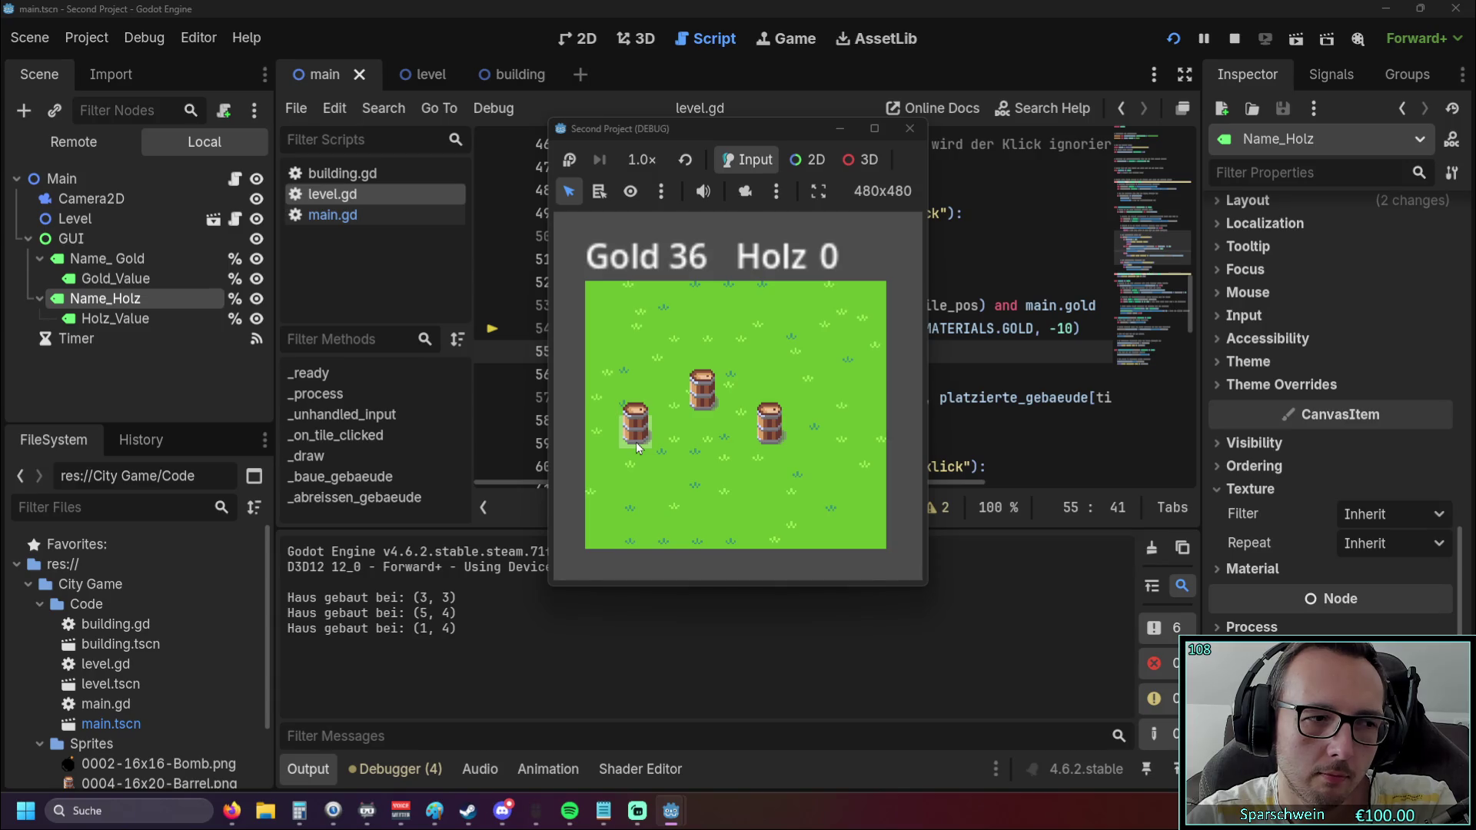
pyautogui.rightClick(631, 433)
pyautogui.rightClick(700, 398)
pyautogui.rightClick(771, 430)
pyautogui.click(717, 401)
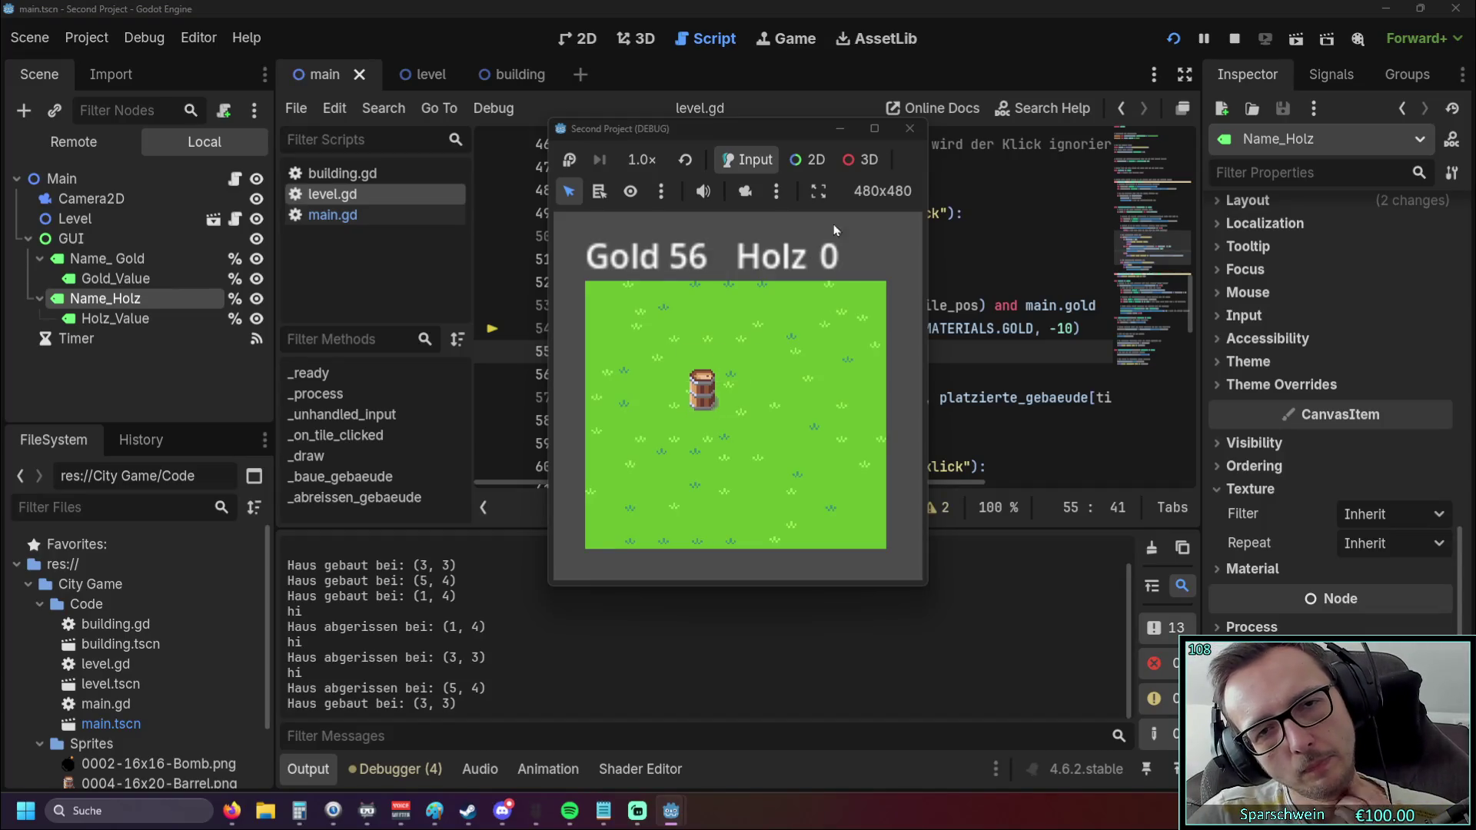
pyautogui.click(909, 131)
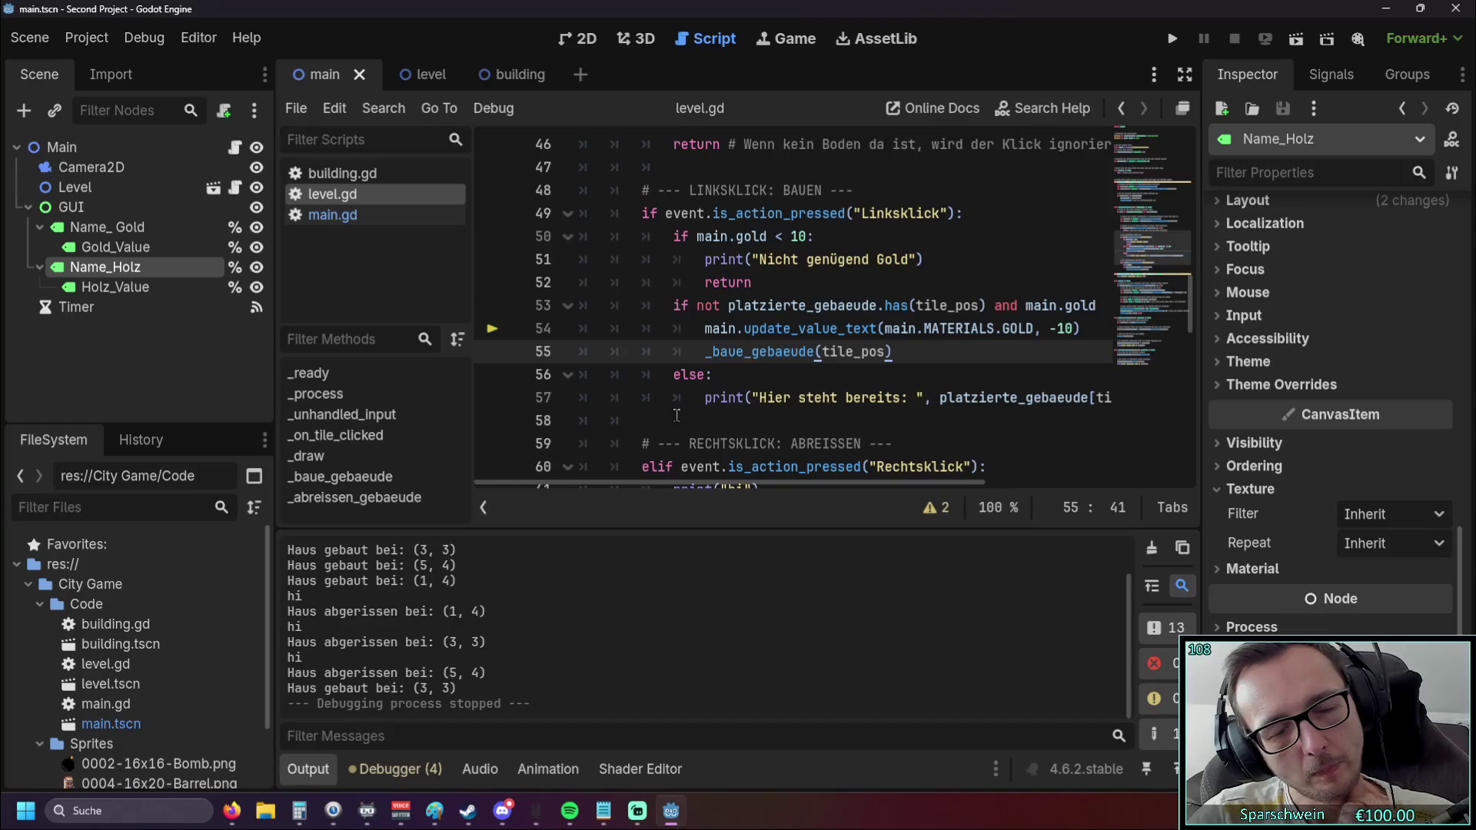
# Step: Delete the print("hi") debug line from the demolish branch of level.gd
pyautogui.scroll(1, 893, 267)
pyautogui.scroll(-1, 893, 267)
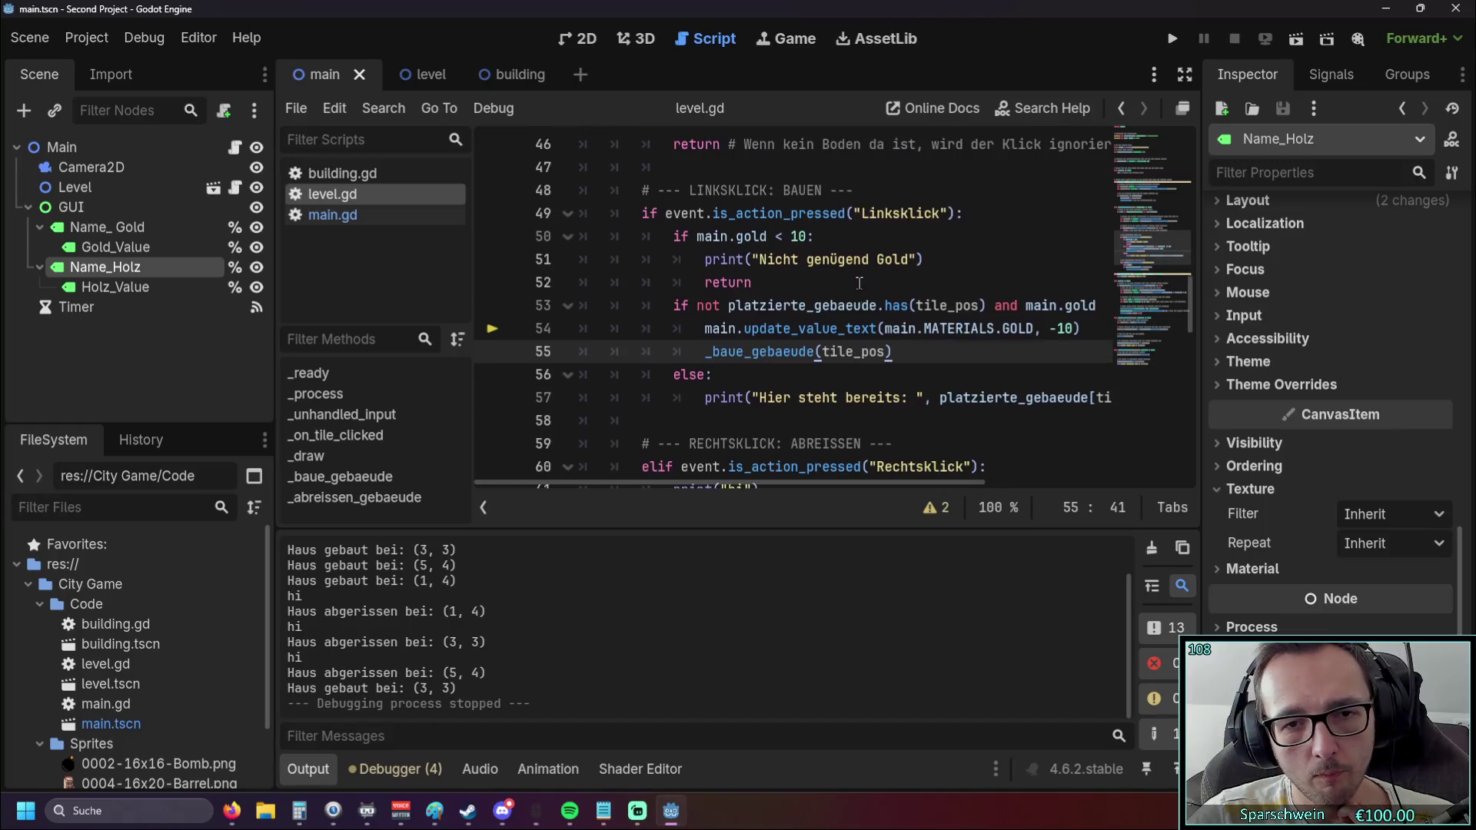
pyautogui.scroll(-1, 869, 332)
pyautogui.moveTo(760, 420); pyautogui.dragTo(511, 422)
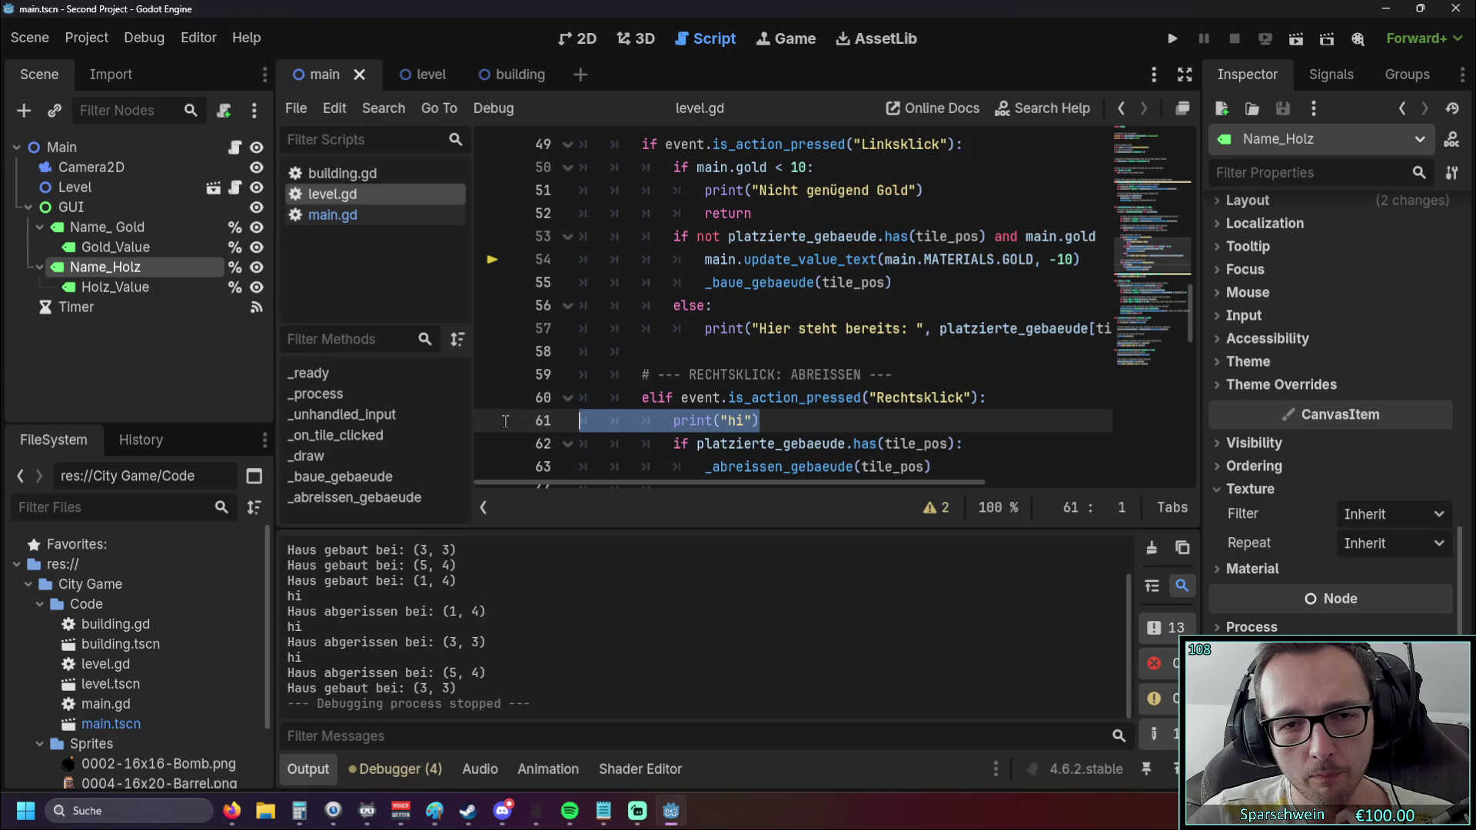
pyautogui.press('BackSpace')
pyautogui.press('BackSpace')
pyautogui.click(869, 282)
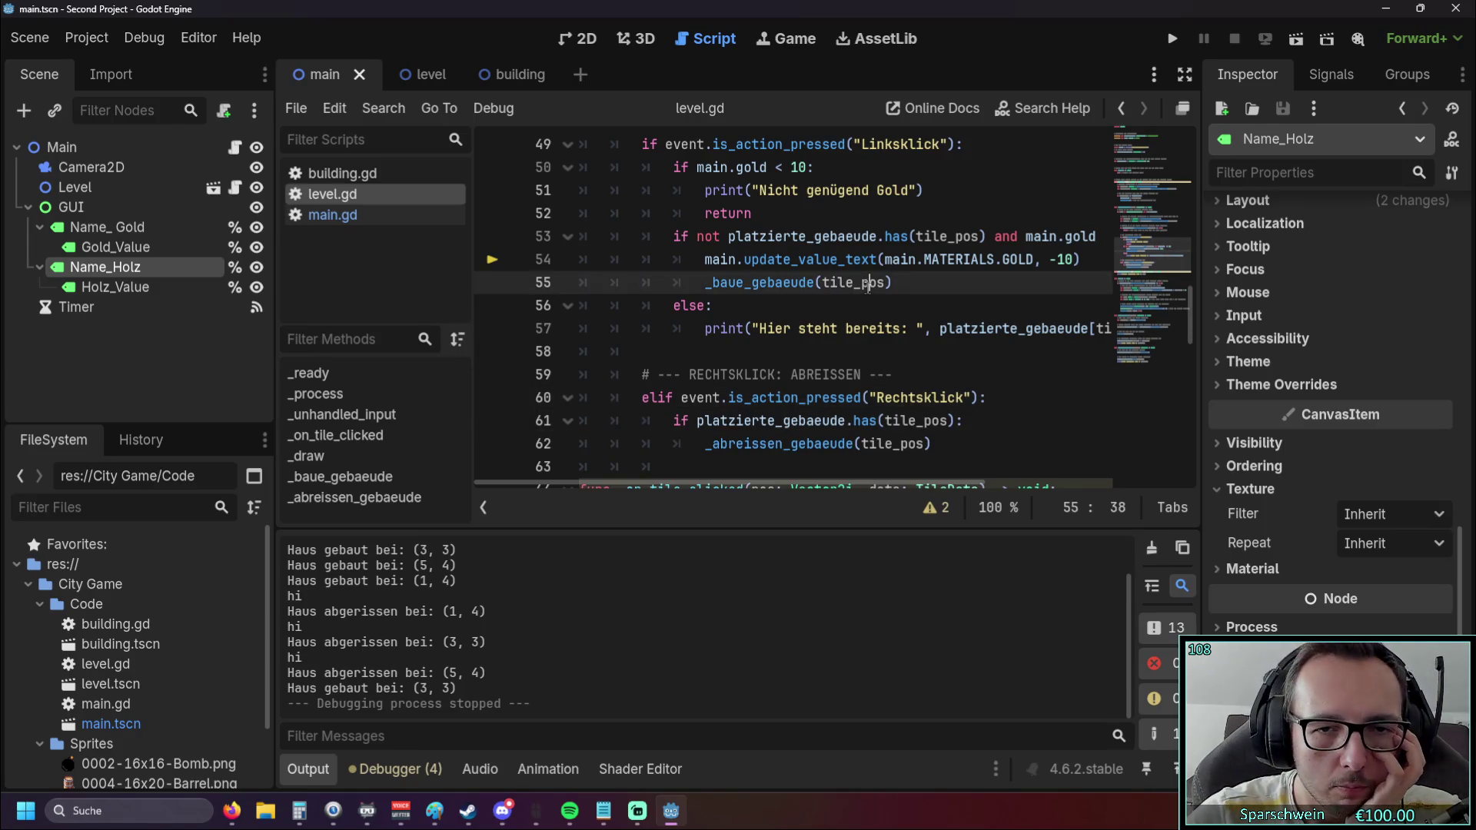
pyautogui.scroll(2, 853, 280)
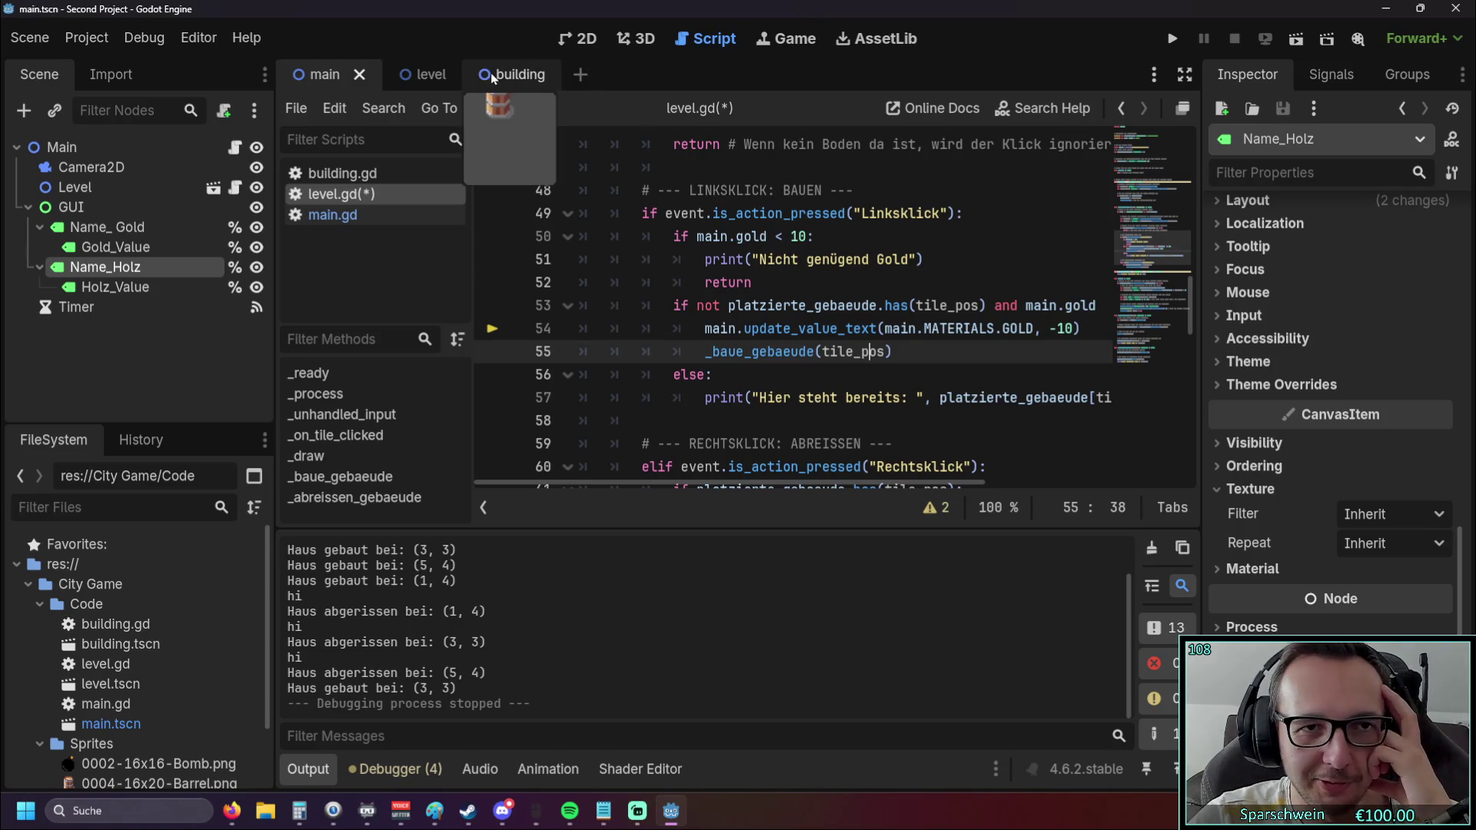
# Step: Switch to the level scene, back to main, and bring up main.gd
pyautogui.click(411, 74)
pyautogui.click(338, 73)
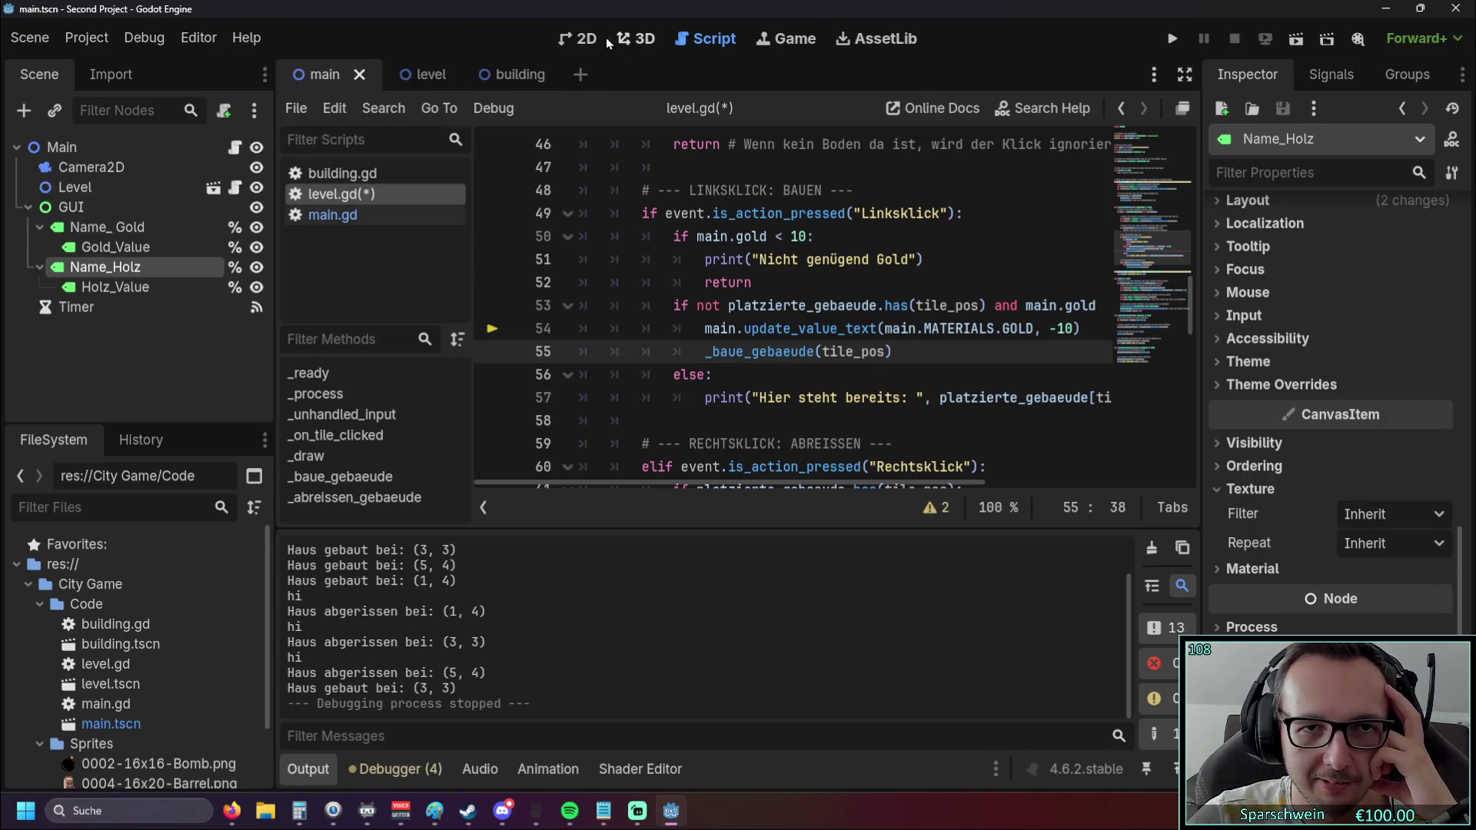
pyautogui.click(321, 216)
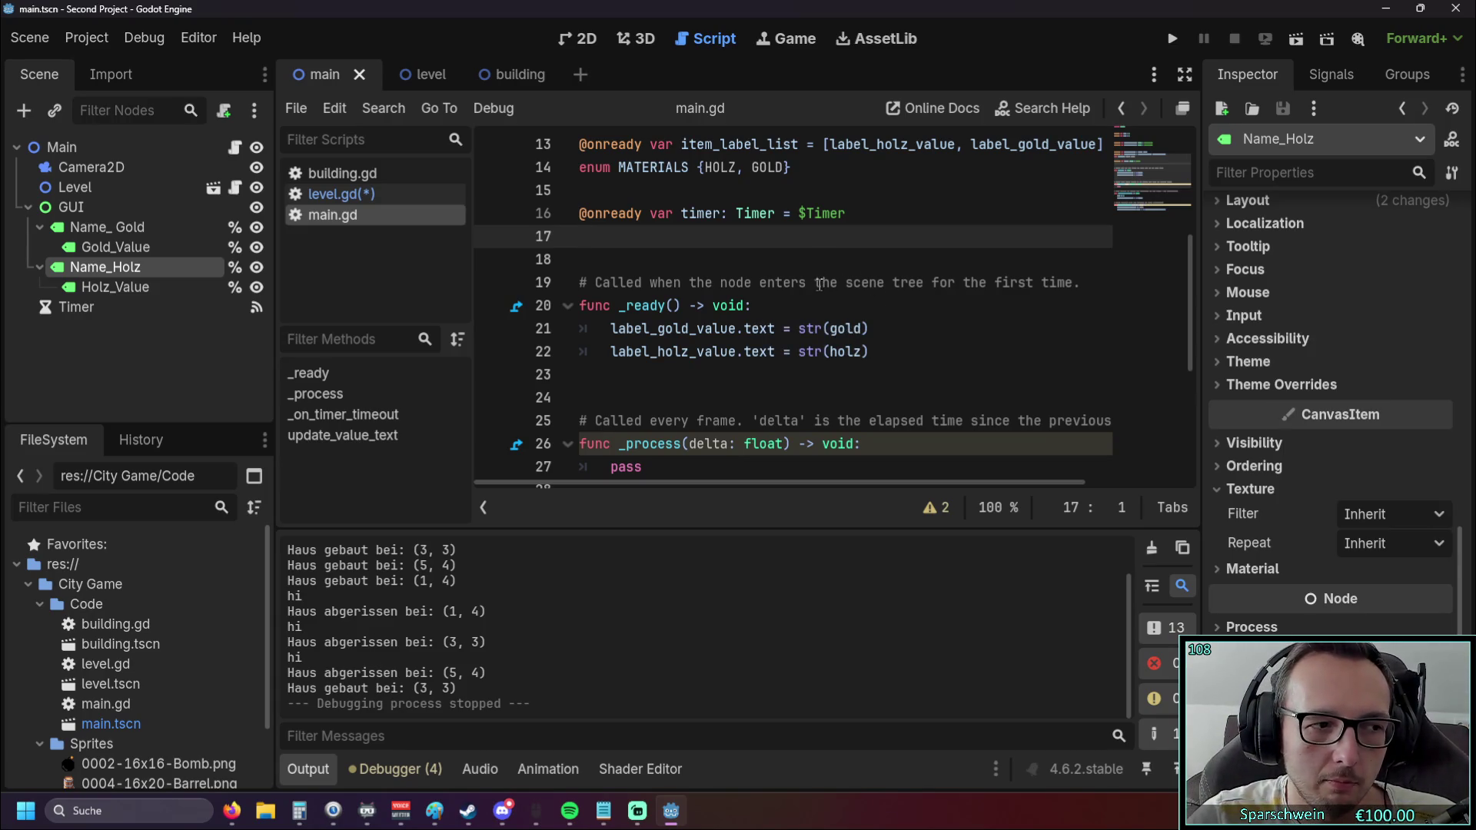
# Step: Scroll main.gd to update_value_text and enable distraction-free mode to hide the side docks
pyautogui.scroll(1, 882, 314)
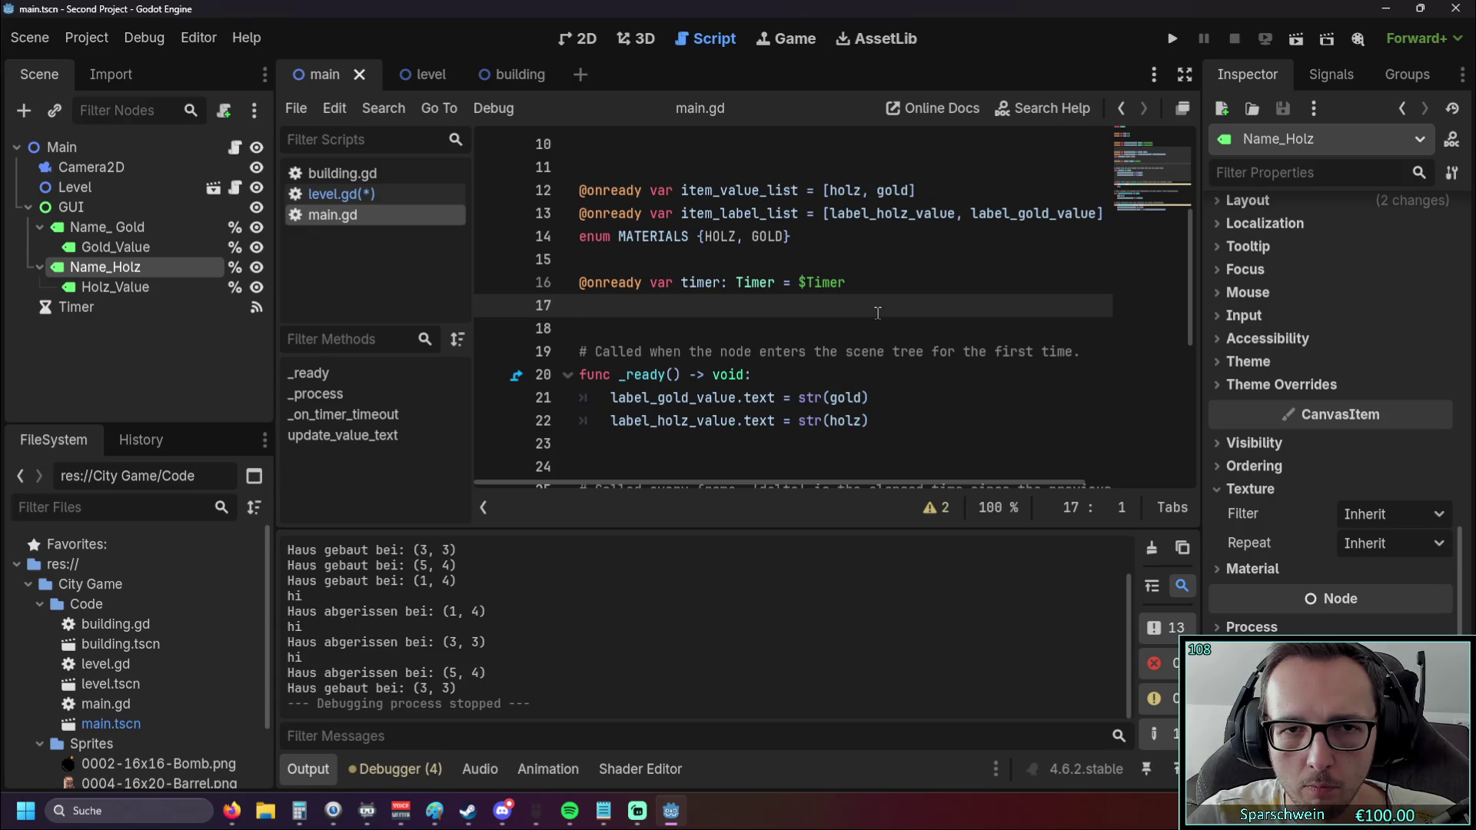
pyautogui.scroll(2, 877, 313)
pyautogui.scroll(1, 877, 313)
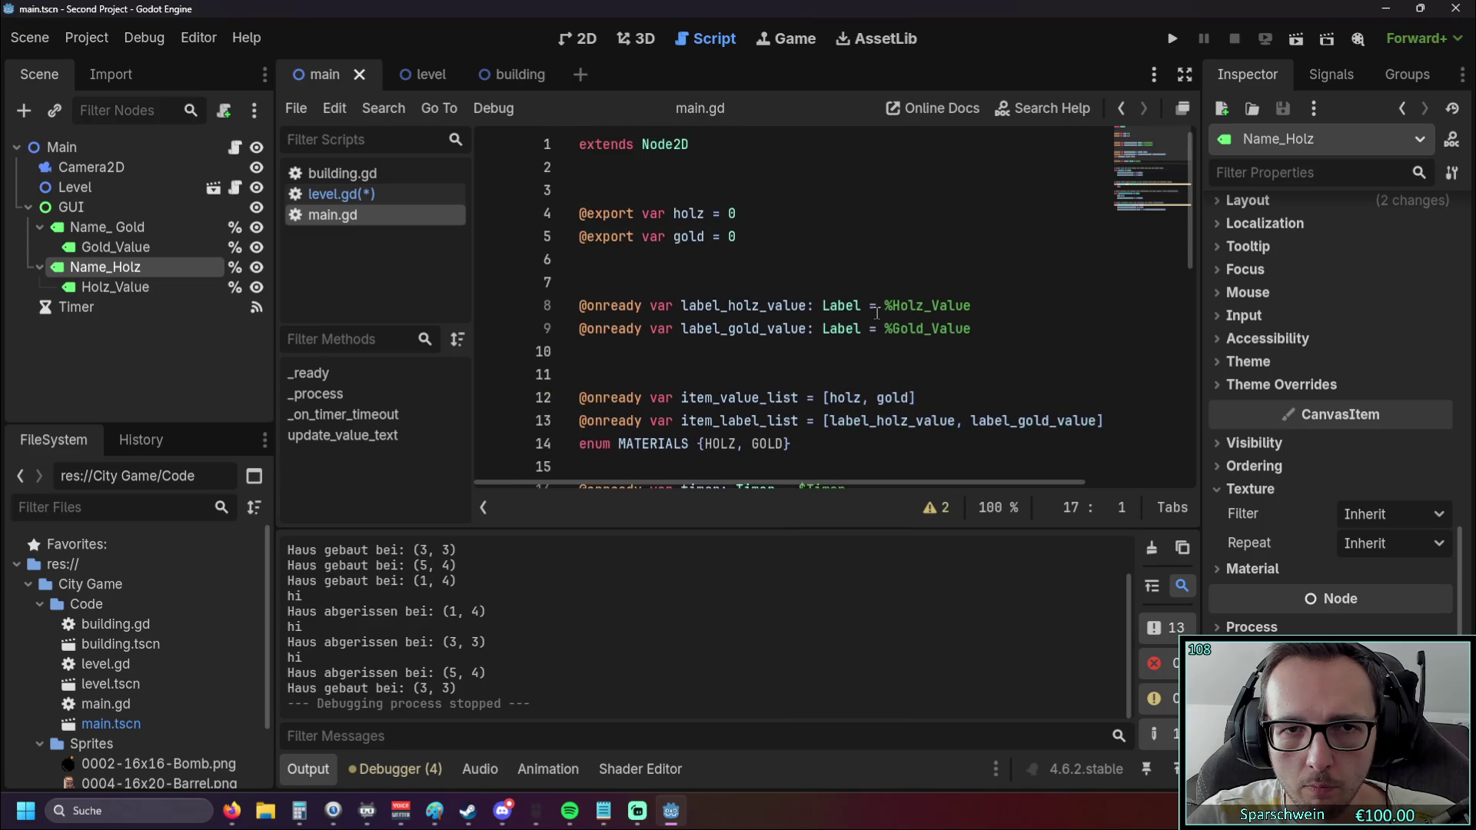
pyautogui.scroll(-8, 877, 313)
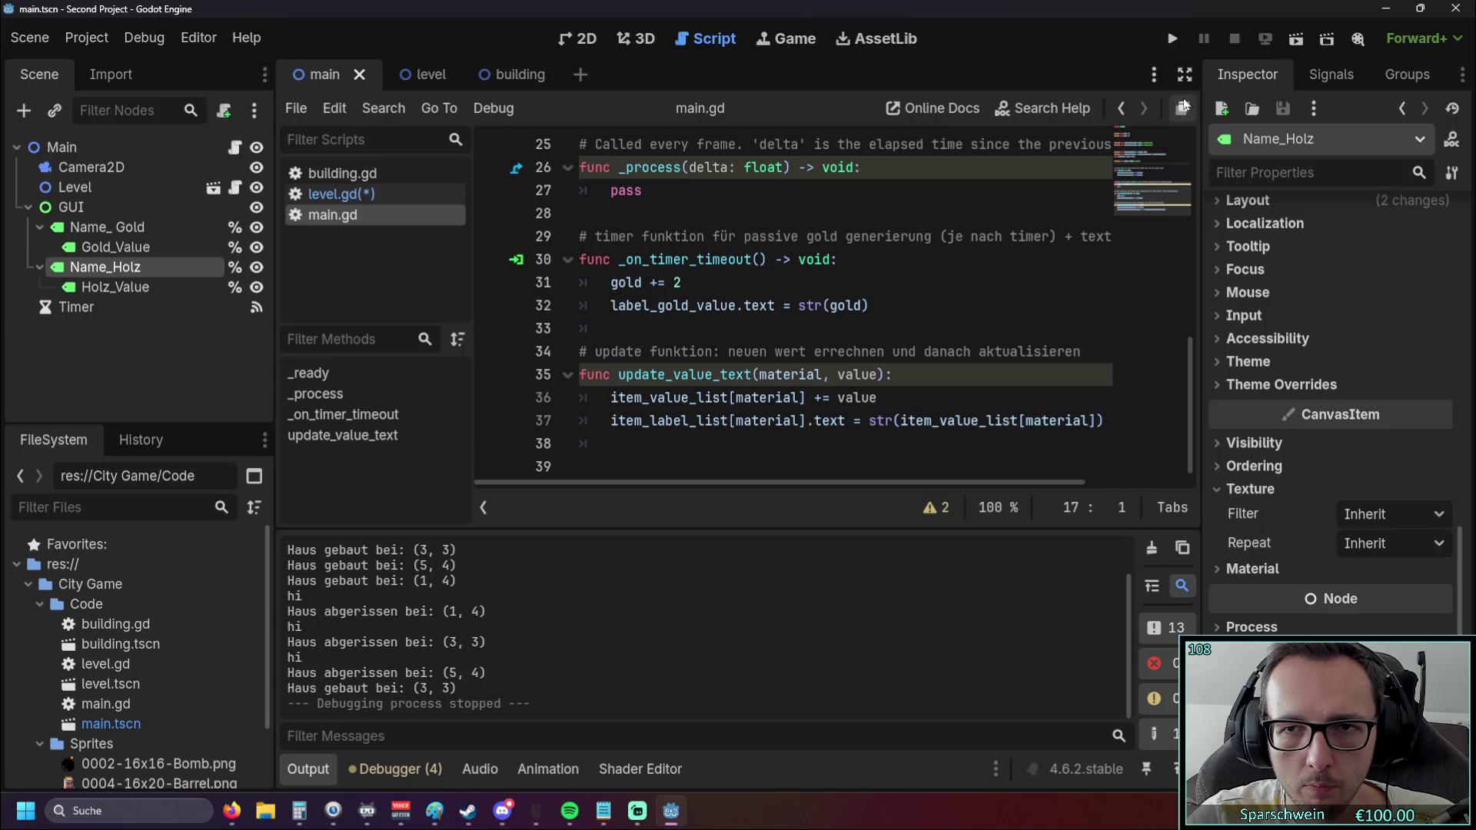
pyautogui.click(1185, 73)
pyautogui.scroll(3, 695, 336)
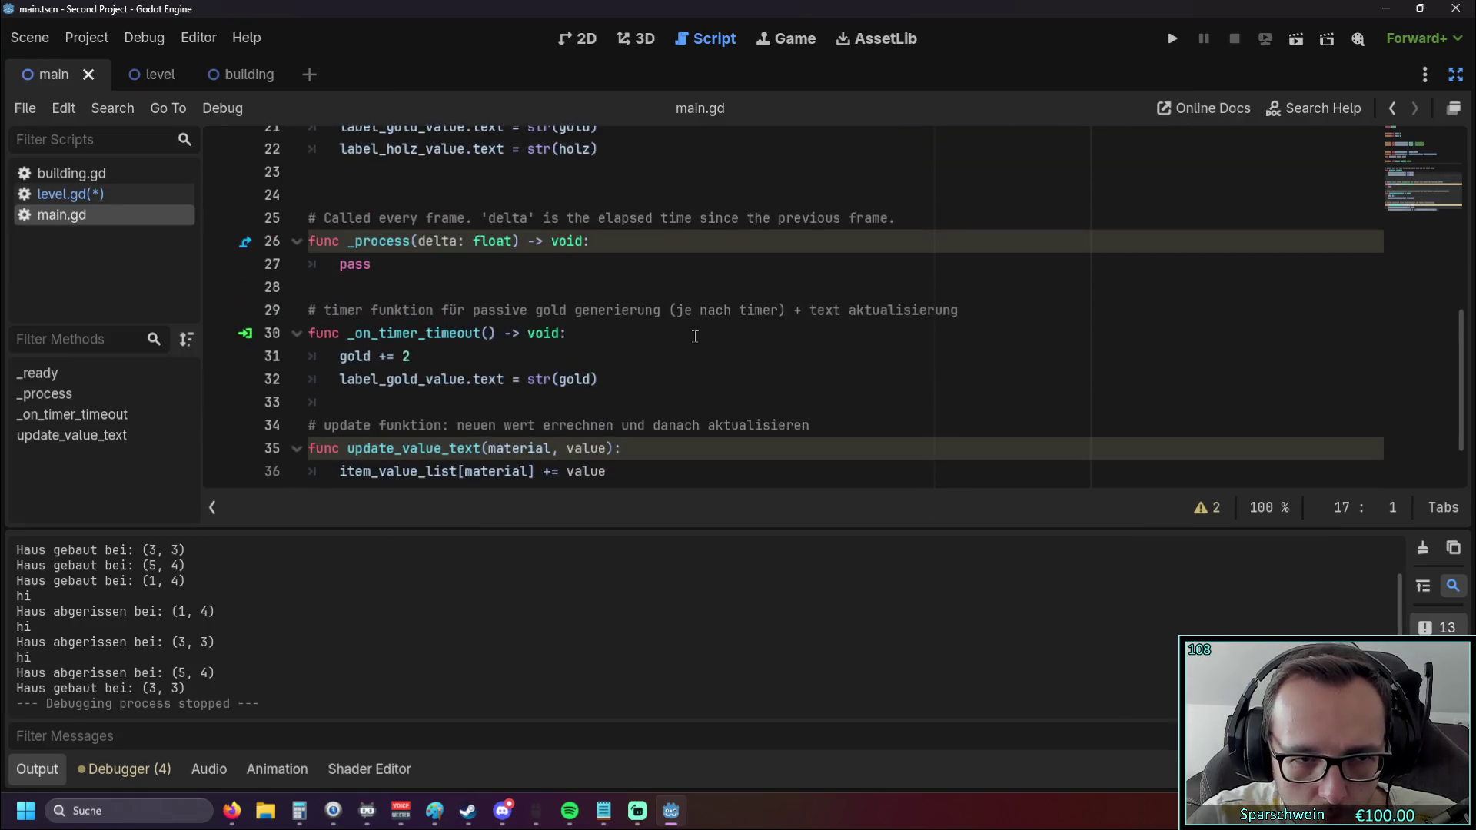
pyautogui.scroll(-3, 695, 336)
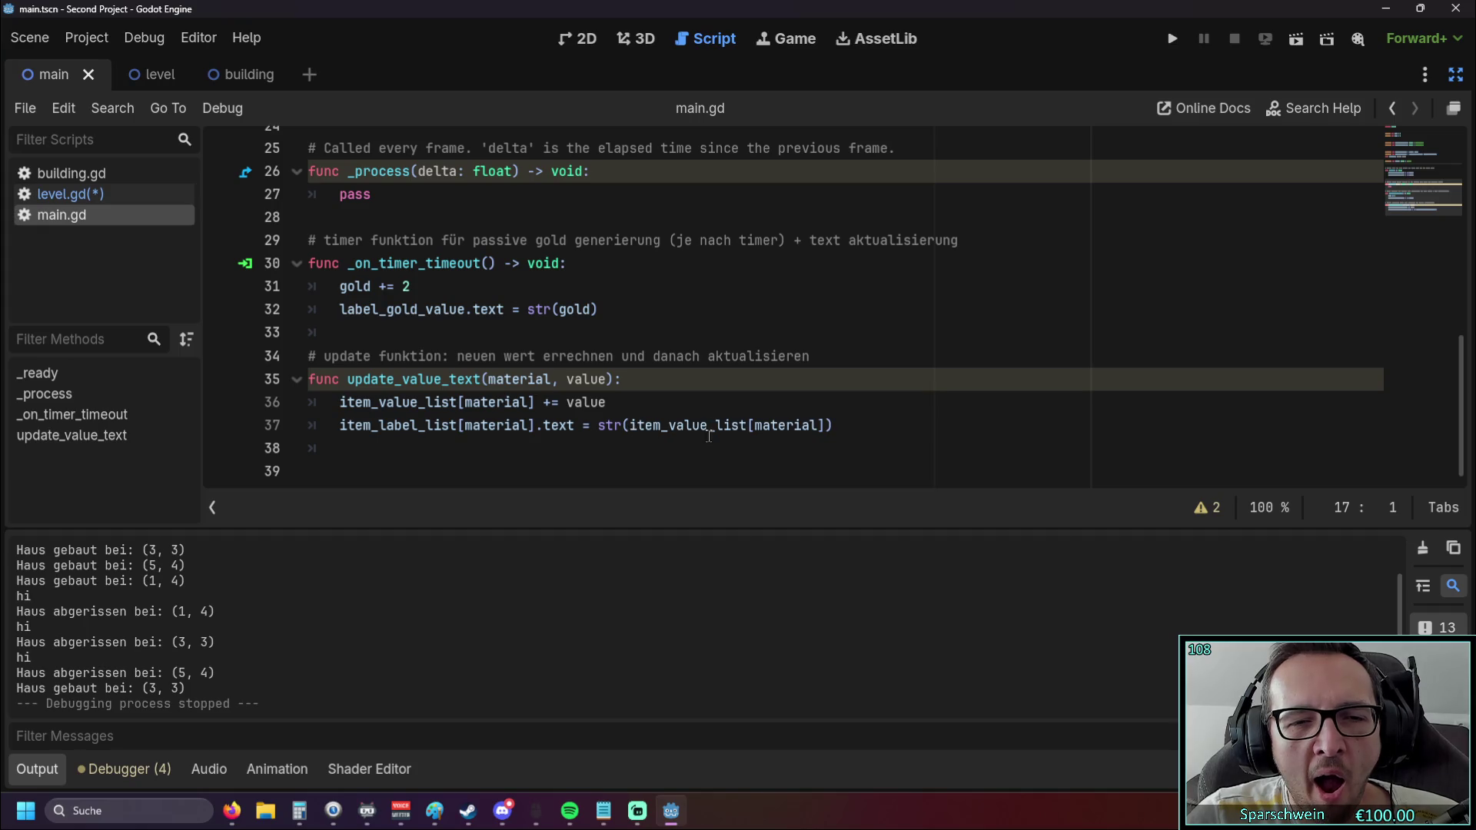
pyautogui.moveTo(713, 438)
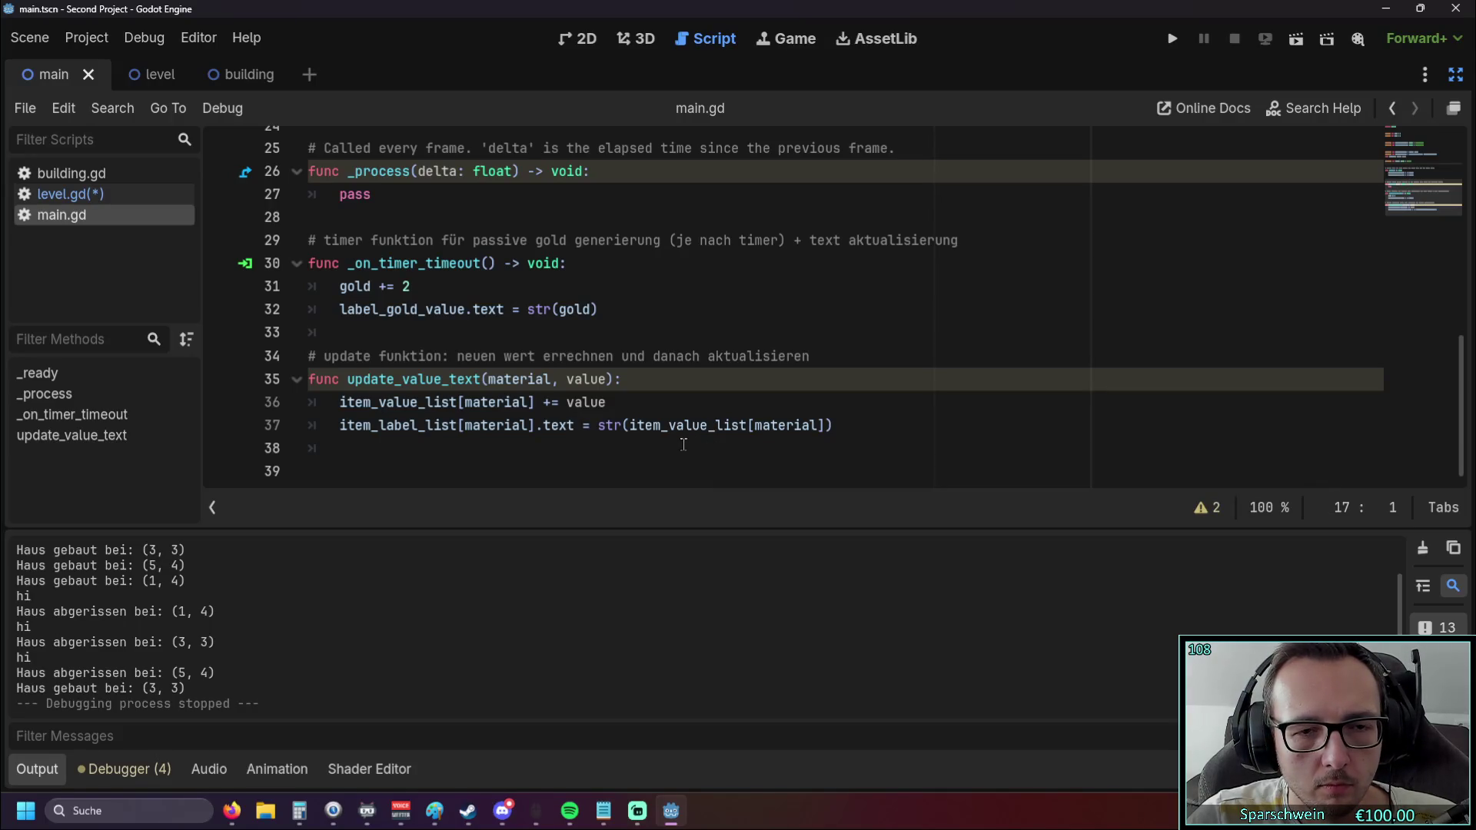
pyautogui.moveTo(632, 433); pyautogui.dragTo(755, 430)
pyautogui.click(690, 448)
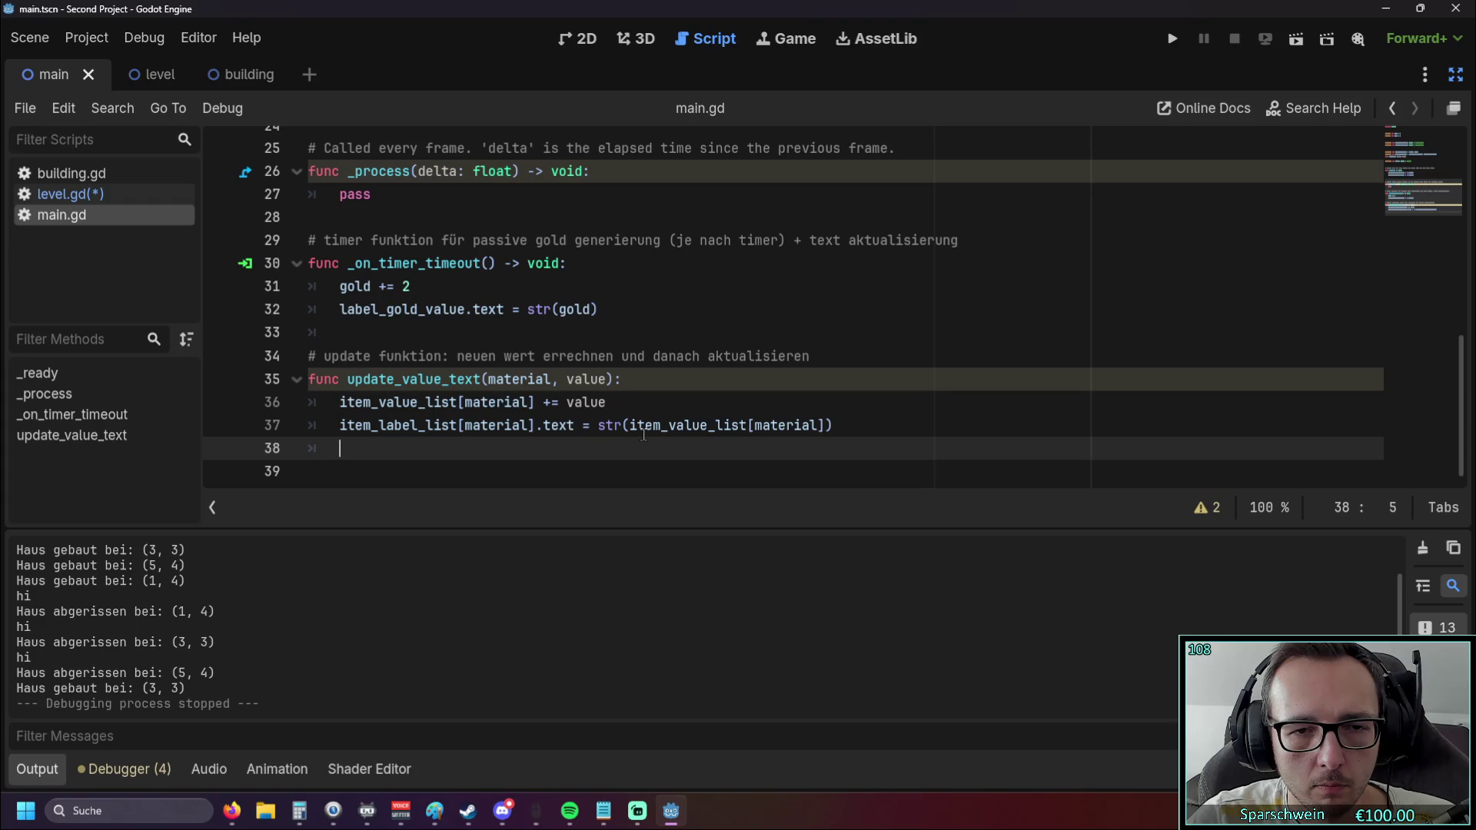
pyautogui.moveTo(644, 435)
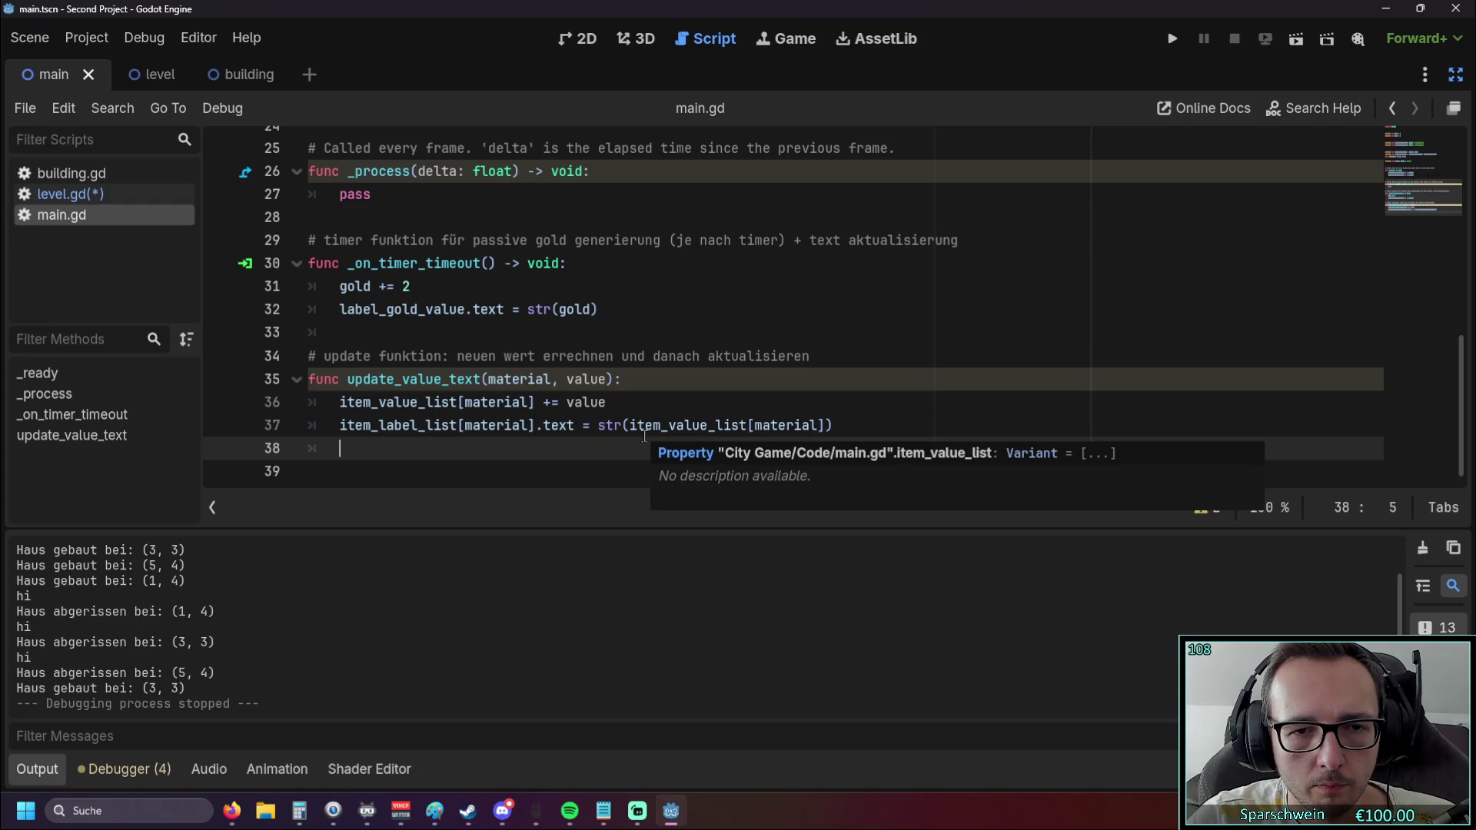
pyautogui.click(644, 432)
pyautogui.moveTo(630, 427); pyautogui.dragTo(814, 428)
pyautogui.click(815, 448)
pyautogui.moveTo(630, 427); pyautogui.dragTo(749, 427)
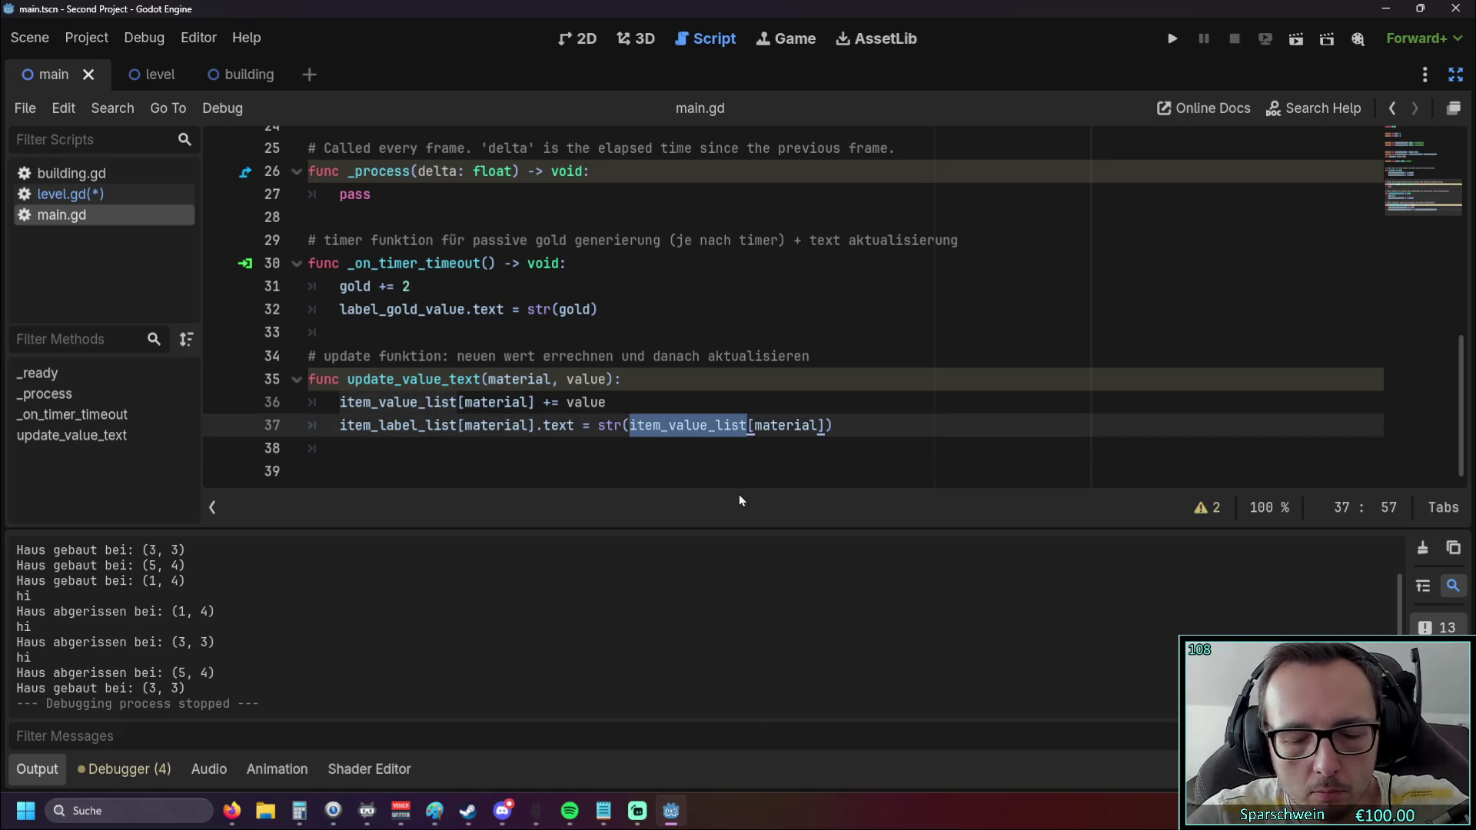
pyautogui.write('material')
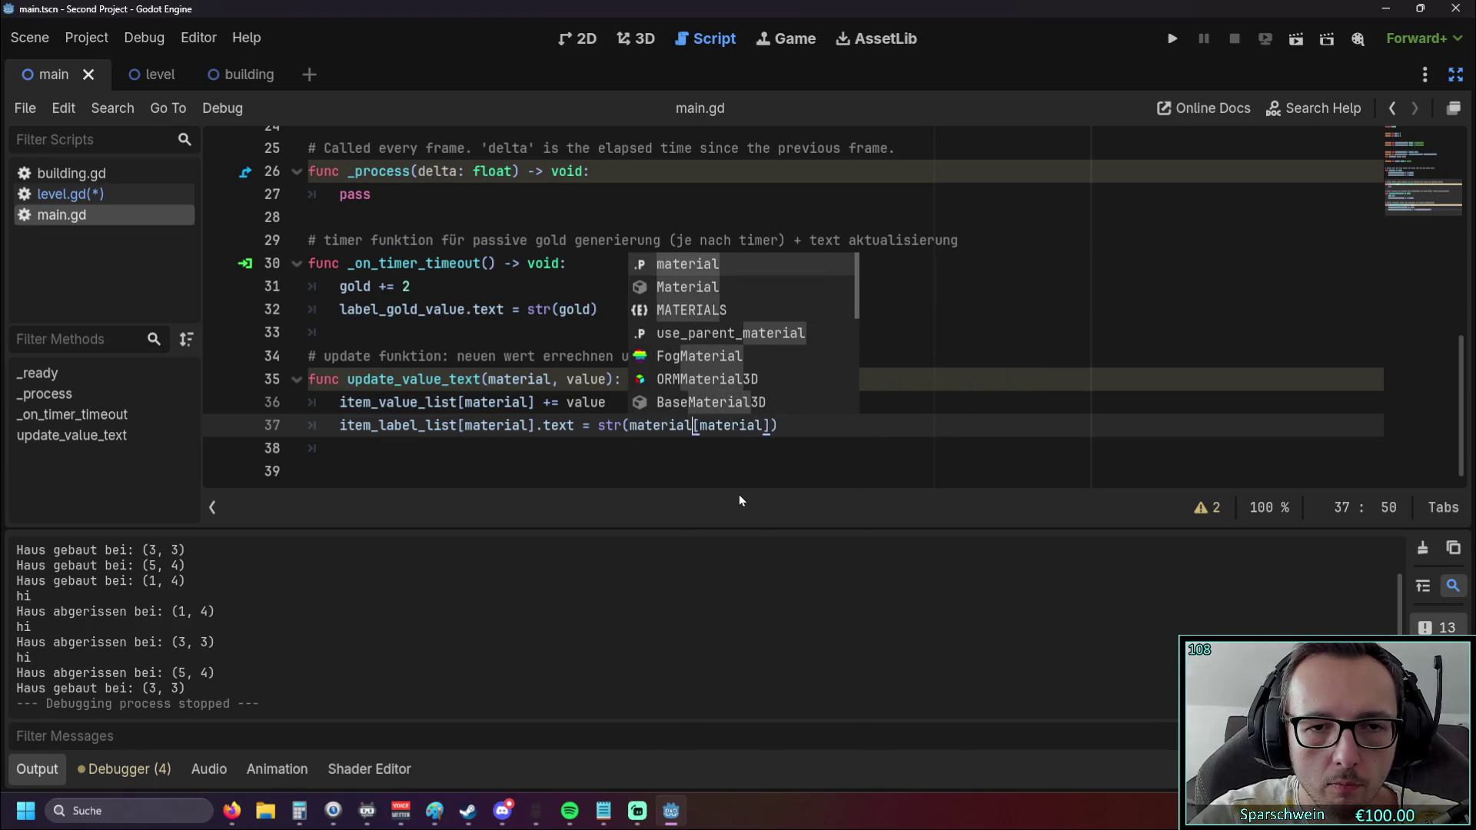
pyautogui.click(462, 448)
pyautogui.moveTo(340, 402); pyautogui.dragTo(534, 403)
pyautogui.hotkey('ctrl', 'c')
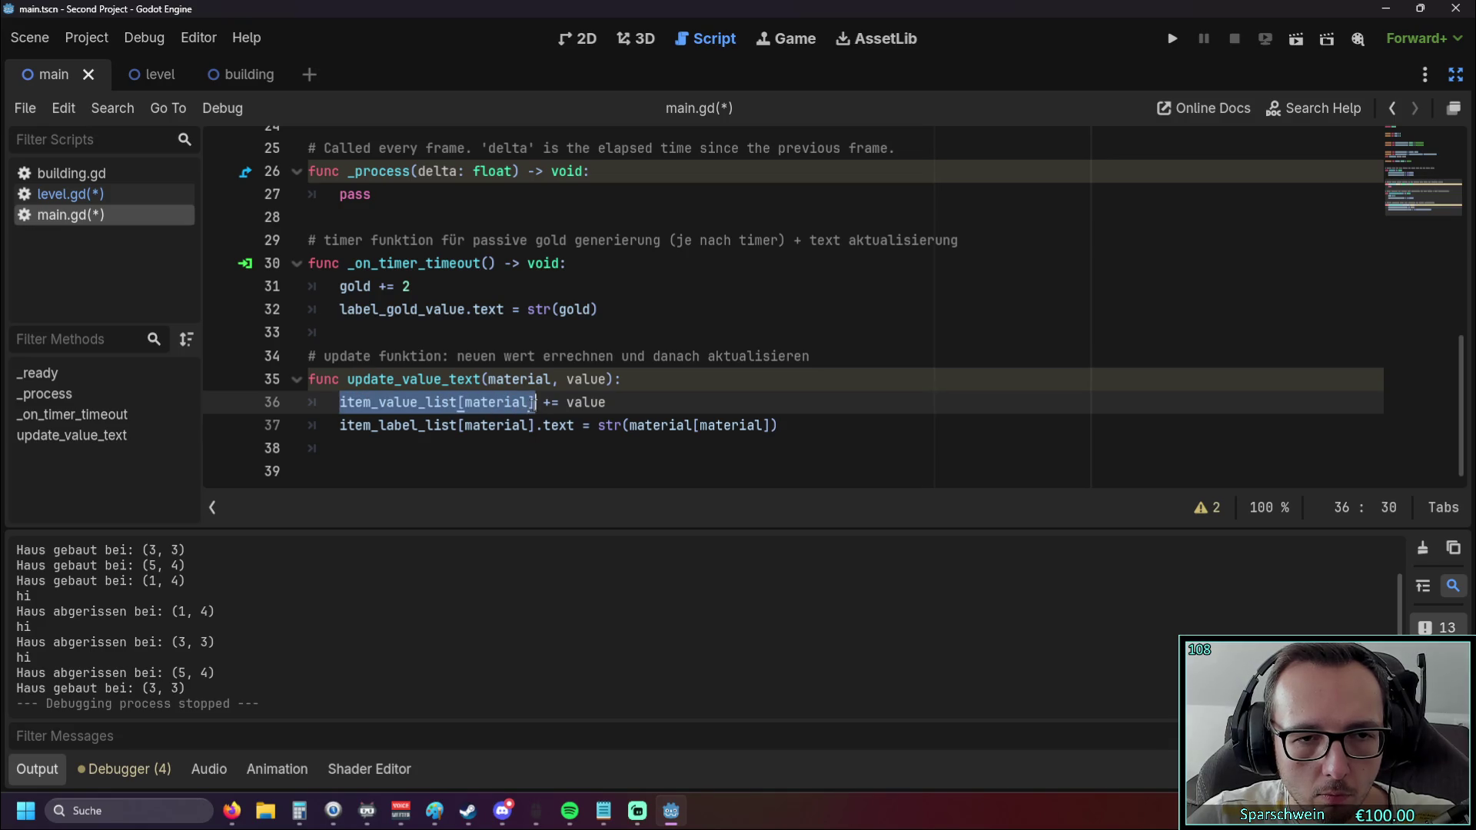
pyautogui.moveTo(699, 425); pyautogui.dragTo(761, 425)
pyautogui.hotkey('ctrl', 'v')
pyautogui.click(749, 452)
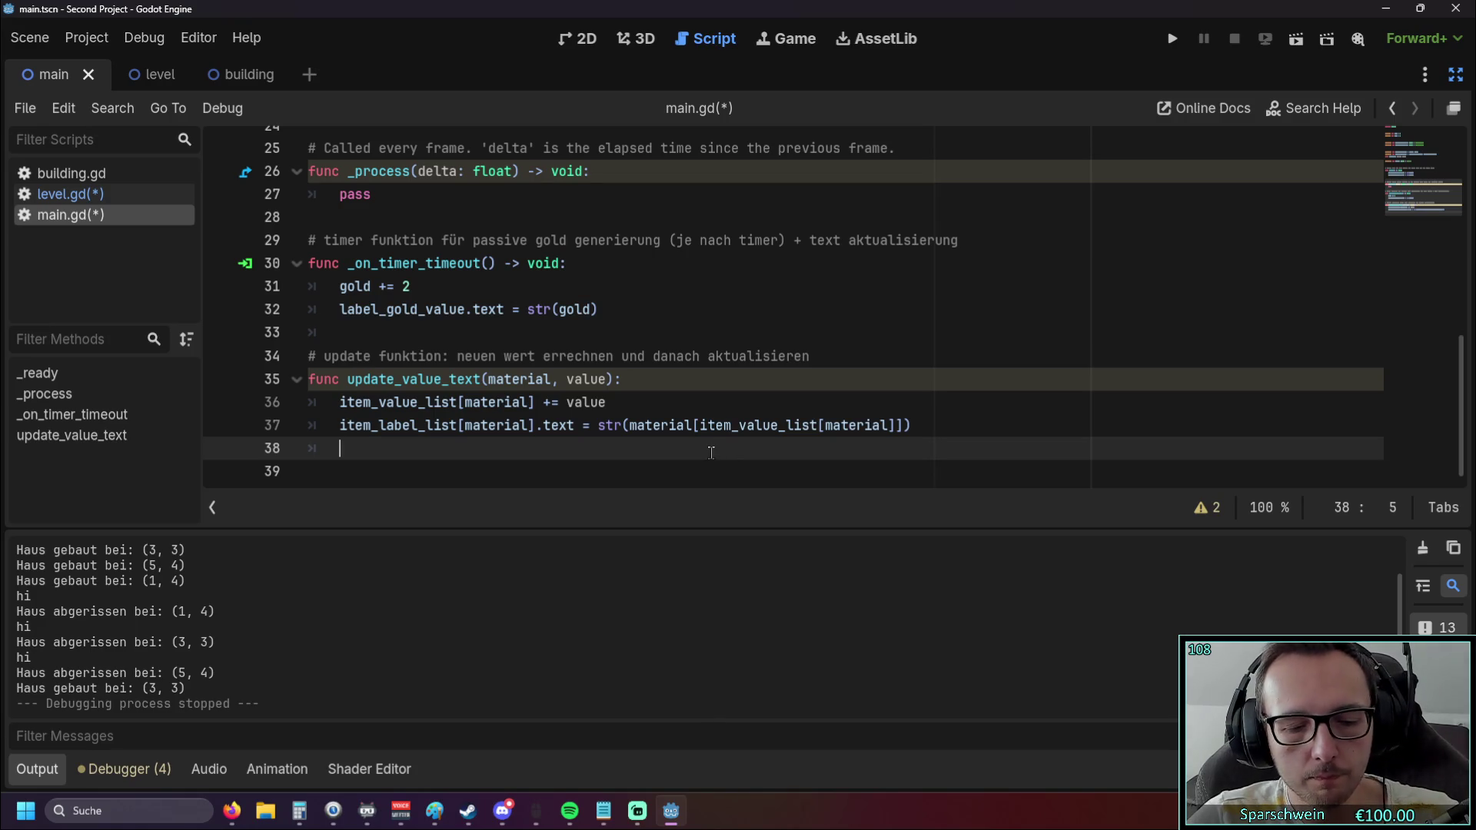
pyautogui.hotkey('ctrl', 'z')
pyautogui.hotkey('ctrl', 'z')
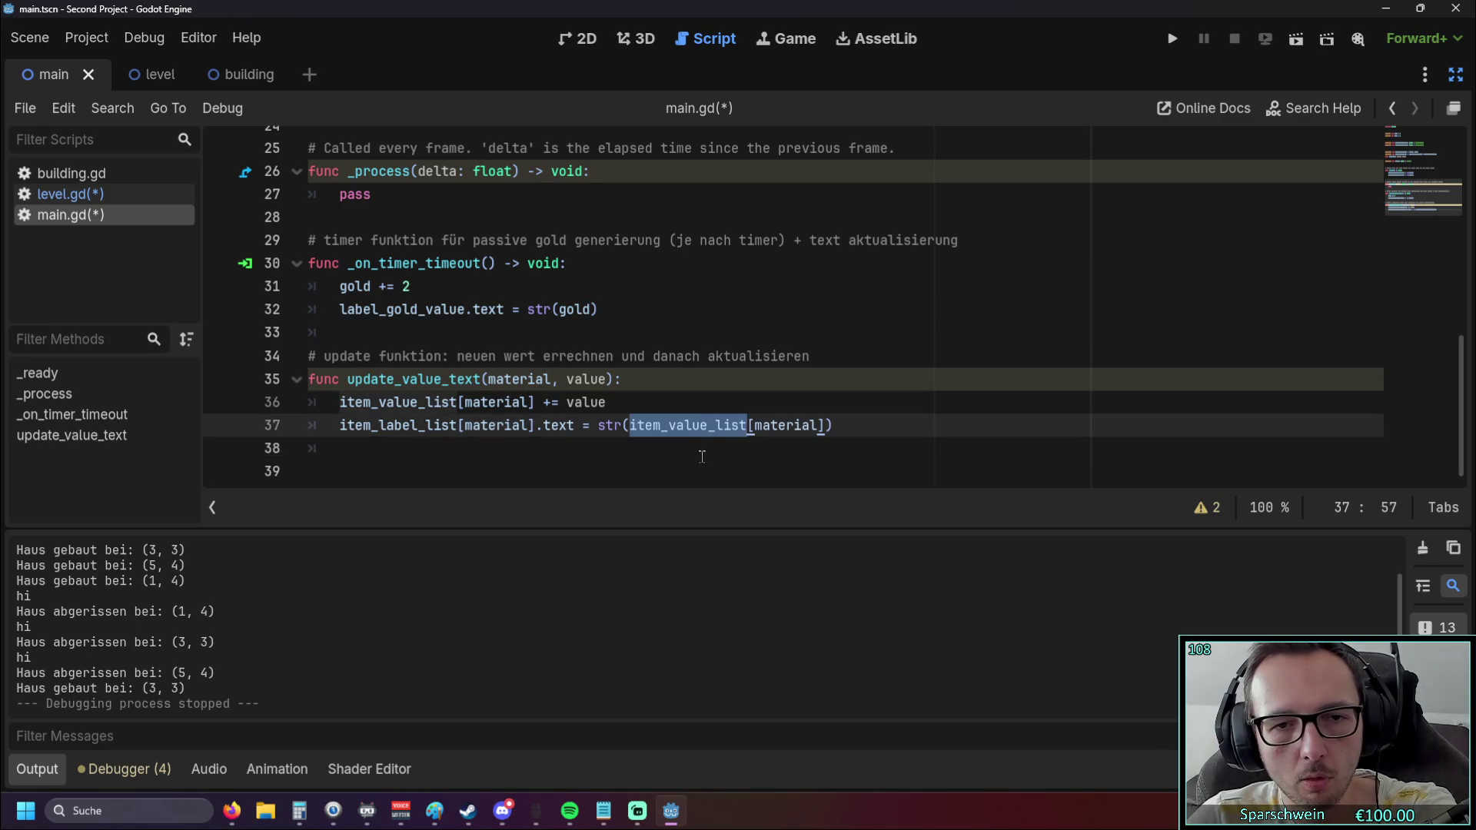
pyautogui.click(703, 454)
pyautogui.hotkey('ctrl', 's')
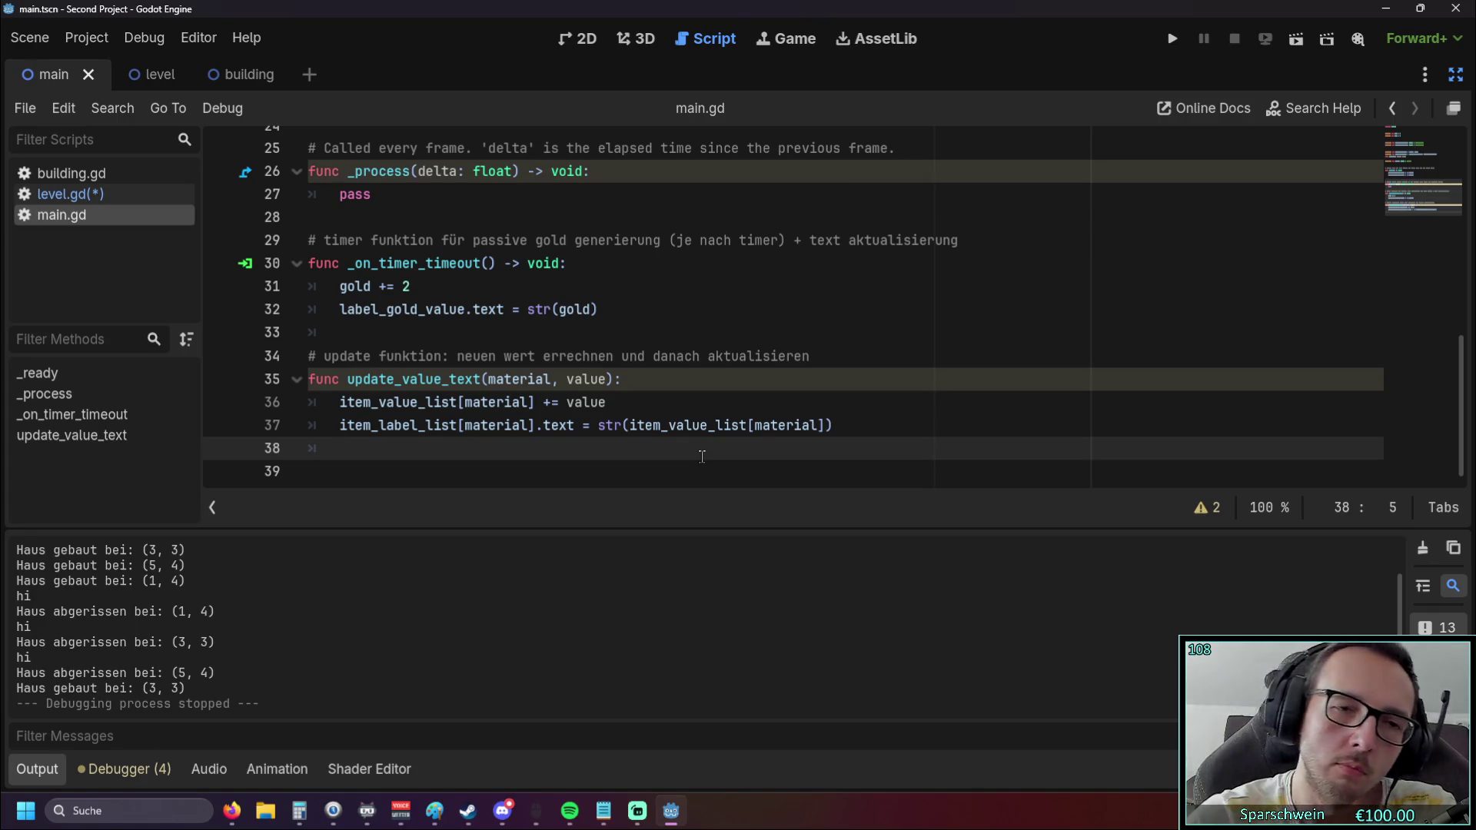
pyautogui.scroll(8, 544, 335)
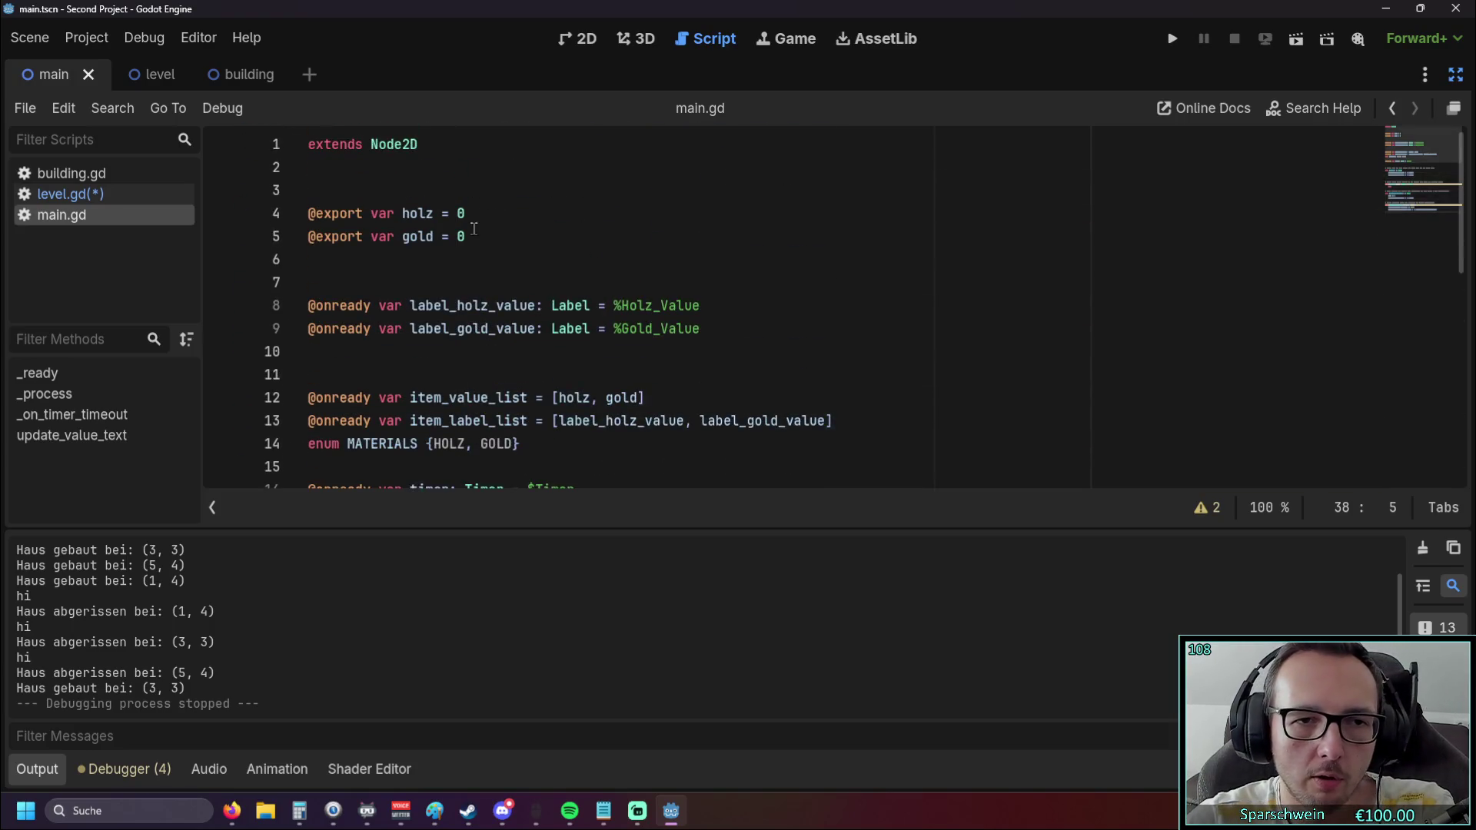
pyautogui.doubleClick(561, 398)
pyautogui.click(694, 389)
pyautogui.click(512, 397)
pyautogui.click(500, 355)
pyautogui.doubleClick(390, 397)
pyautogui.click(476, 351)
pyautogui.scroll(-1, 538, 369)
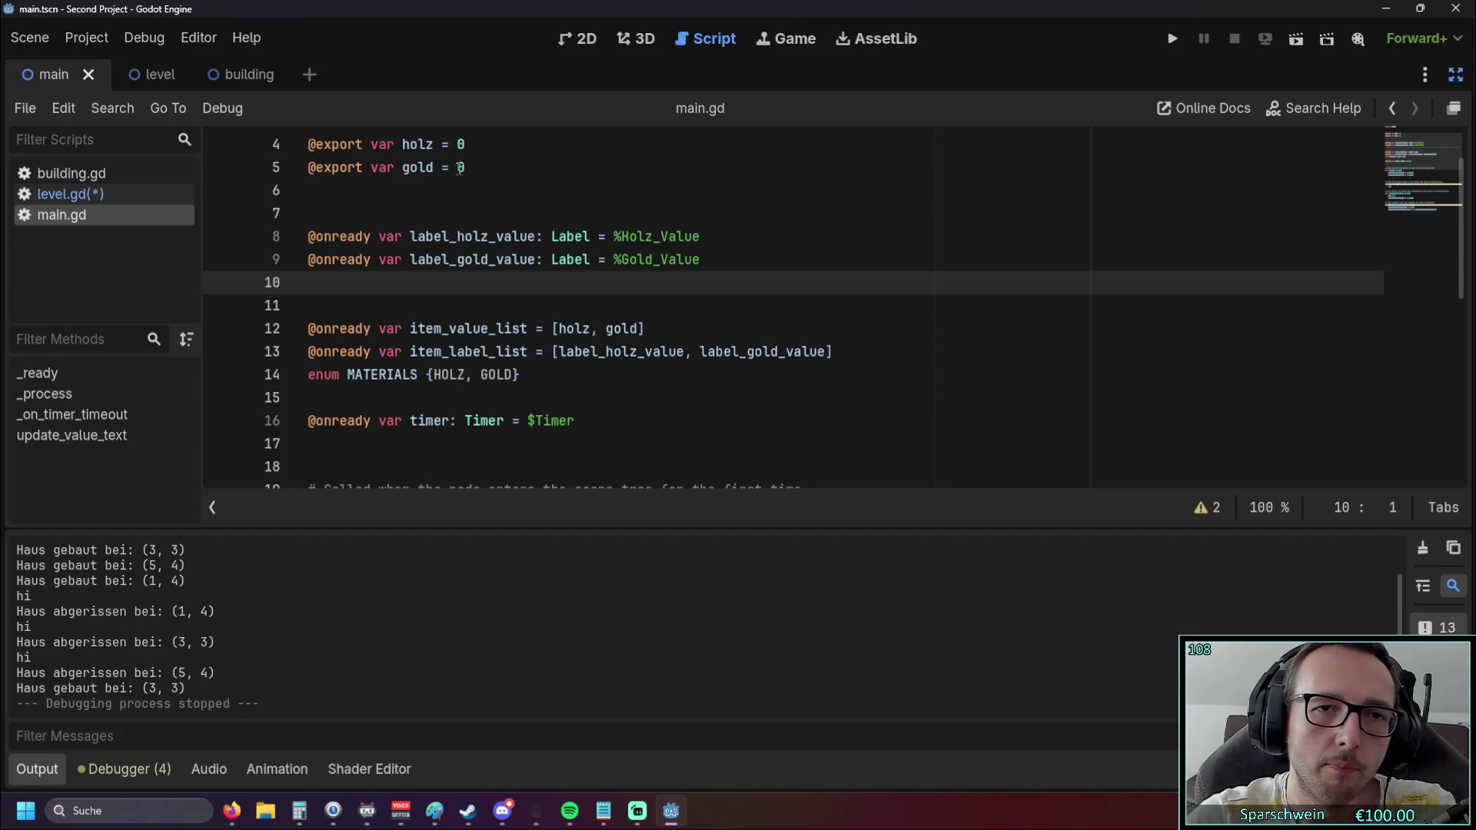
pyautogui.click(592, 38)
pyautogui.click(624, 38)
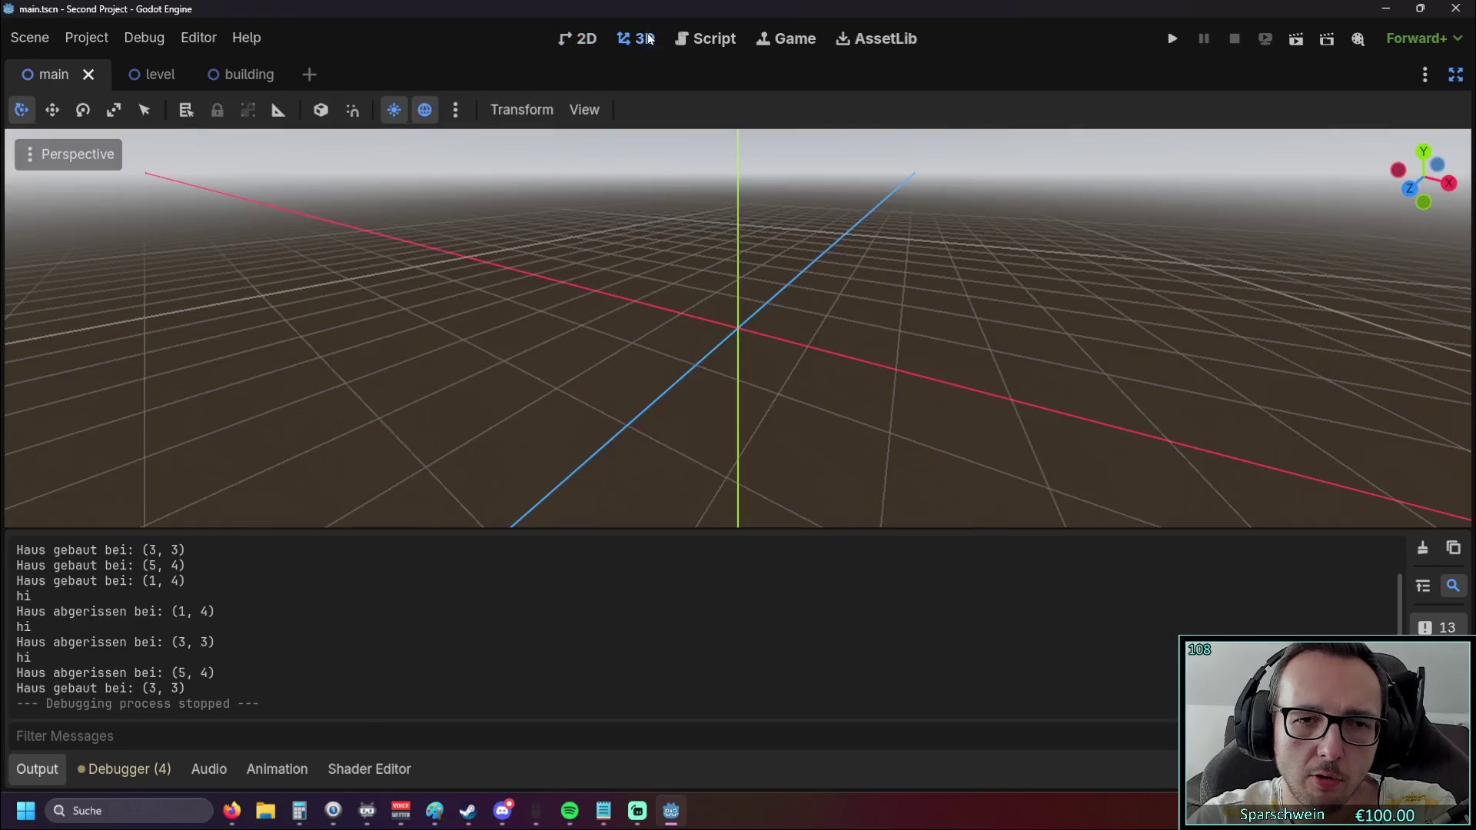
pyautogui.click(683, 38)
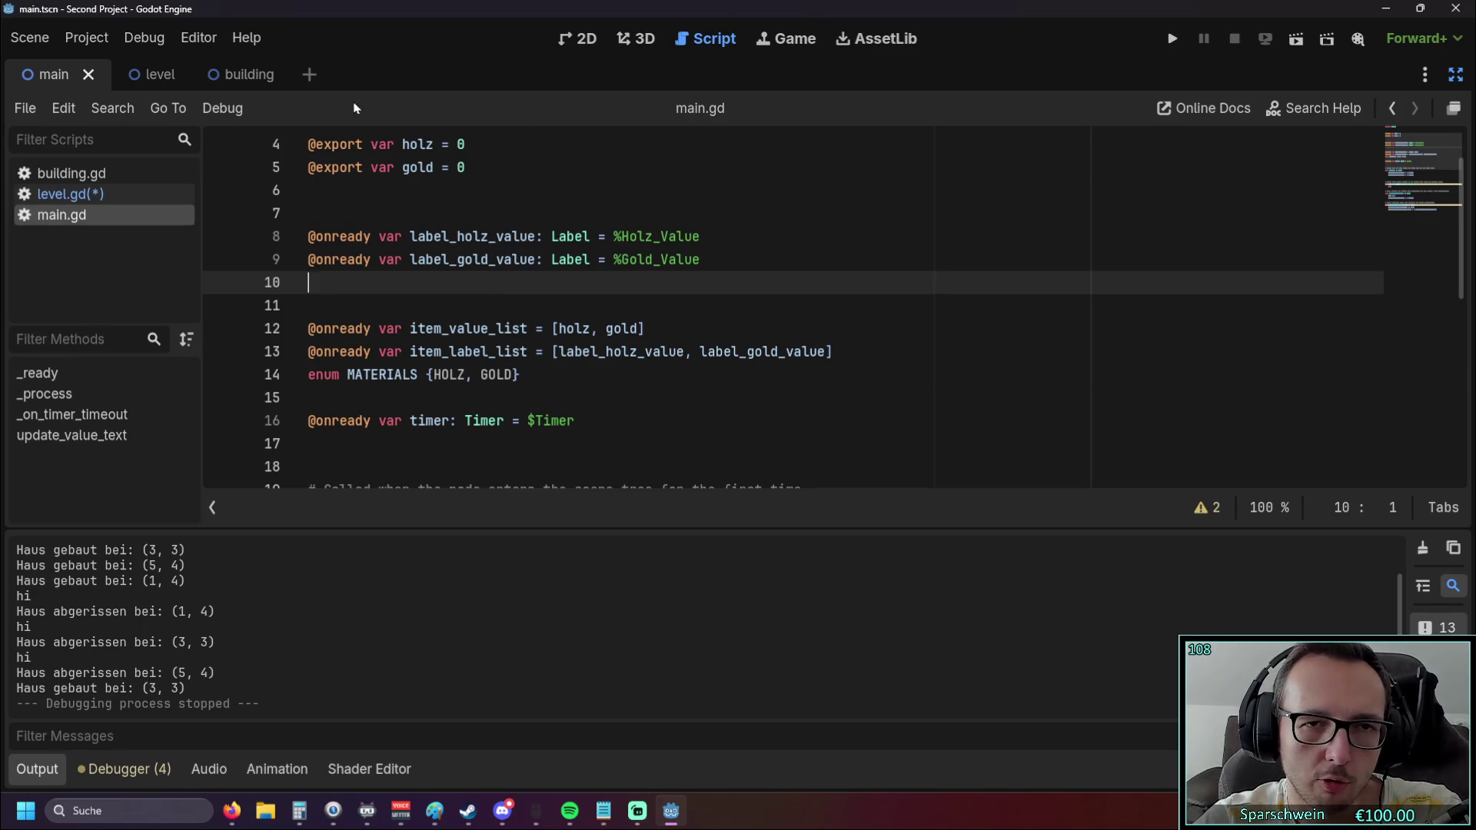
pyautogui.click(76, 199)
# Step: Scroll level.gd to the LINKSKLICK: BAUEN block and place the cursor after the gold-deduction line
pyautogui.scroll(-1, 519, 277)
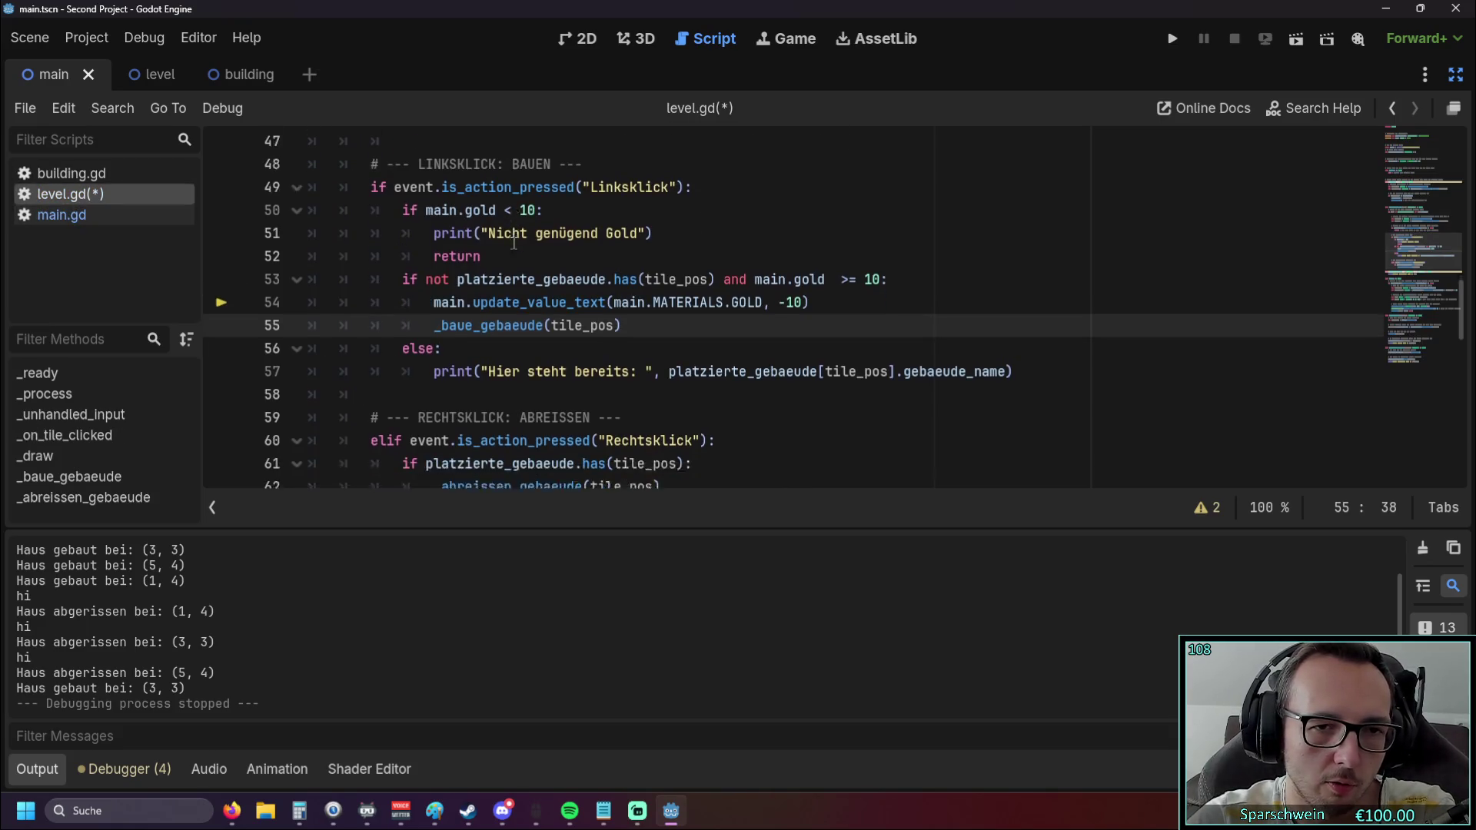
pyautogui.scroll(1, 526, 286)
pyautogui.scroll(-1, 526, 286)
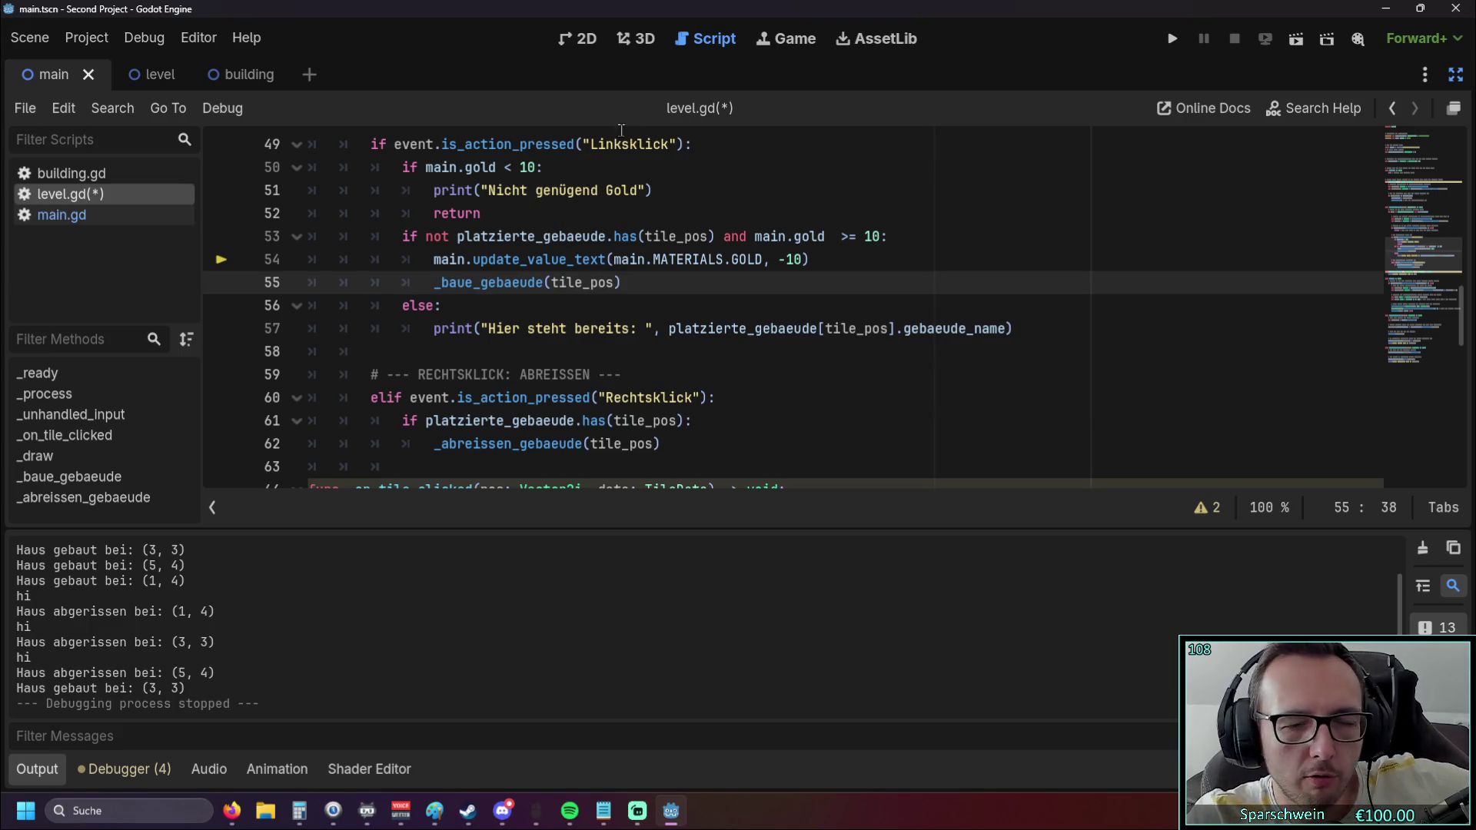
pyautogui.scroll(-2, 528, 368)
pyautogui.scroll(2, 528, 368)
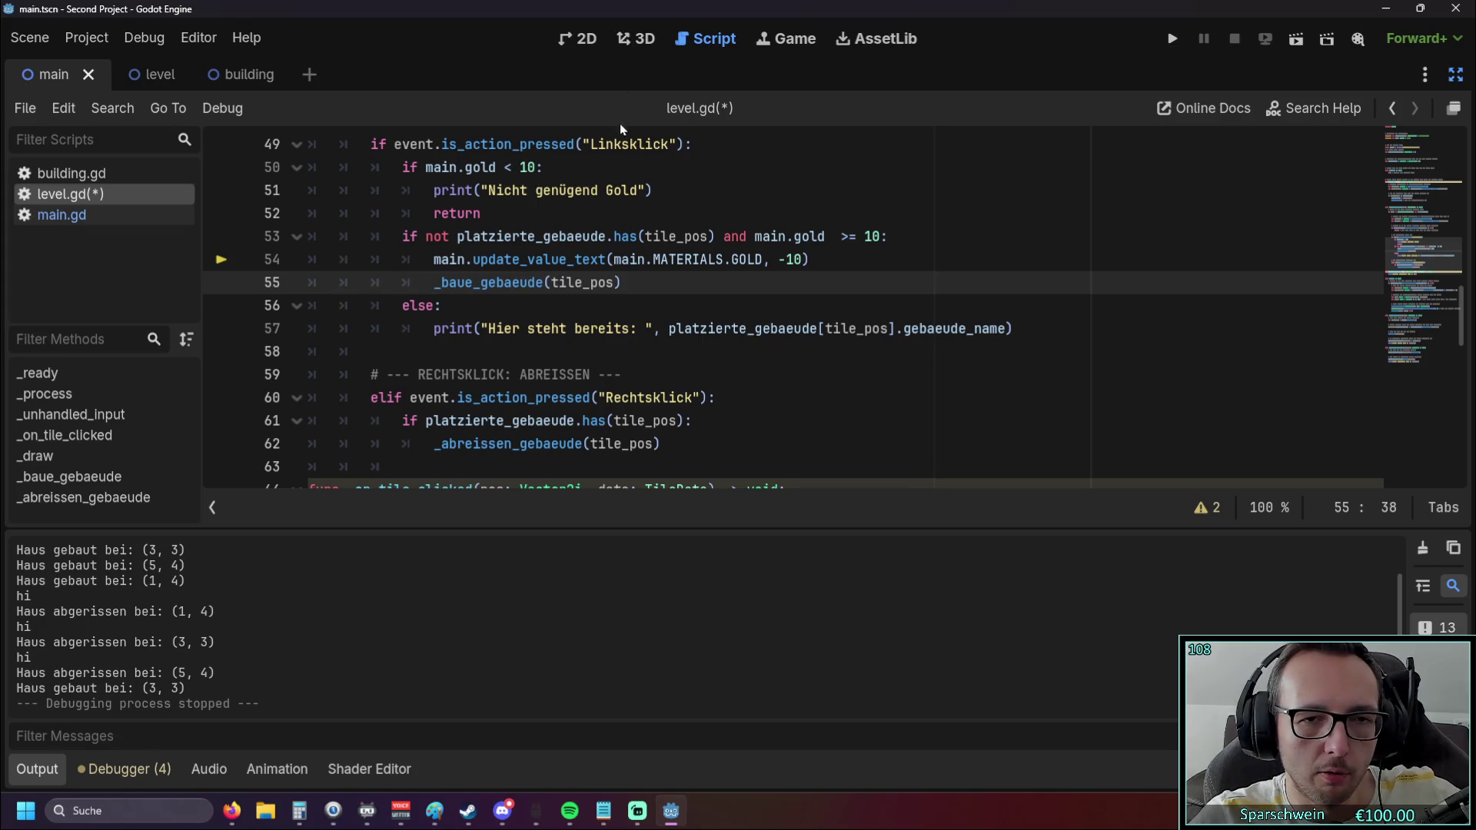
pyautogui.scroll(1, 631, 230)
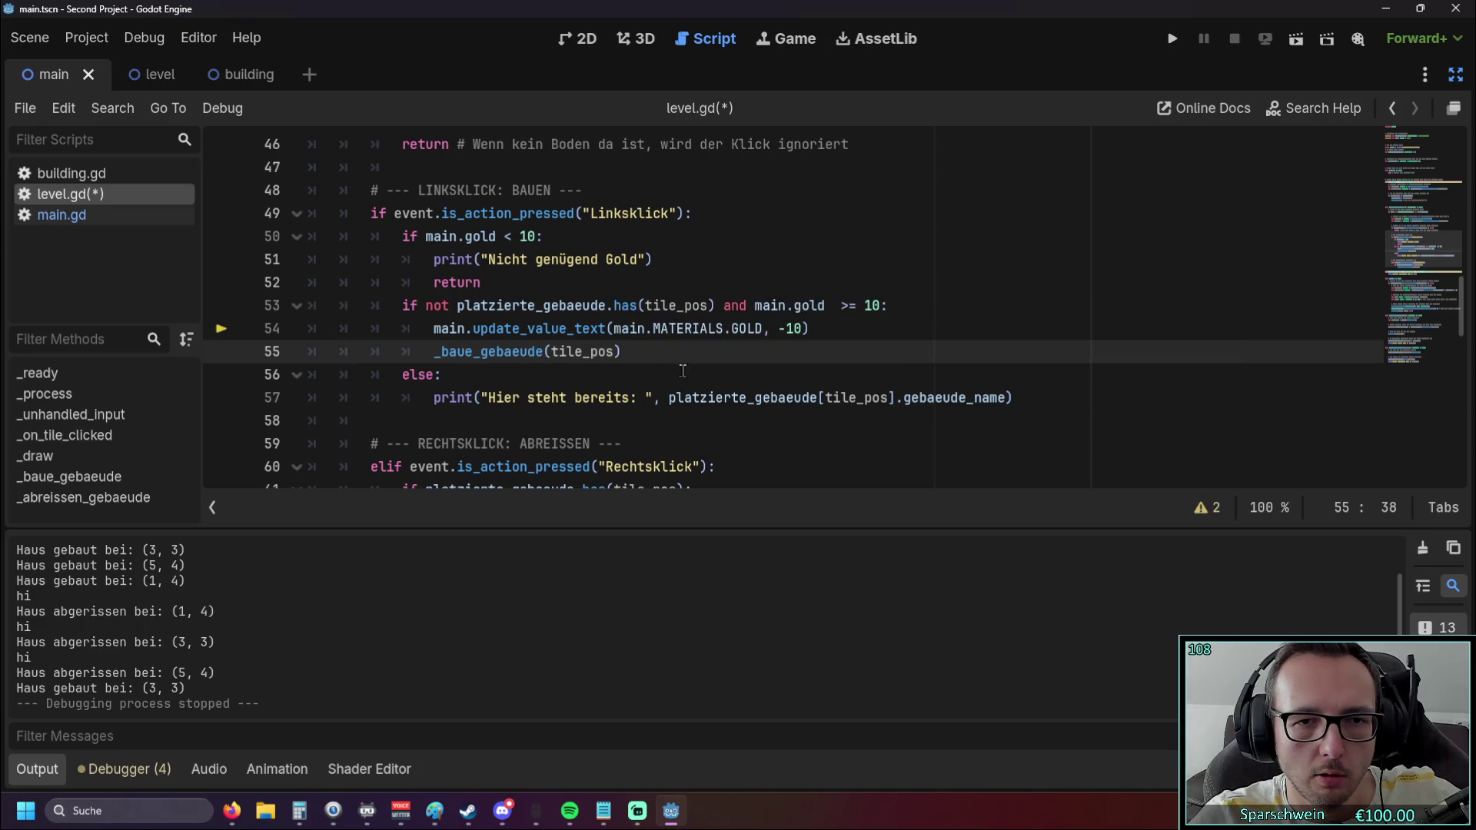
pyautogui.click(803, 329)
# Step: Add print(main.MATERIALS.GOLD) below the gold-deduction line in level.gd and run the project
pyautogui.press('Return')
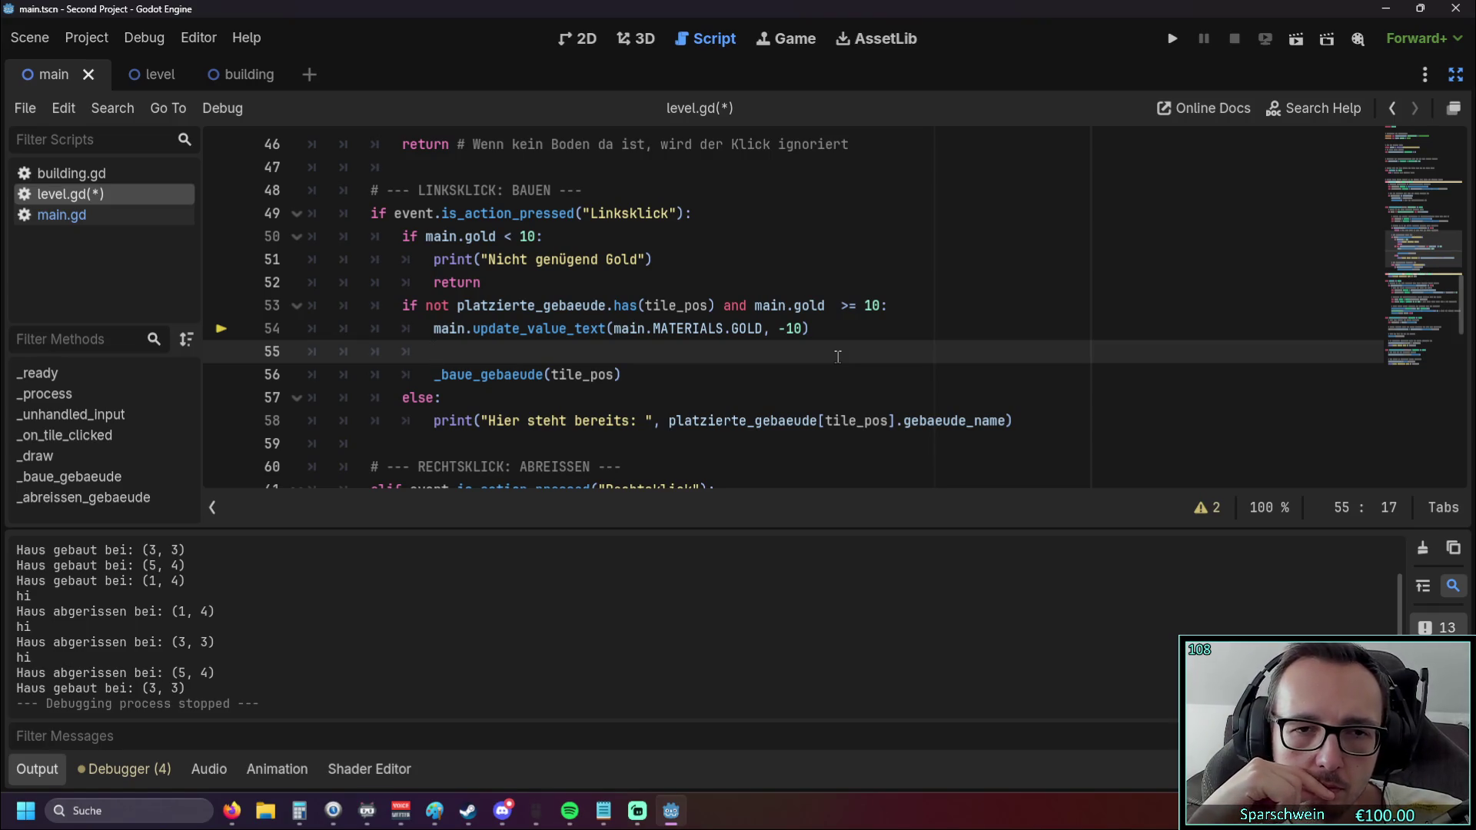
pyautogui.write('print')
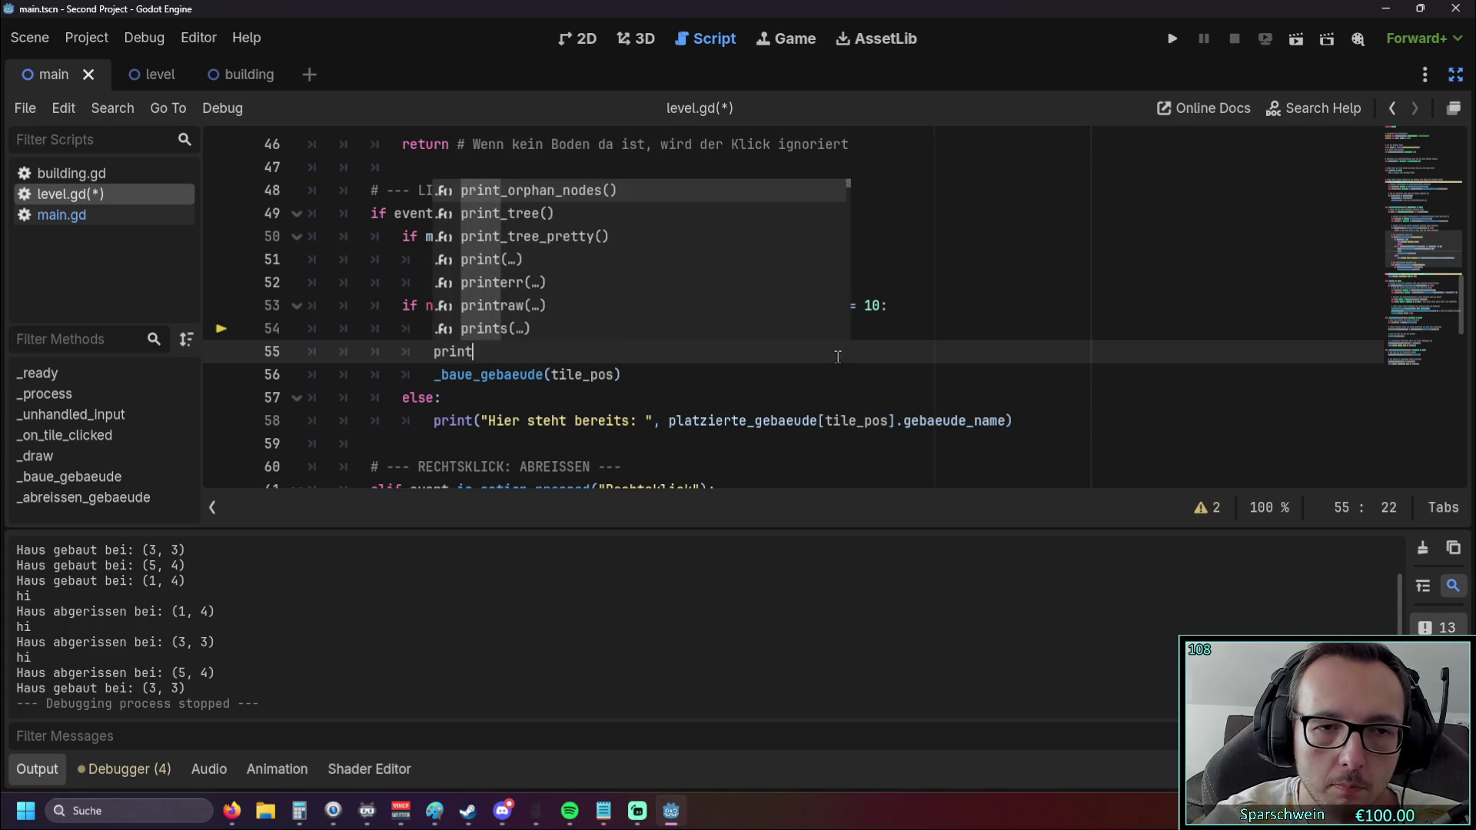
pyautogui.write('(main.')
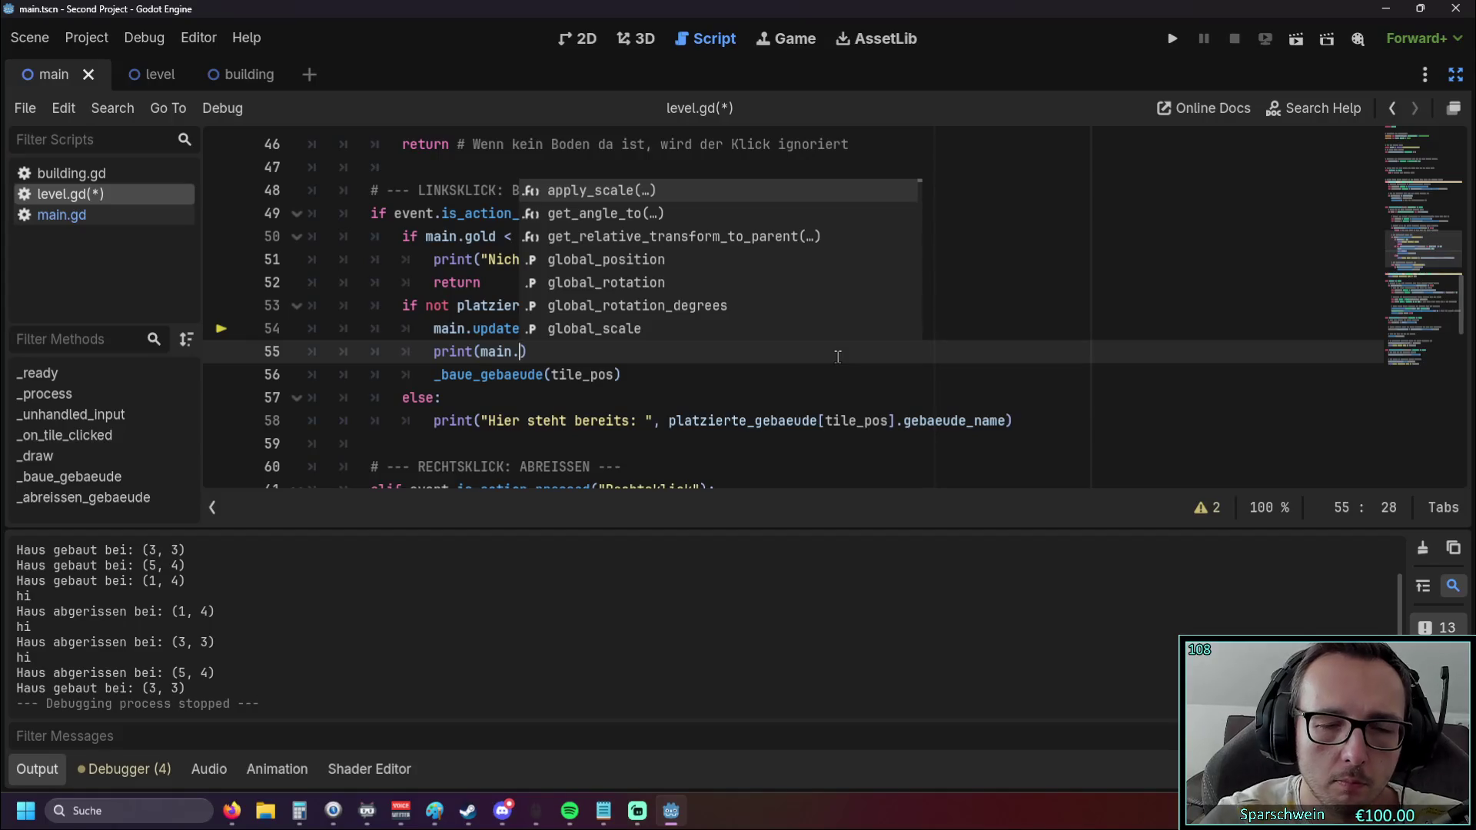
pyautogui.click(482, 259)
pyautogui.moveTo(613, 330)
pyautogui.mouseDown()
pyautogui.moveTo(780, 331)
pyautogui.moveTo(762, 331)
pyautogui.mouseUp()
pyautogui.hotkey('ctrl', 'c')
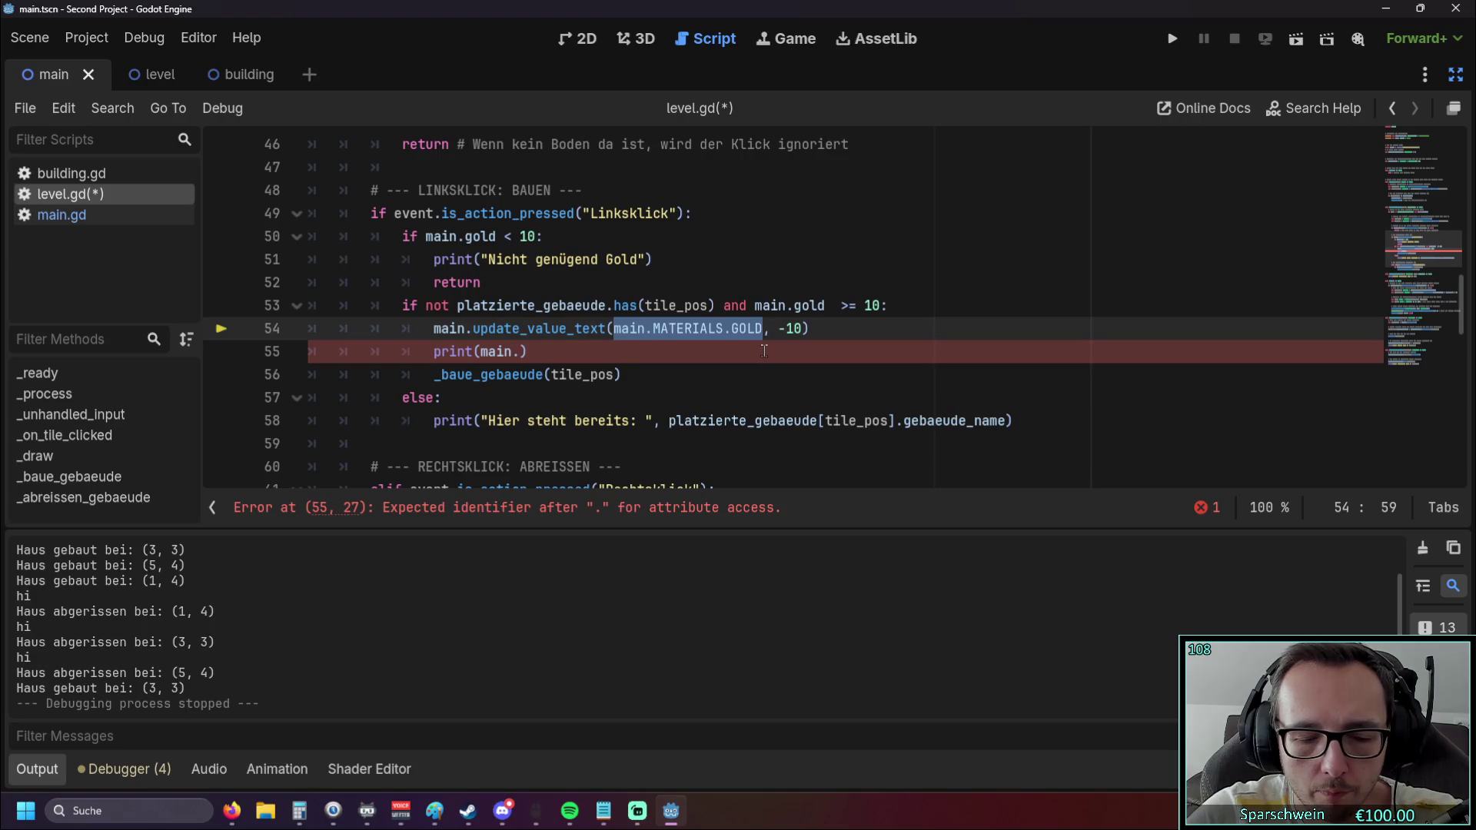
pyautogui.moveTo(480, 351); pyautogui.dragTo(520, 351)
pyautogui.hotkey('ctrl', 'v')
pyautogui.click(559, 398)
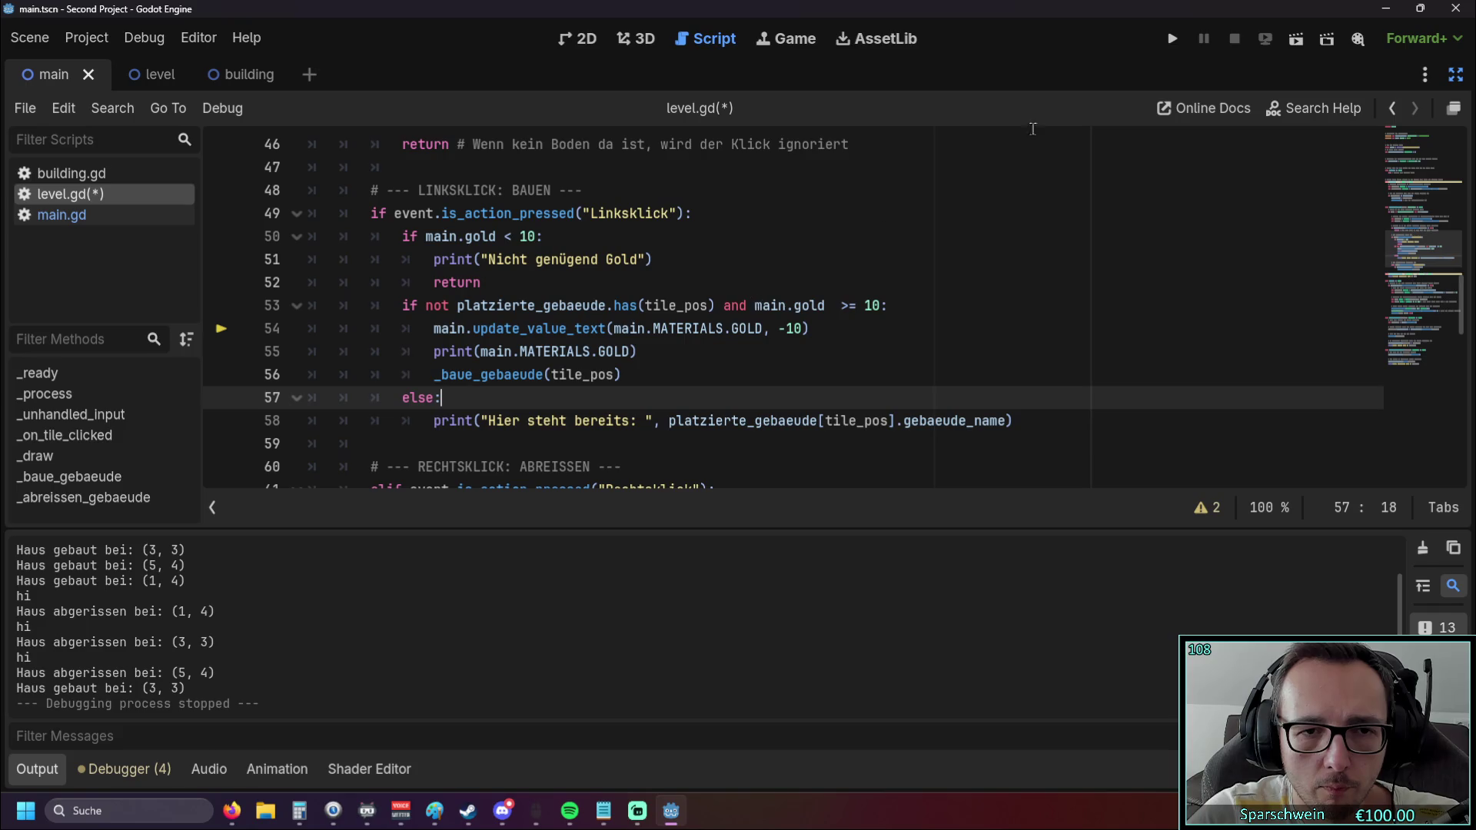
pyautogui.click(1160, 48)
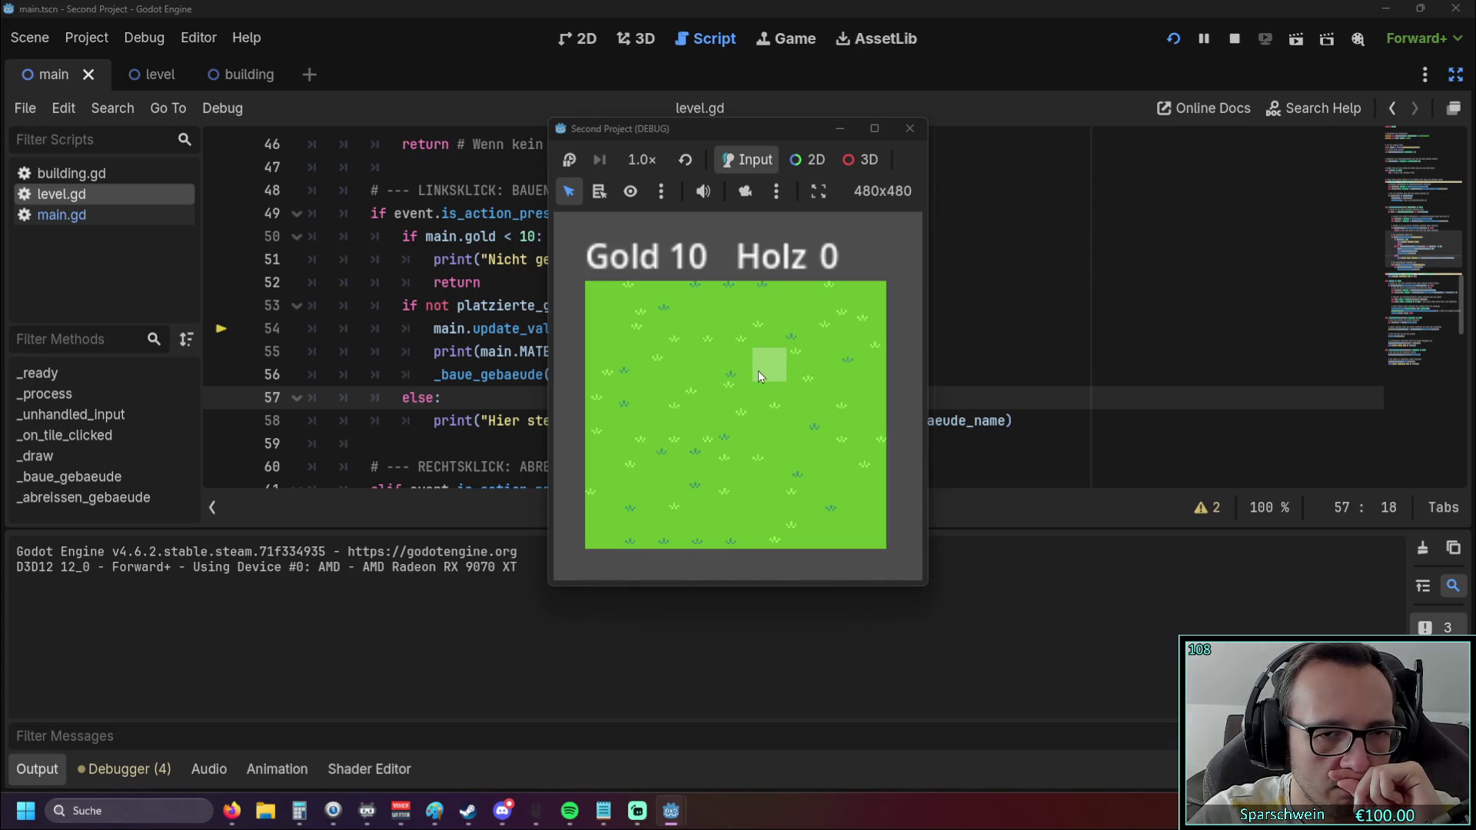
# Step: Build one barrel on the grass at (5, 2), then stop the running game
pyautogui.click(758, 370)
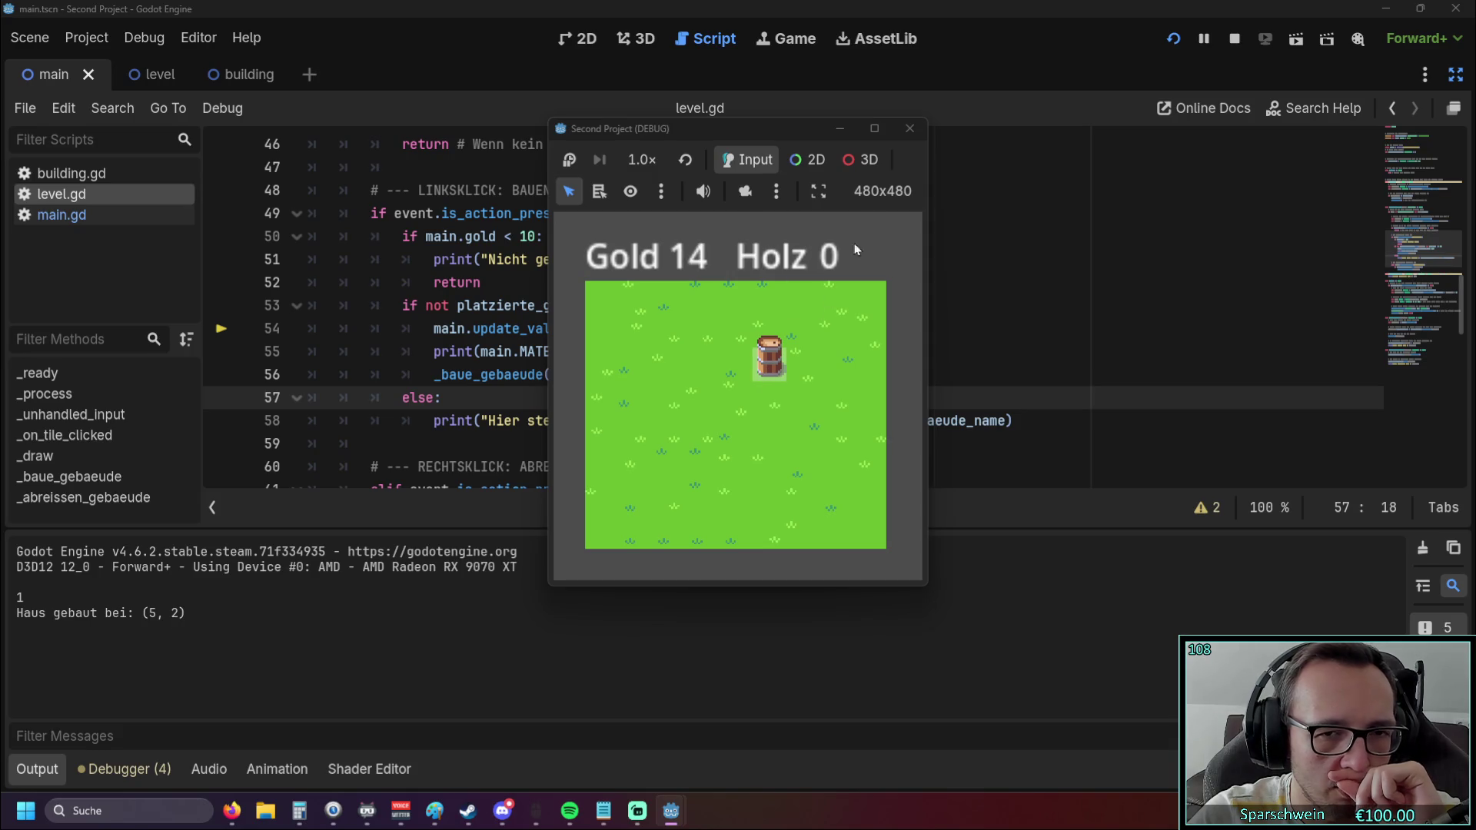
pyautogui.click(908, 129)
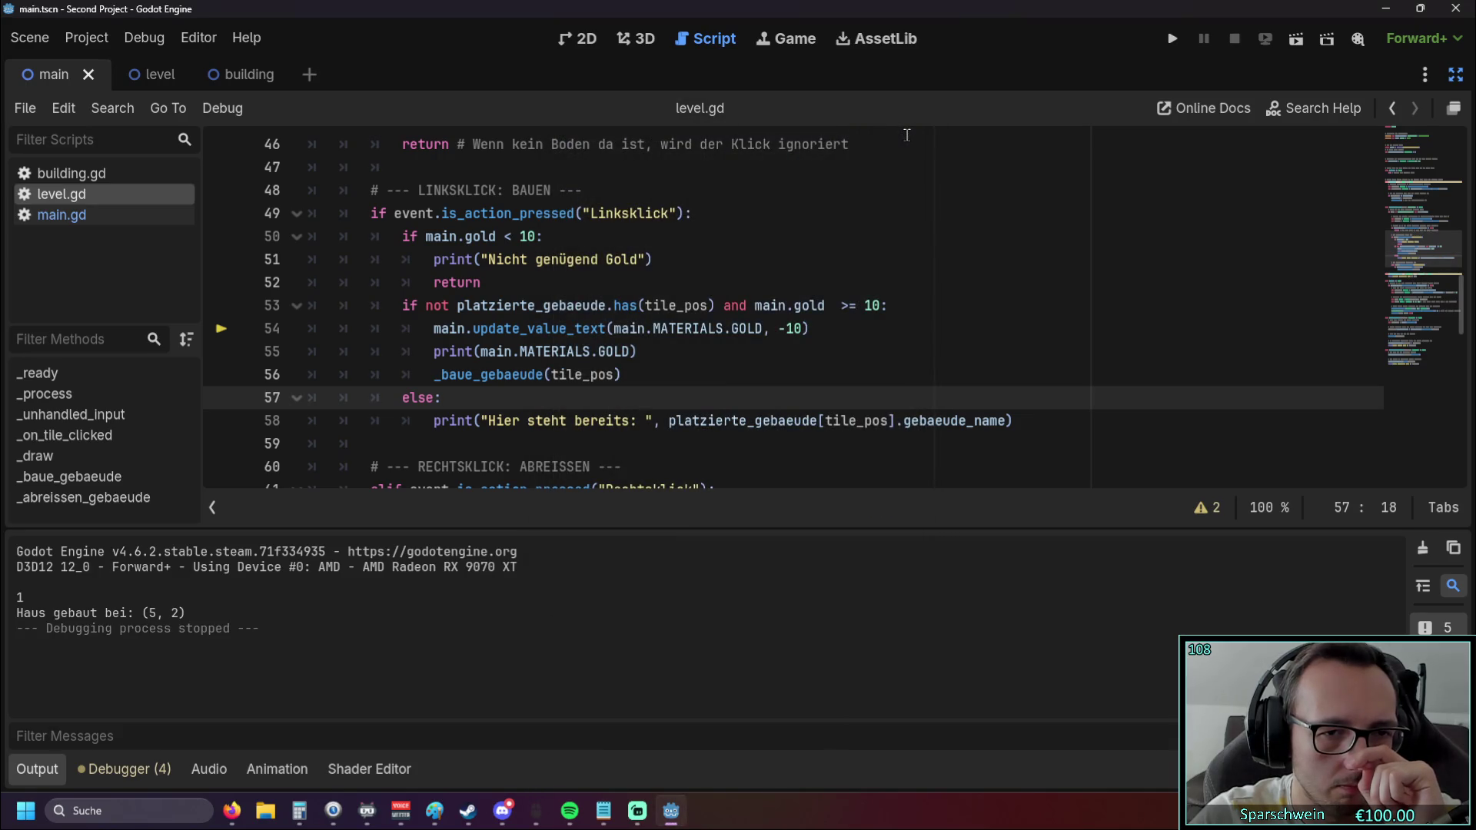
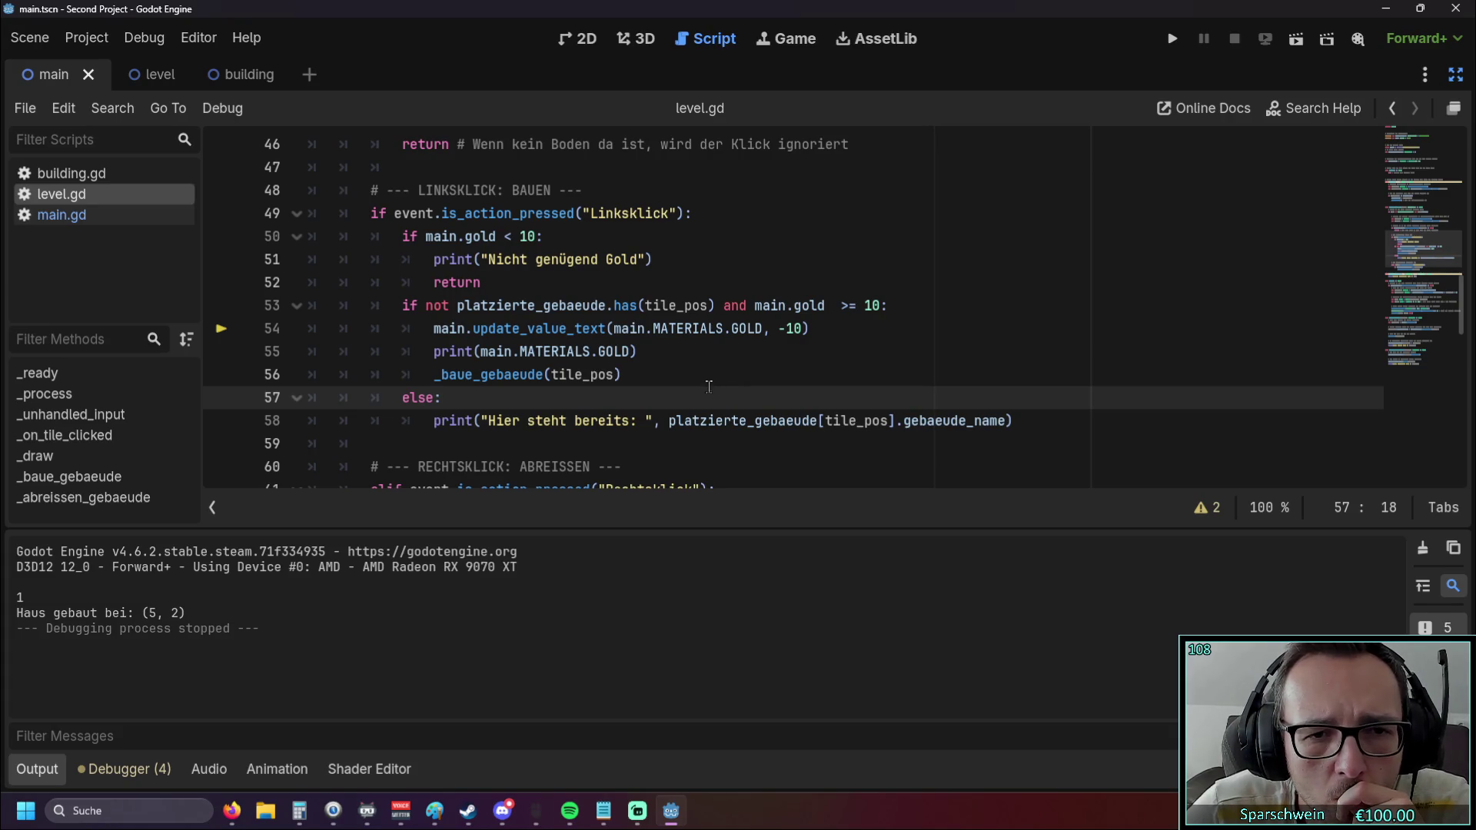
# Step: Open main.gd and examine the gold entry in item_value_list
pyautogui.scroll(1, 665, 378)
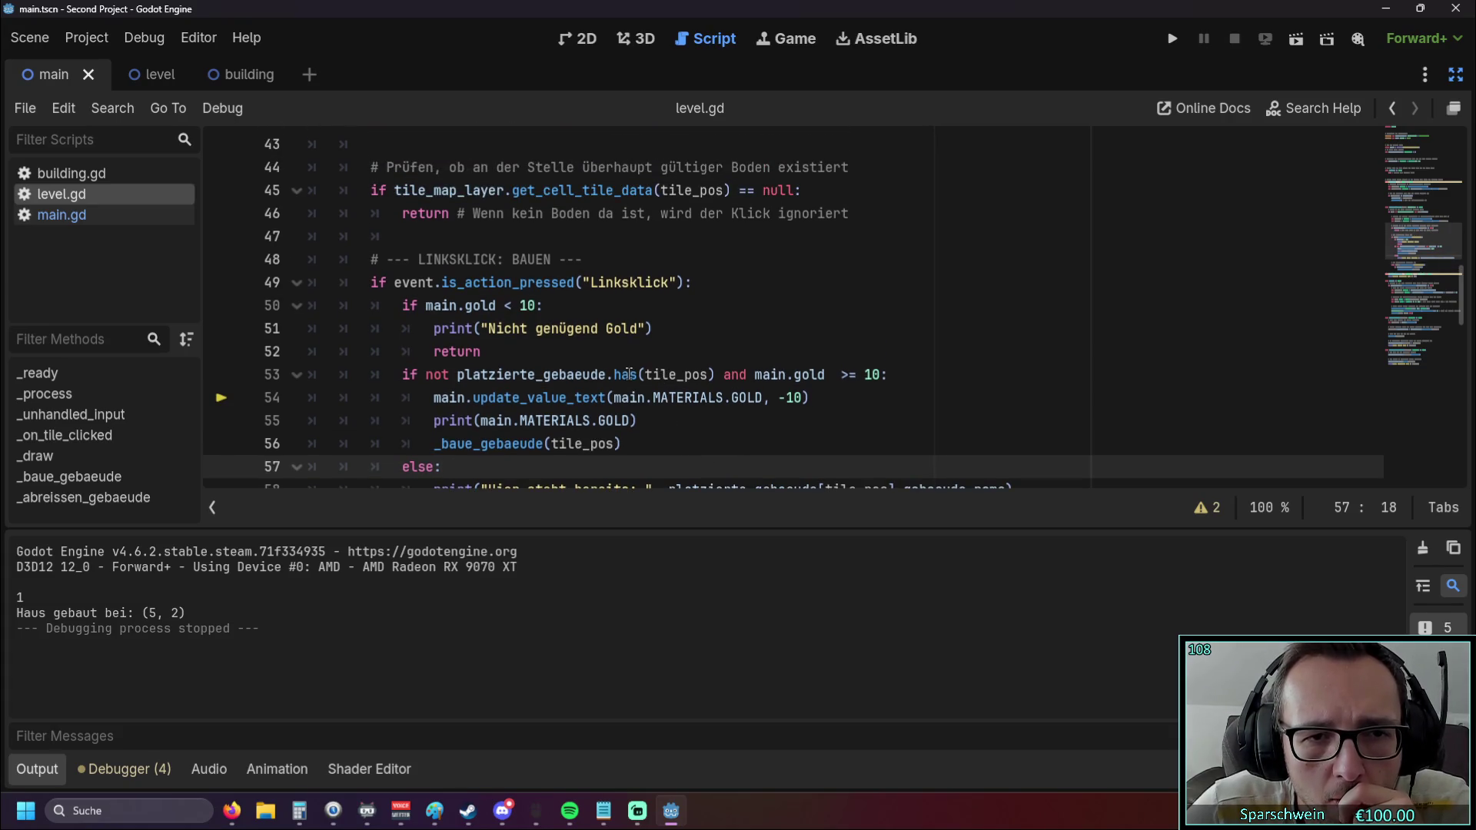
pyautogui.scroll(-1, 624, 370)
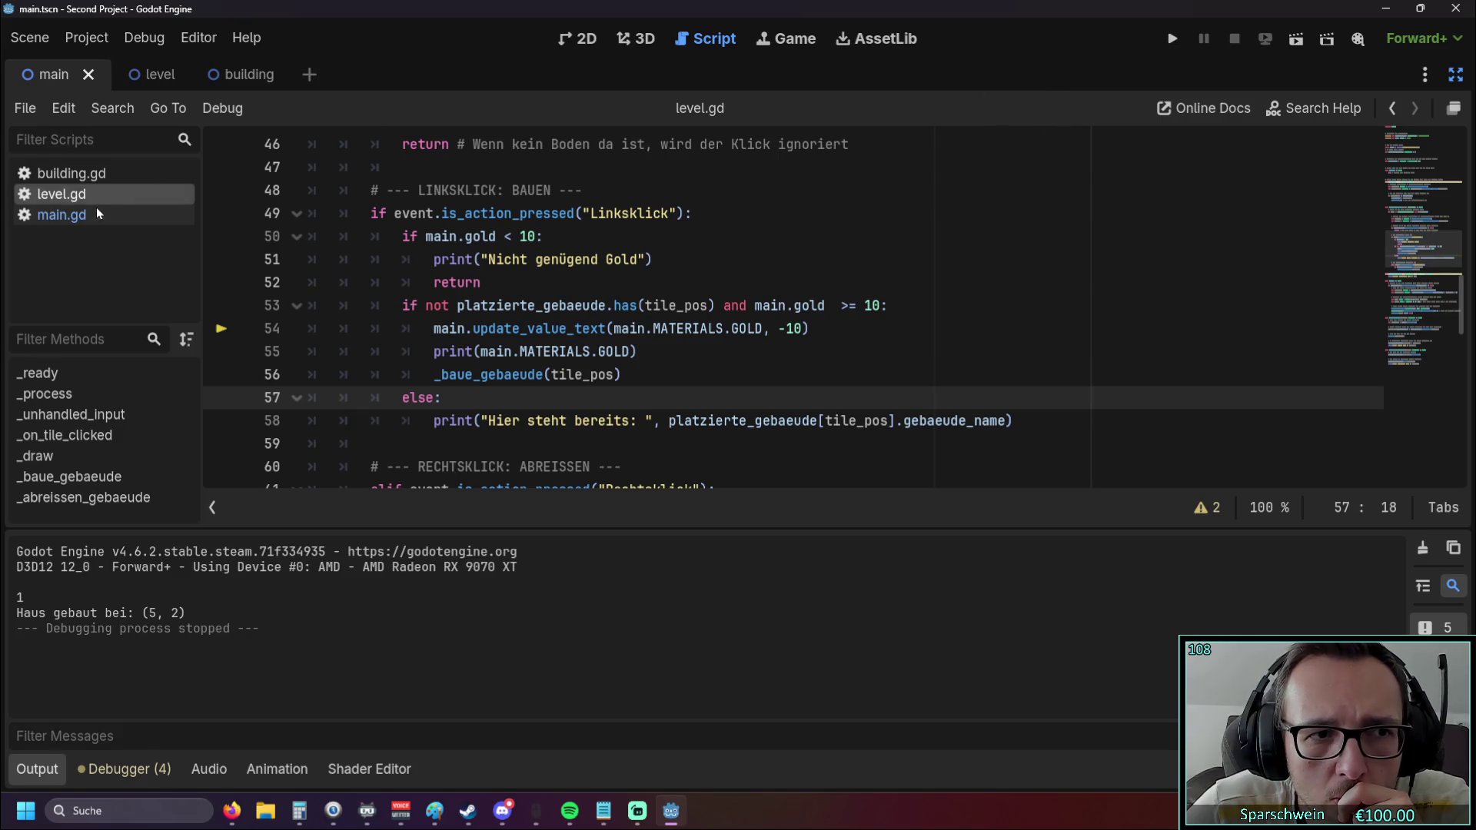
pyautogui.click(92, 218)
pyautogui.doubleClick(621, 328)
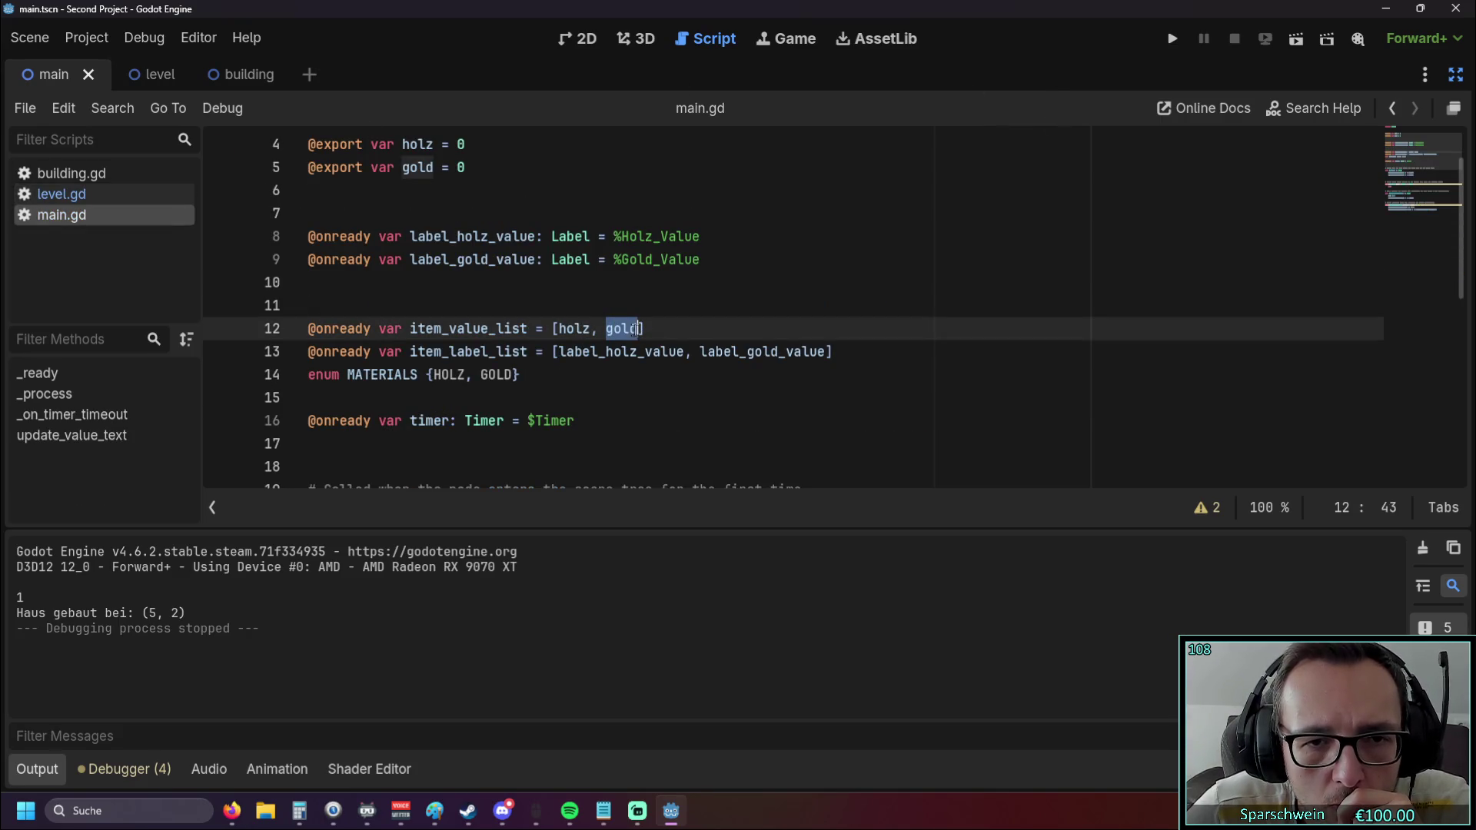
pyautogui.scroll(1, 653, 311)
pyautogui.scroll(-6, 654, 312)
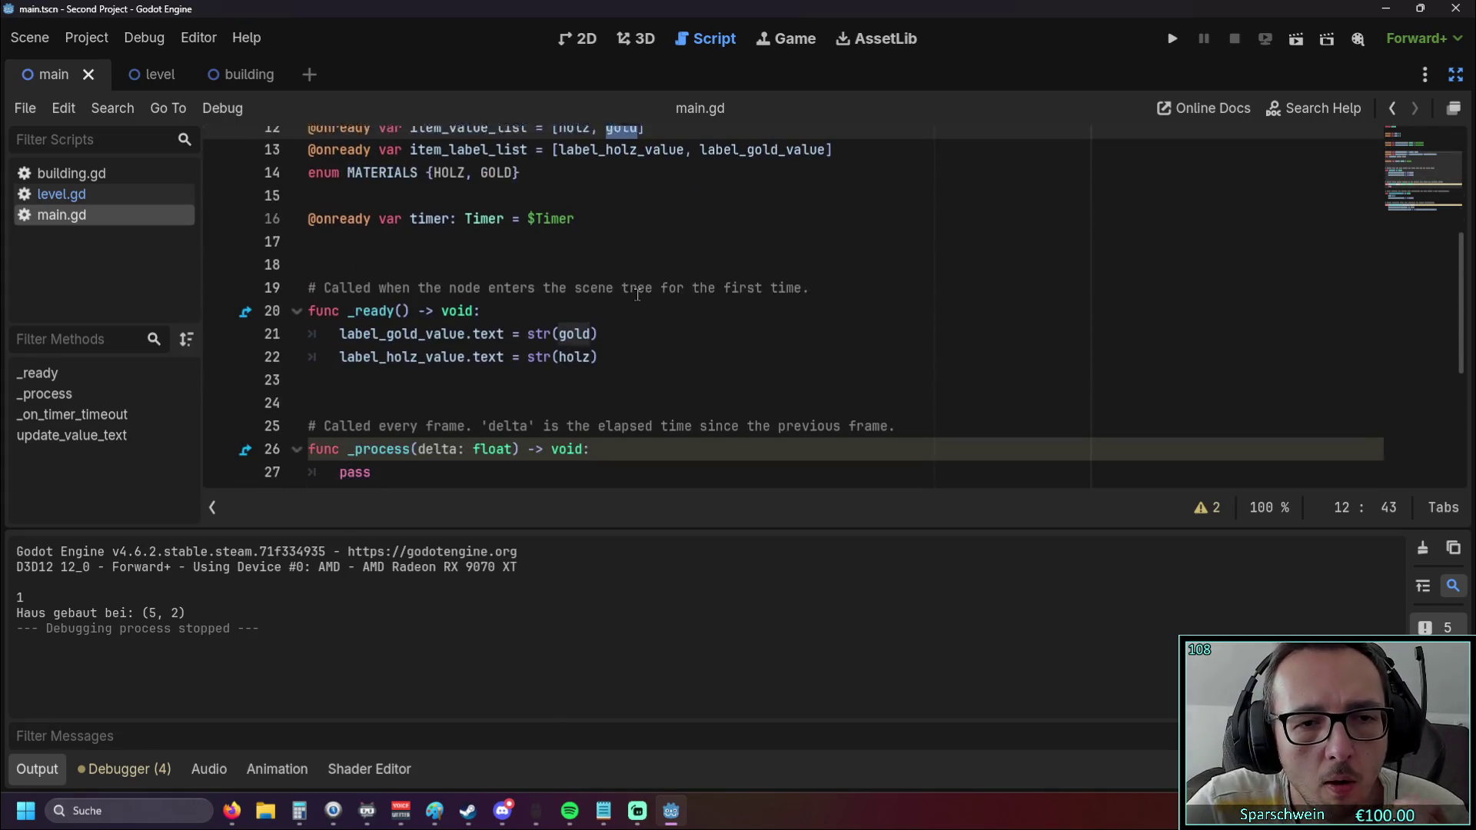
pyautogui.scroll(-2, 636, 295)
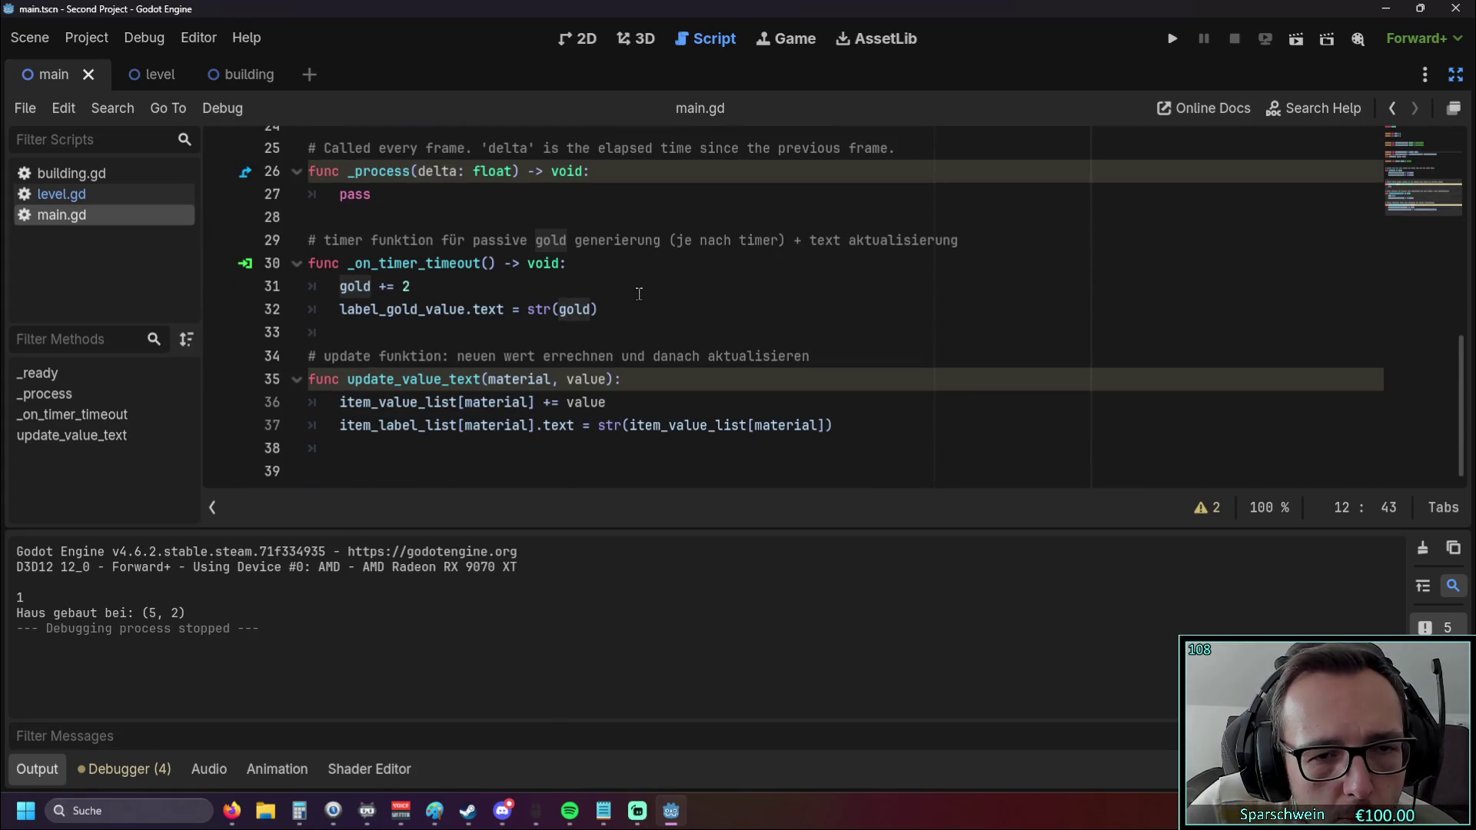
pyautogui.scroll(2, 638, 294)
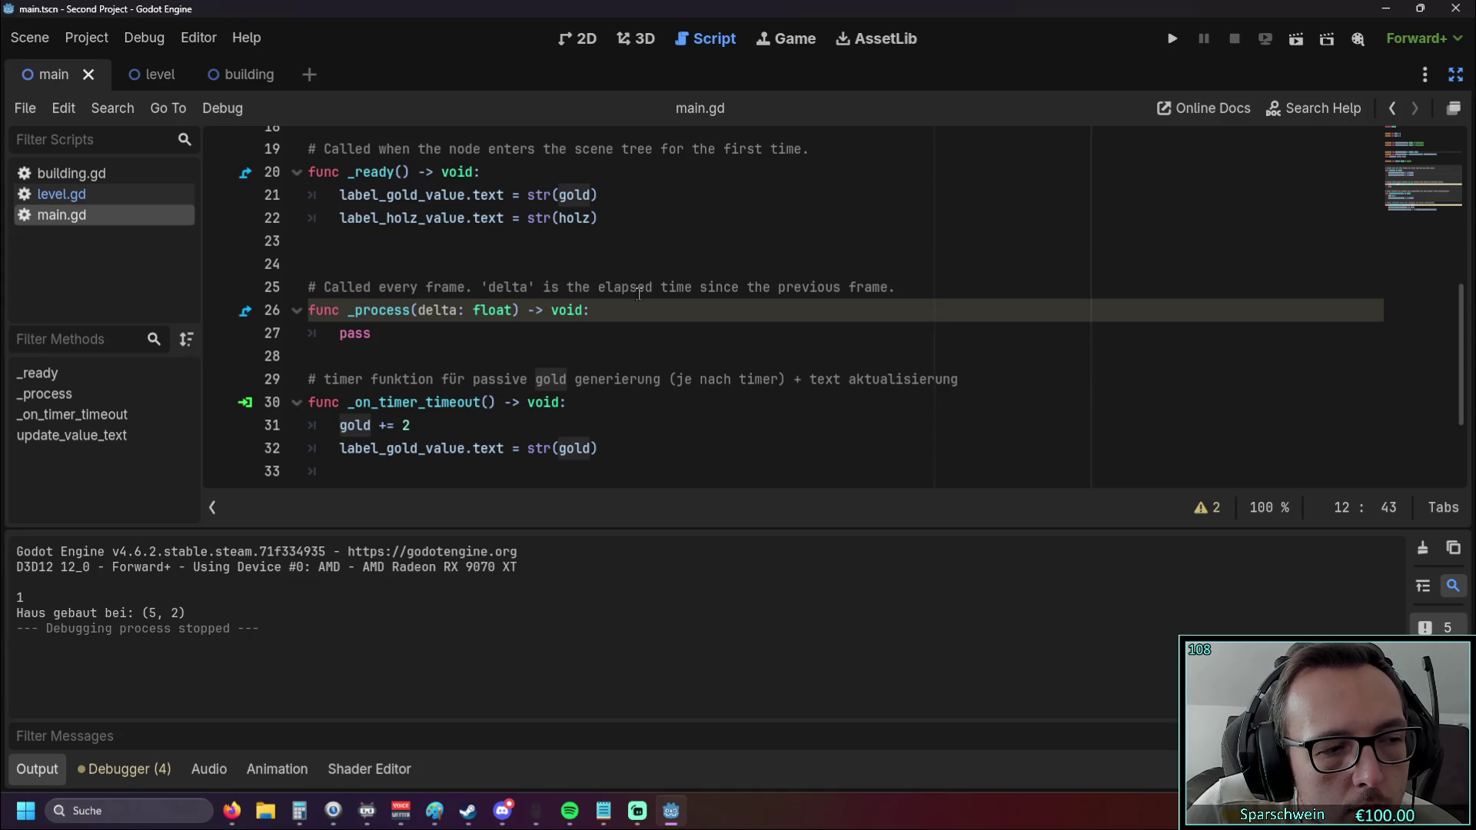
pyautogui.scroll(-2, 639, 293)
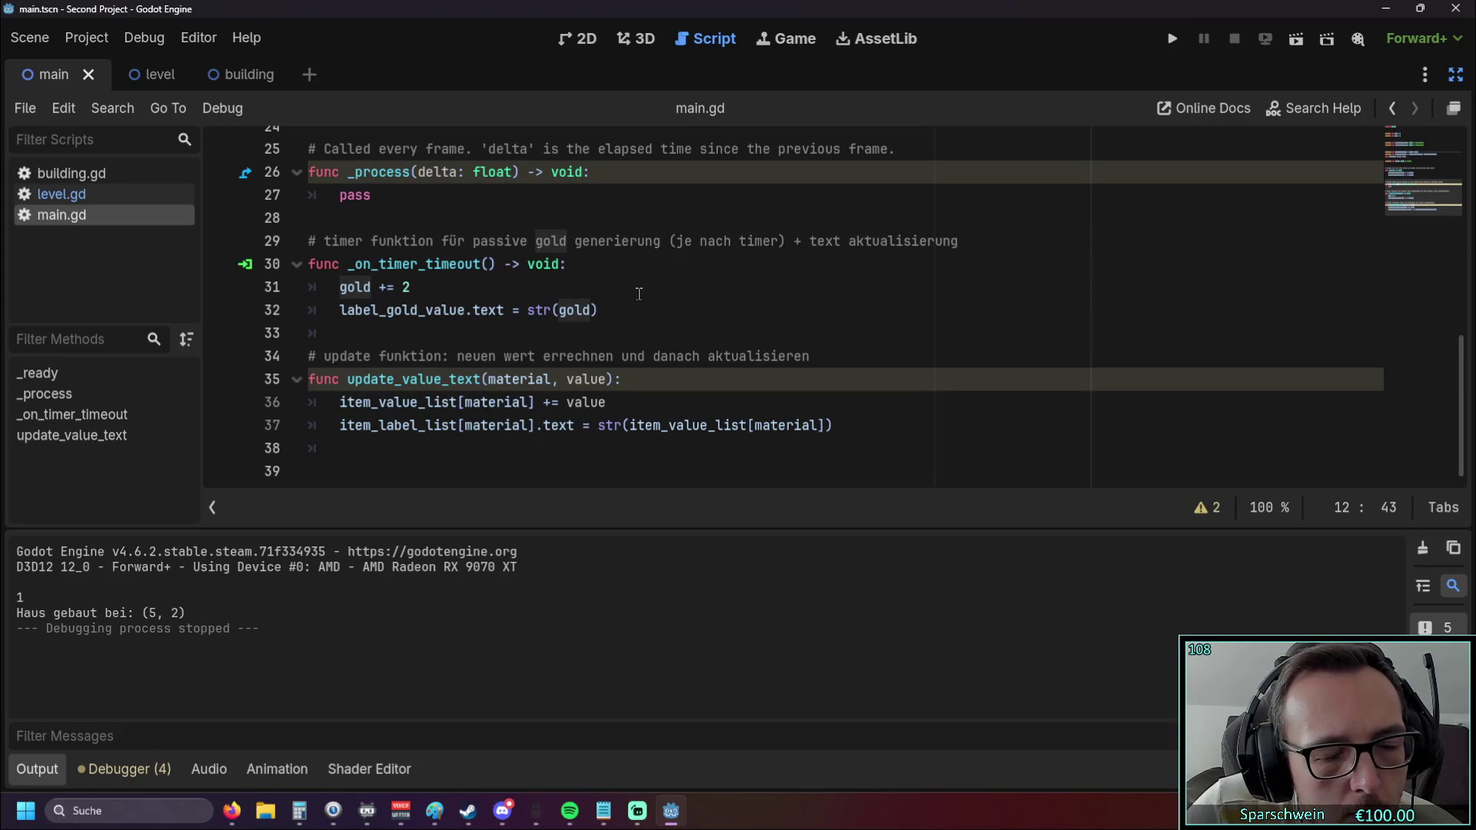
pyautogui.scroll(6, 639, 294)
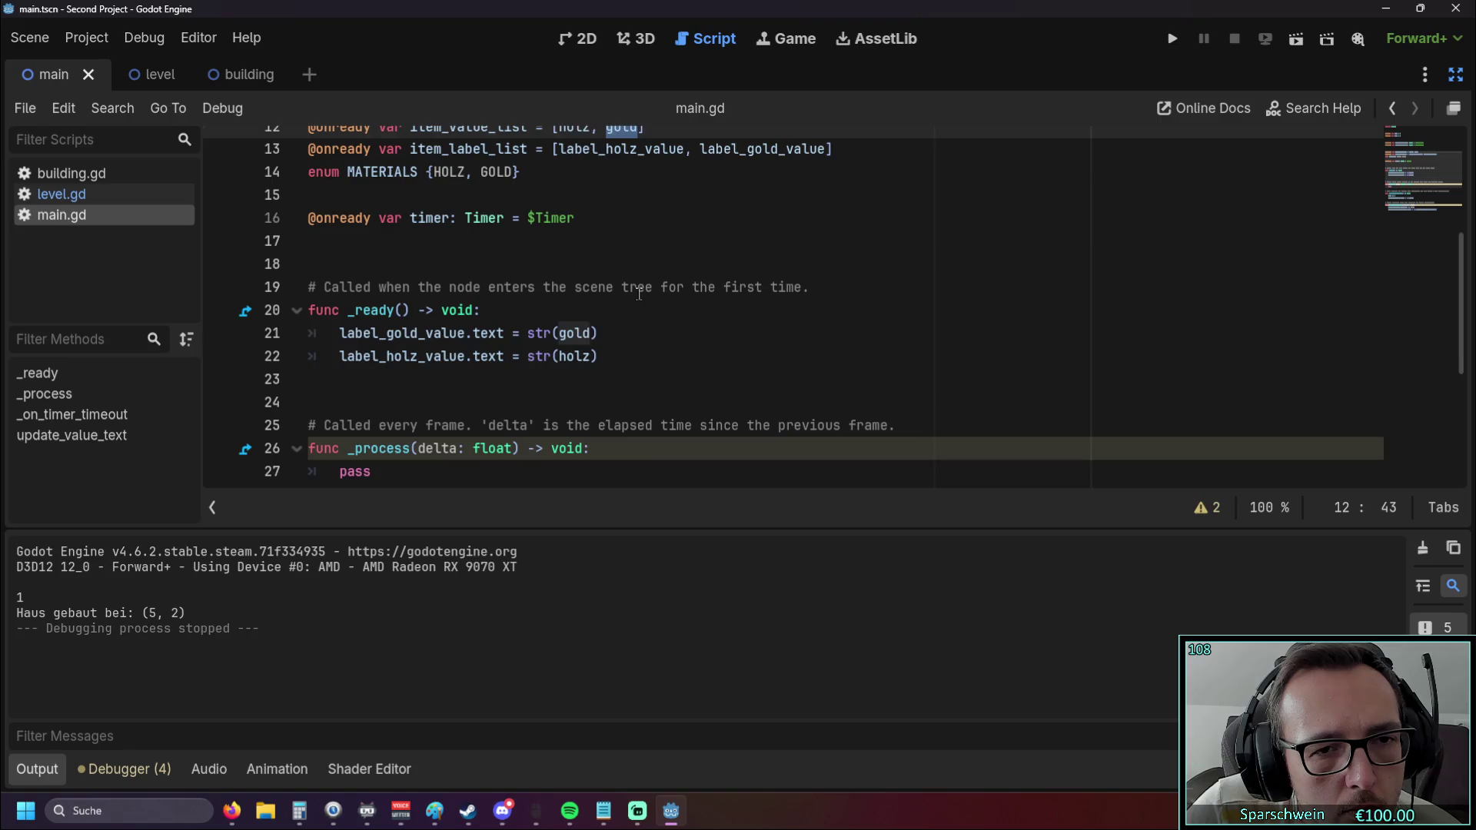
pyautogui.scroll(1, 630, 329)
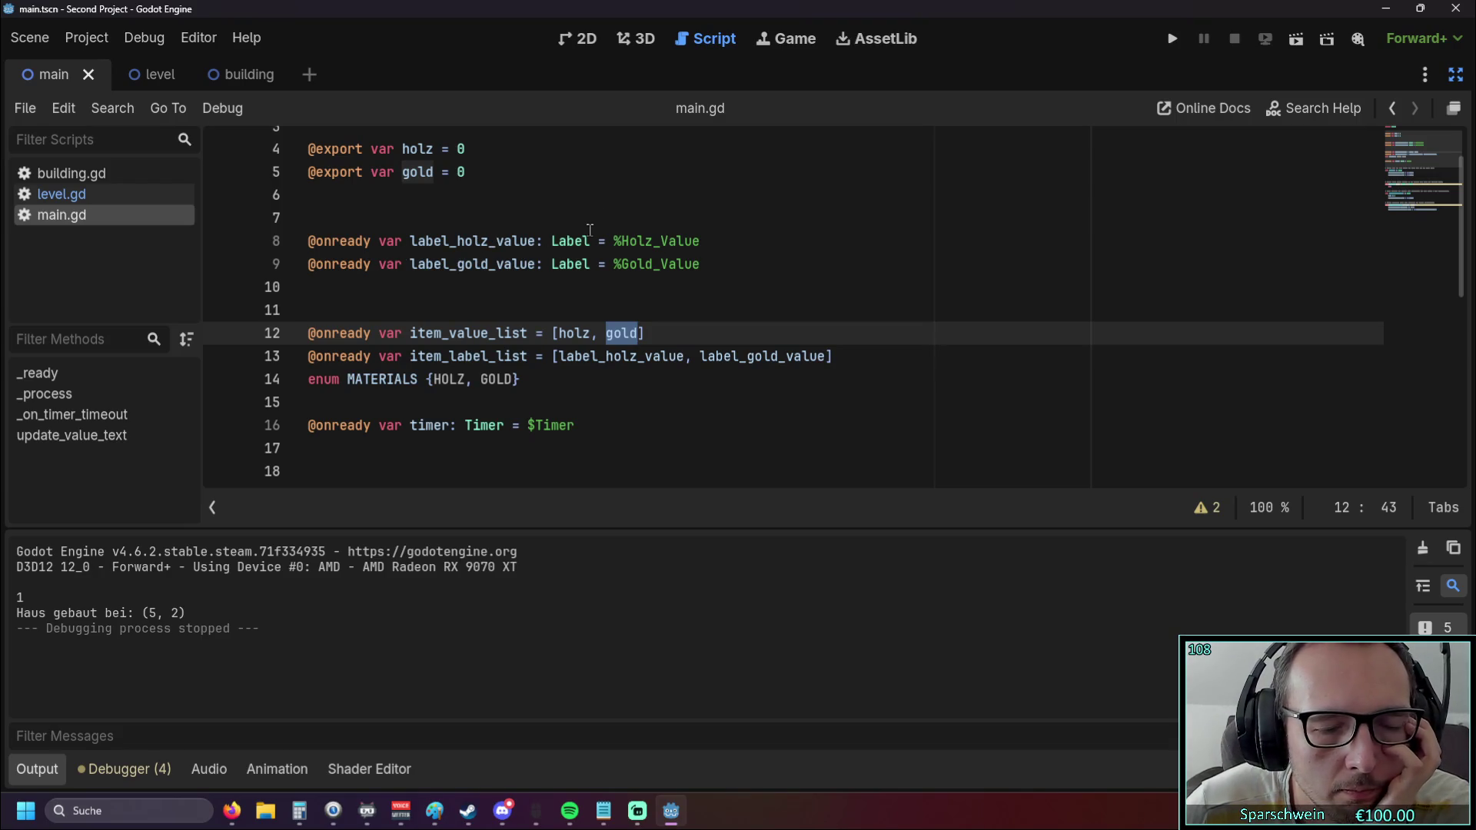
pyautogui.scroll(-7, 592, 231)
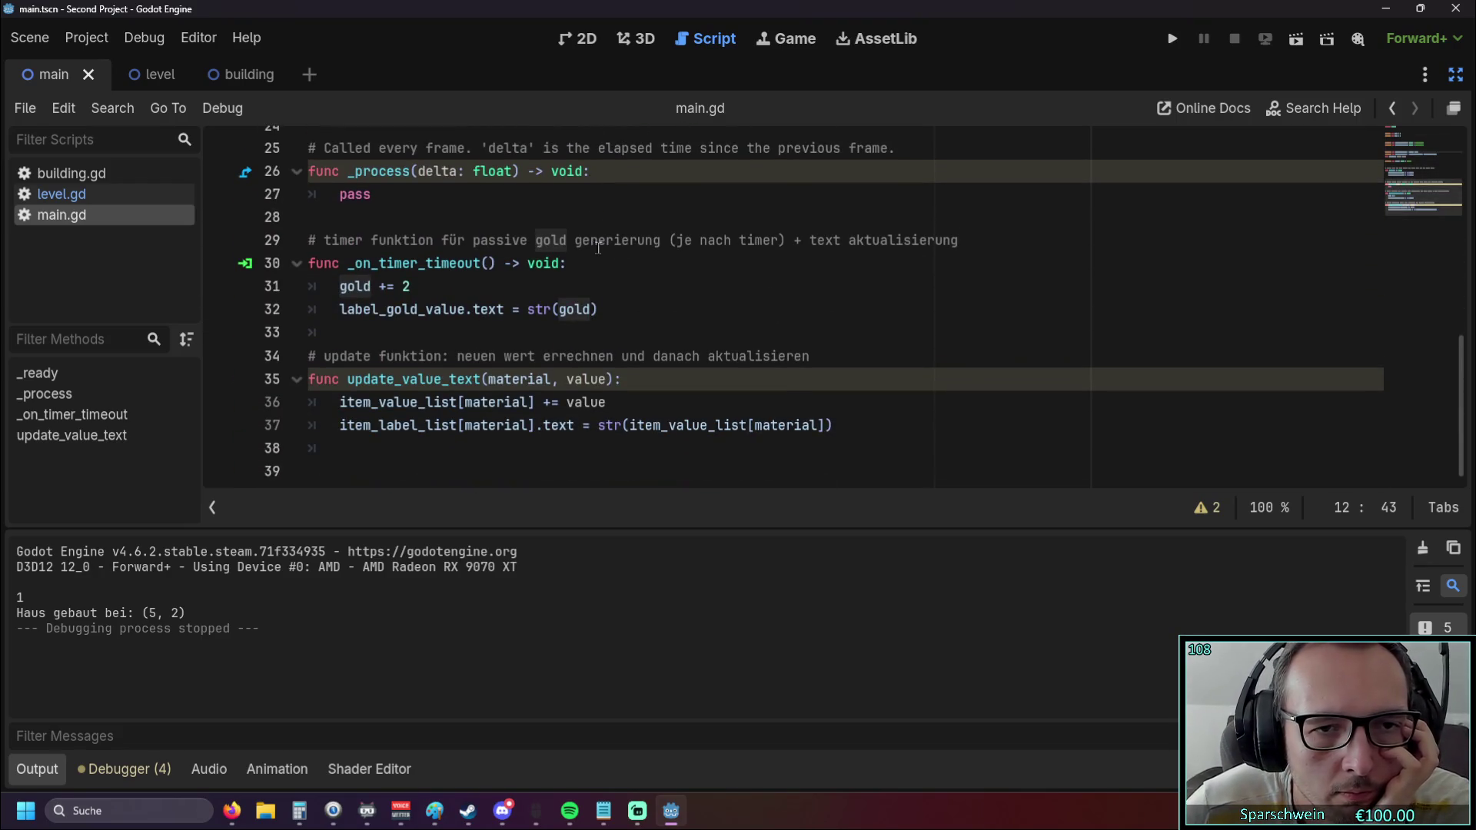
# Step: Inspect the gold label update and the gold += 2 statement in the timer callback
pyautogui.click(652, 308)
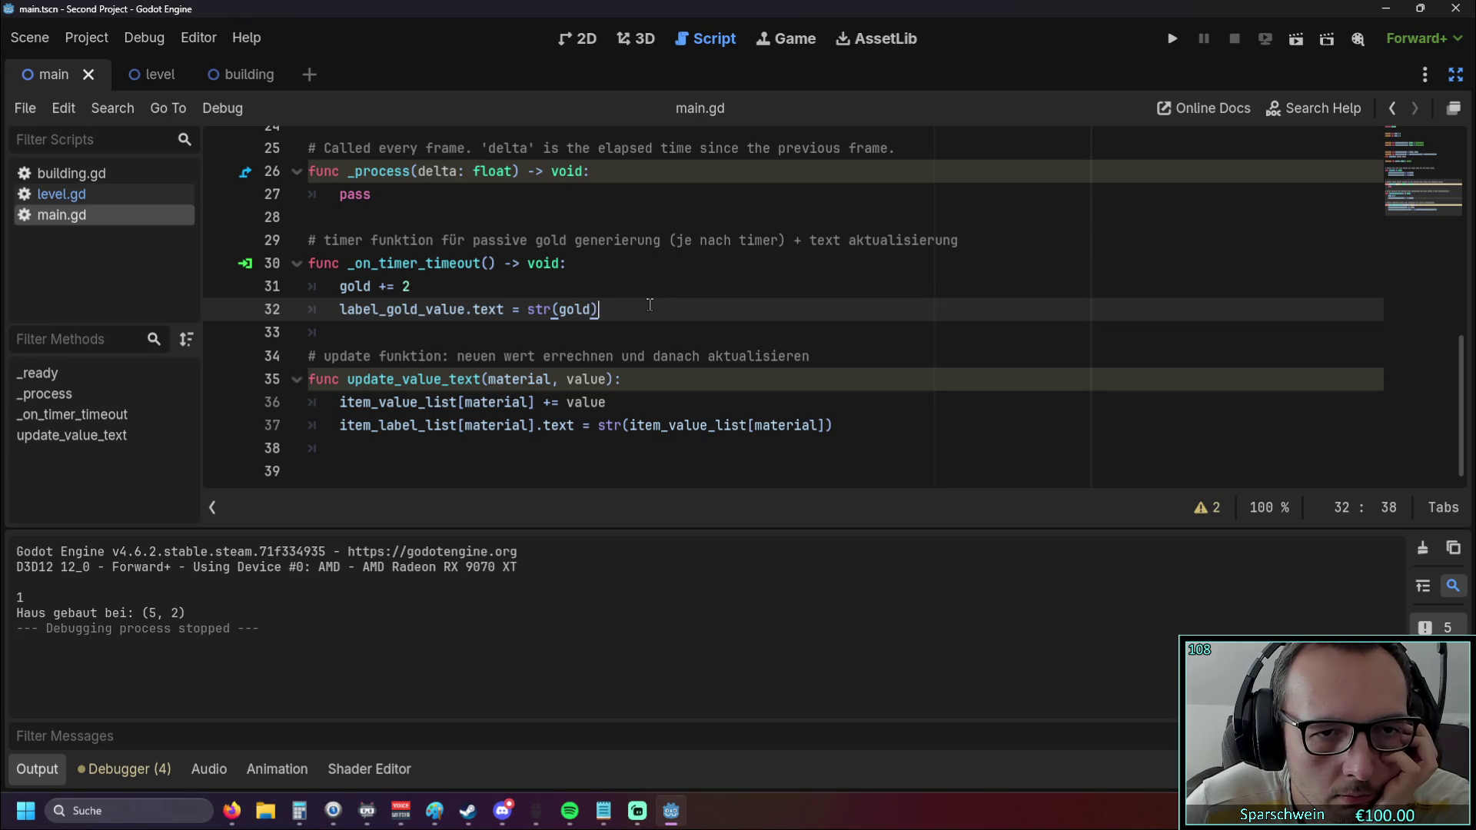
pyautogui.scroll(1, 647, 305)
pyautogui.scroll(-1, 648, 305)
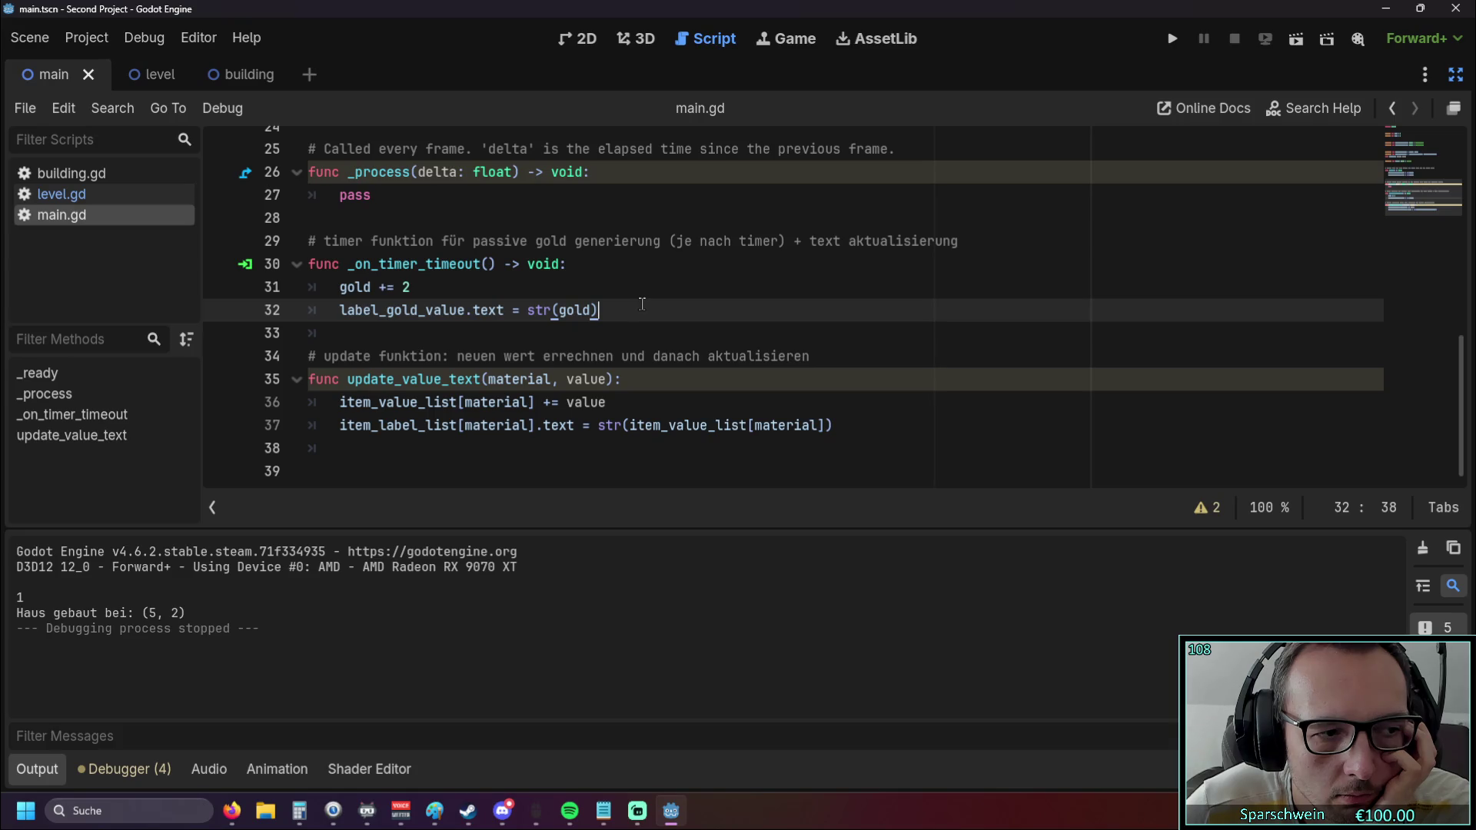
pyautogui.scroll(1, 622, 292)
pyautogui.scroll(-1, 423, 339)
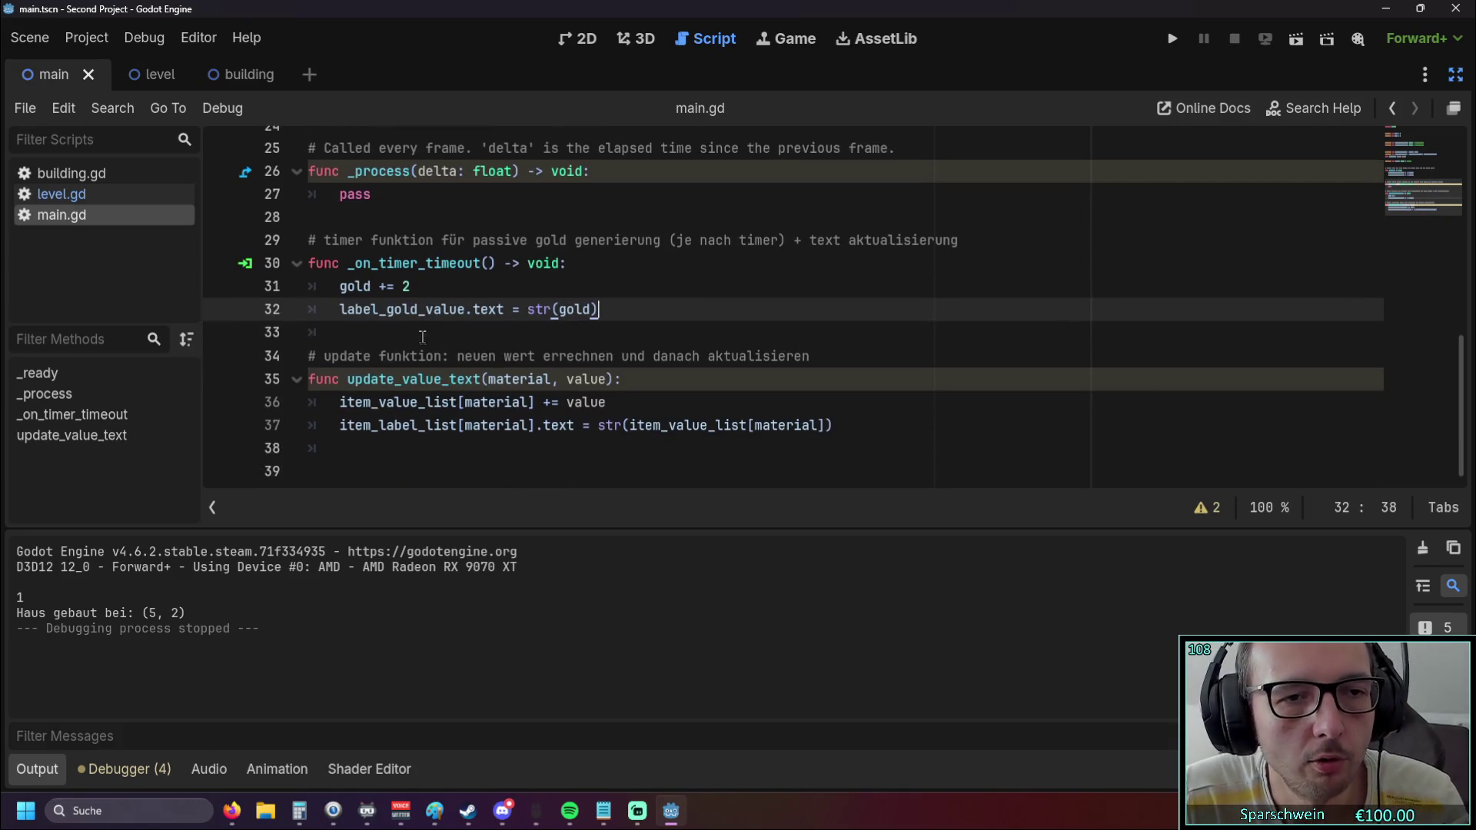
pyautogui.click(412, 286)
pyautogui.hotkey('shift', 'Home')
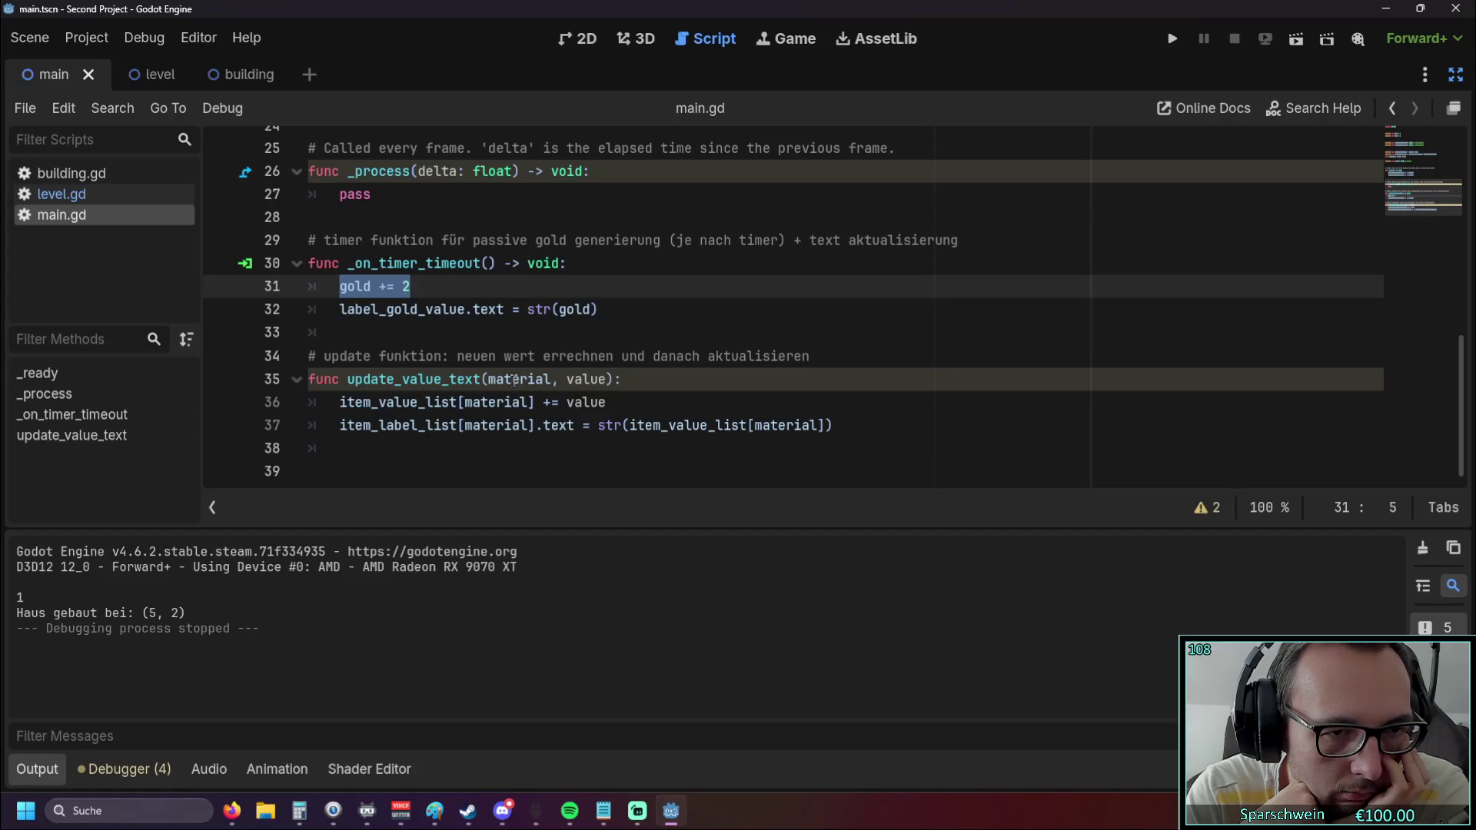
pyautogui.scroll(1, 459, 346)
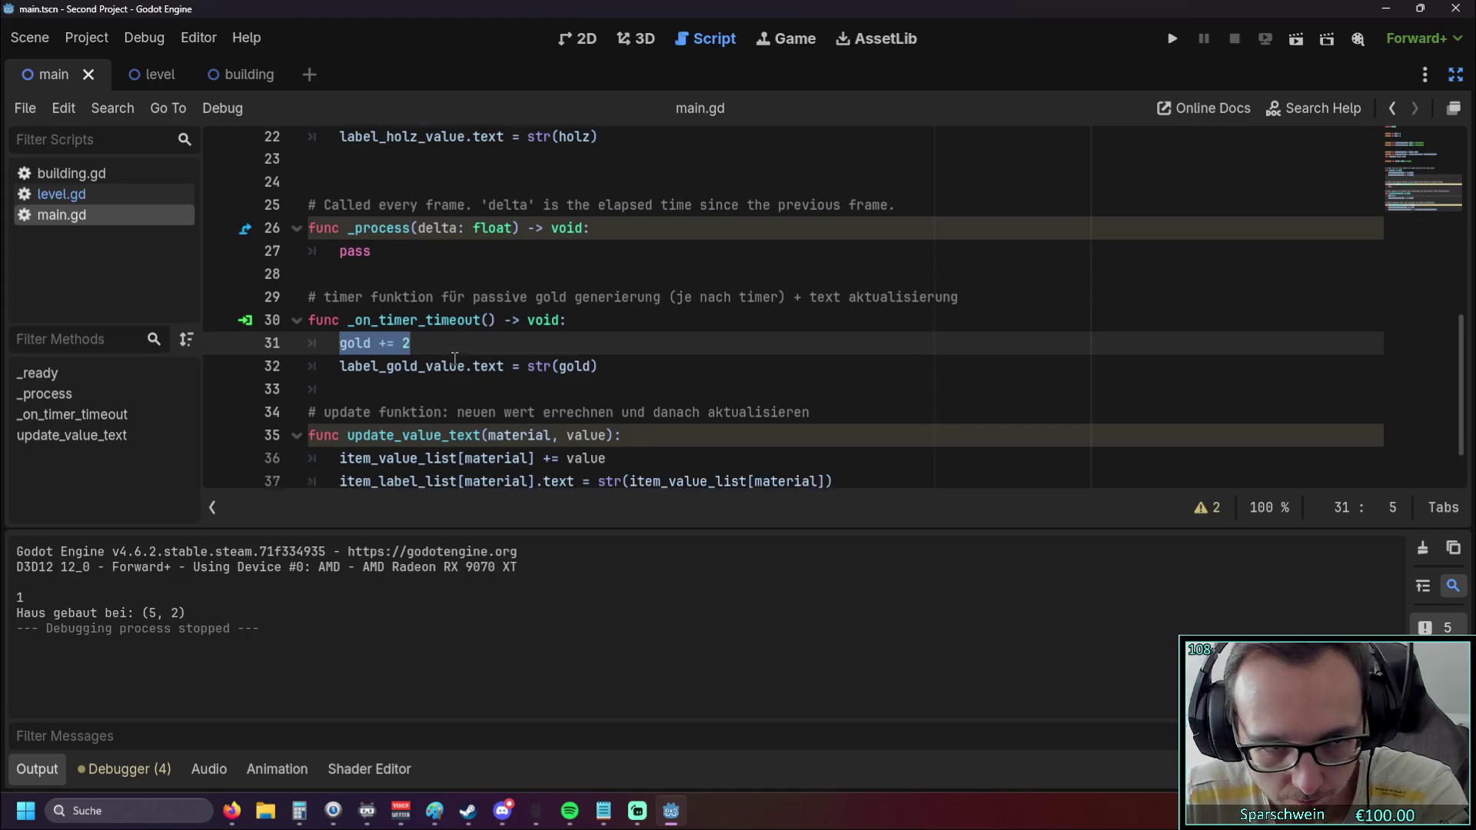
pyautogui.scroll(-1, 456, 371)
pyautogui.click(456, 373)
# Step: Scroll to the top and check the exported gold variable declaration
pyautogui.scroll(1, 456, 371)
pyautogui.scroll(6, 456, 372)
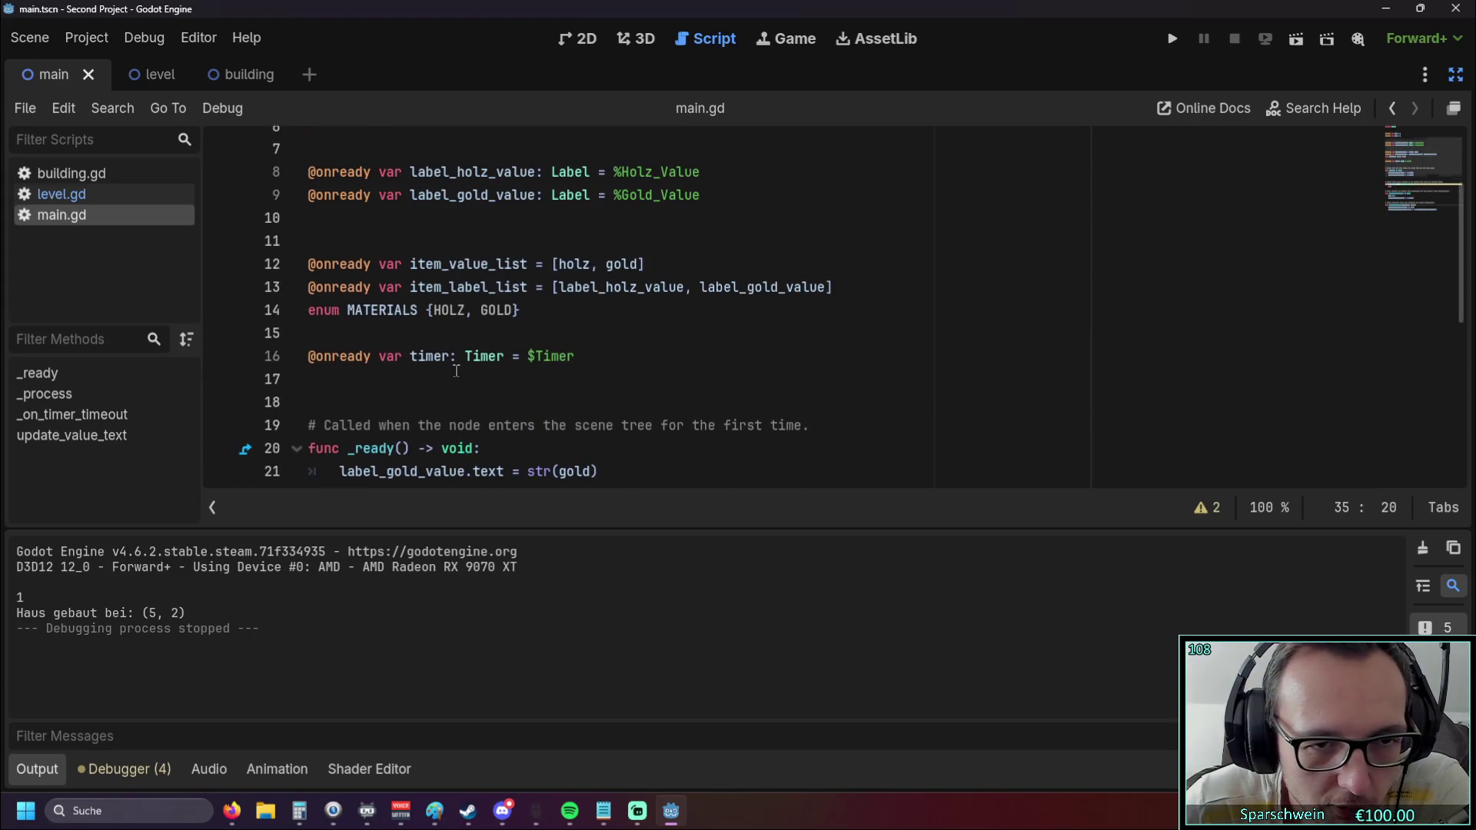
pyautogui.scroll(1, 453, 370)
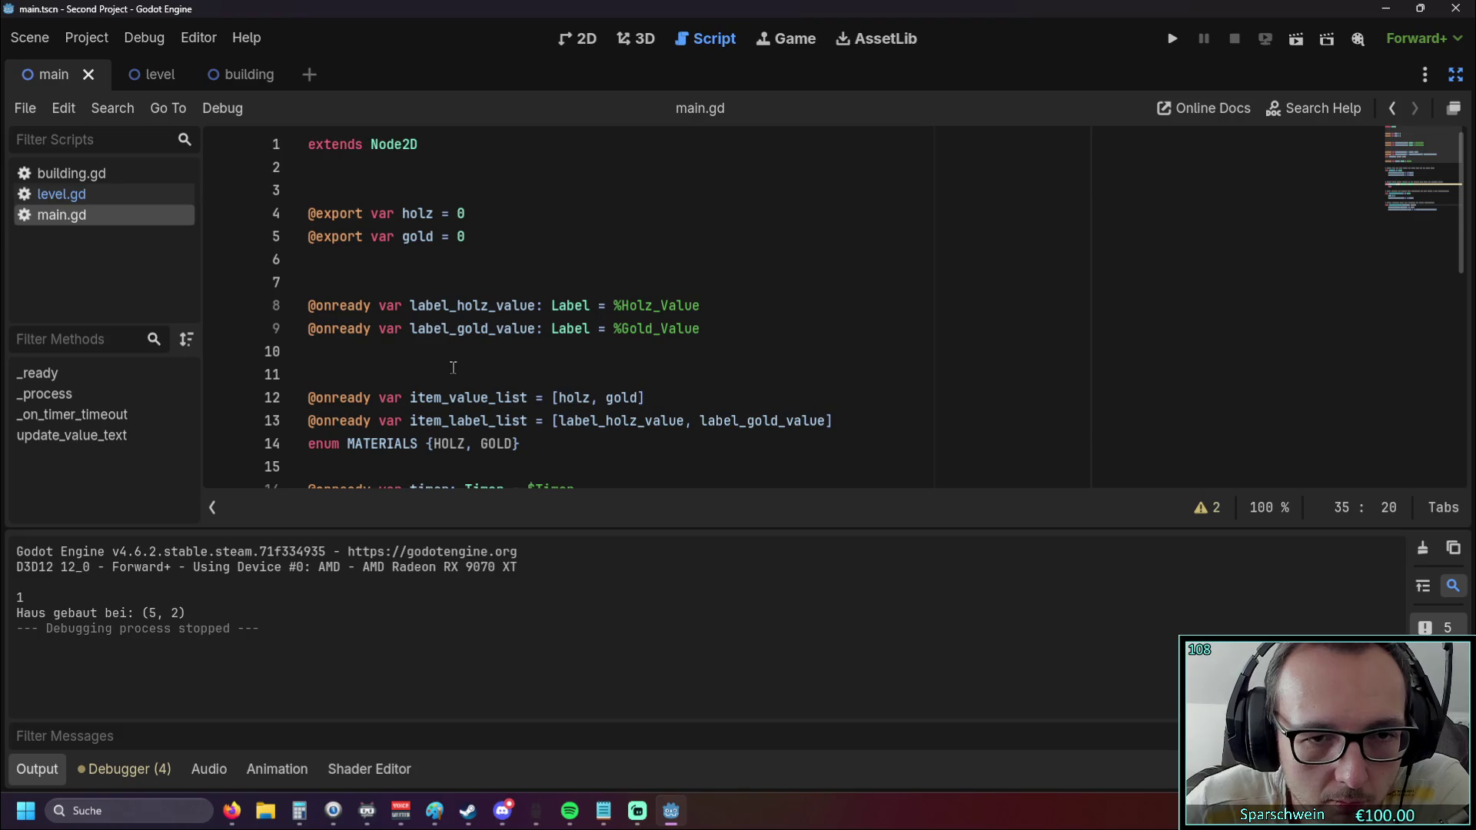
pyautogui.doubleClick(427, 236)
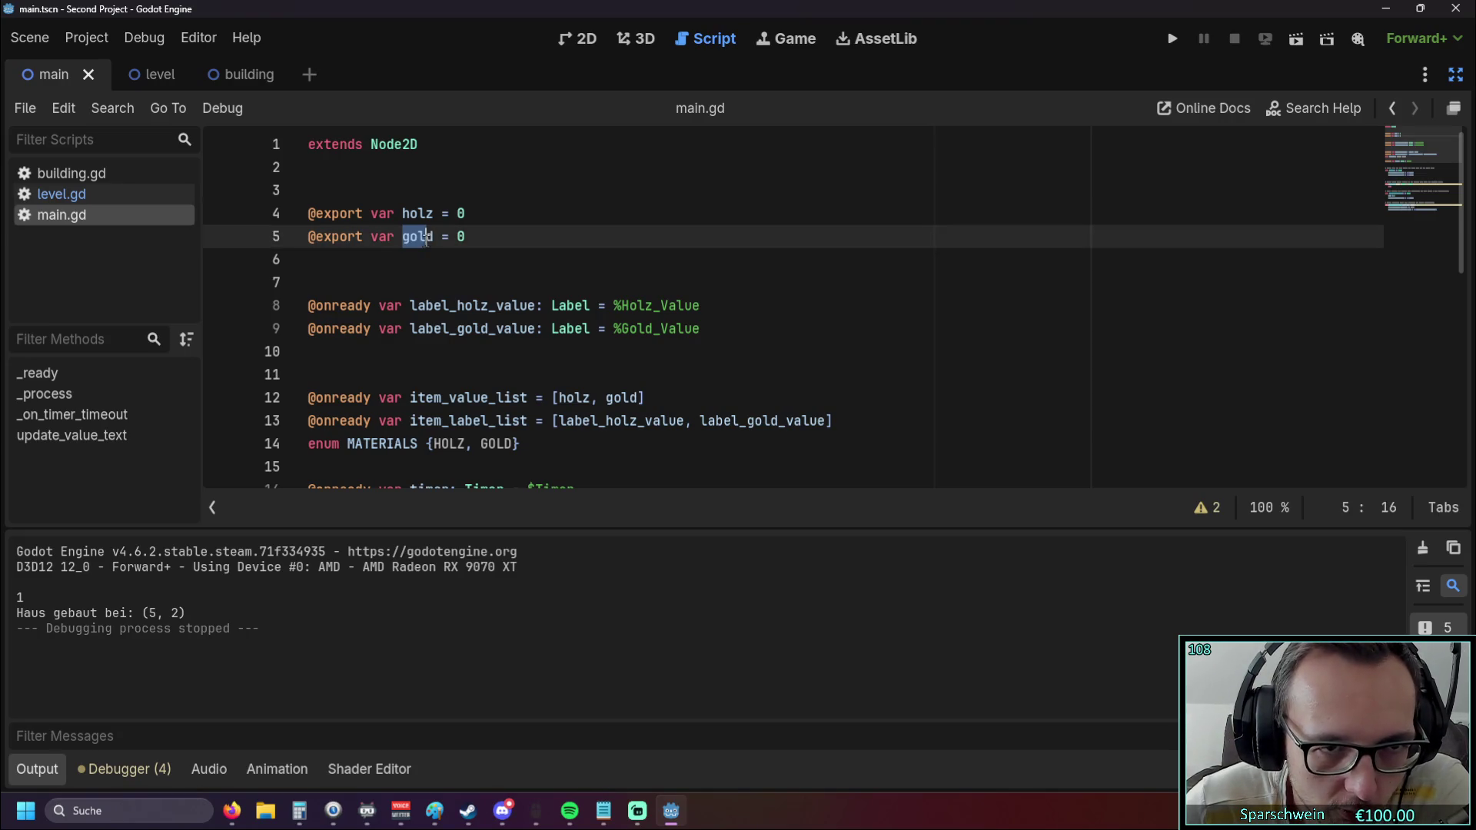
pyautogui.click(463, 273)
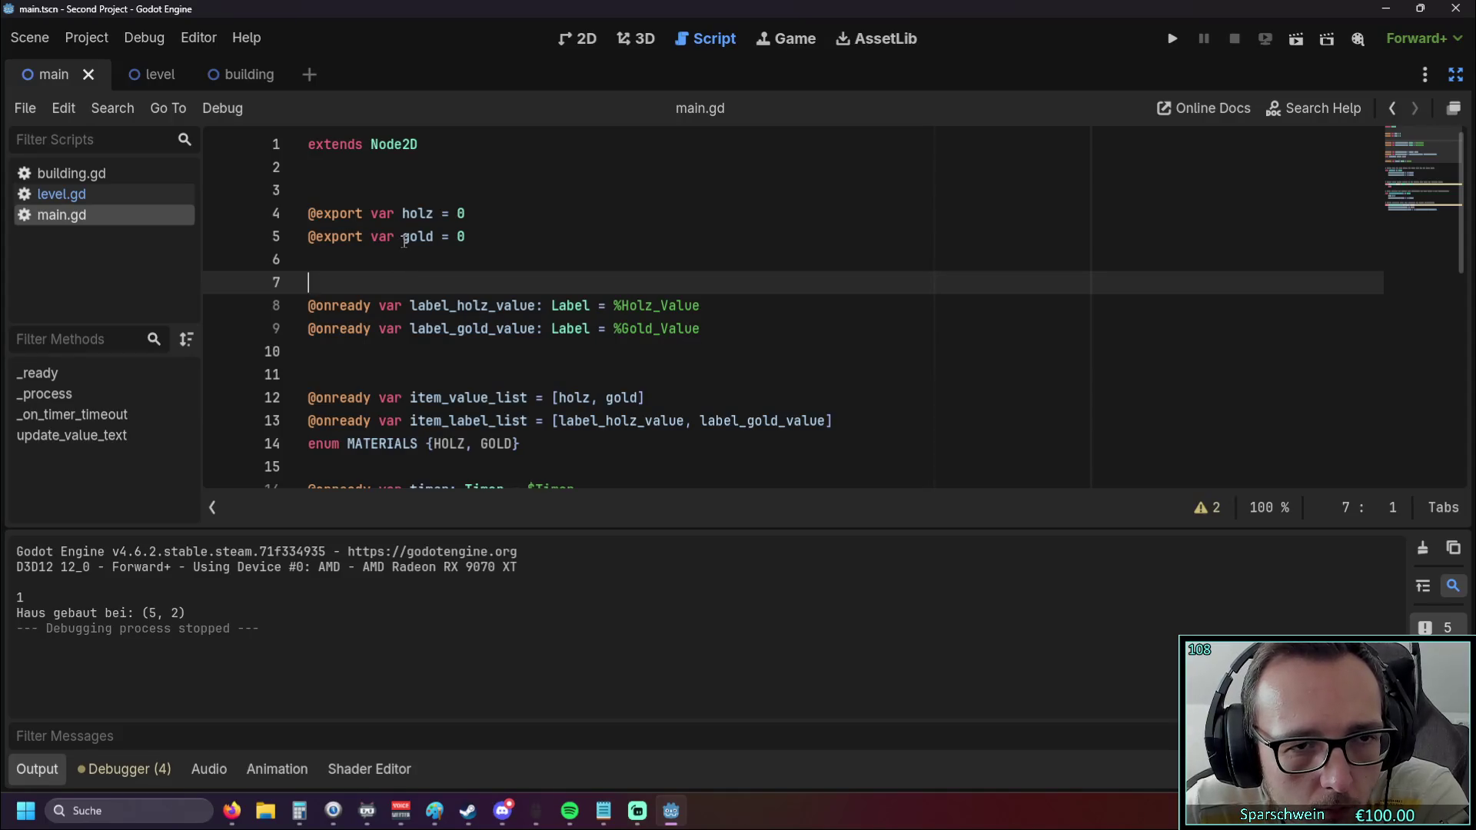
# Step: Highlight gold = 0 and the two item list declarations in main.gd
pyautogui.moveTo(401, 236); pyautogui.dragTo(472, 238)
pyautogui.click(515, 282)
pyautogui.moveTo(410, 397); pyautogui.dragTo(607, 421)
# Step: Switch to level.gd and select the main.update_value_text(main.MATERIALS.GOLD, -10) call on line 54
pyautogui.scroll(-5, 638, 417)
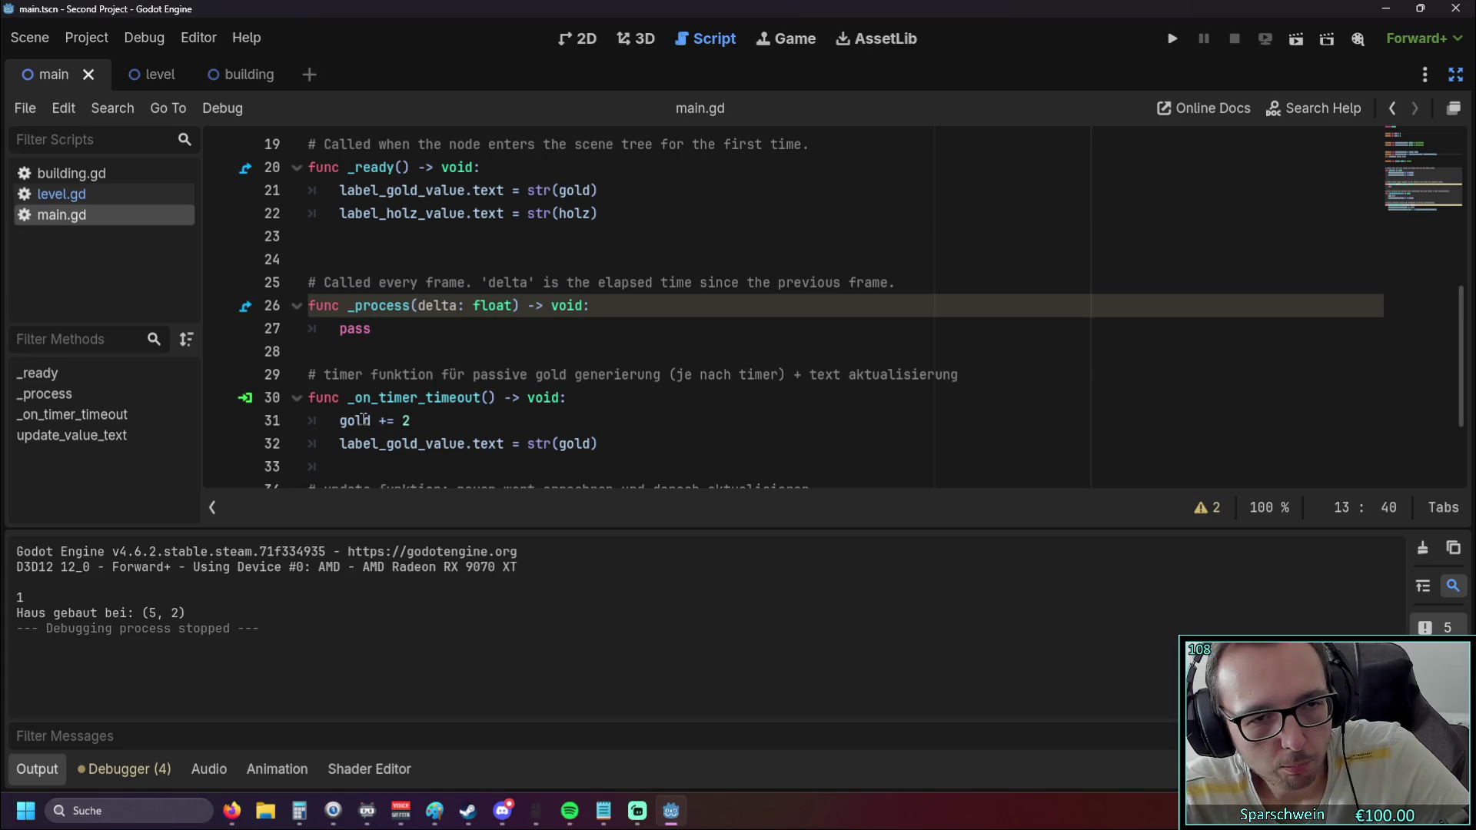
pyautogui.scroll(-2, 476, 361)
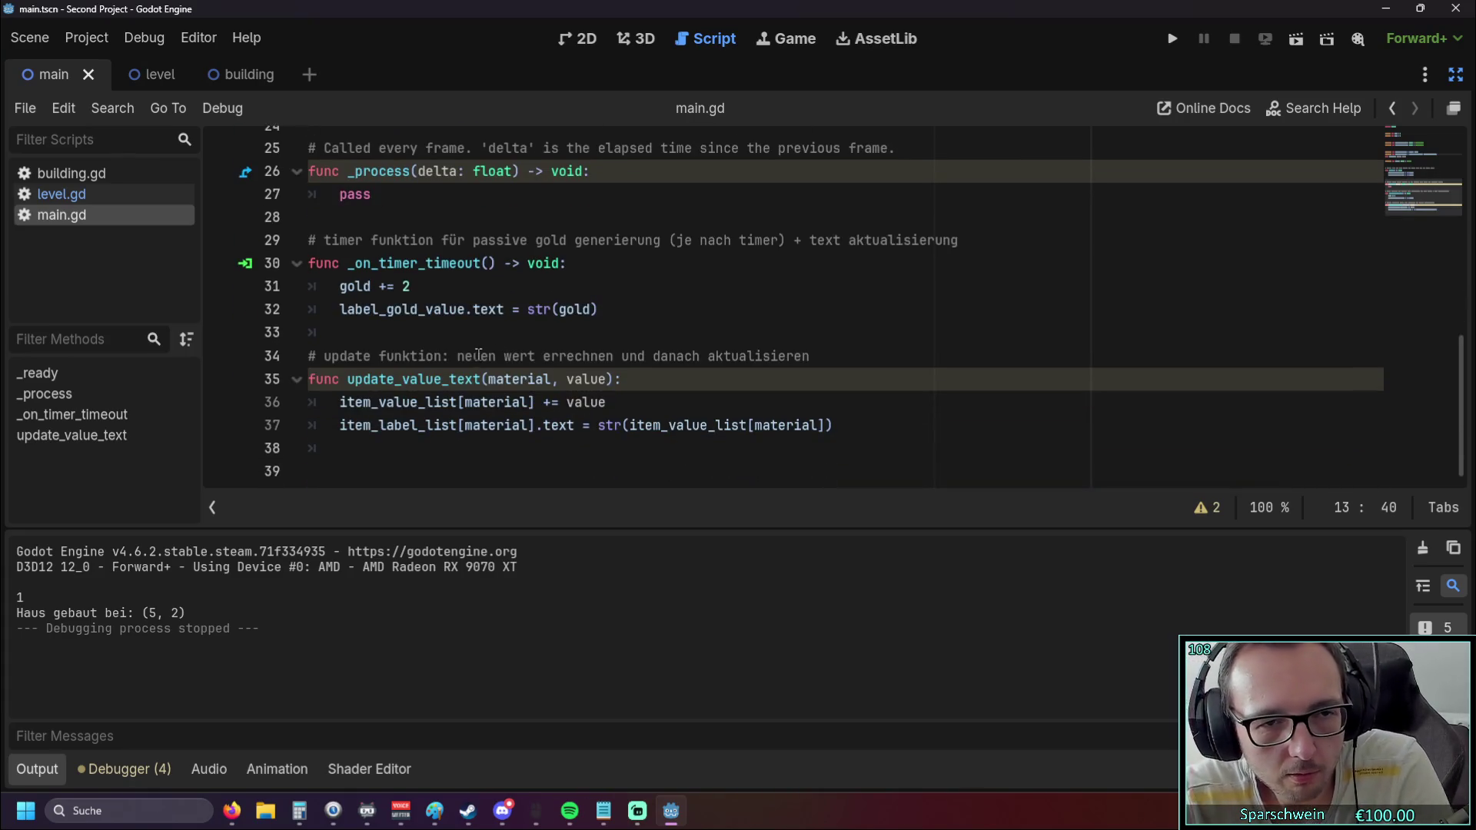
pyautogui.scroll(5, 481, 357)
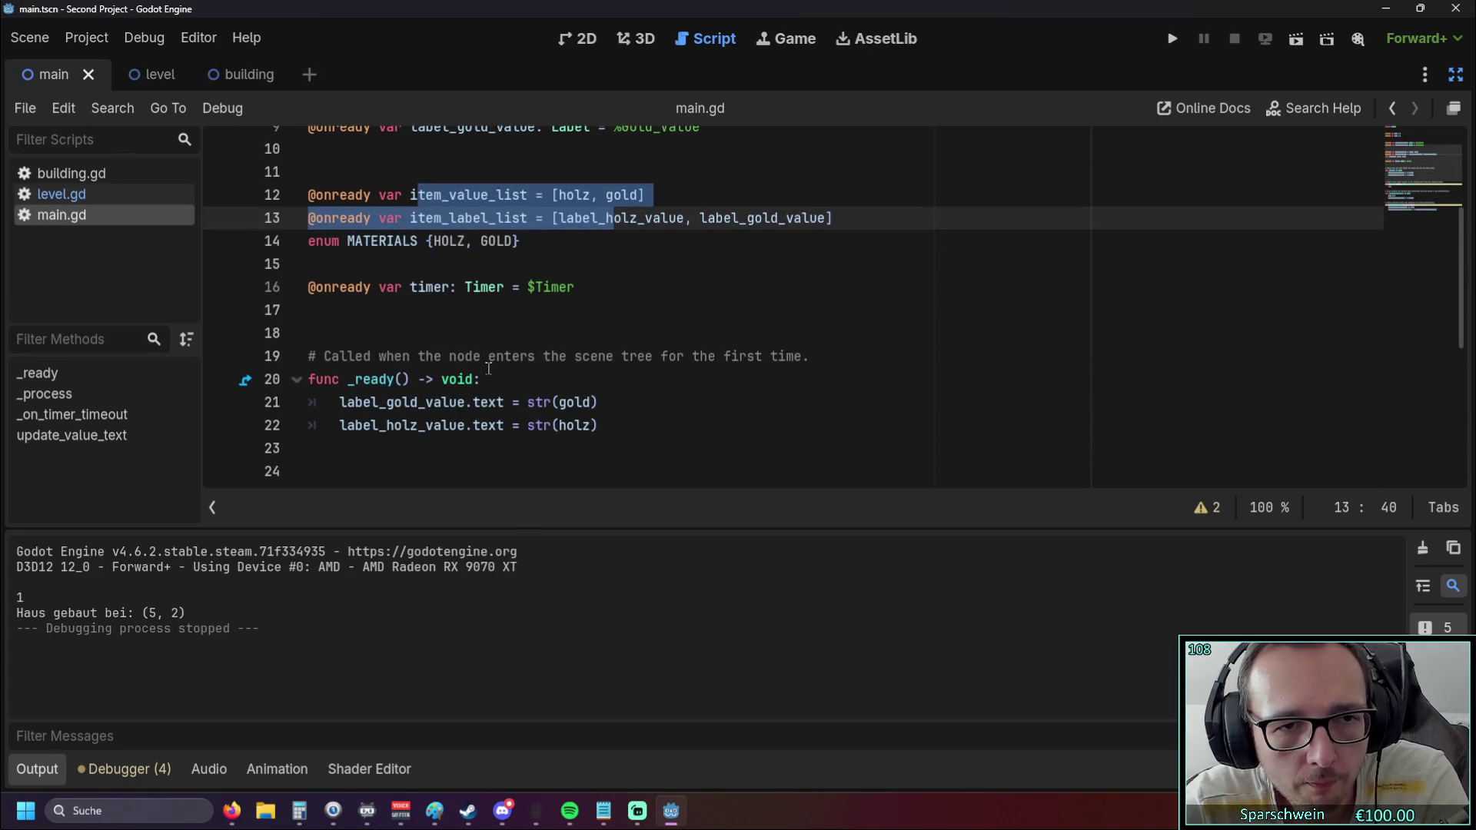
pyautogui.scroll(-5, 489, 369)
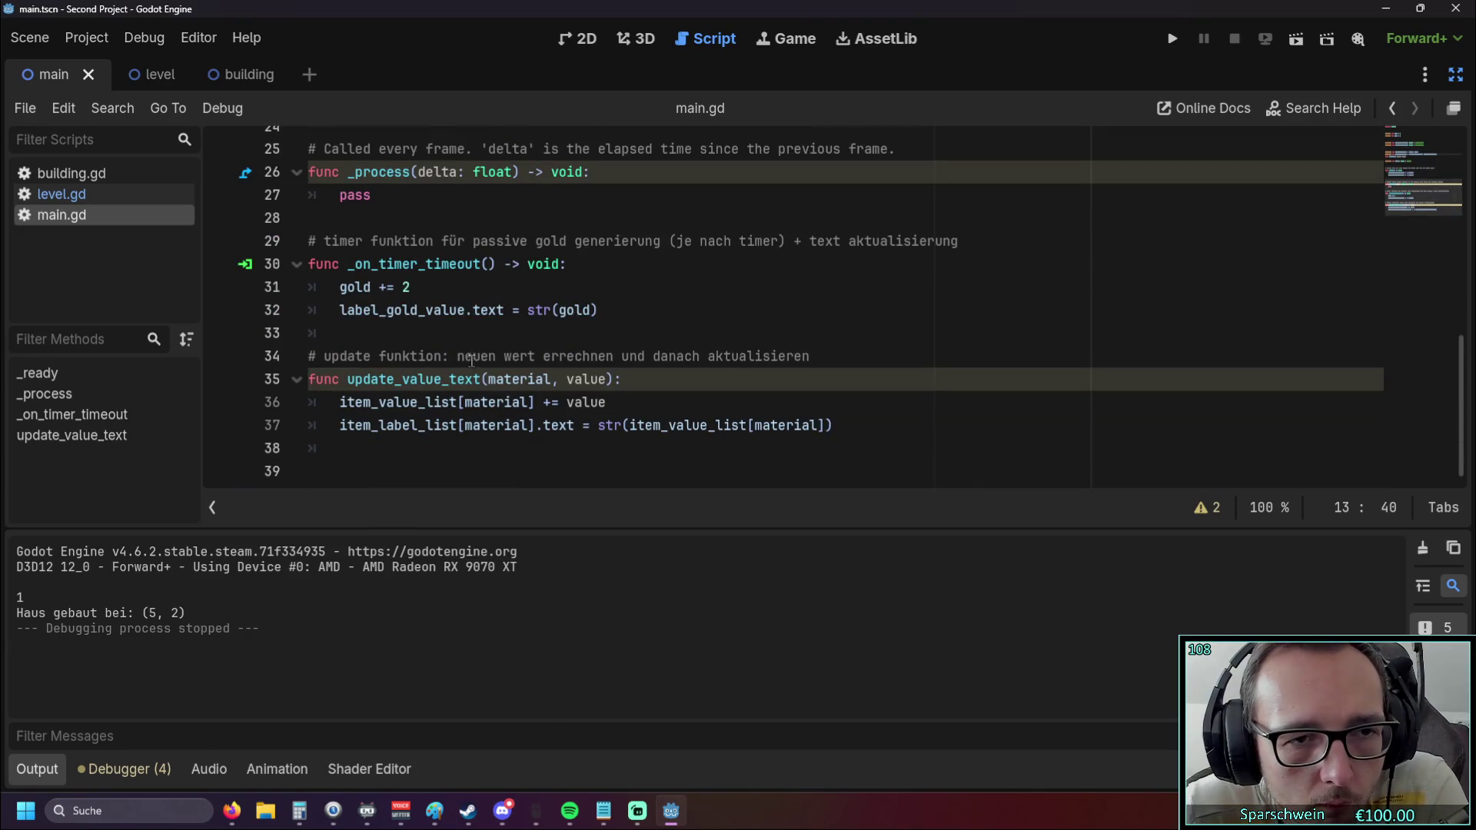
pyautogui.click(122, 200)
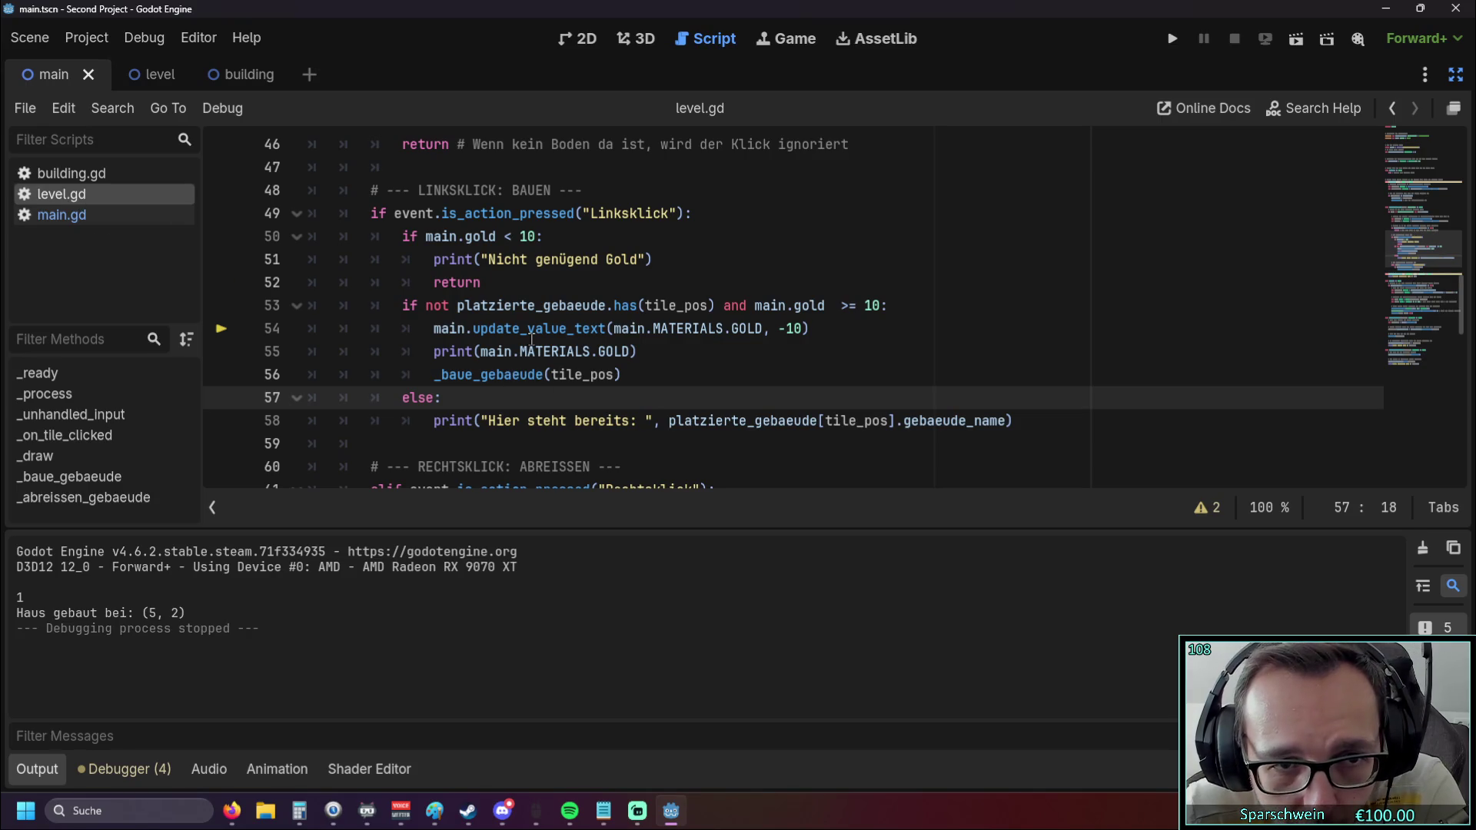
pyautogui.moveTo(434, 329); pyautogui.dragTo(808, 330)
pyautogui.hotkey('ctrl', 'c')
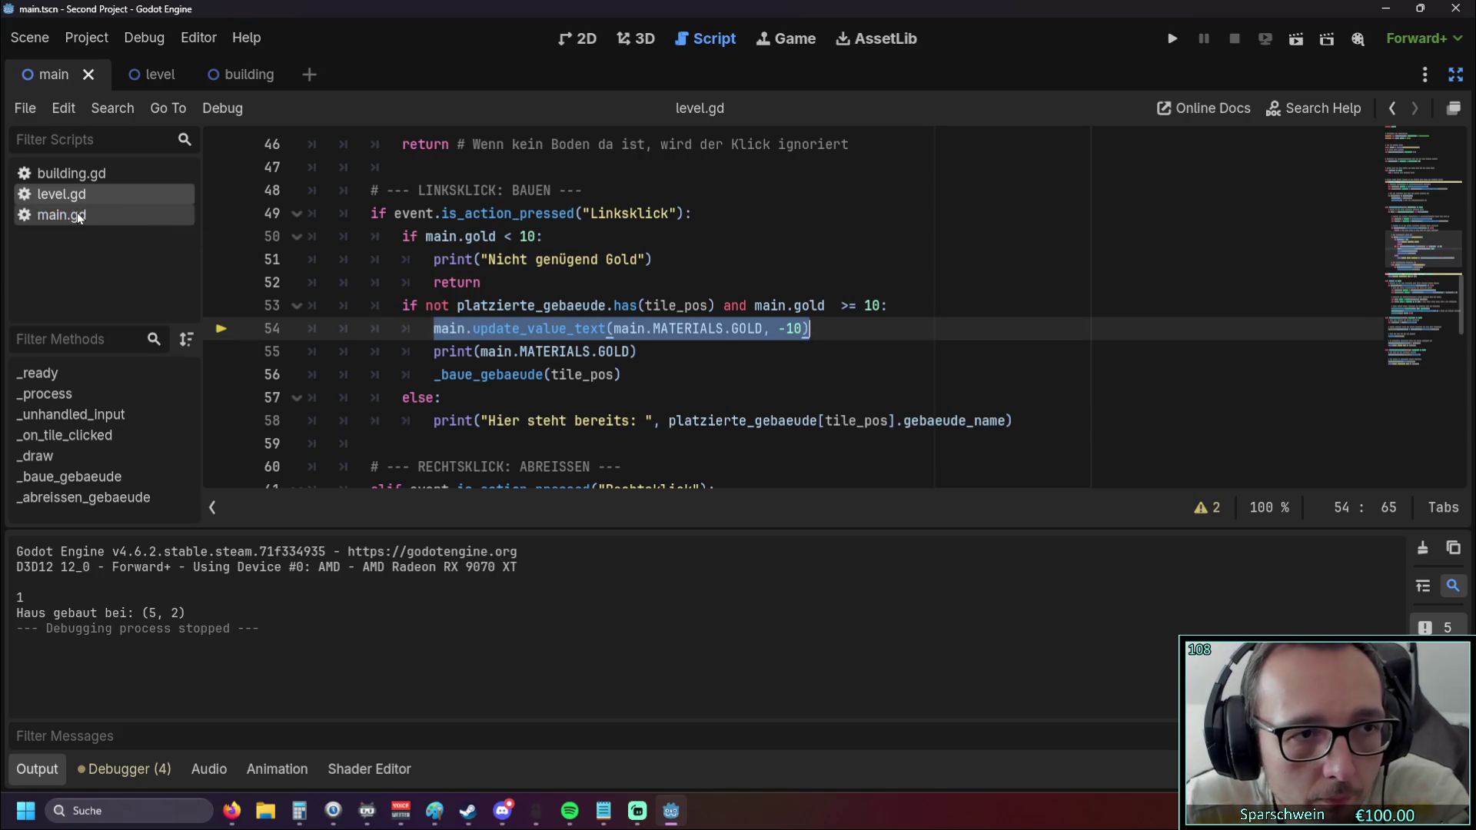
# Step: Replace gold += 2 in main.gd's timer function with the pasted update_value_text call, amount 2
pyautogui.click(76, 215)
pyautogui.click(349, 306)
pyautogui.tripleClick(353, 305)
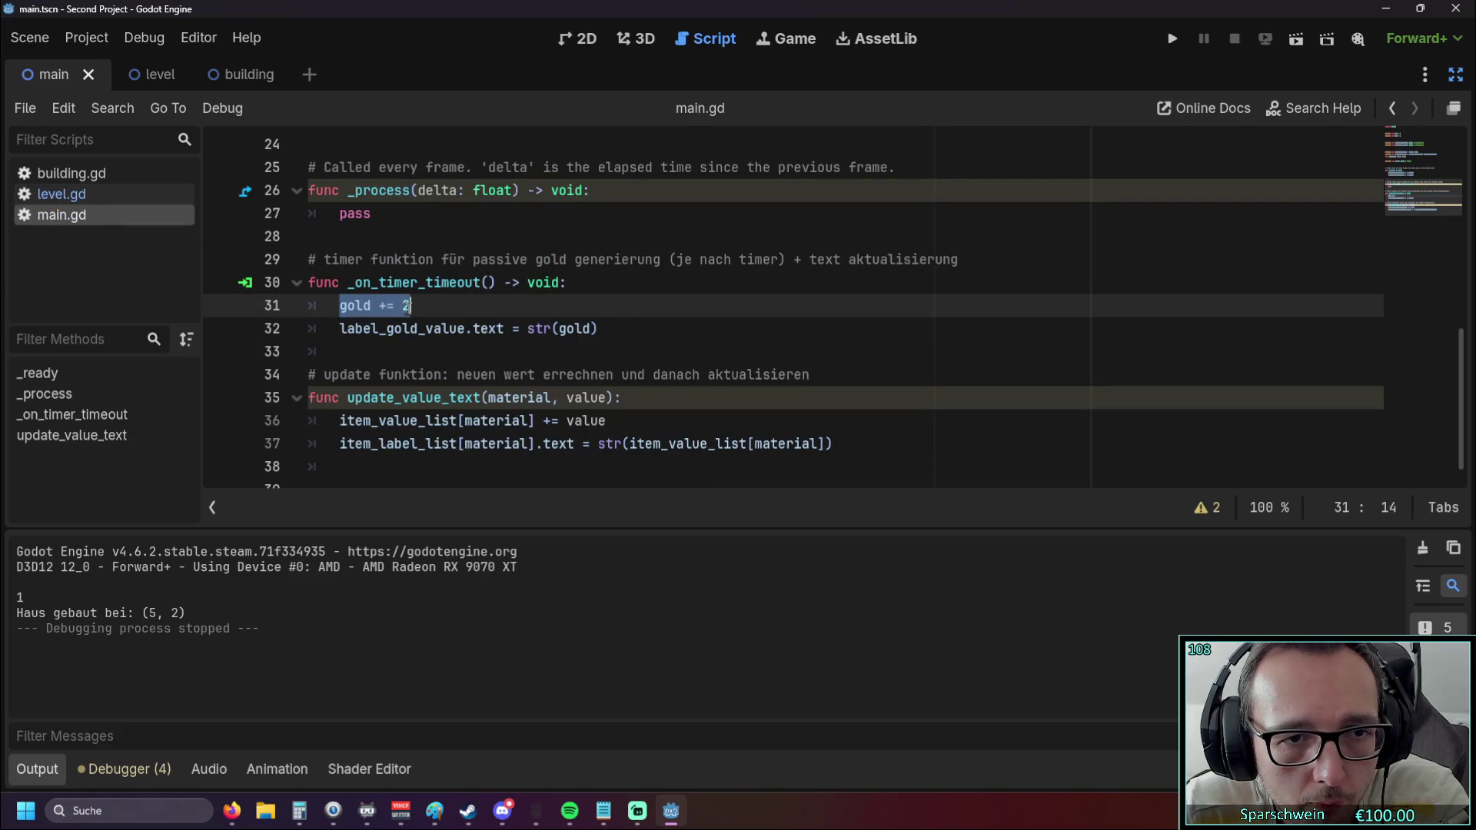
pyautogui.hotkey('ctrl', 'v')
pyautogui.moveTo(692, 305); pyautogui.dragTo(710, 305)
pyautogui.press('BackSpace')
pyautogui.press('BackSpace')
pyautogui.write('2')
pyautogui.click(656, 338)
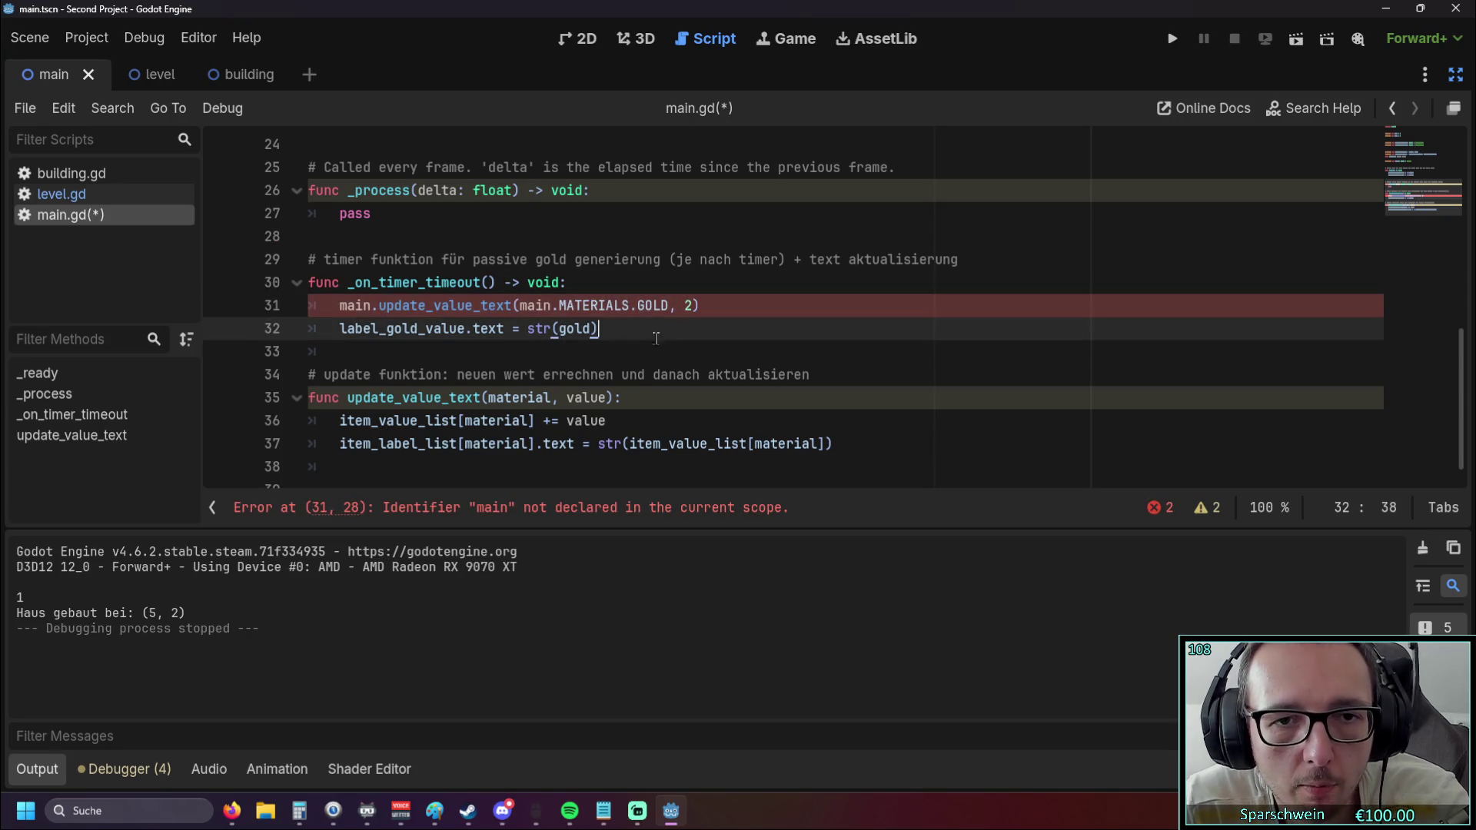
pyautogui.click(379, 305)
pyautogui.keyDown('shift'); pyautogui.click(339, 305); pyautogui.keyUp('shift')
pyautogui.press('BackSpace')
pyautogui.click(419, 374)
# Step: Strip the remaining main. prefix before MATERIALS and restore the opening parenthesis
pyautogui.scroll(1, 520, 378)
pyautogui.moveTo(521, 378); pyautogui.dragTo(481, 375)
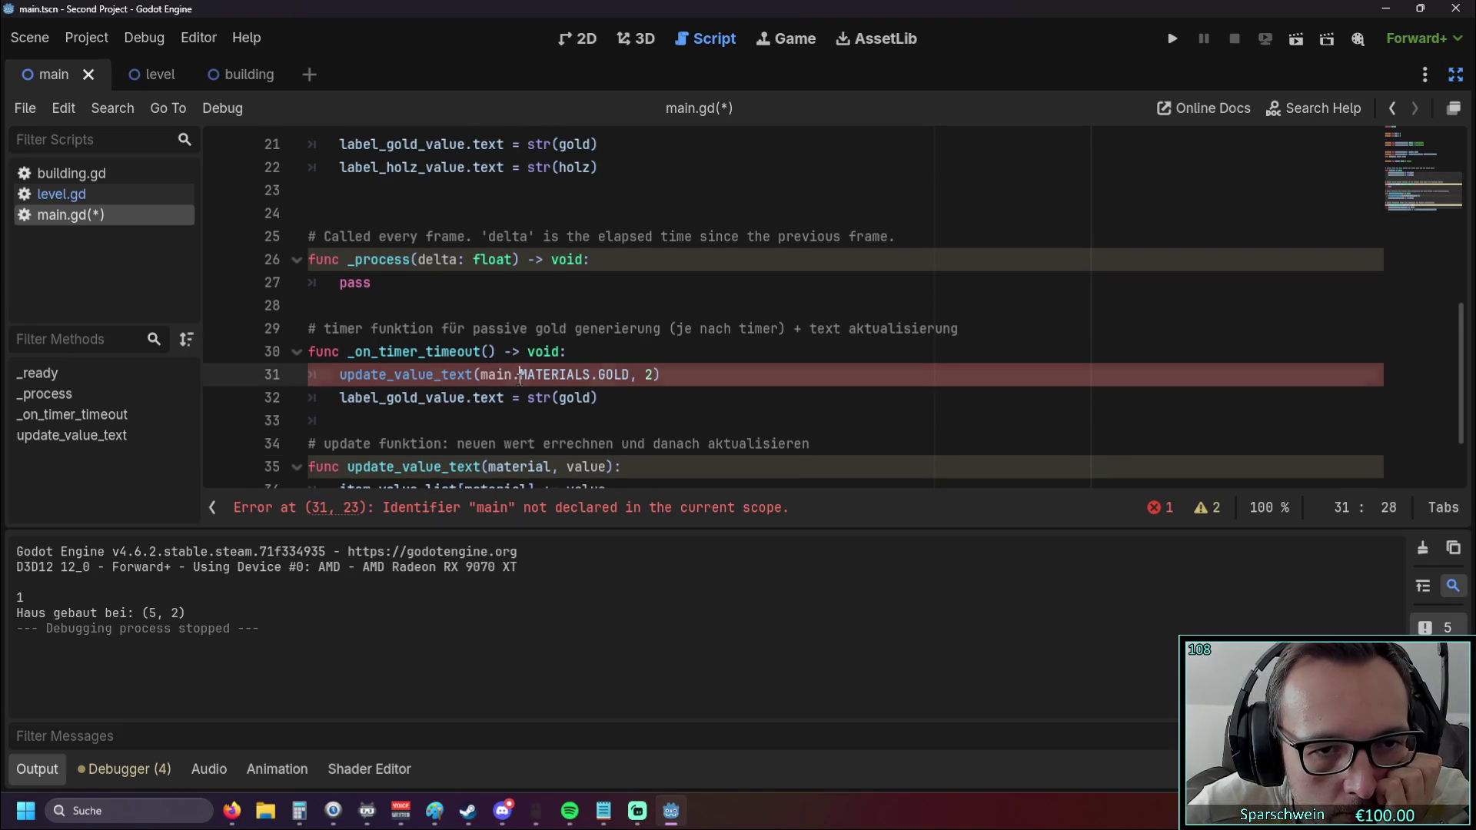
pyautogui.press('BackSpace')
pyautogui.press('BackSpace')
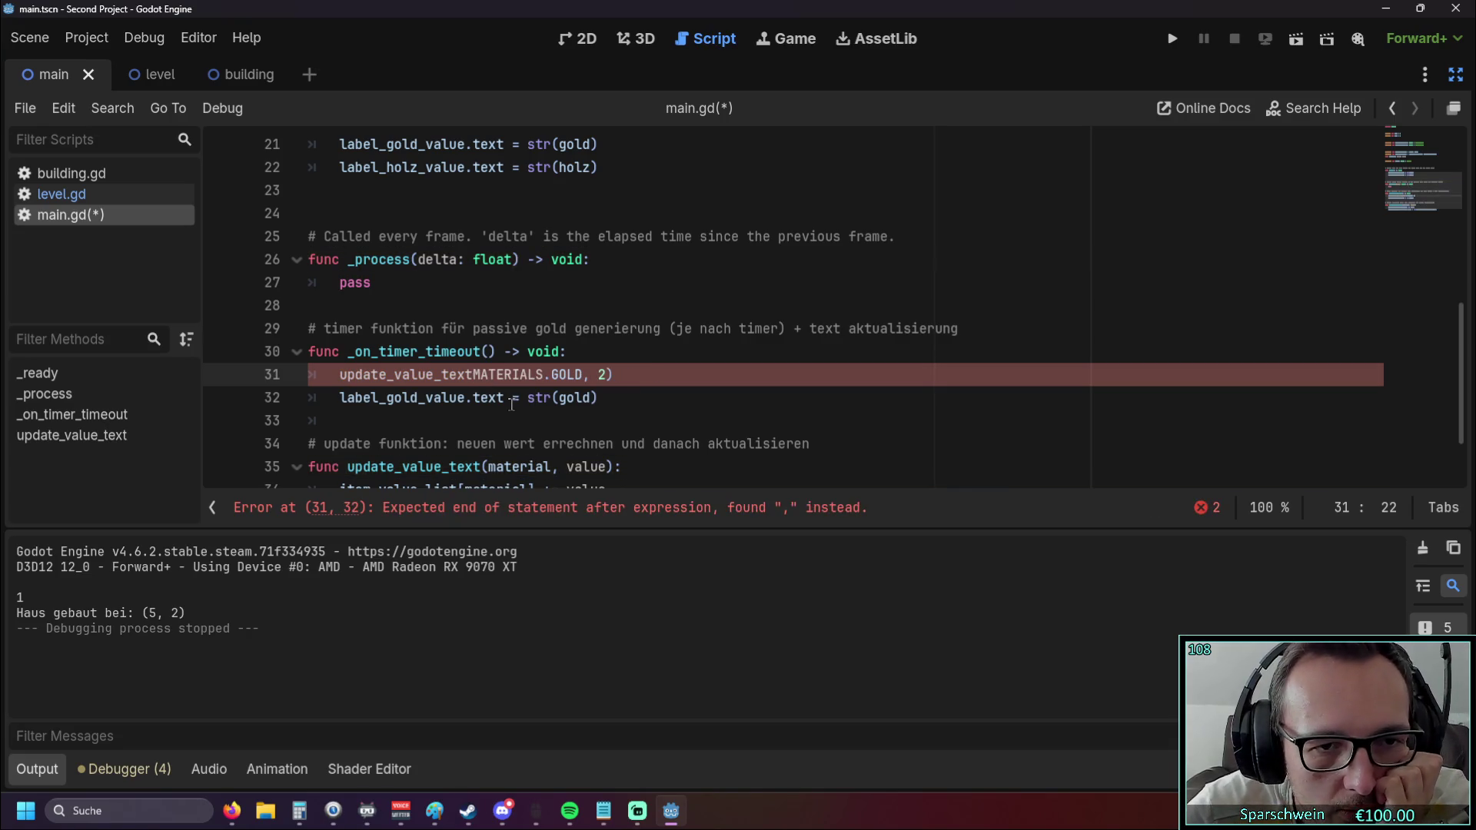
pyautogui.write('(')
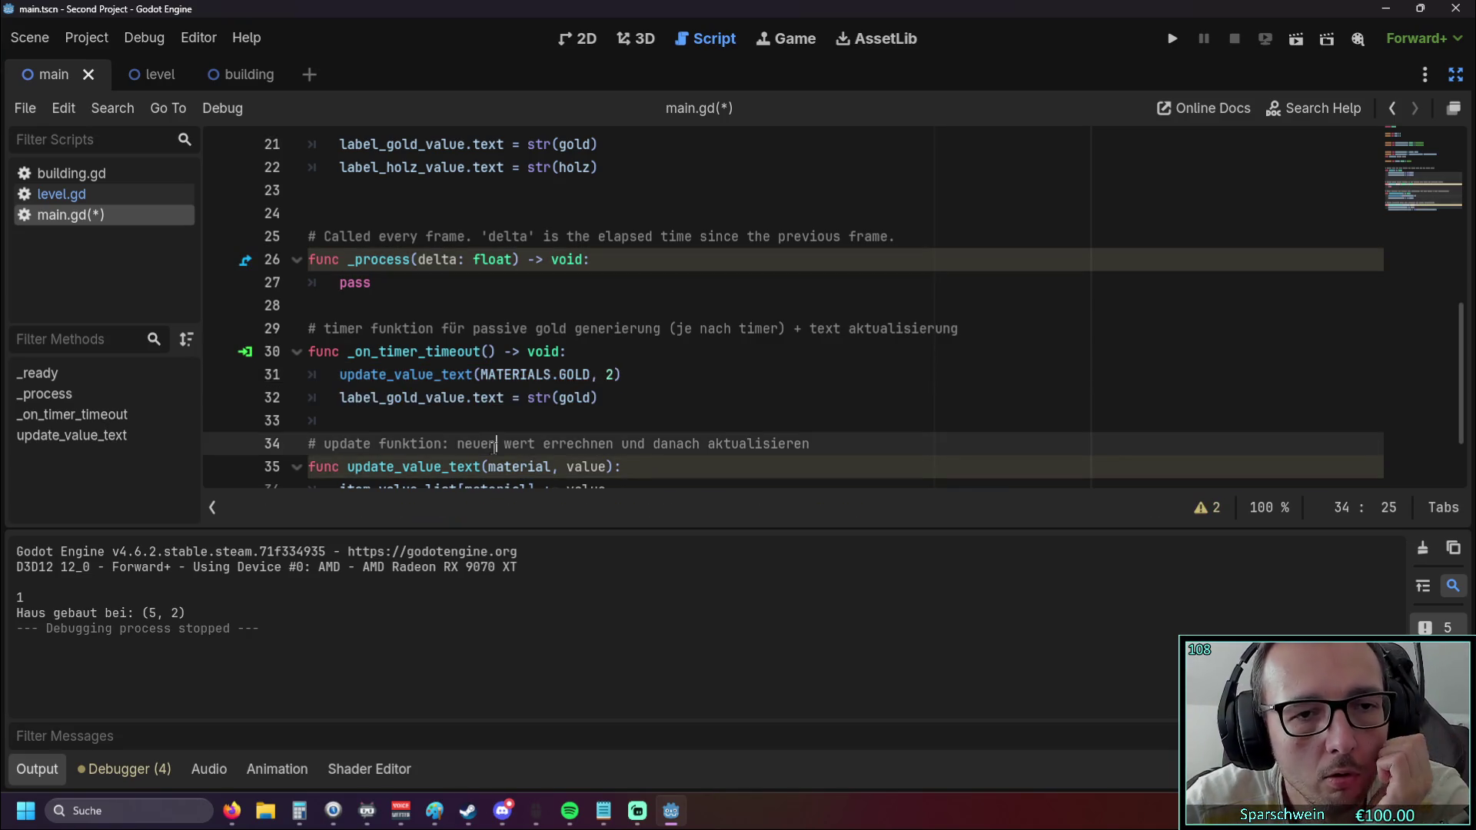
pyautogui.click(498, 443)
pyautogui.scroll(-1, 500, 376)
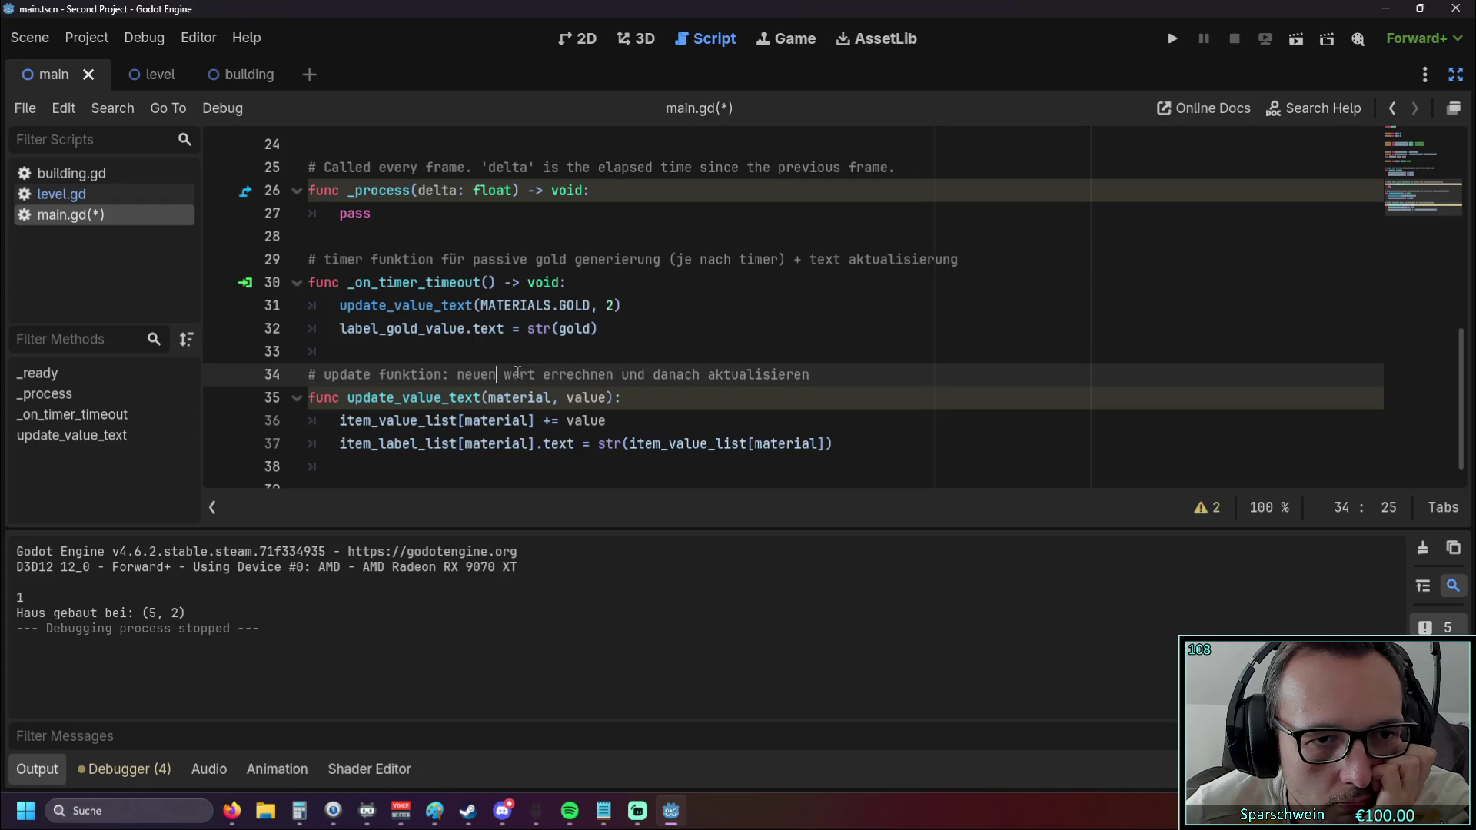
# Step: Delete the label_gold_value.text = str(gold) line below the call
pyautogui.click(522, 351)
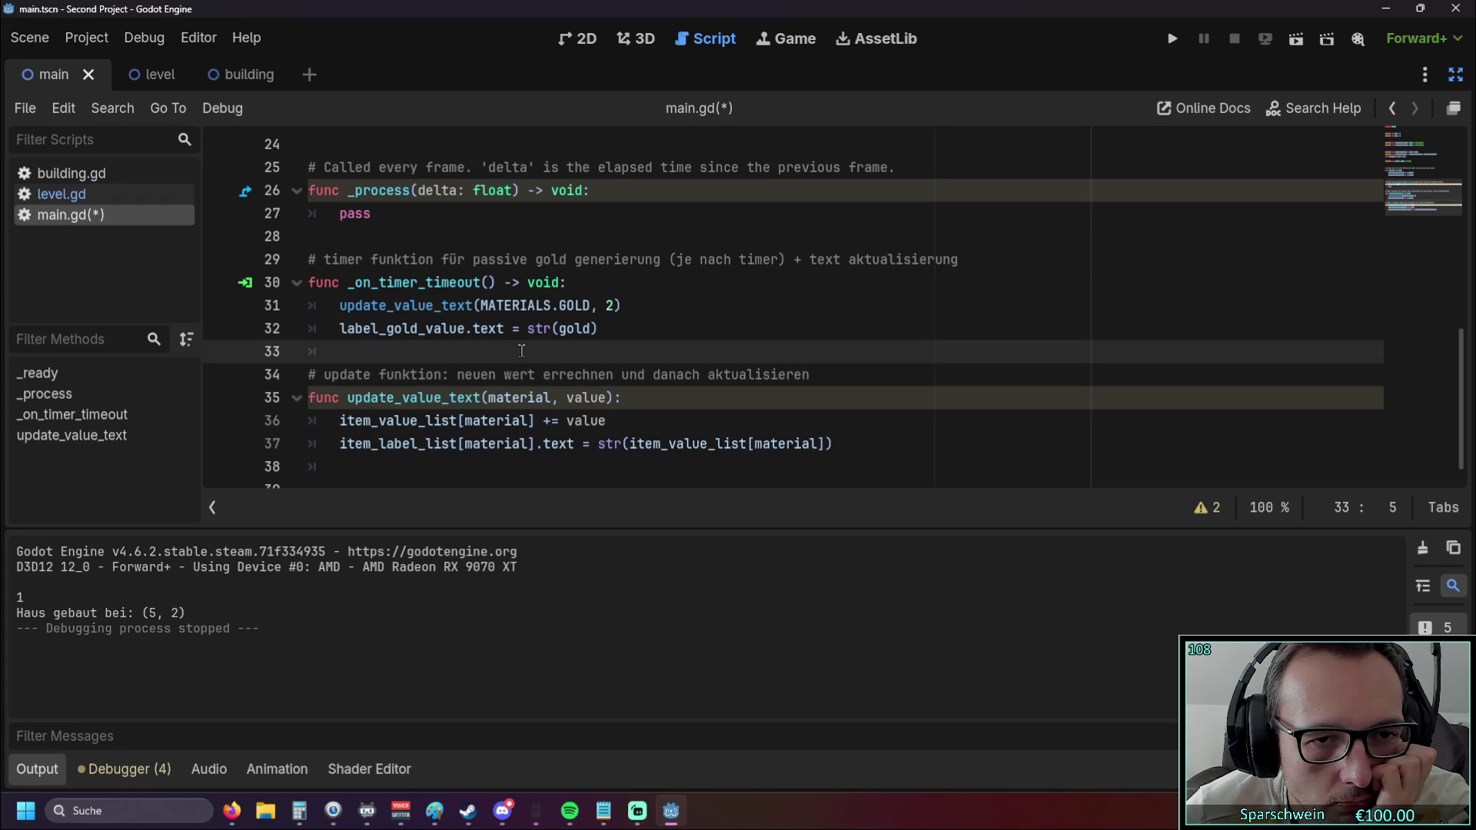
pyautogui.moveTo(599, 329); pyautogui.dragTo(284, 332)
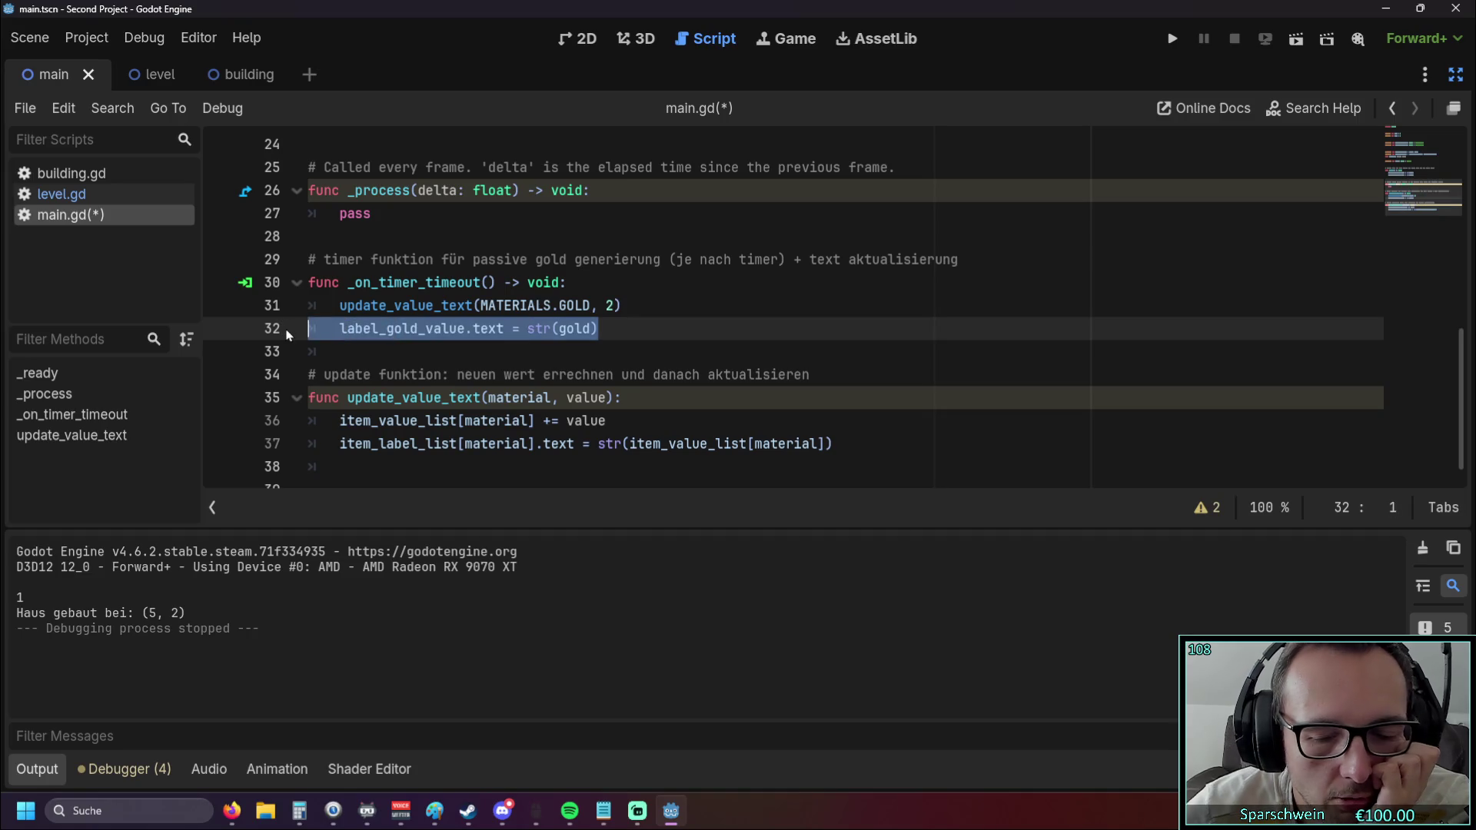
pyautogui.press('BackSpace')
pyautogui.press('BackSpace')
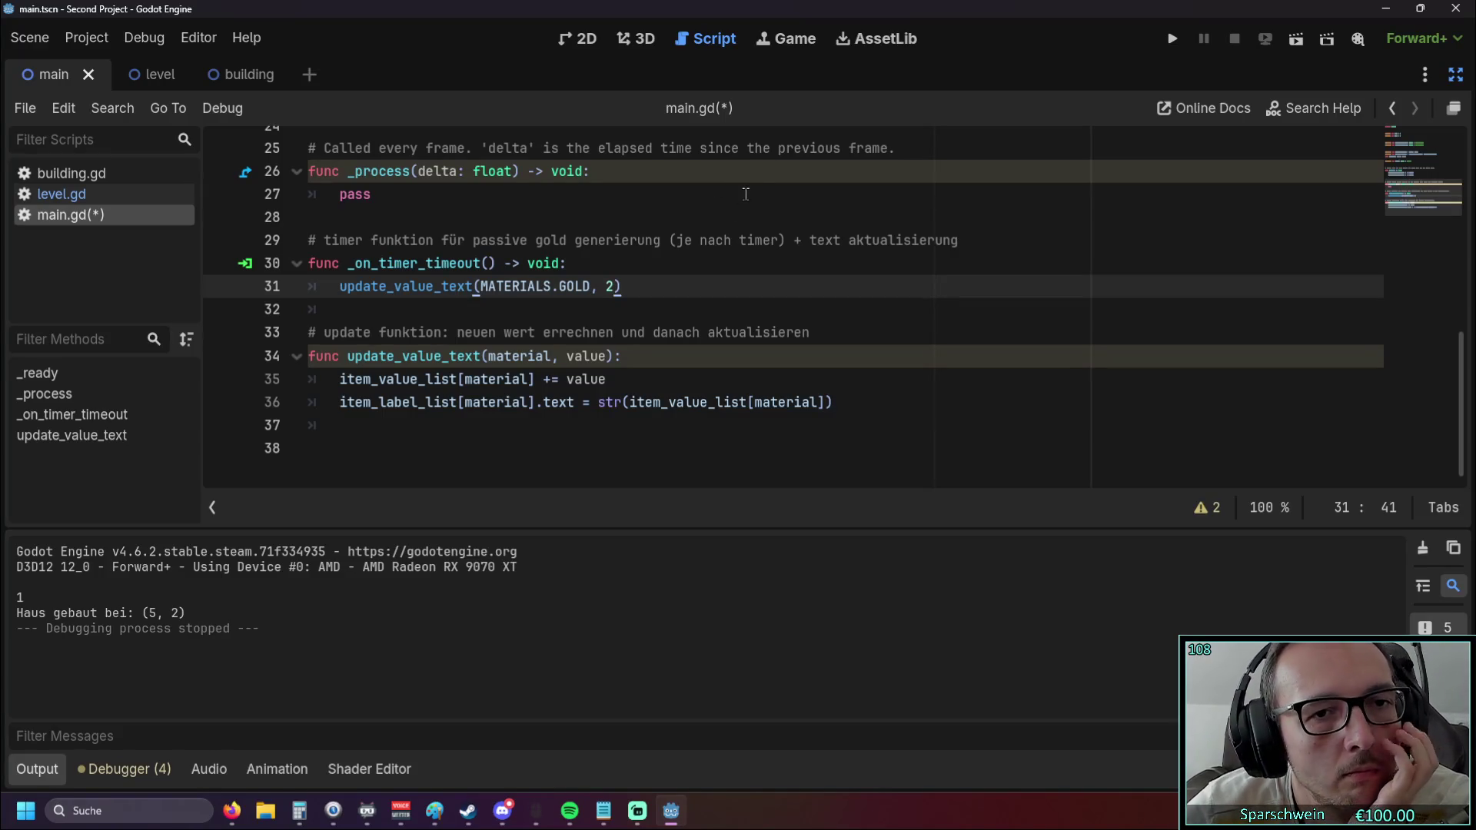
pyautogui.click(661, 311)
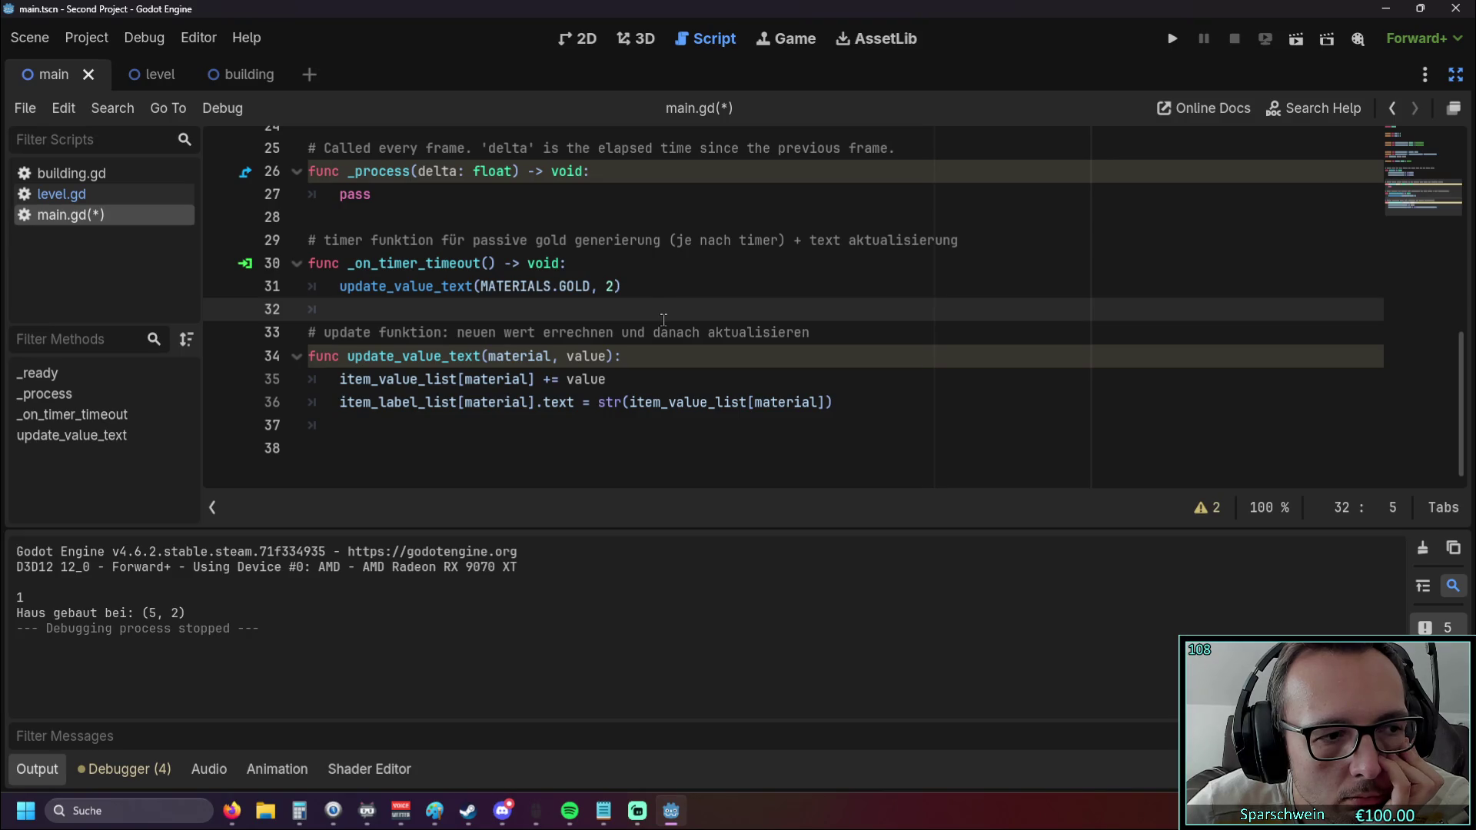
# Step: Run the game and repeatedly try building on a grass tile while Gold climbs past 10
pyautogui.click(1174, 39)
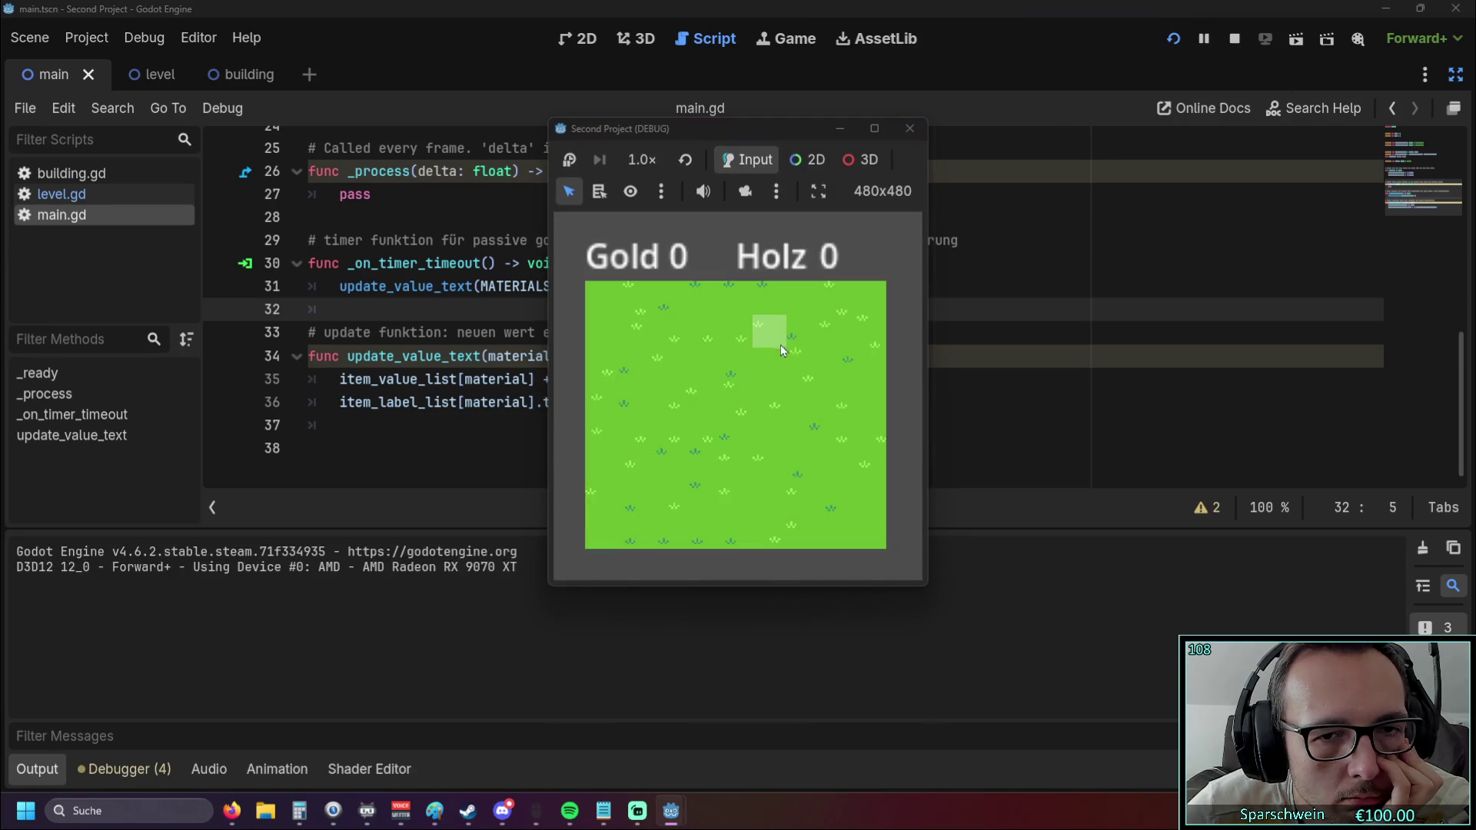
pyautogui.click(759, 361)
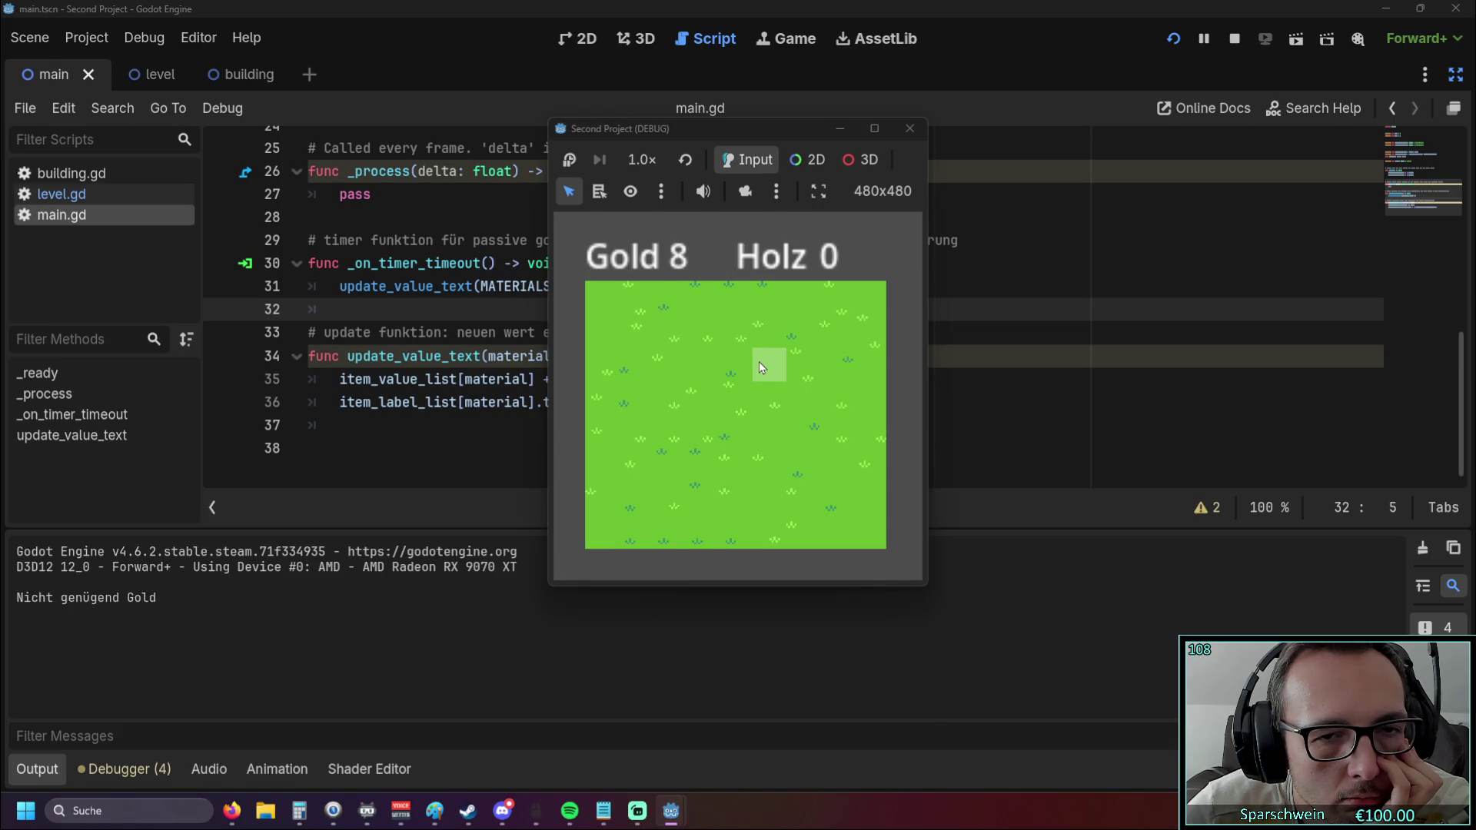
pyautogui.click(759, 362)
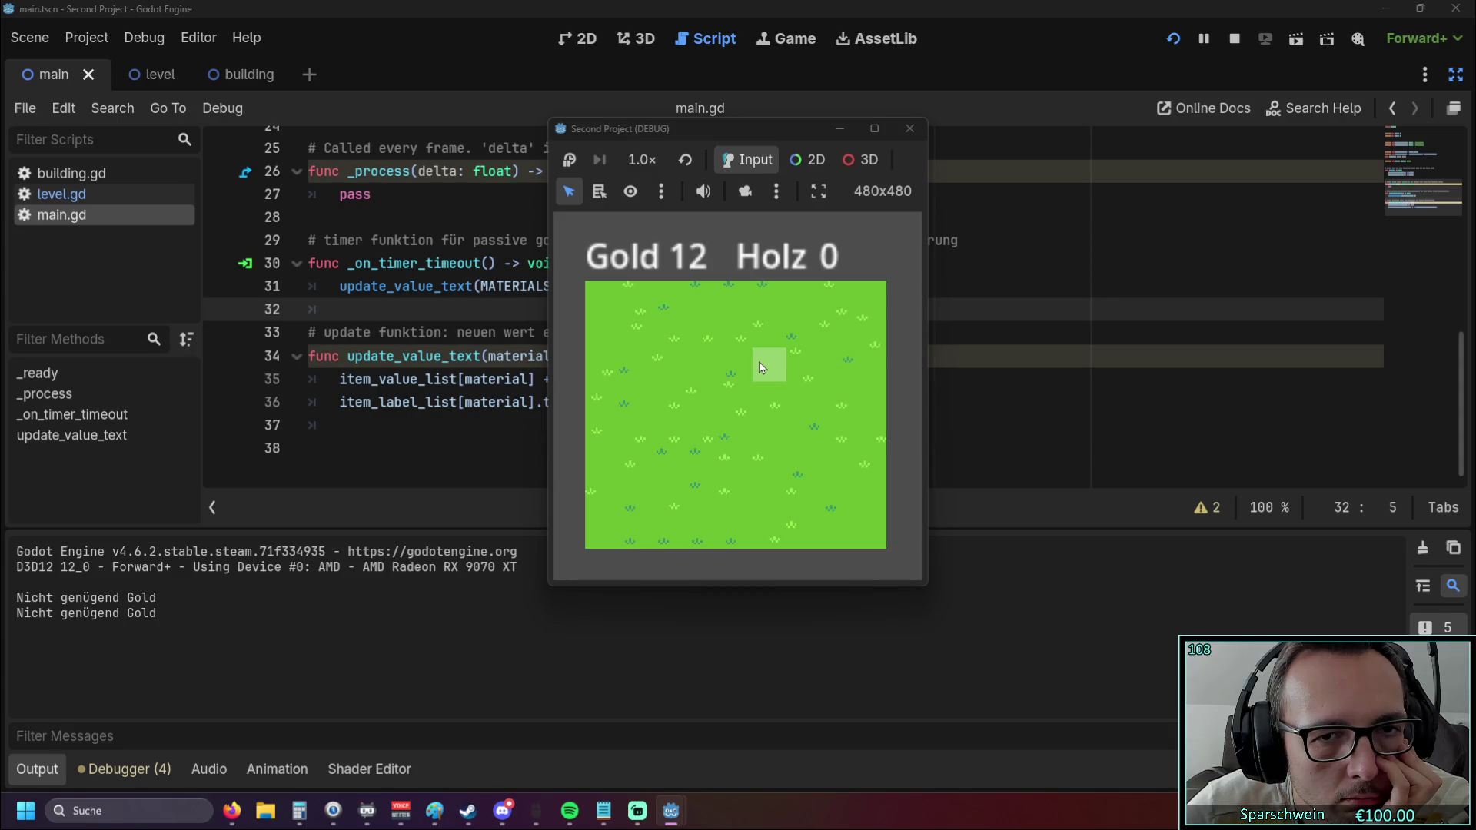
pyautogui.click(705, 373)
pyautogui.click(705, 374)
pyautogui.click(706, 373)
pyautogui.click(706, 373)
pyautogui.click(706, 373)
pyautogui.click(706, 373)
pyautogui.click(705, 373)
pyautogui.click(706, 374)
pyautogui.click(705, 373)
pyautogui.click(705, 374)
pyautogui.click(705, 373)
pyautogui.click(706, 374)
pyautogui.click(705, 374)
pyautogui.click(705, 373)
pyautogui.click(706, 374)
pyautogui.click(706, 374)
pyautogui.click(705, 373)
pyautogui.click(705, 374)
pyautogui.click(704, 374)
pyautogui.click(704, 373)
pyautogui.click(704, 373)
pyautogui.click(704, 373)
pyautogui.click(703, 373)
pyautogui.click(704, 372)
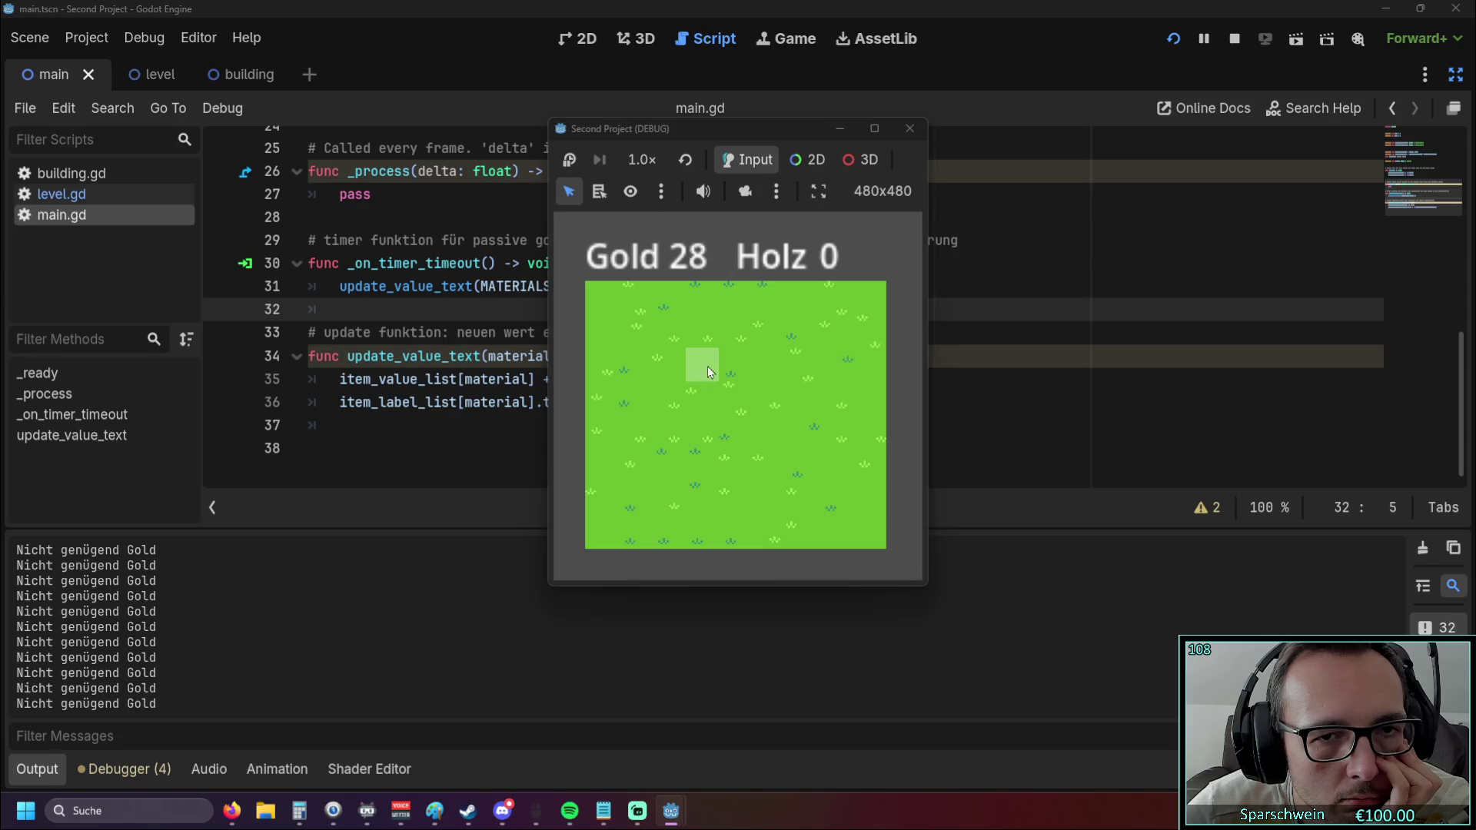
# Step: Close the game window to stop debugging
pyautogui.click(909, 129)
pyautogui.scroll(1, 655, 317)
pyautogui.scroll(1, 655, 317)
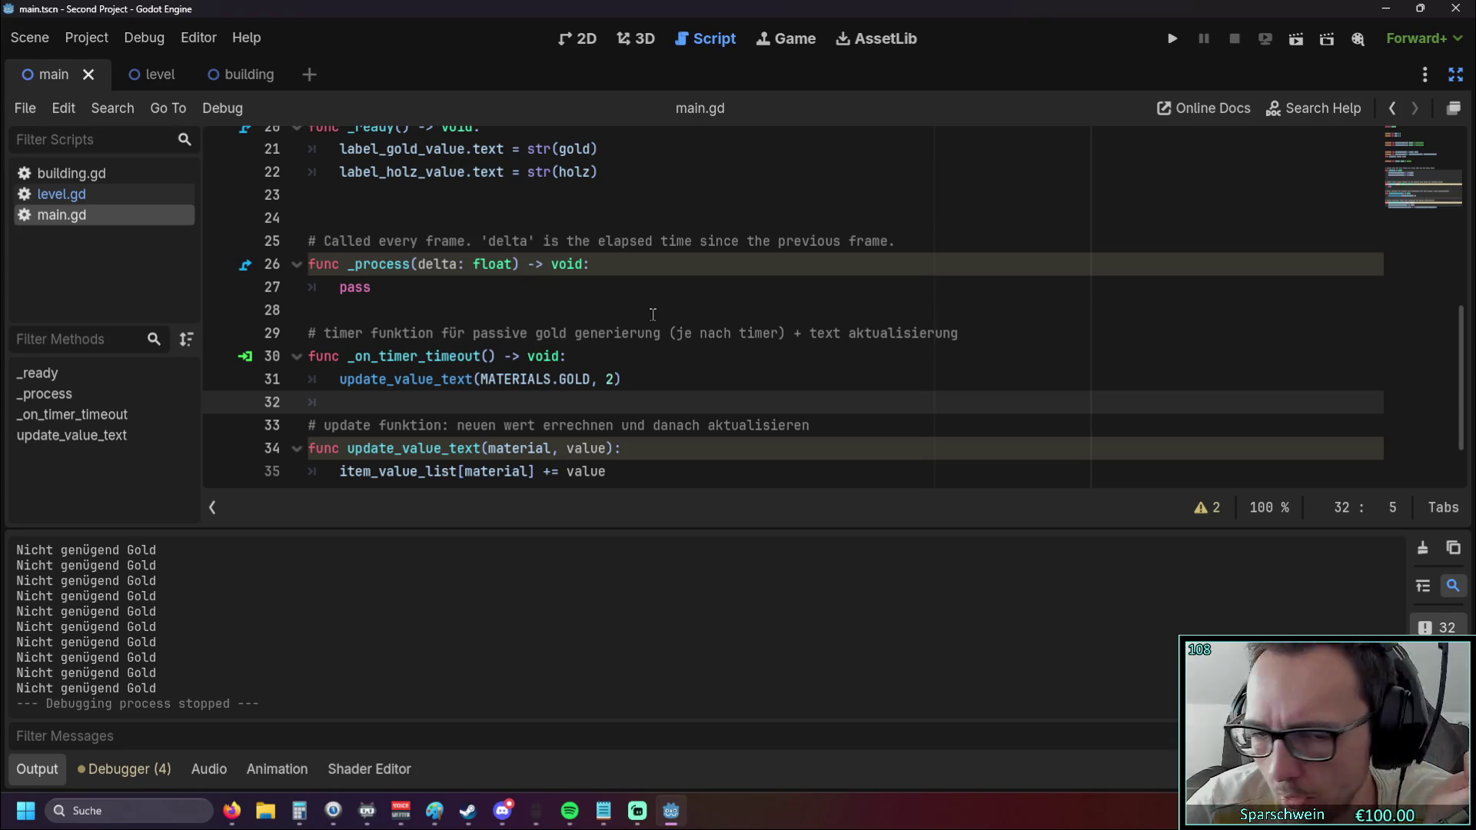
# Step: Review the MATERIALS.GOLD, 2 arguments on line 31 and the enum MATERIALS declaration before returning to level.gd
pyautogui.scroll(-1, 630, 361)
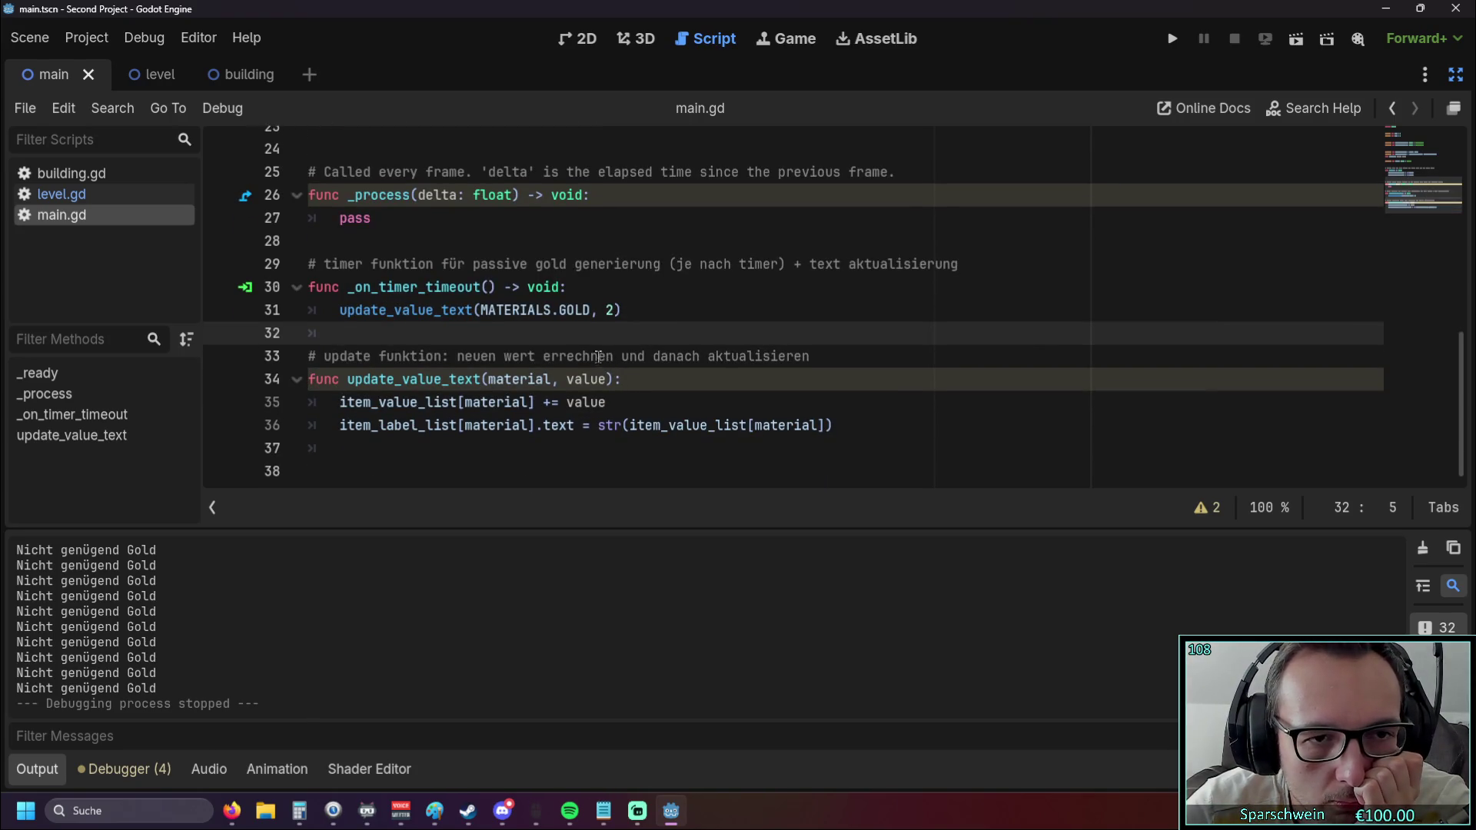
pyautogui.moveTo(476, 310)
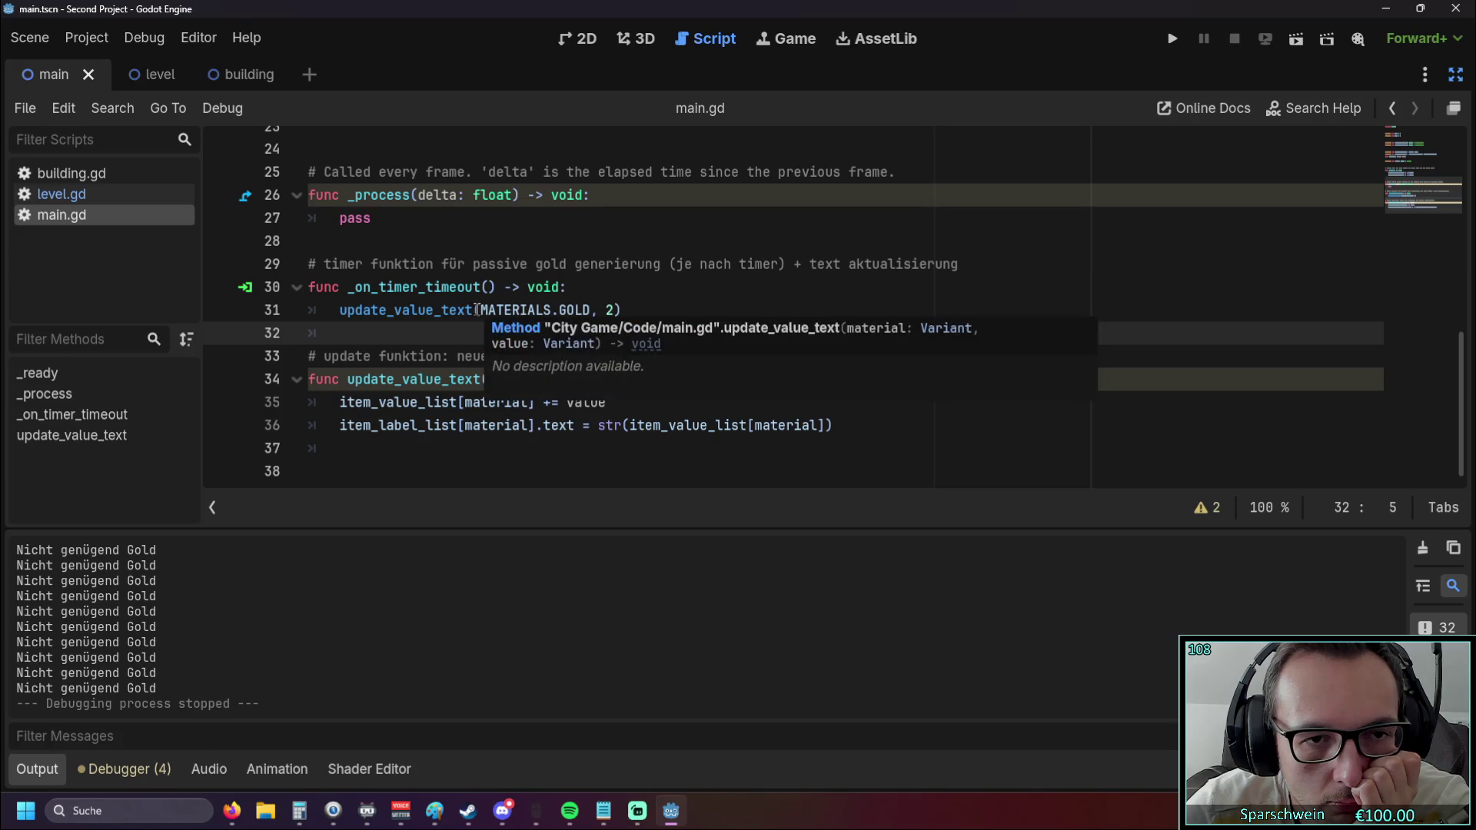
pyautogui.moveTo(477, 310); pyautogui.dragTo(620, 310)
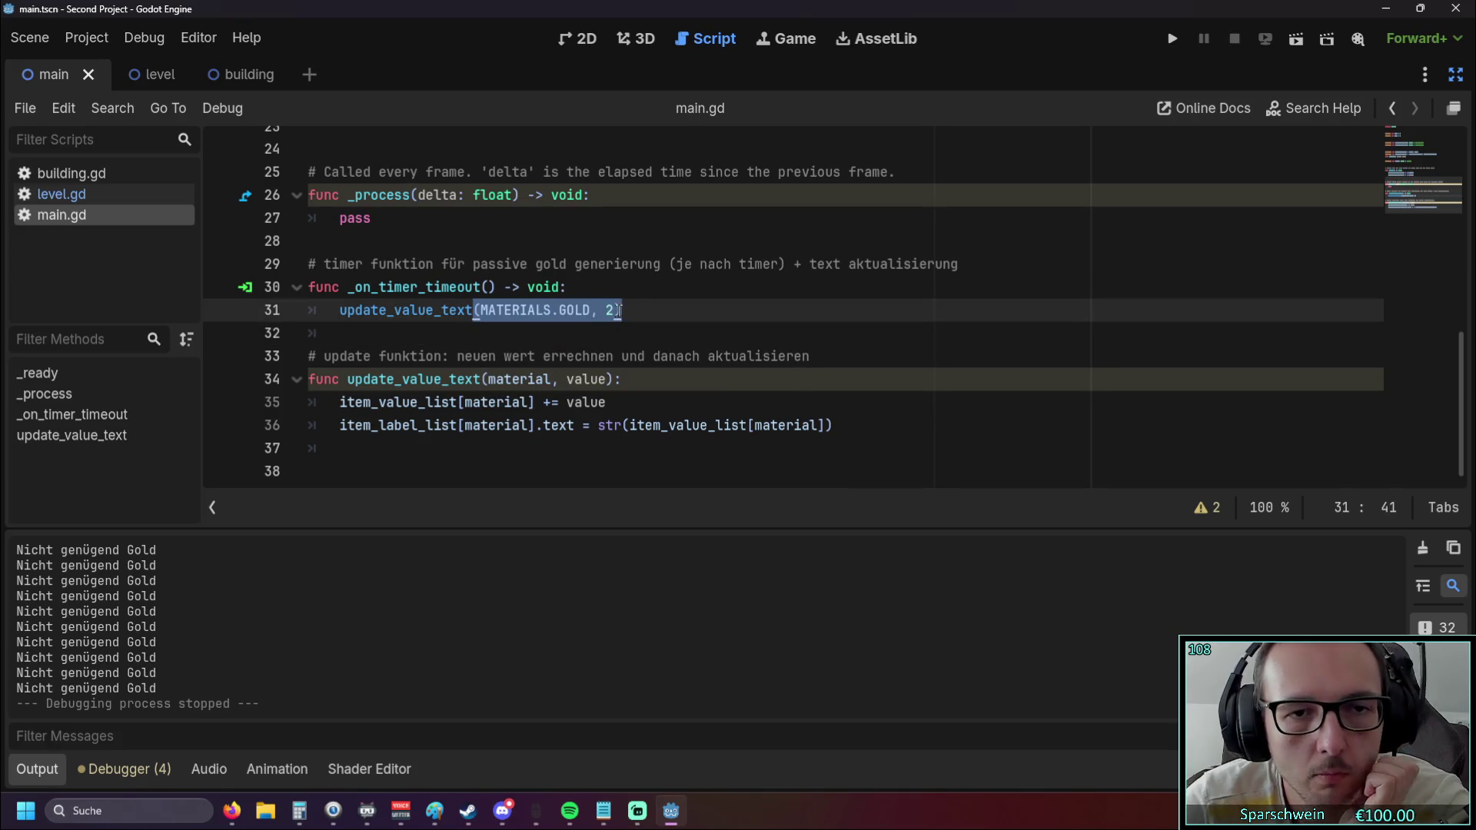
pyautogui.scroll(7, 588, 295)
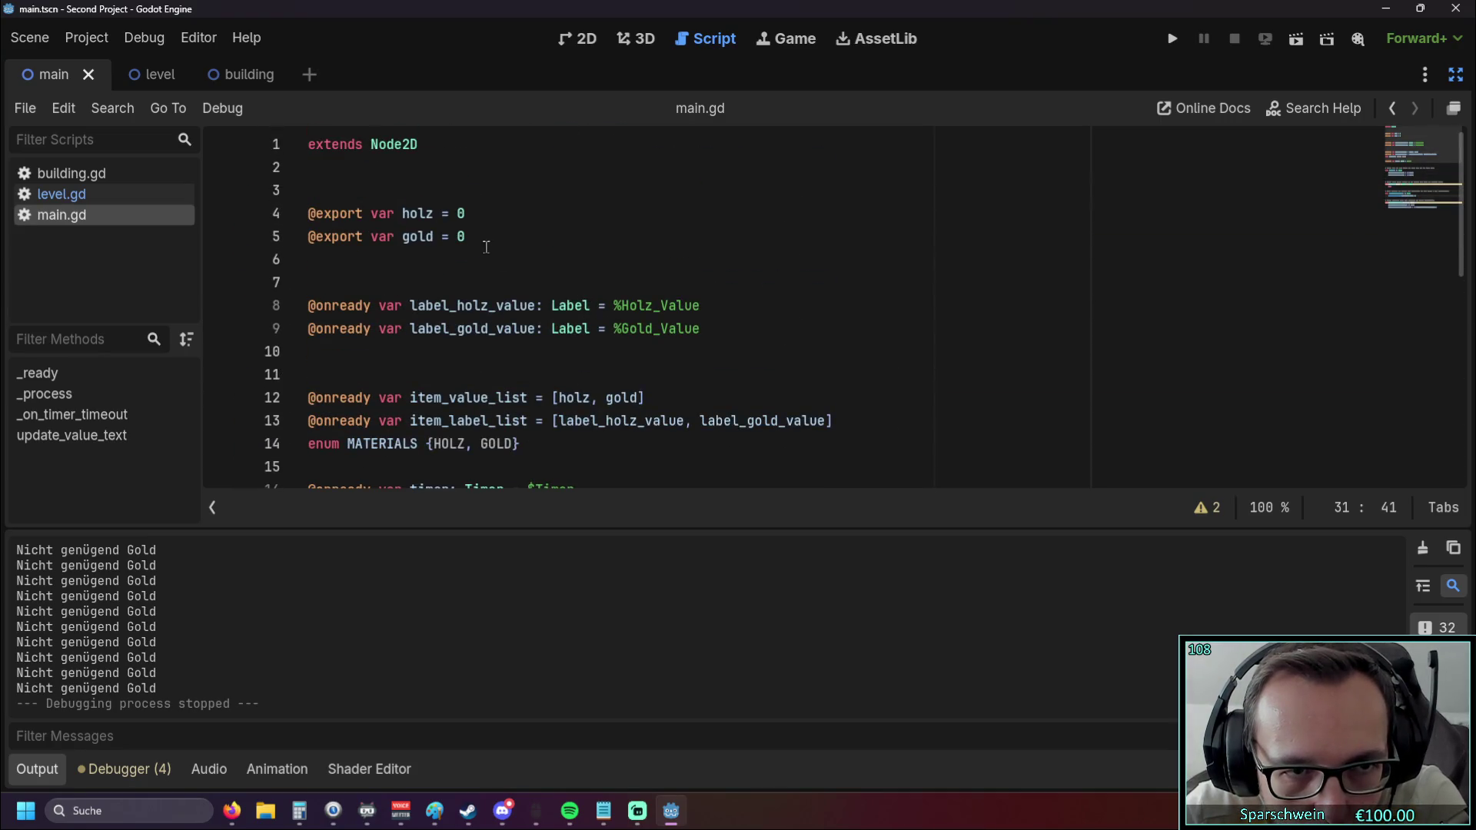
pyautogui.scroll(-7, 507, 249)
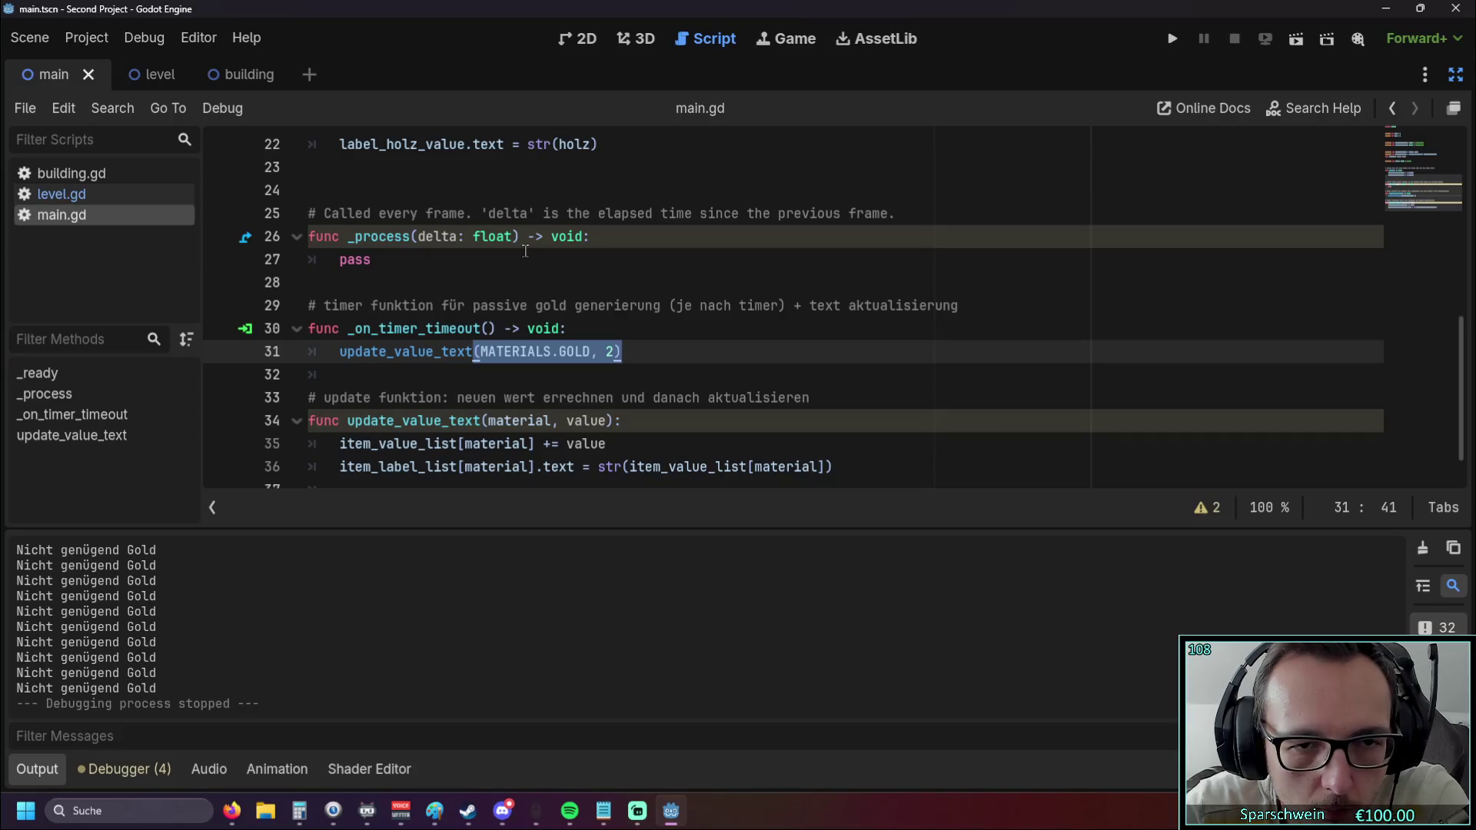
pyautogui.scroll(7, 525, 252)
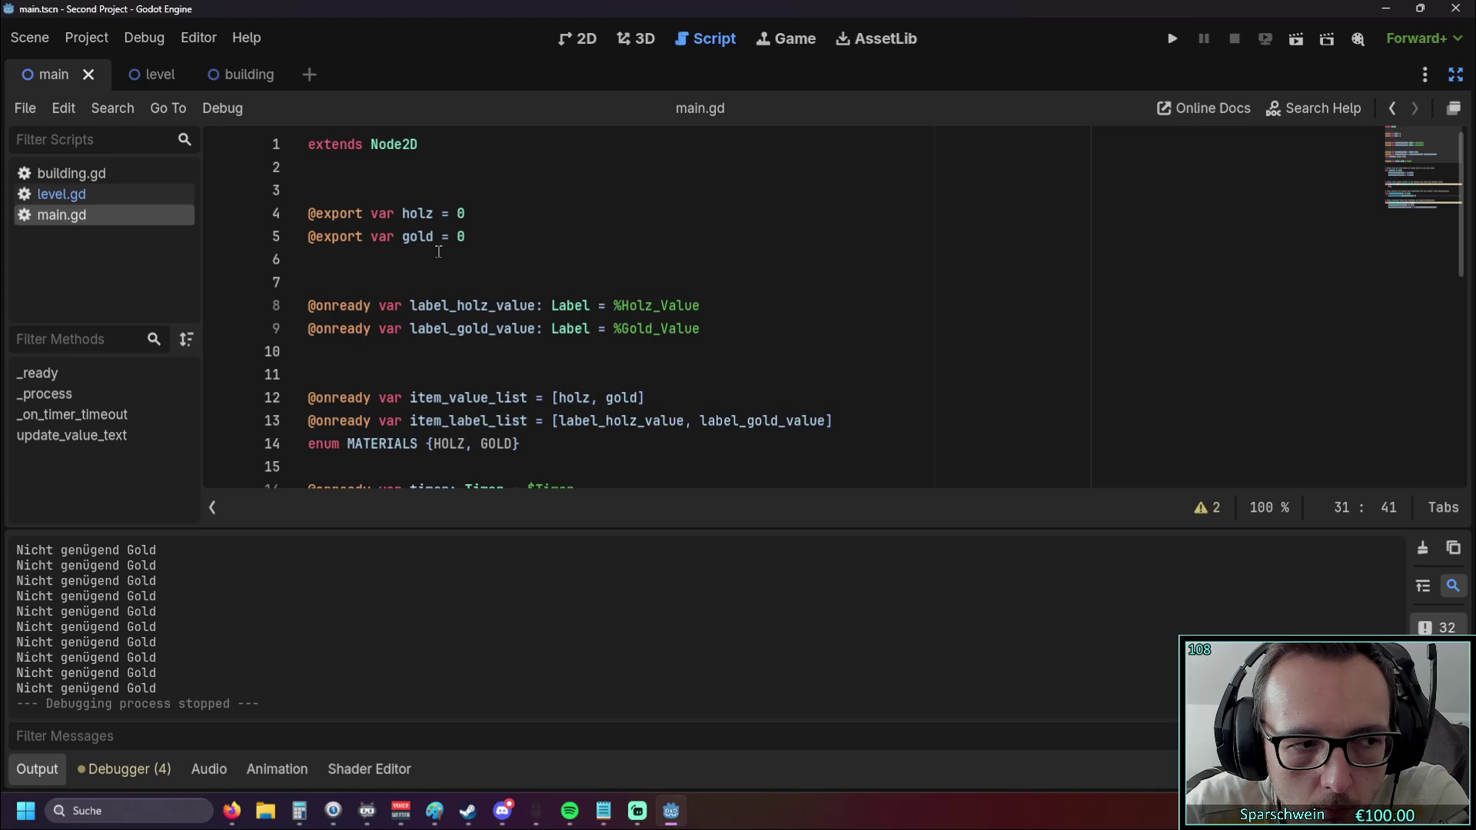
pyautogui.scroll(-7, 438, 252)
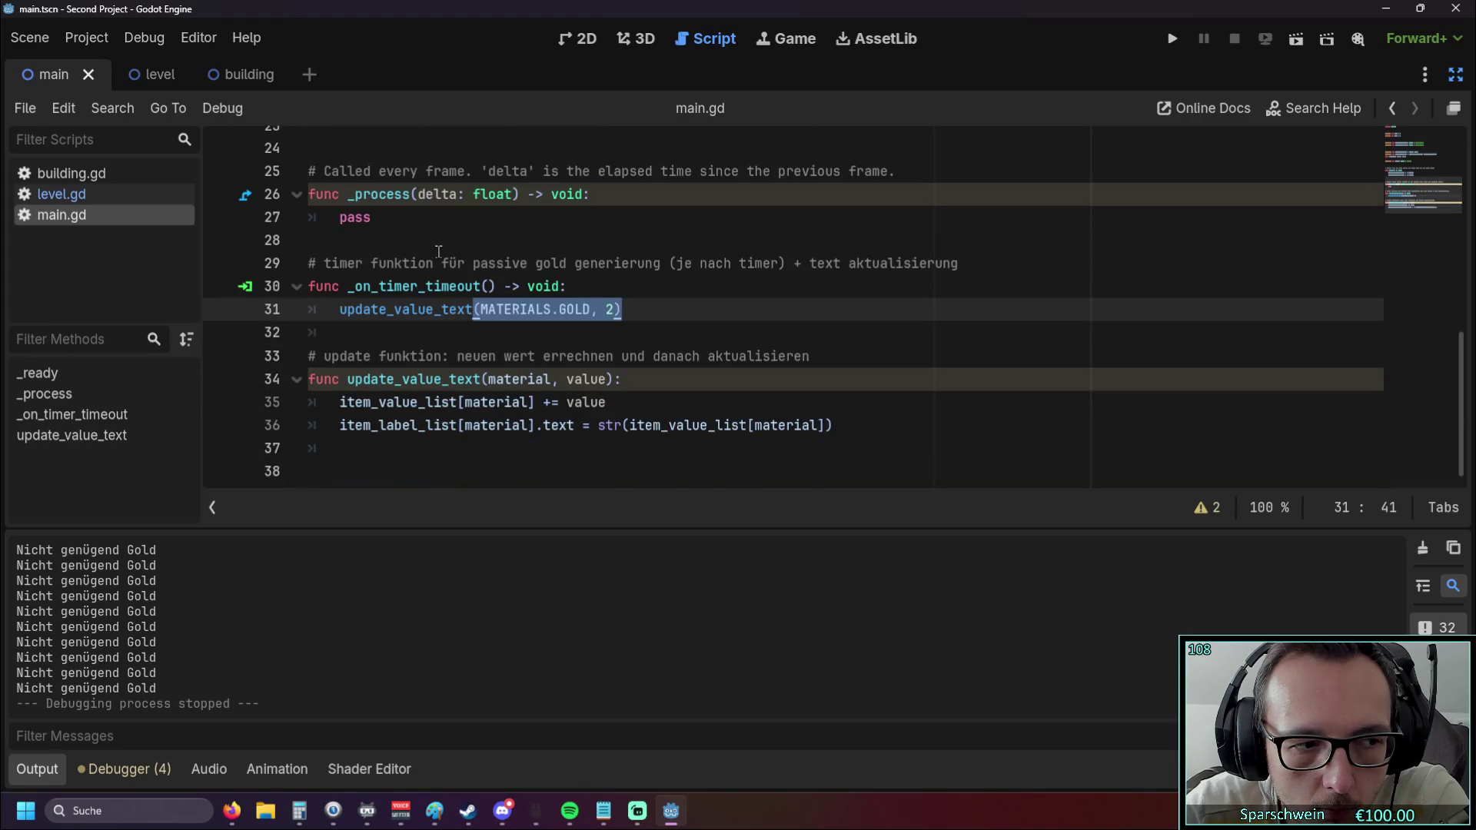
pyautogui.click(439, 255)
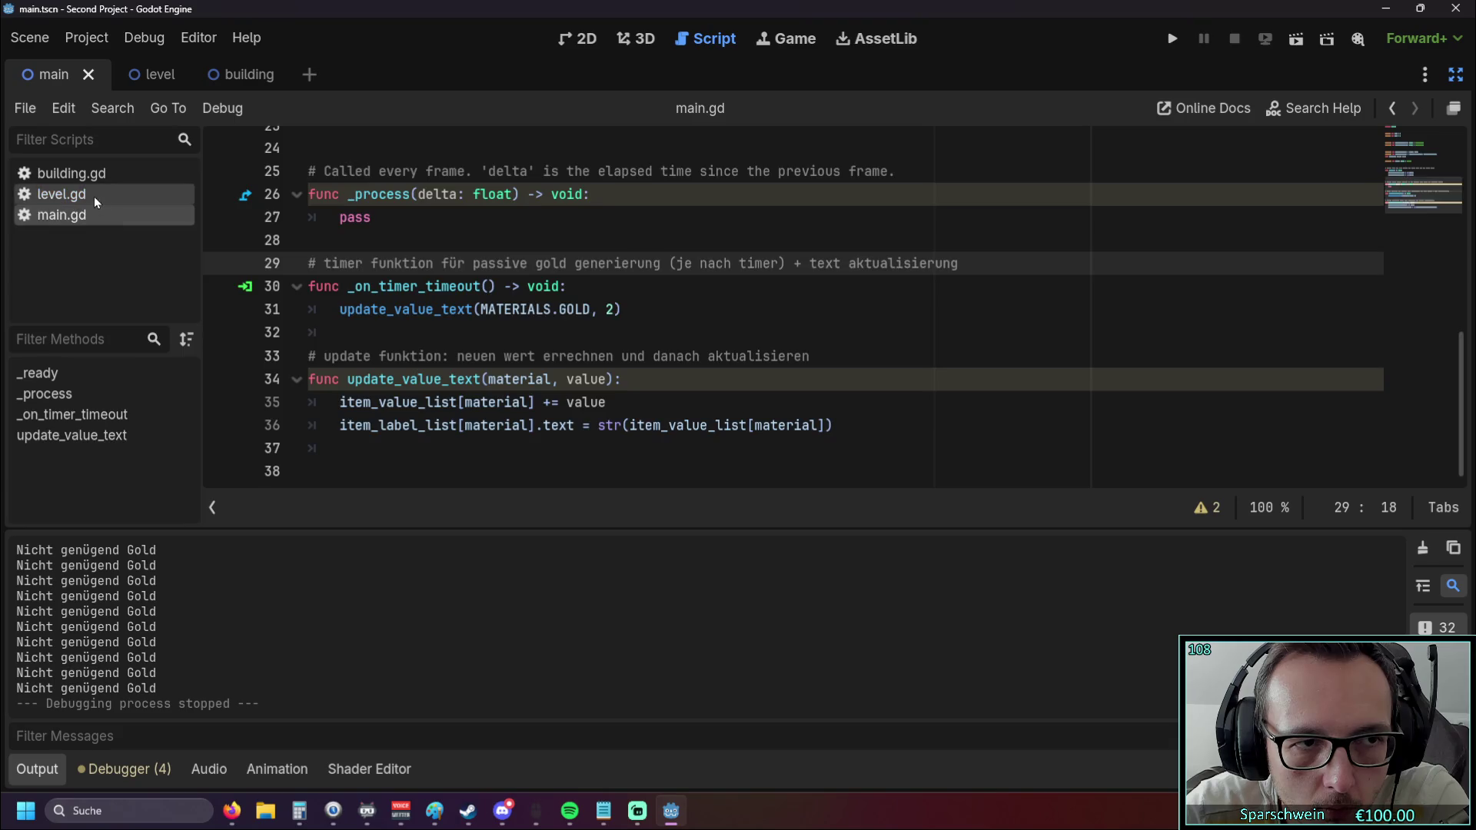
pyautogui.click(94, 196)
# Step: Copy MATERIALS.GOLD from line 54 and paste it over gold on lines 50 and 53
pyautogui.click(648, 376)
pyautogui.scroll(1, 524, 302)
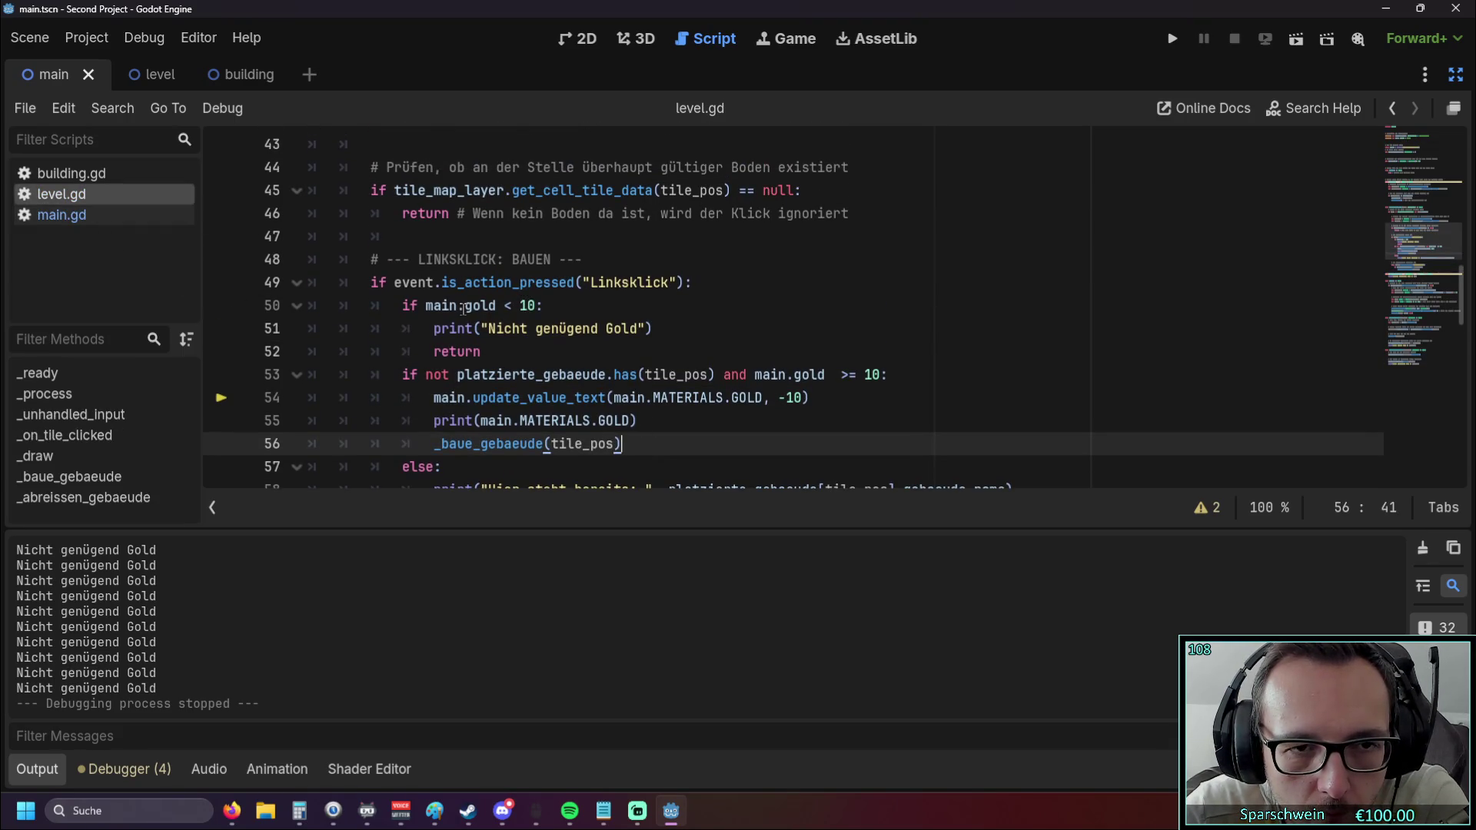
pyautogui.click(611, 398)
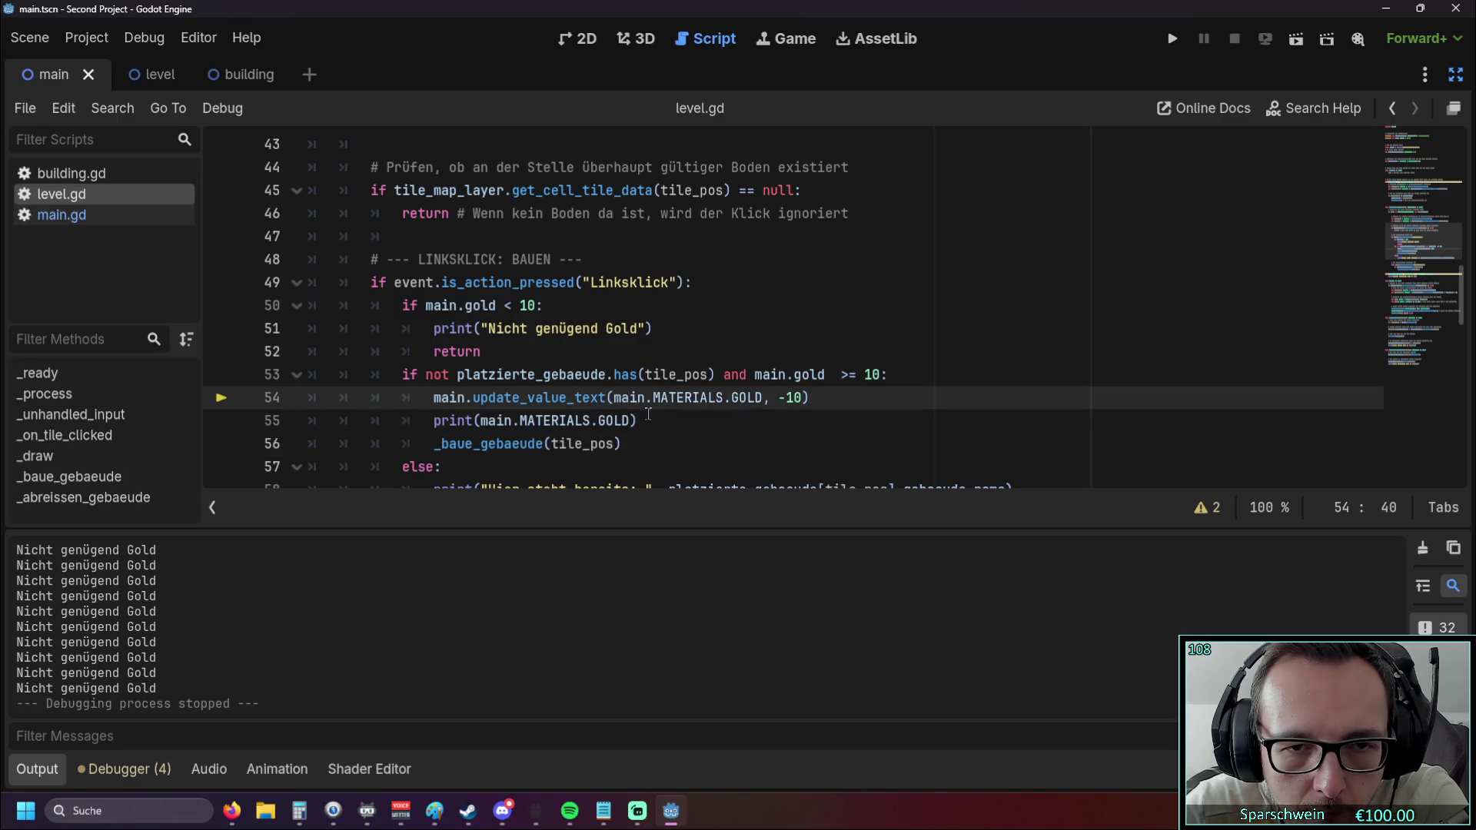
pyautogui.moveTo(653, 397); pyautogui.dragTo(765, 397)
pyautogui.hotkey('ctrl', 'c')
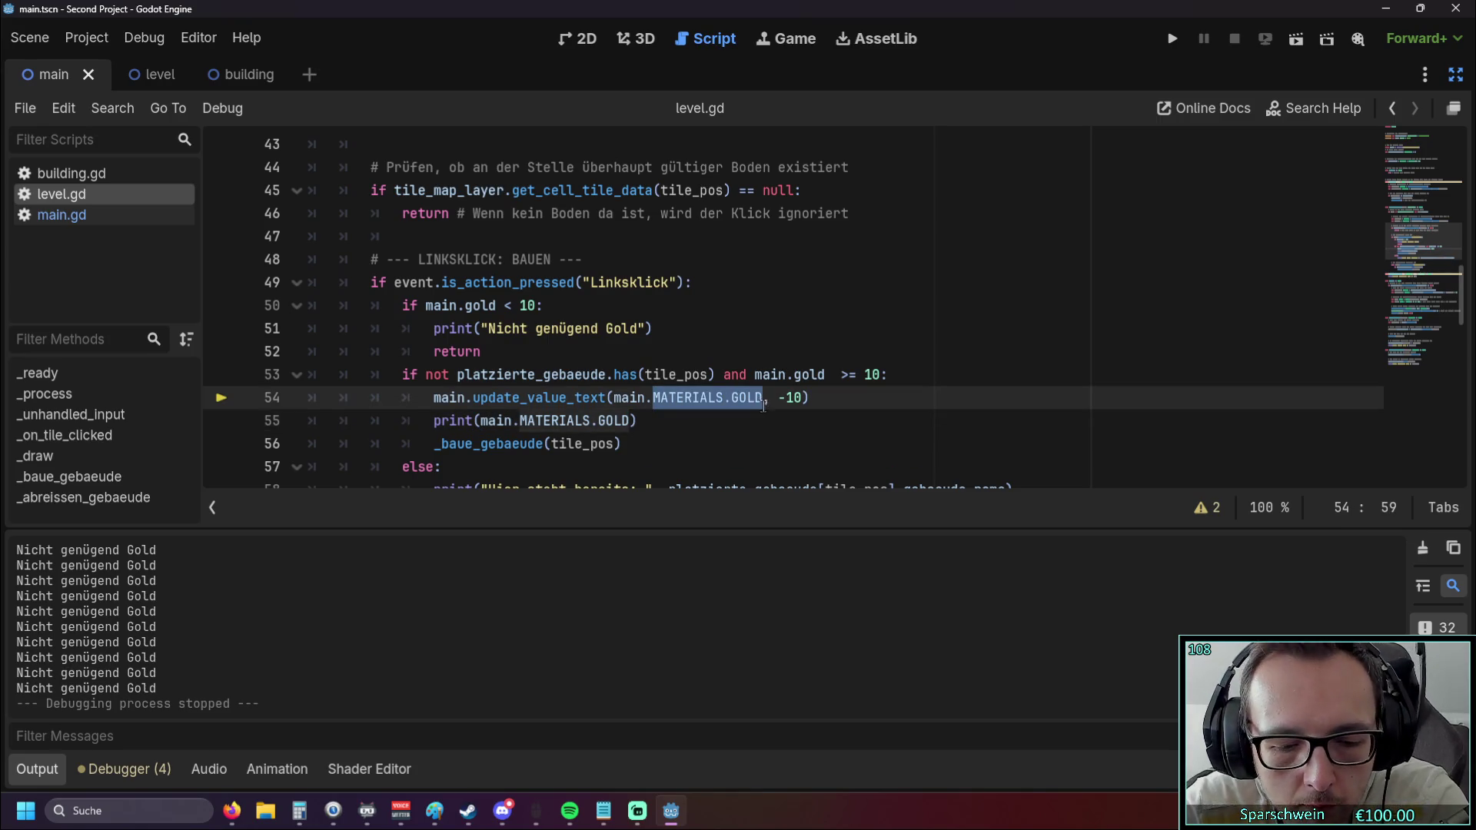
pyautogui.moveTo(466, 305); pyautogui.dragTo(495, 306)
pyautogui.hotkey('ctrl', 'v')
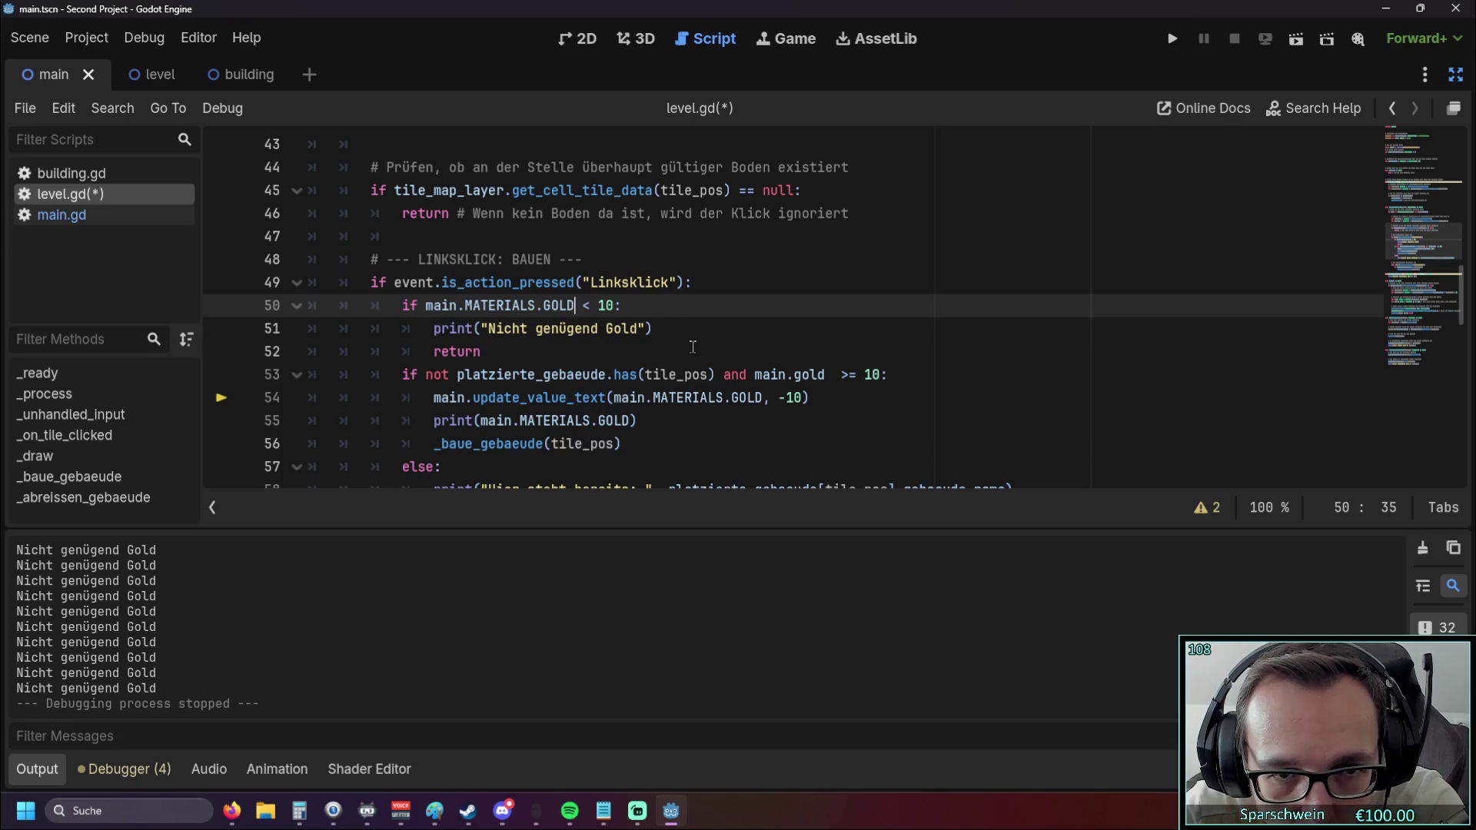
pyautogui.moveTo(793, 374); pyautogui.dragTo(827, 374)
pyautogui.hotkey('ctrl', 'v')
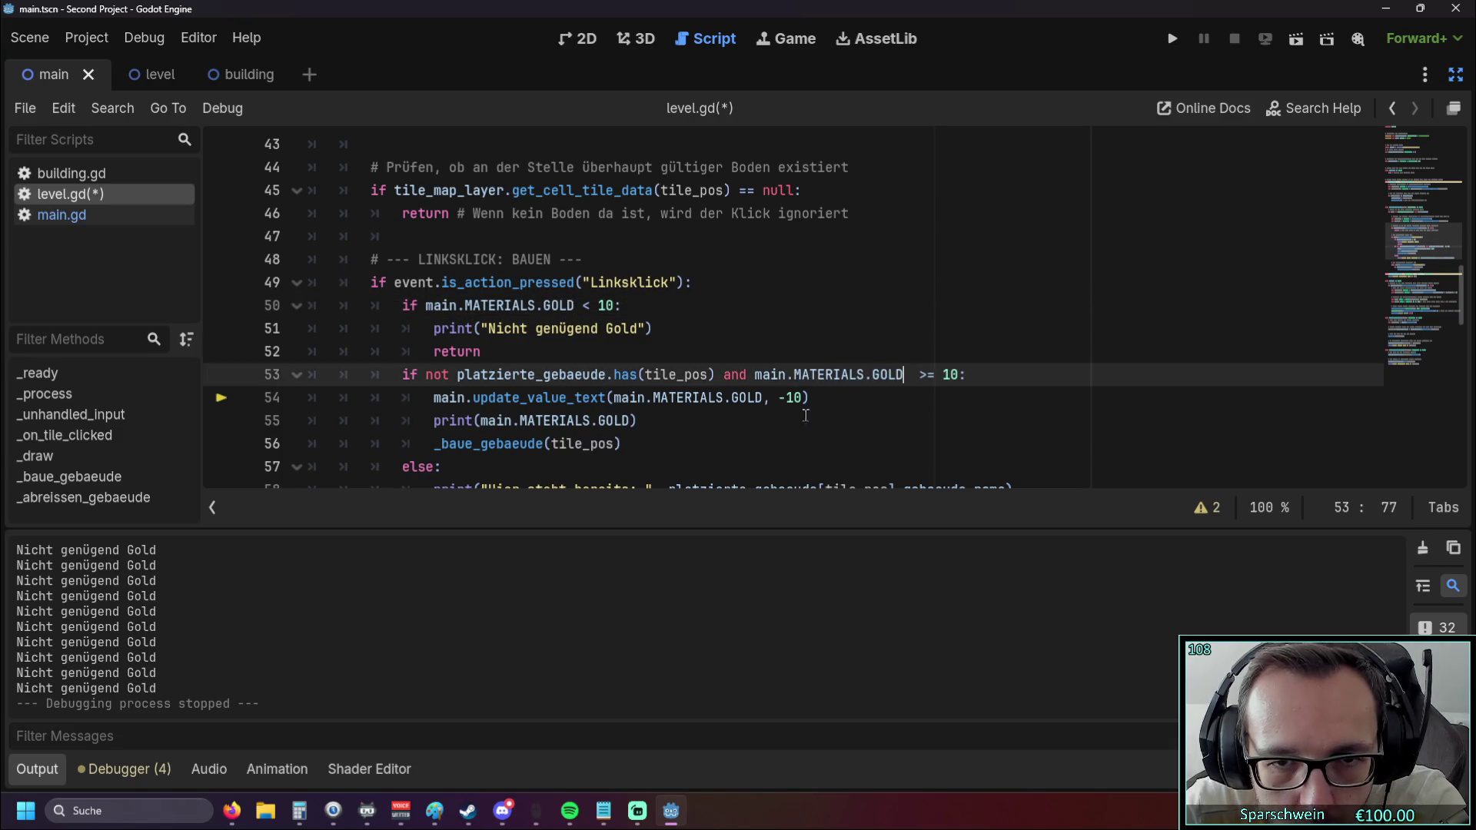
# Step: Remove the extra space before >= on line 53 and launch the game
pyautogui.click(773, 422)
pyautogui.click(919, 374)
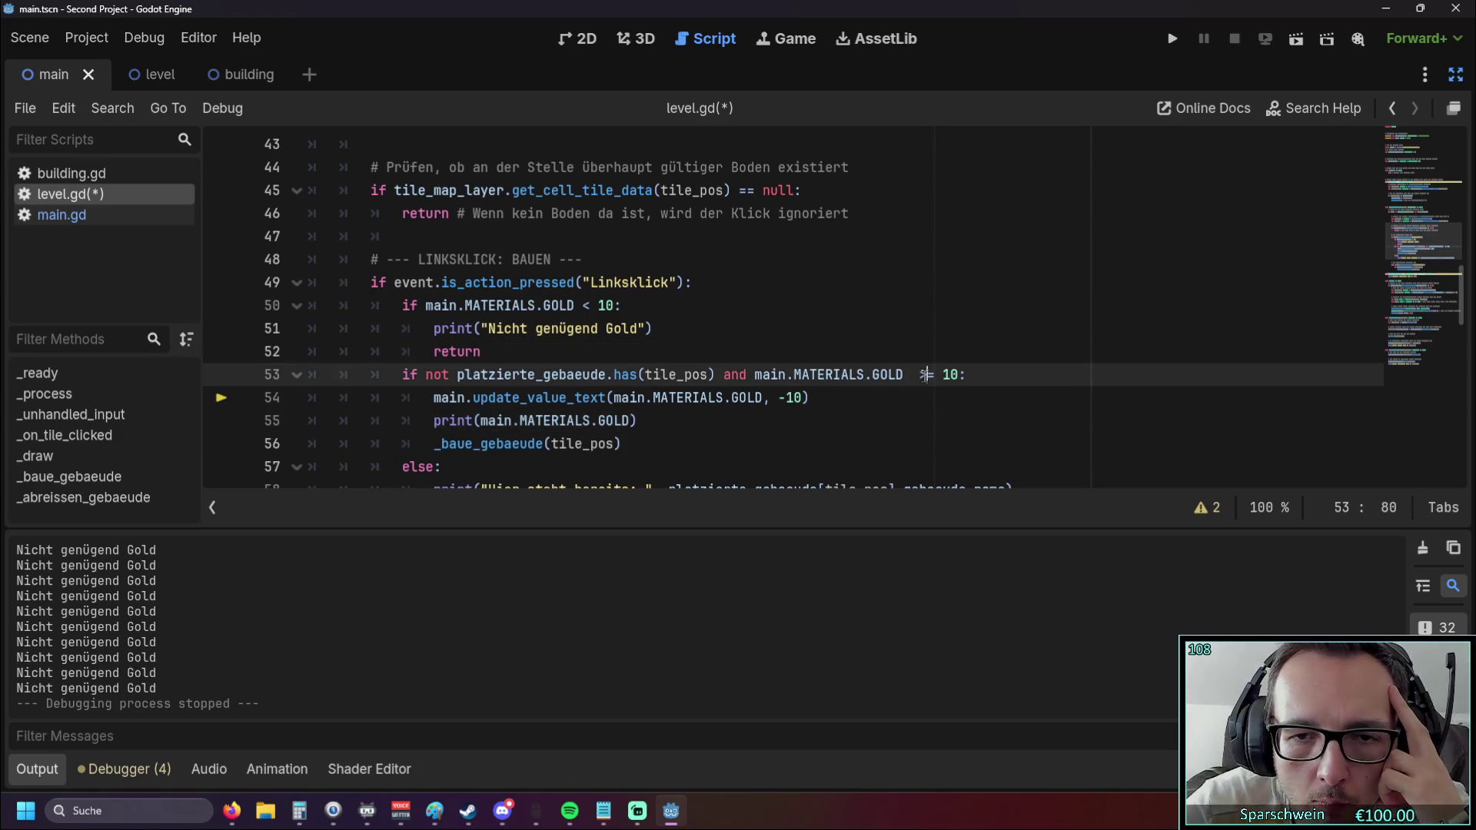
pyautogui.press('BackSpace')
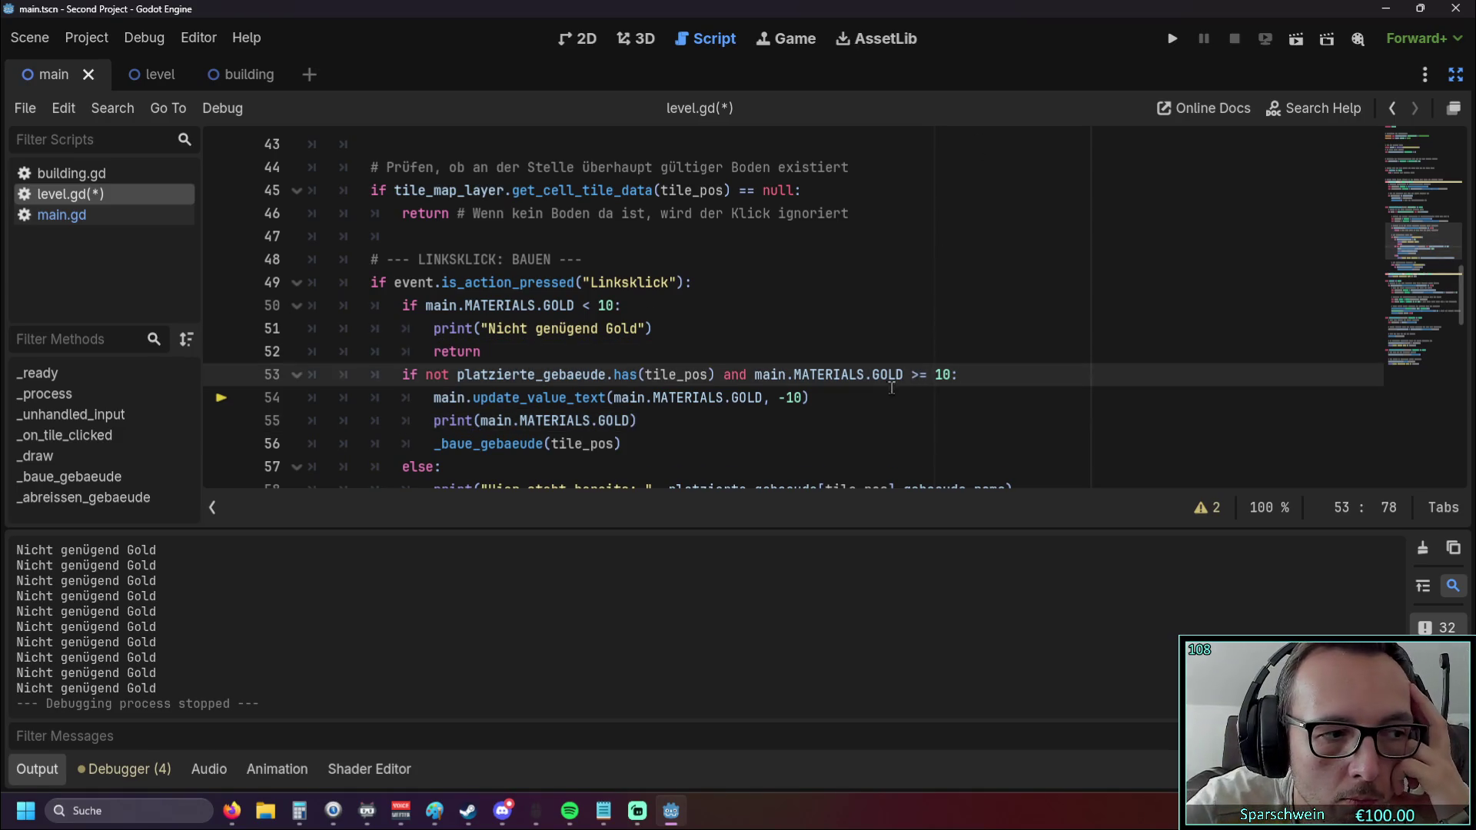
pyautogui.click(903, 278)
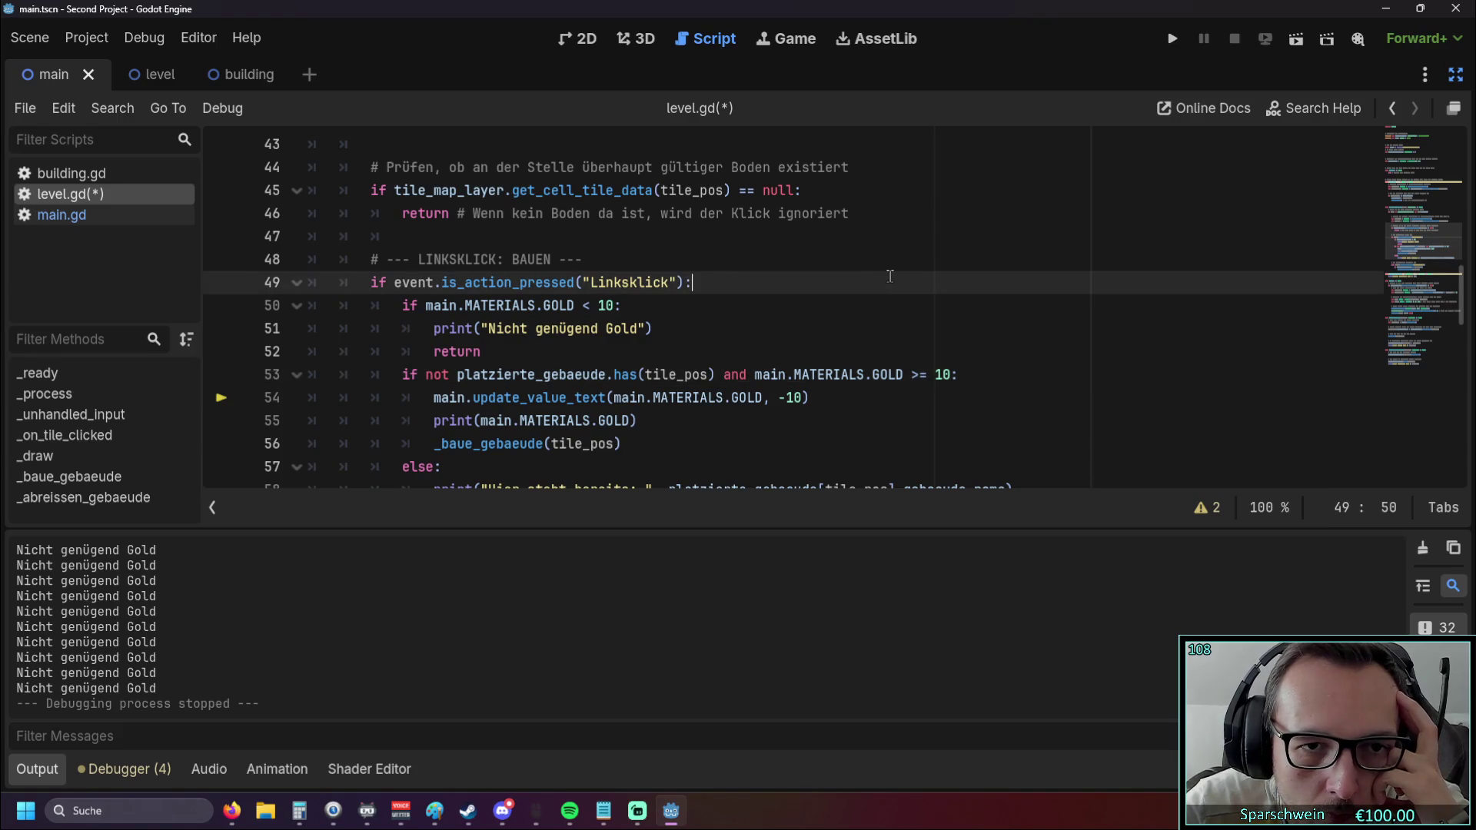
pyautogui.scroll(-1, 883, 308)
pyautogui.scroll(1, 999, 230)
pyautogui.click(1172, 39)
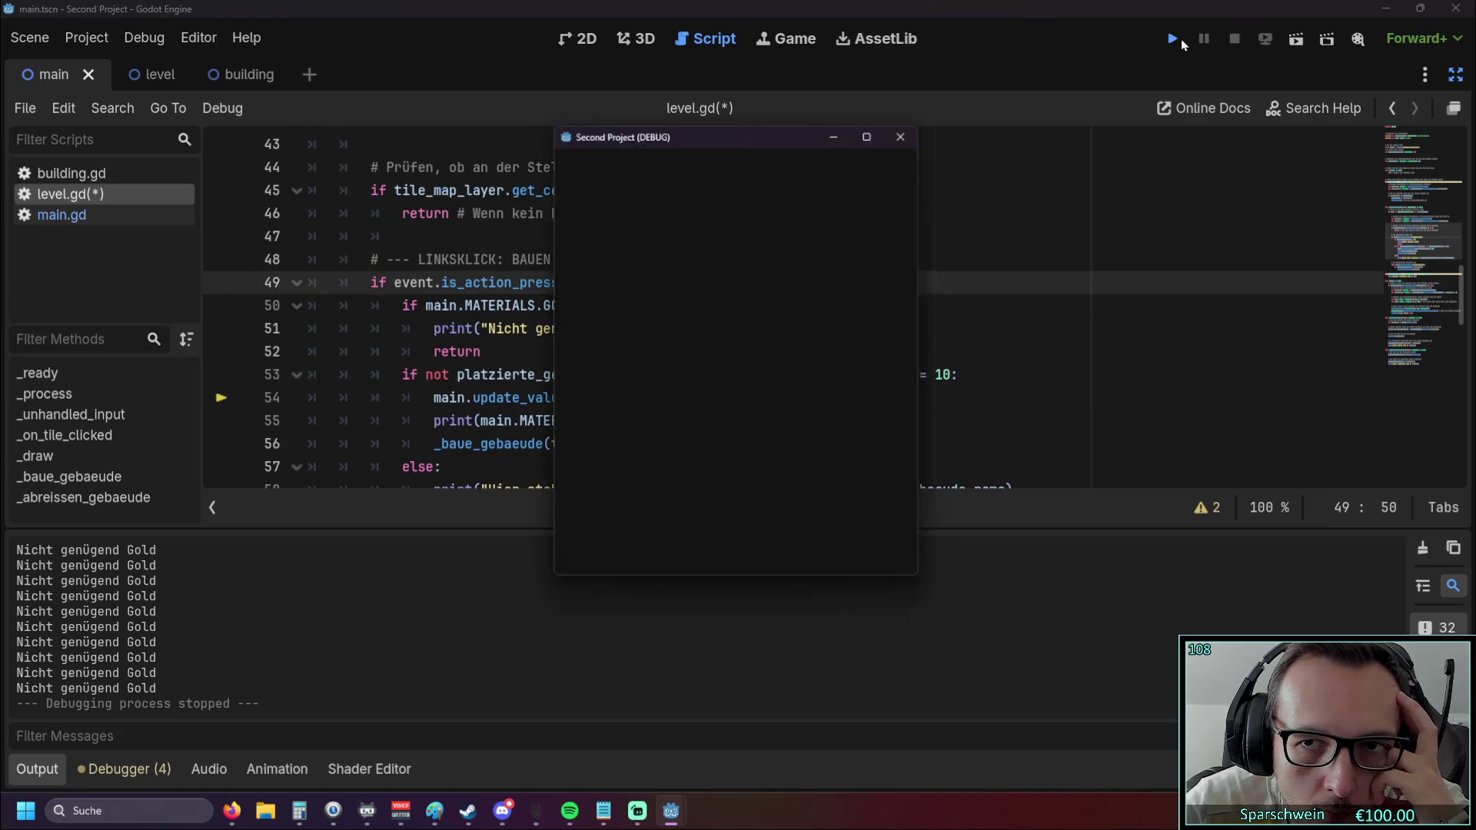
# Step: Try building on a grass tile six times, getting 'Nicht genügend Gold' as Gold reaches 18, then close the game
pyautogui.click(741, 381)
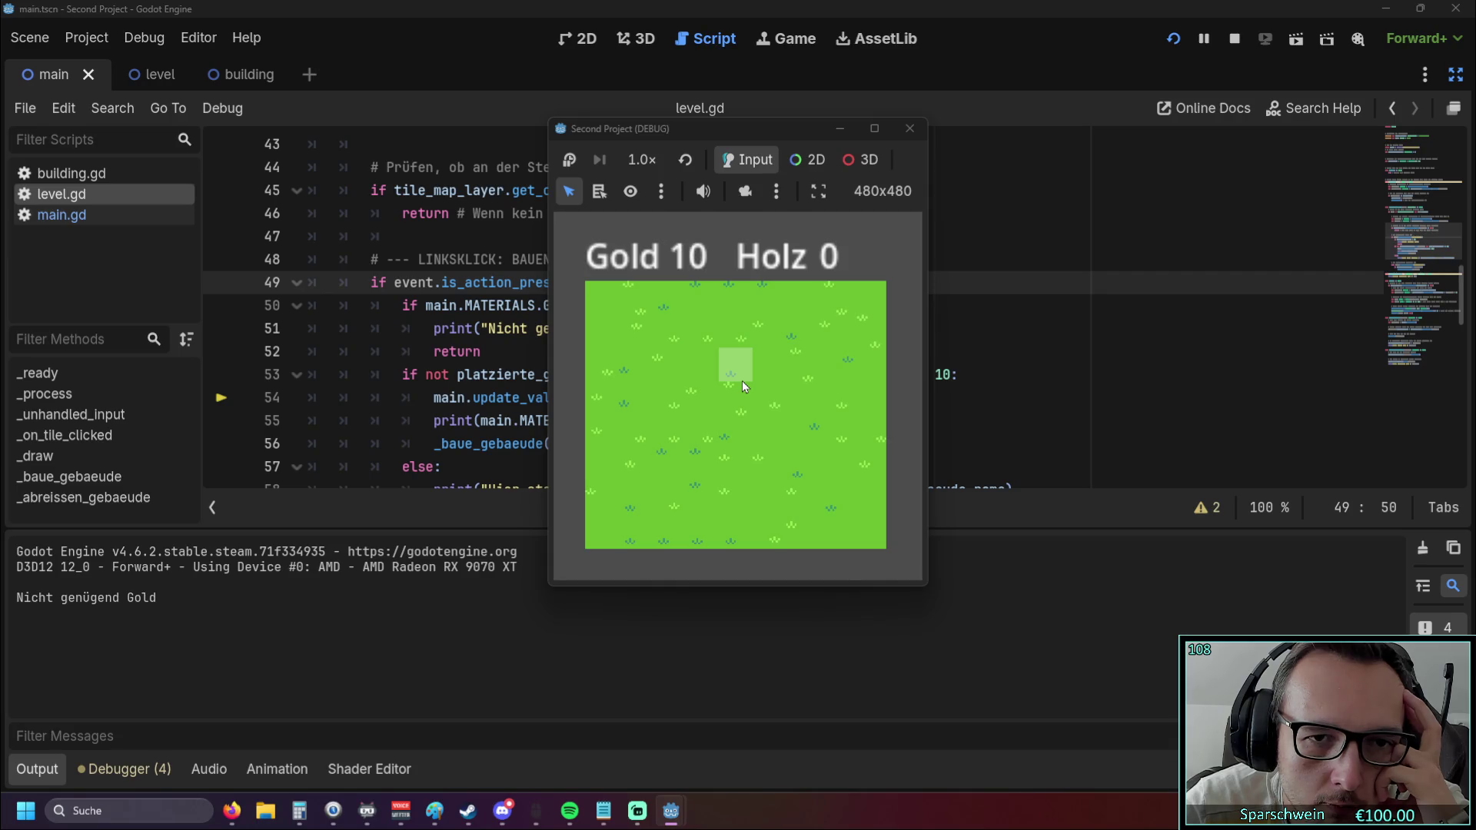
pyautogui.click(737, 378)
pyautogui.click(737, 378)
pyautogui.click(736, 378)
pyautogui.click(736, 378)
pyautogui.click(736, 378)
pyautogui.click(736, 377)
pyautogui.click(736, 378)
pyautogui.click(737, 377)
pyautogui.click(736, 376)
pyautogui.click(736, 377)
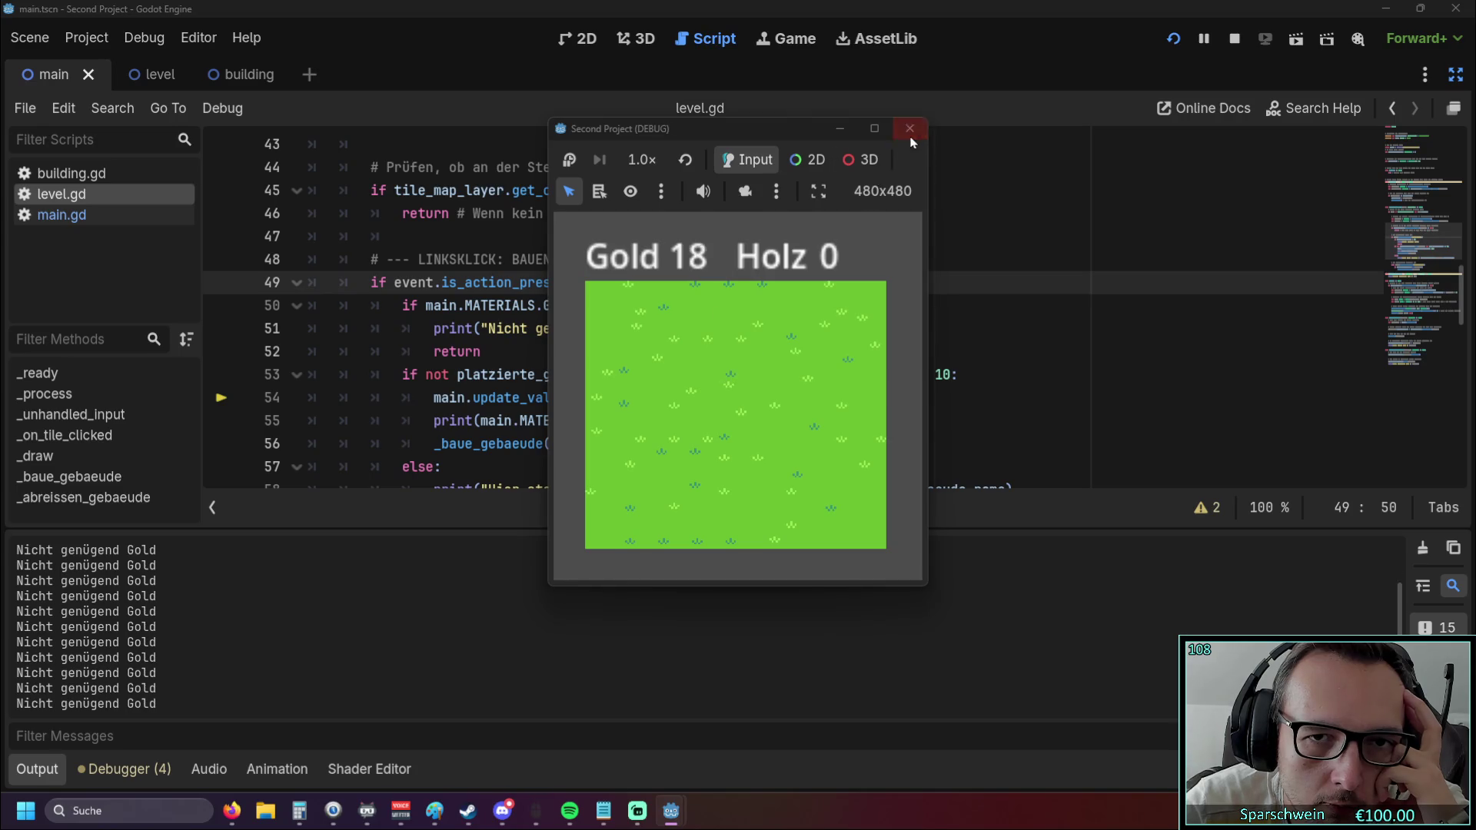
pyautogui.click(910, 129)
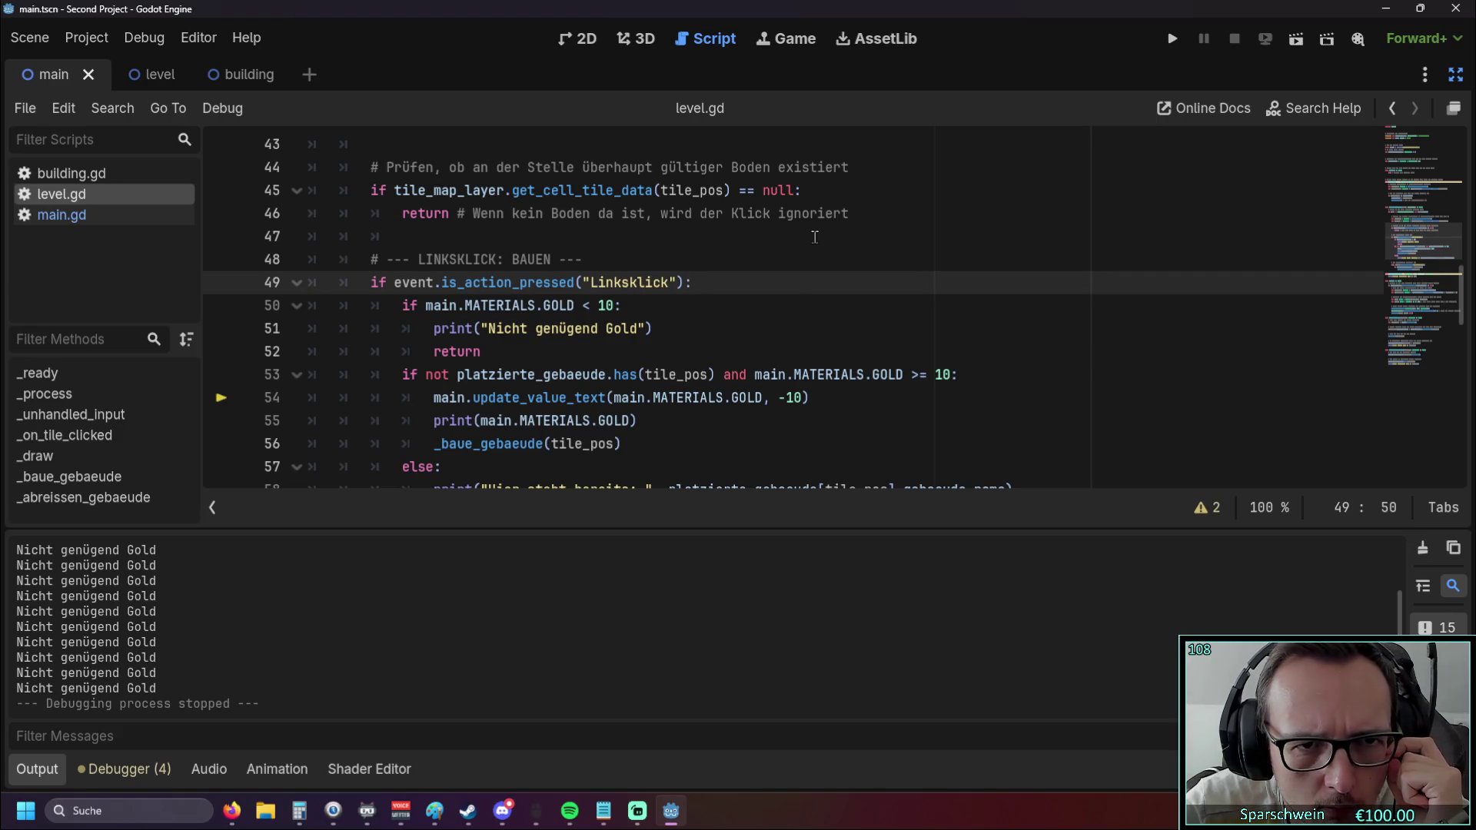
# Step: Look over level.gd's build code, then bring up main.gd's timer and update_value_text functions
pyautogui.scroll(-2, 799, 241)
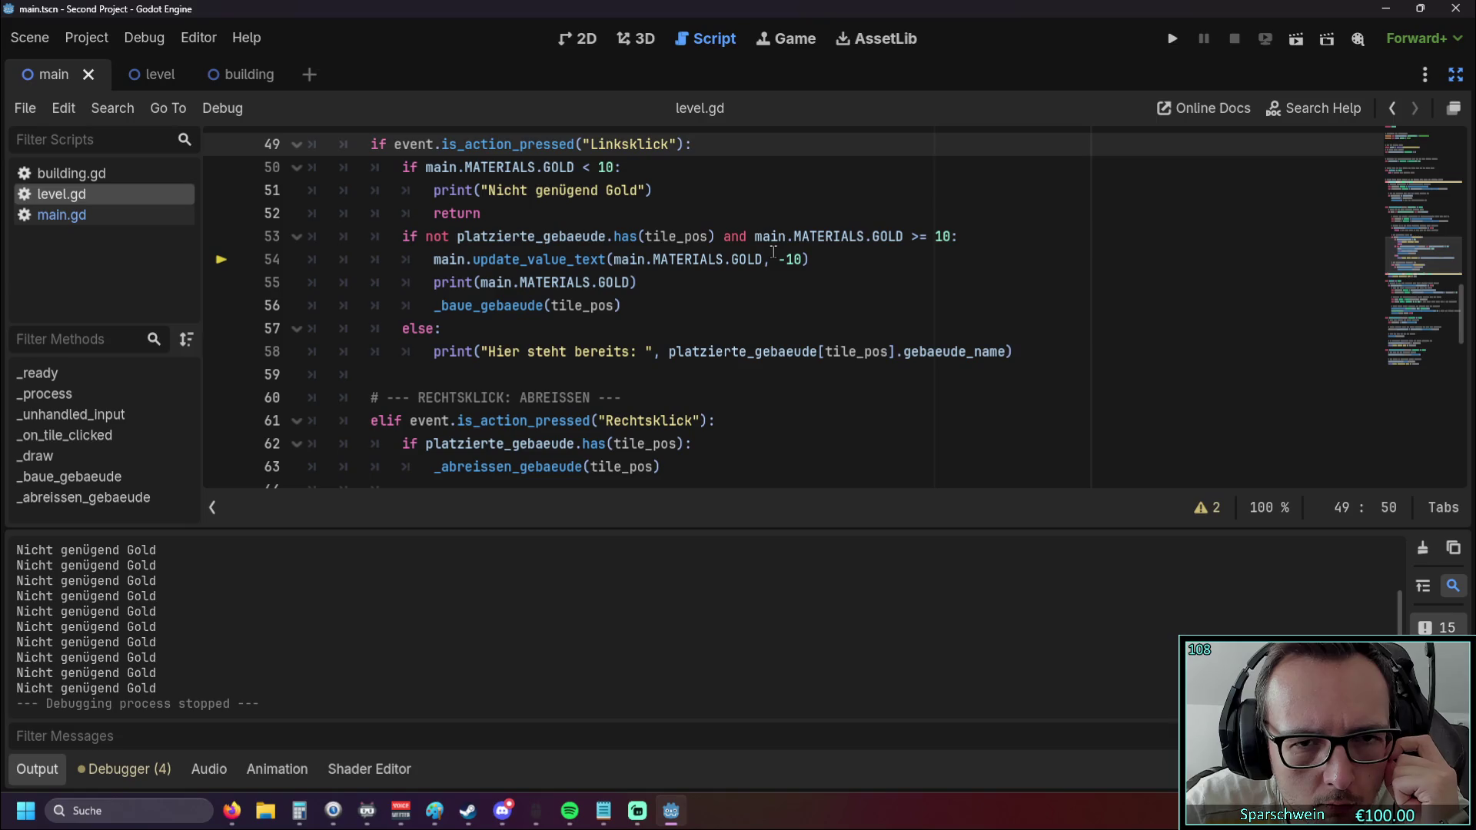
pyautogui.scroll(-2, 773, 252)
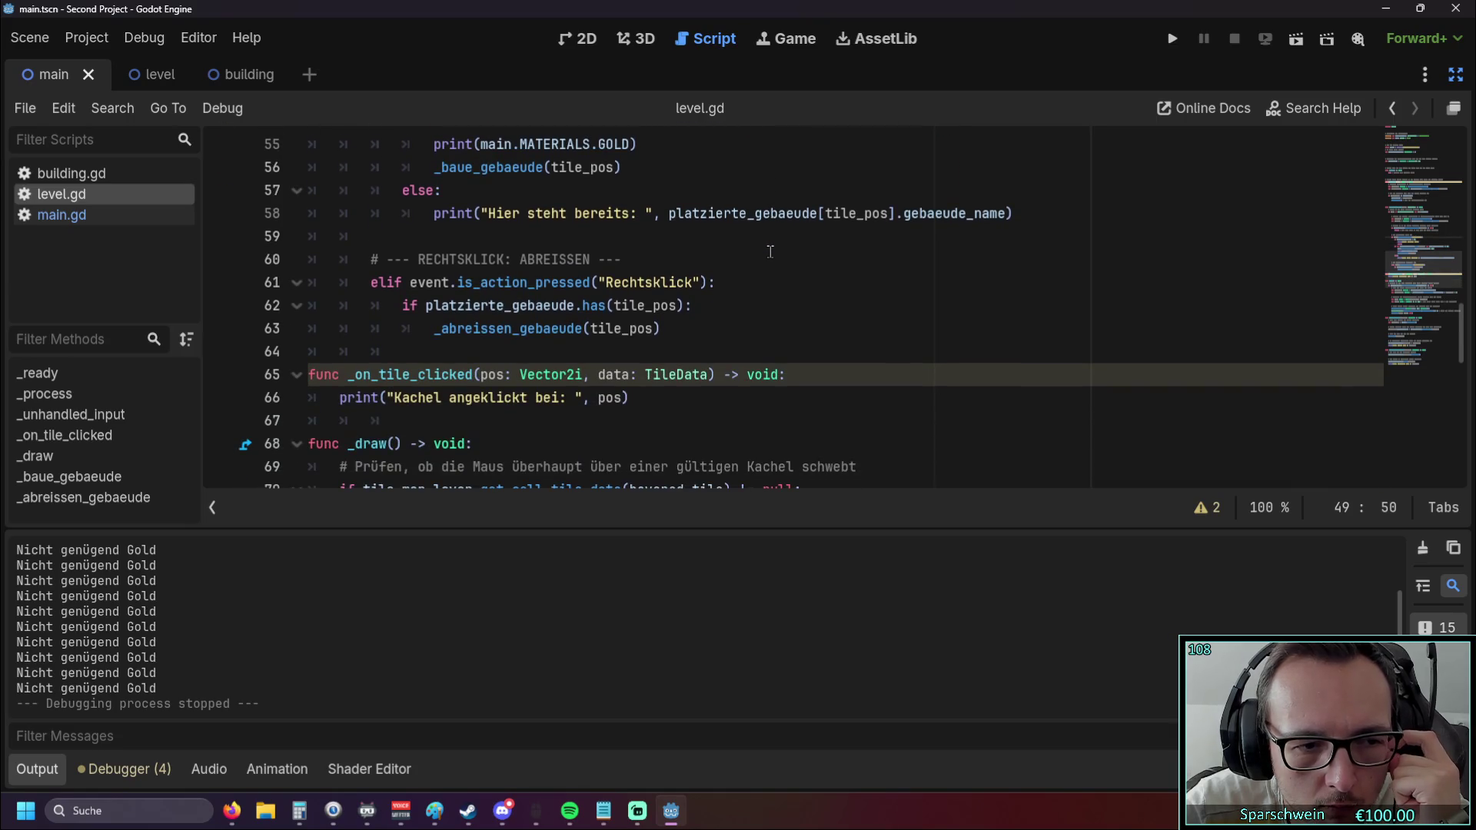
pyautogui.scroll(3, 769, 251)
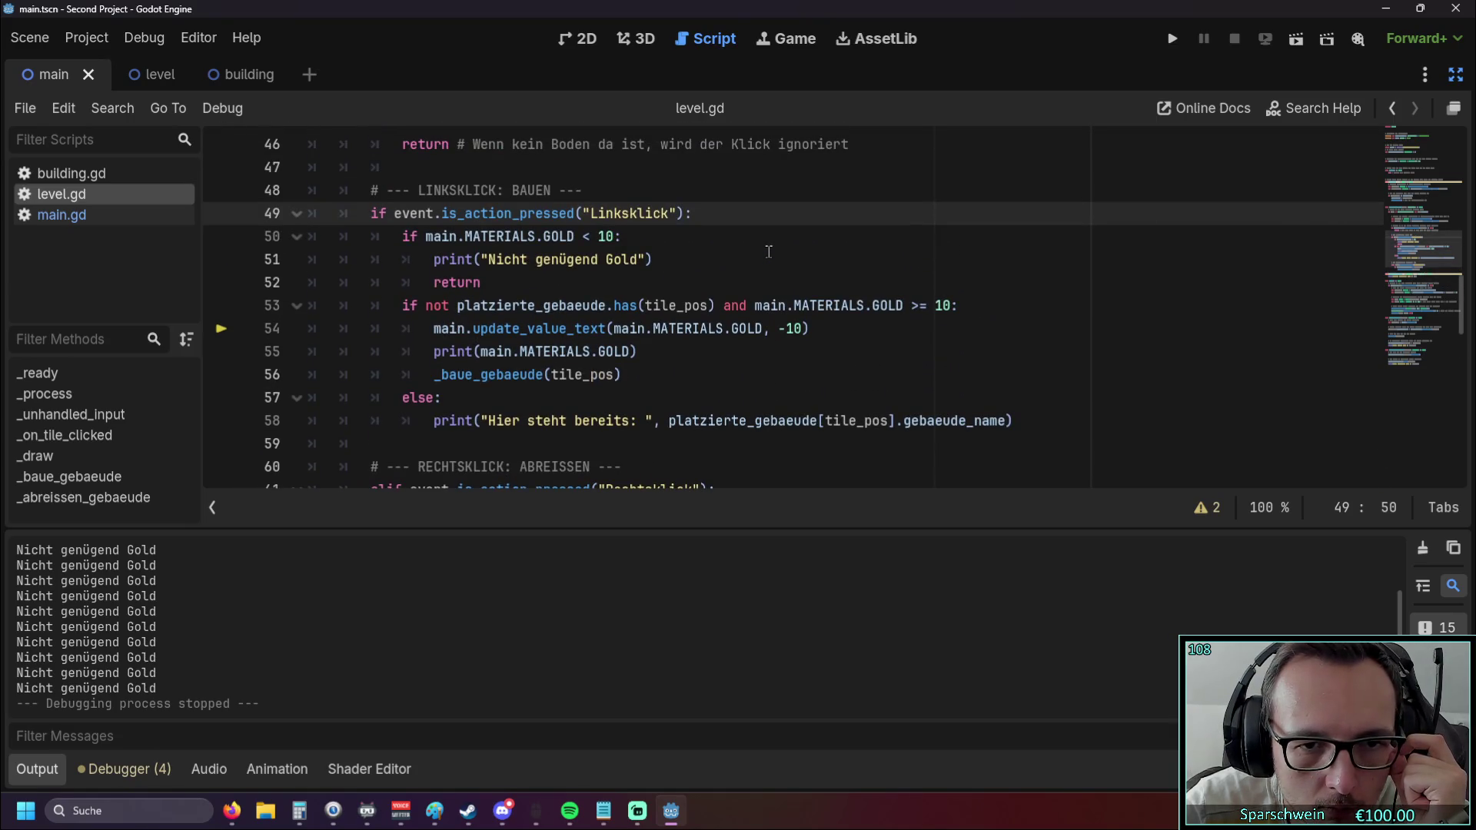
pyautogui.scroll(1, 767, 252)
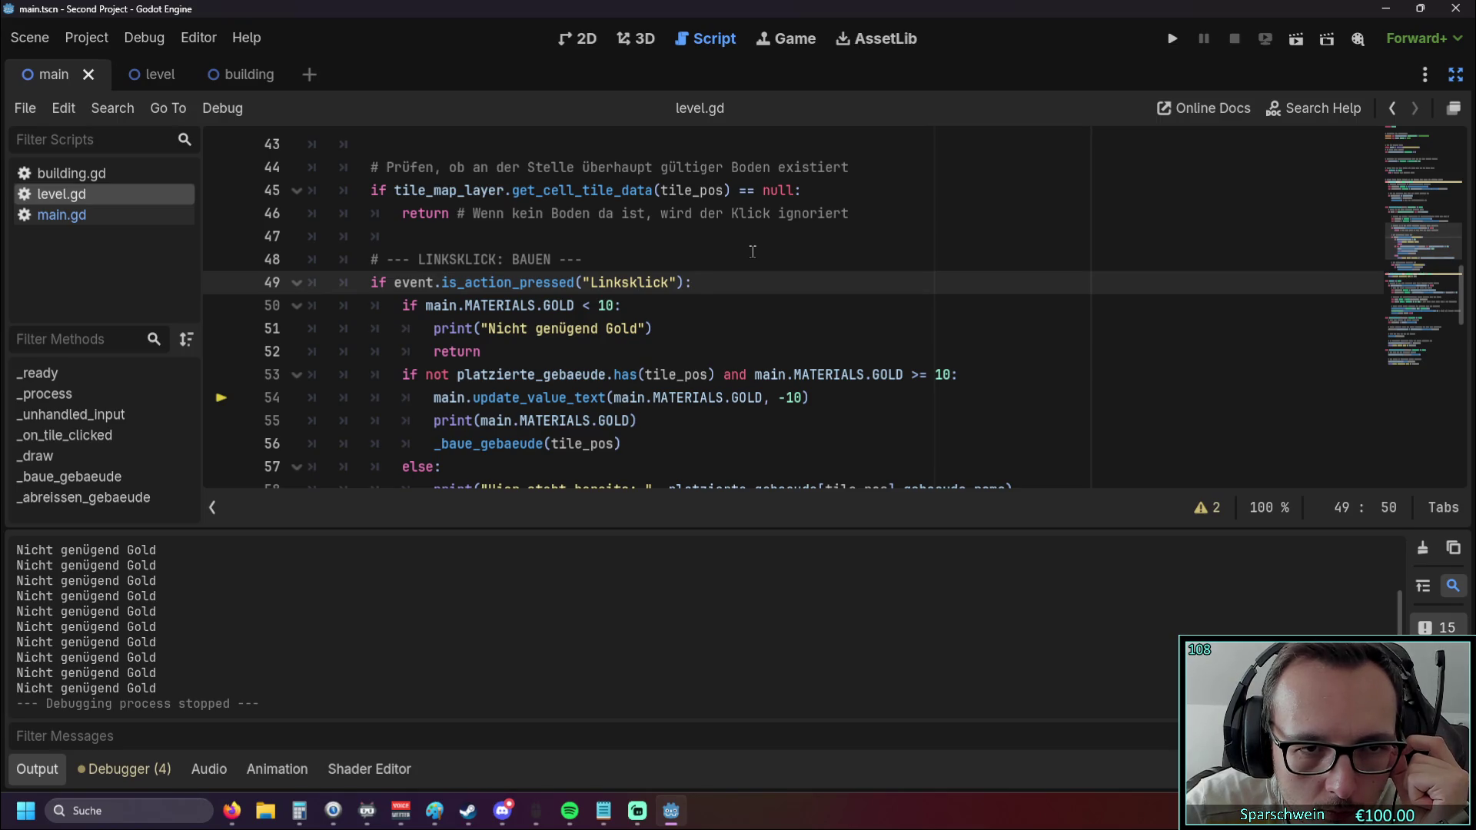
pyautogui.scroll(8, 752, 251)
pyautogui.scroll(-9, 738, 271)
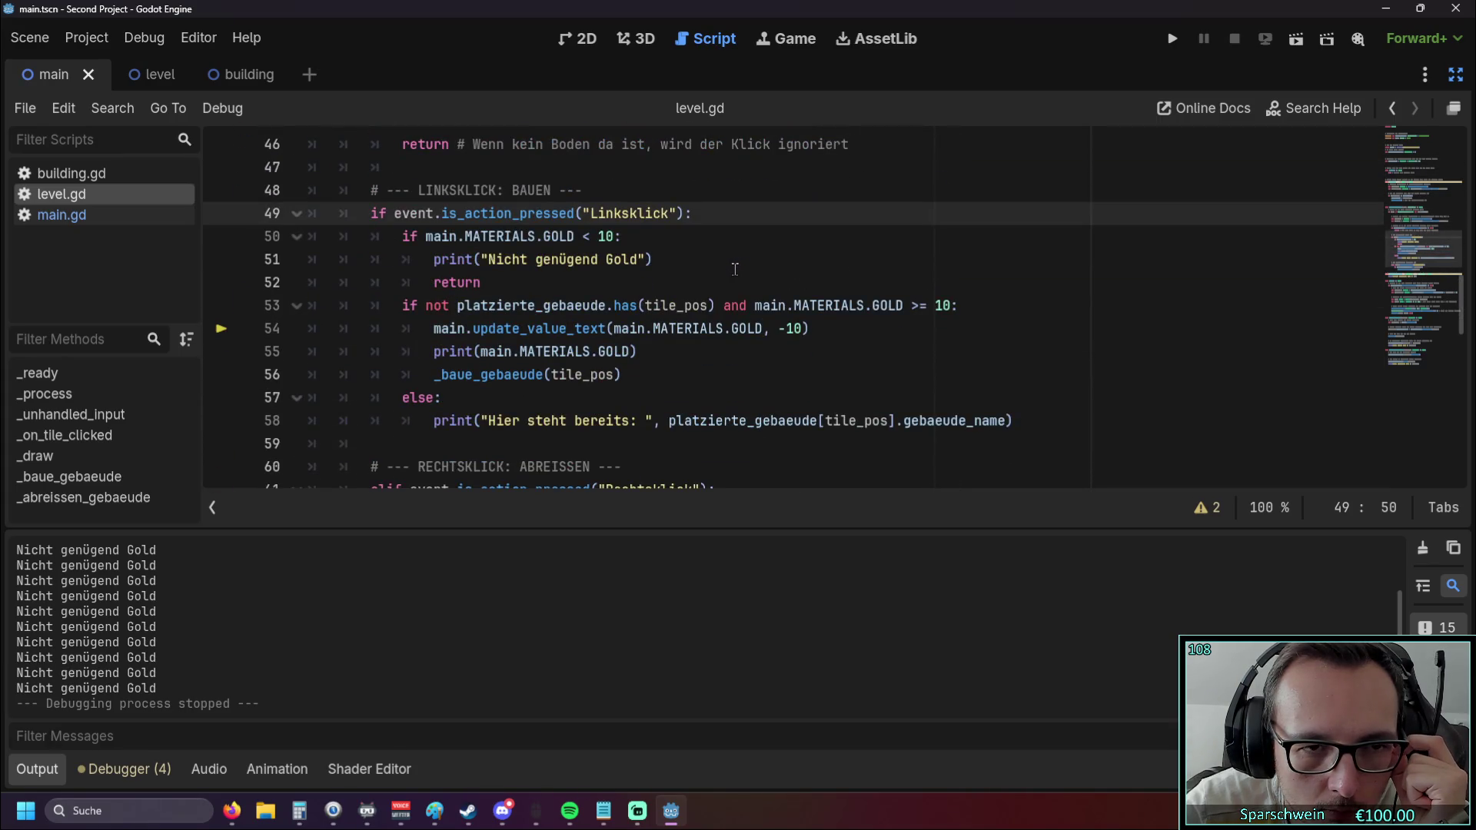
pyautogui.scroll(14, 667, 361)
pyautogui.scroll(1, 667, 361)
pyautogui.scroll(-1, 661, 360)
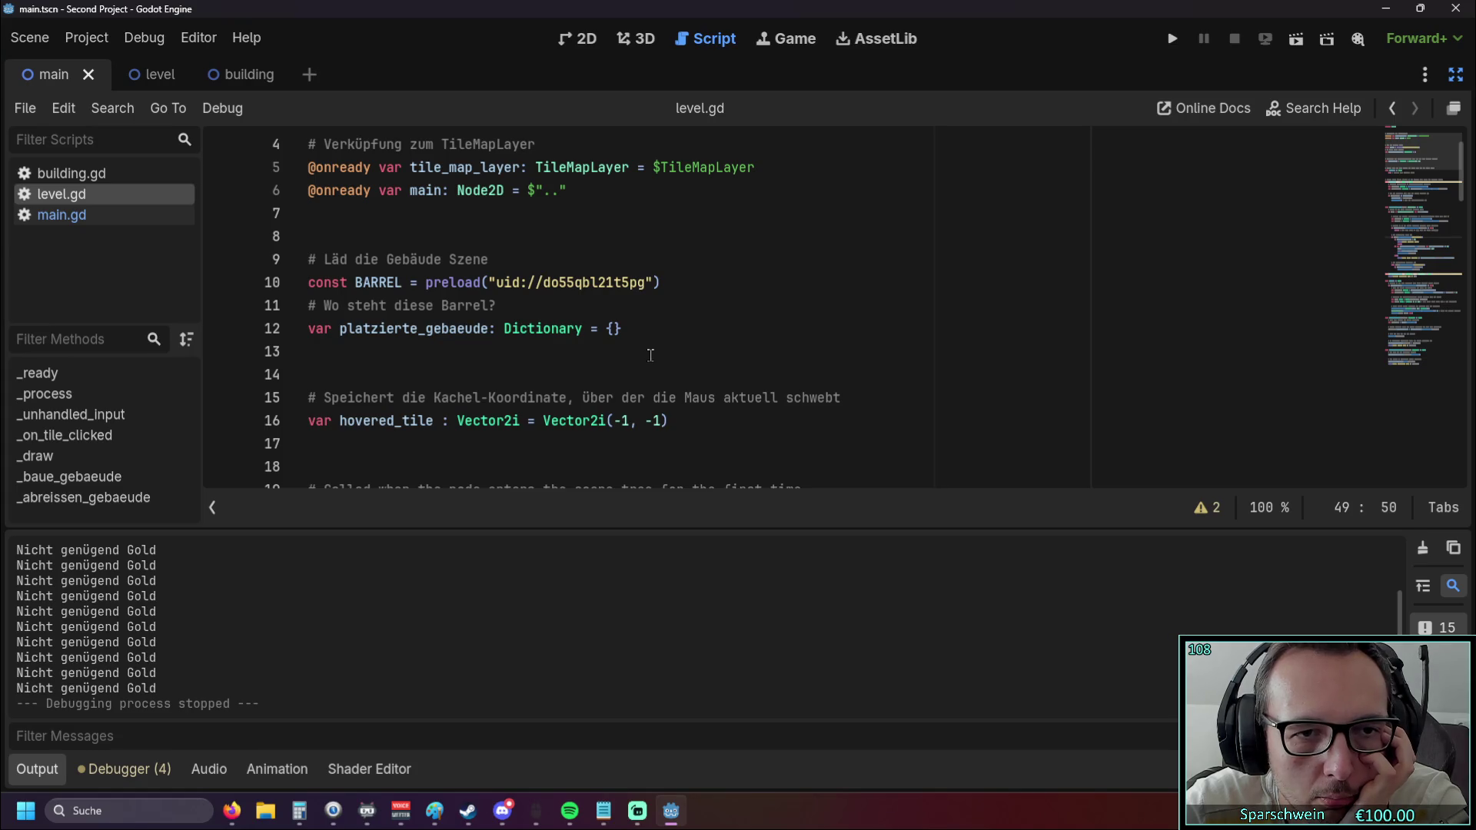
pyautogui.scroll(-3, 650, 355)
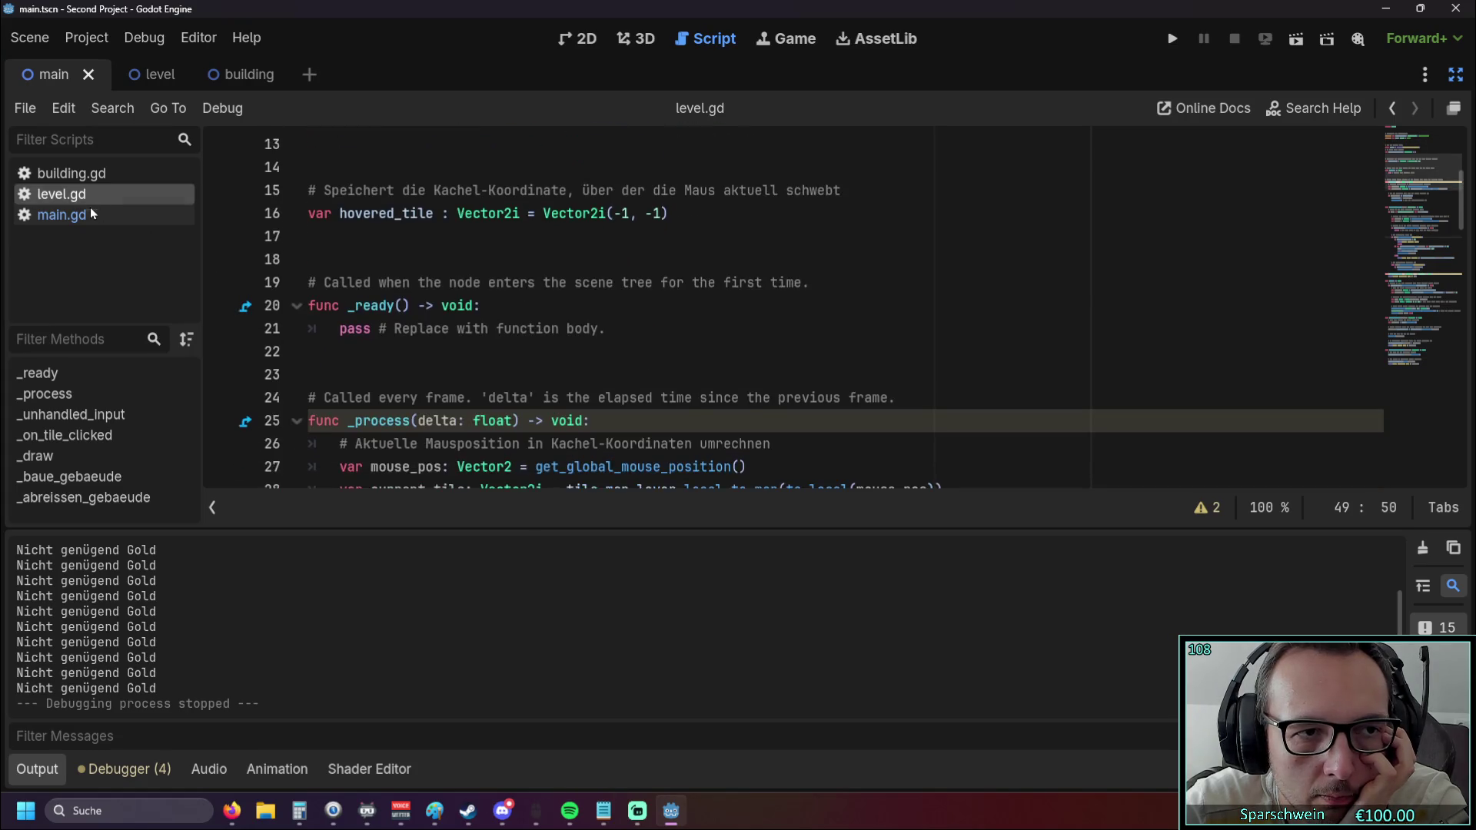
pyautogui.click(62, 214)
pyautogui.scroll(-1, 598, 315)
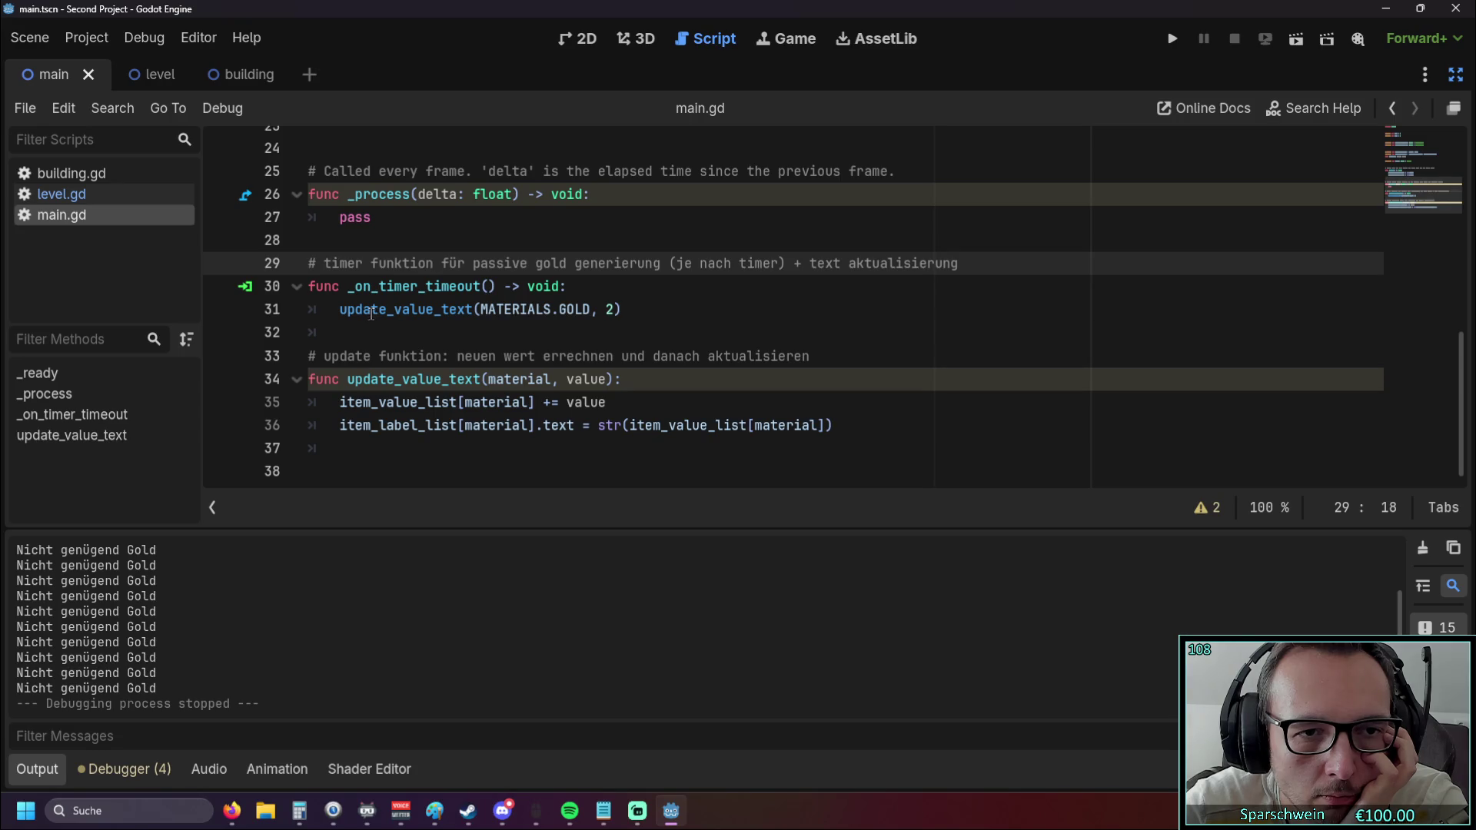
# Step: Select the update_value_text call and the word GOLD on main.gd line 31
pyautogui.moveTo(336, 308); pyautogui.dragTo(590, 309)
pyautogui.press('Down')
pyautogui.click(480, 309)
pyautogui.click(567, 330)
pyautogui.click(583, 308)
pyautogui.doubleClick(583, 308)
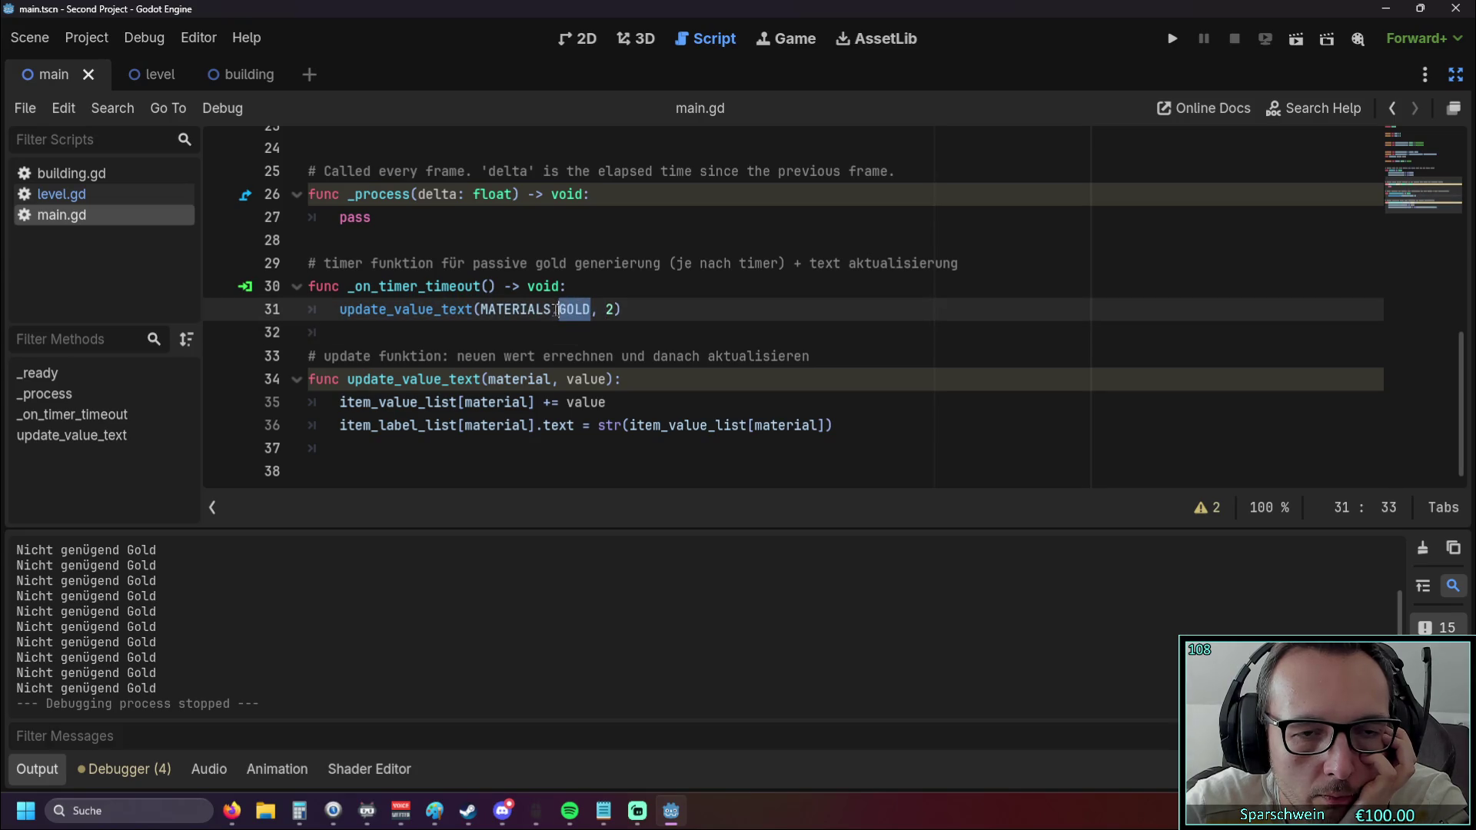
pyautogui.click(548, 323)
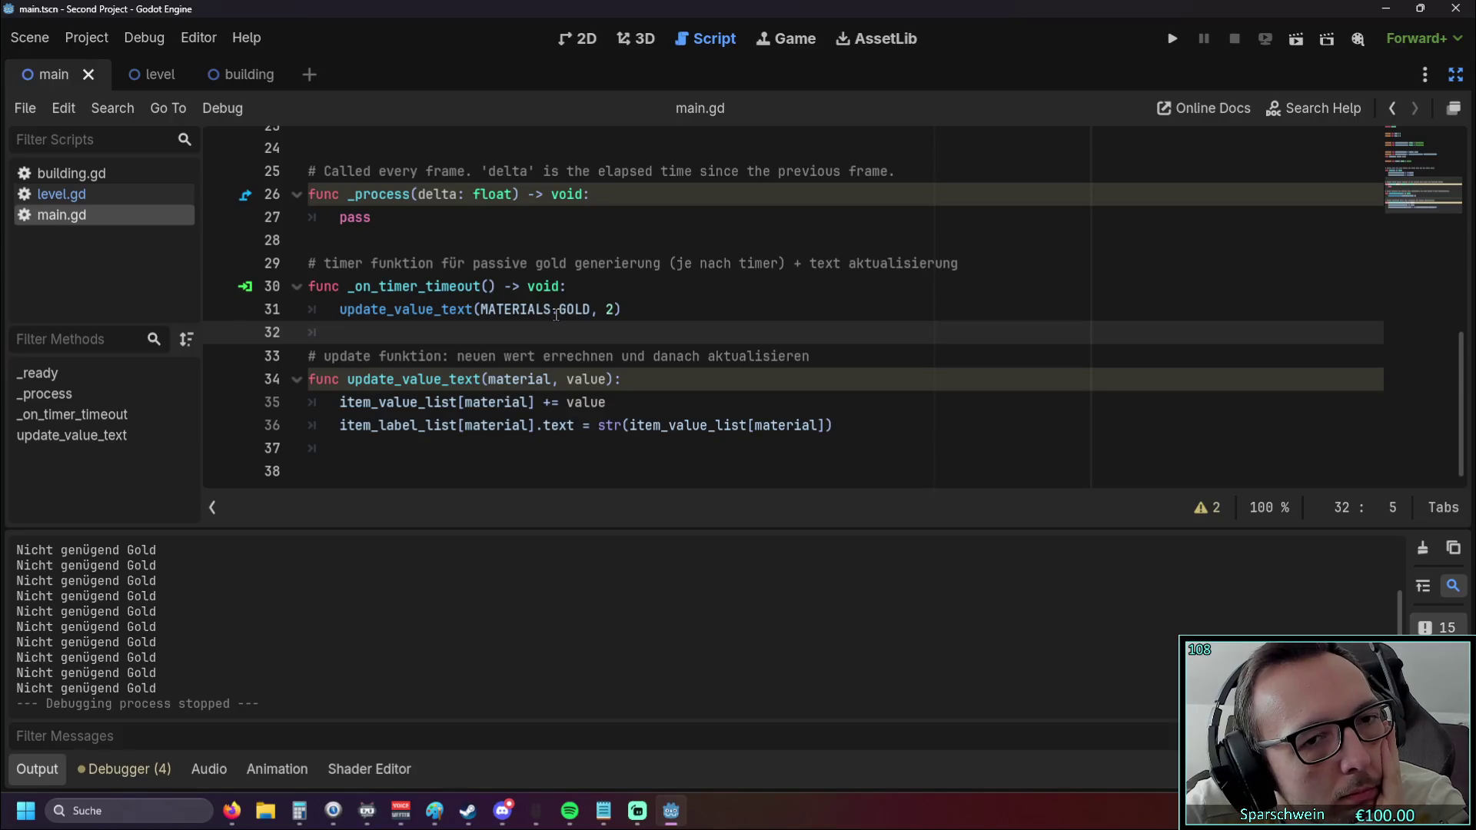
pyautogui.scroll(1, 556, 322)
pyautogui.scroll(-1, 553, 324)
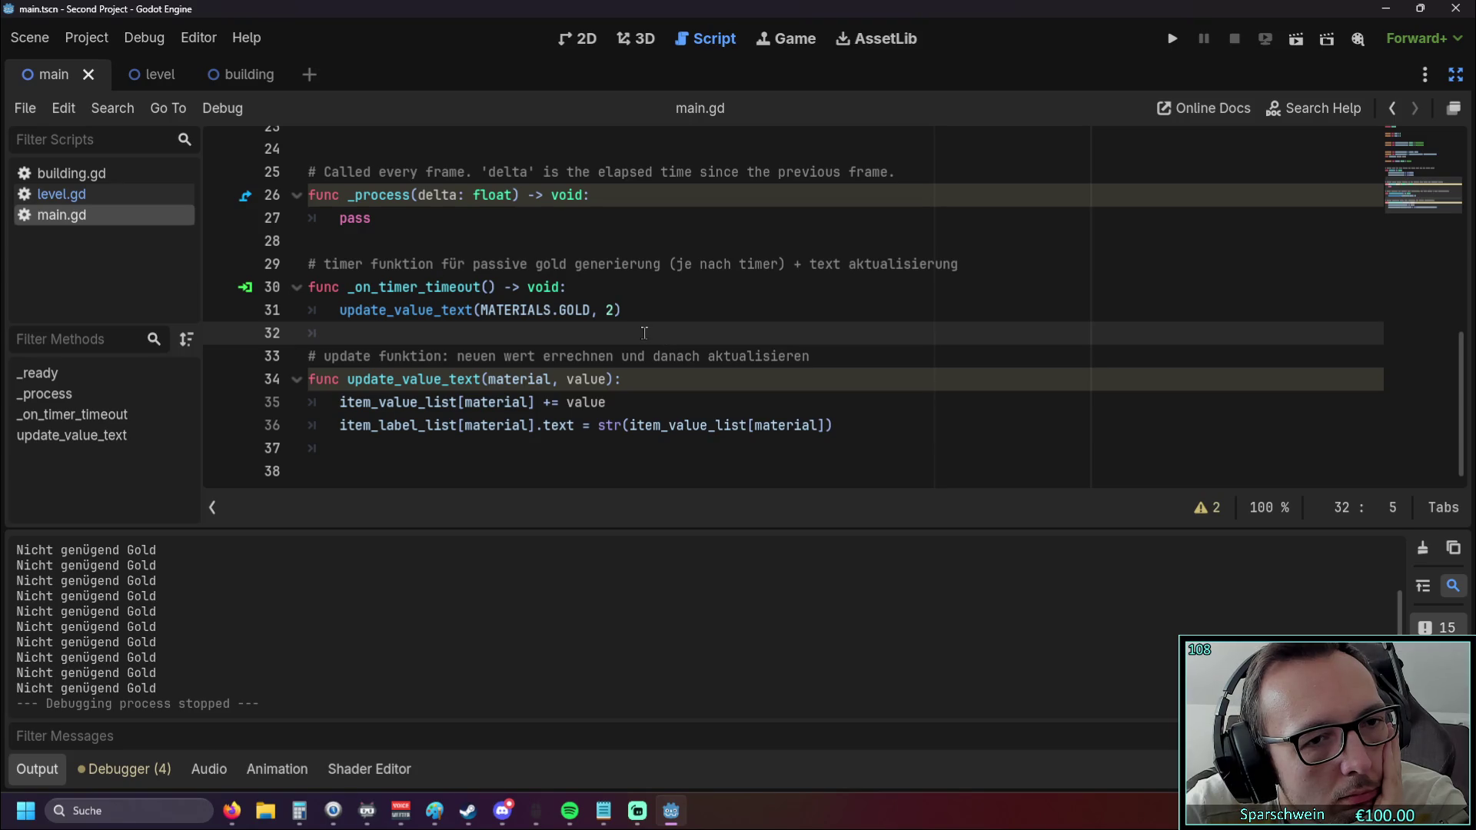
# Step: In level.gd, place the cursor just after main.MATERIALS.GOLD in the line 50 gold check
pyautogui.click(42, 195)
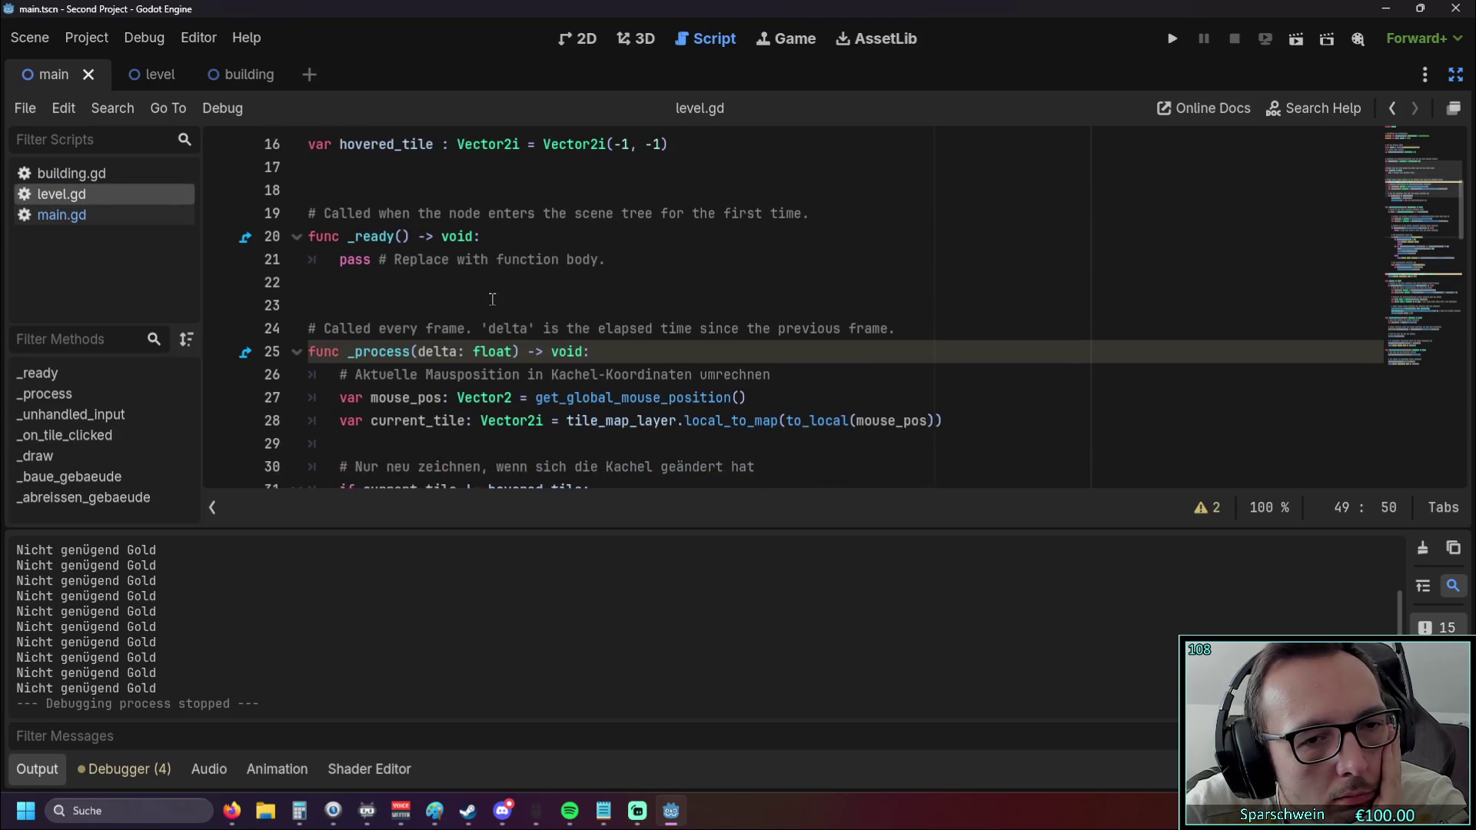
pyautogui.scroll(-4, 492, 299)
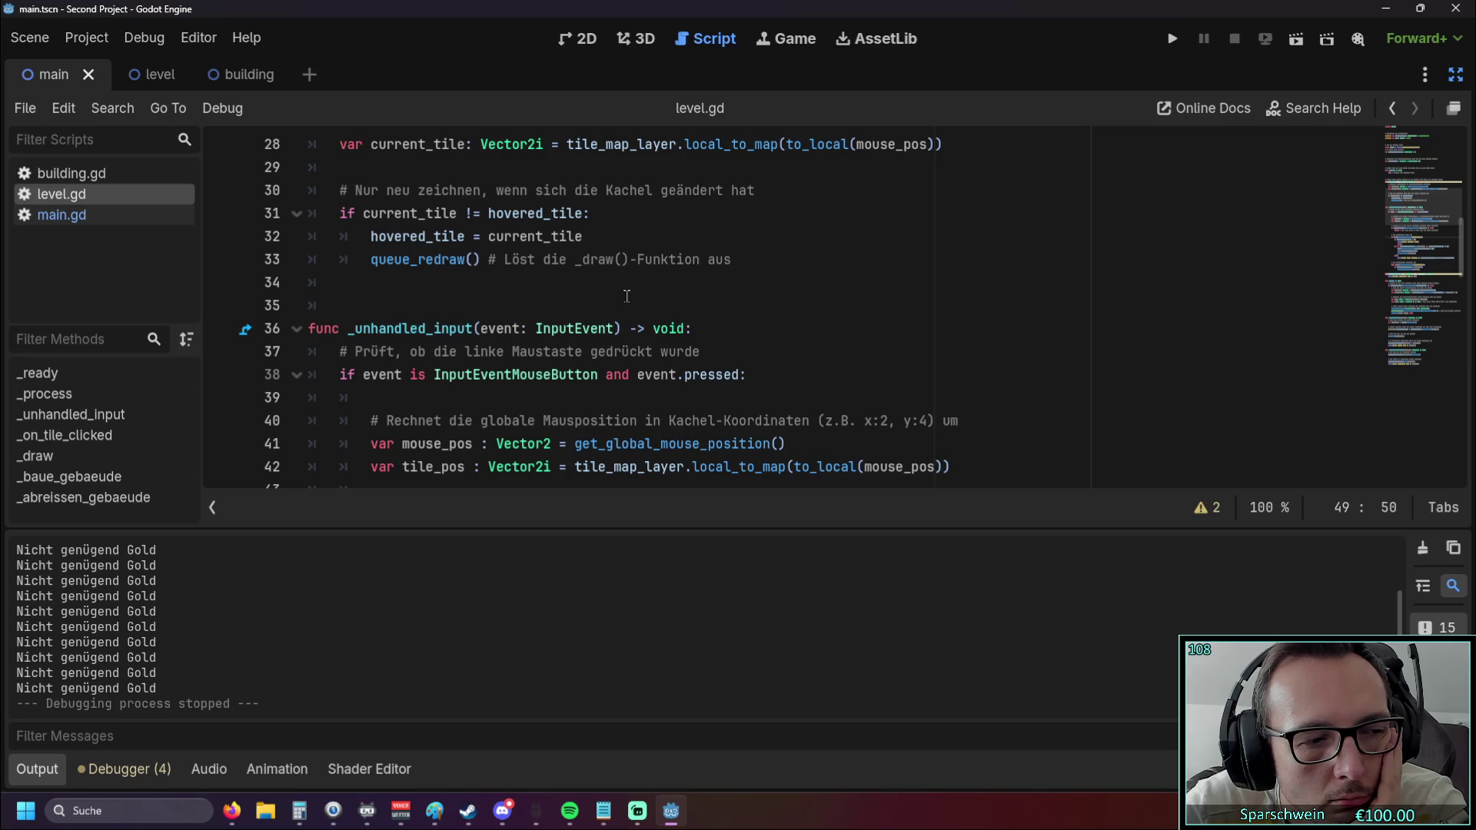
pyautogui.scroll(-3, 627, 296)
pyautogui.scroll(-2, 627, 296)
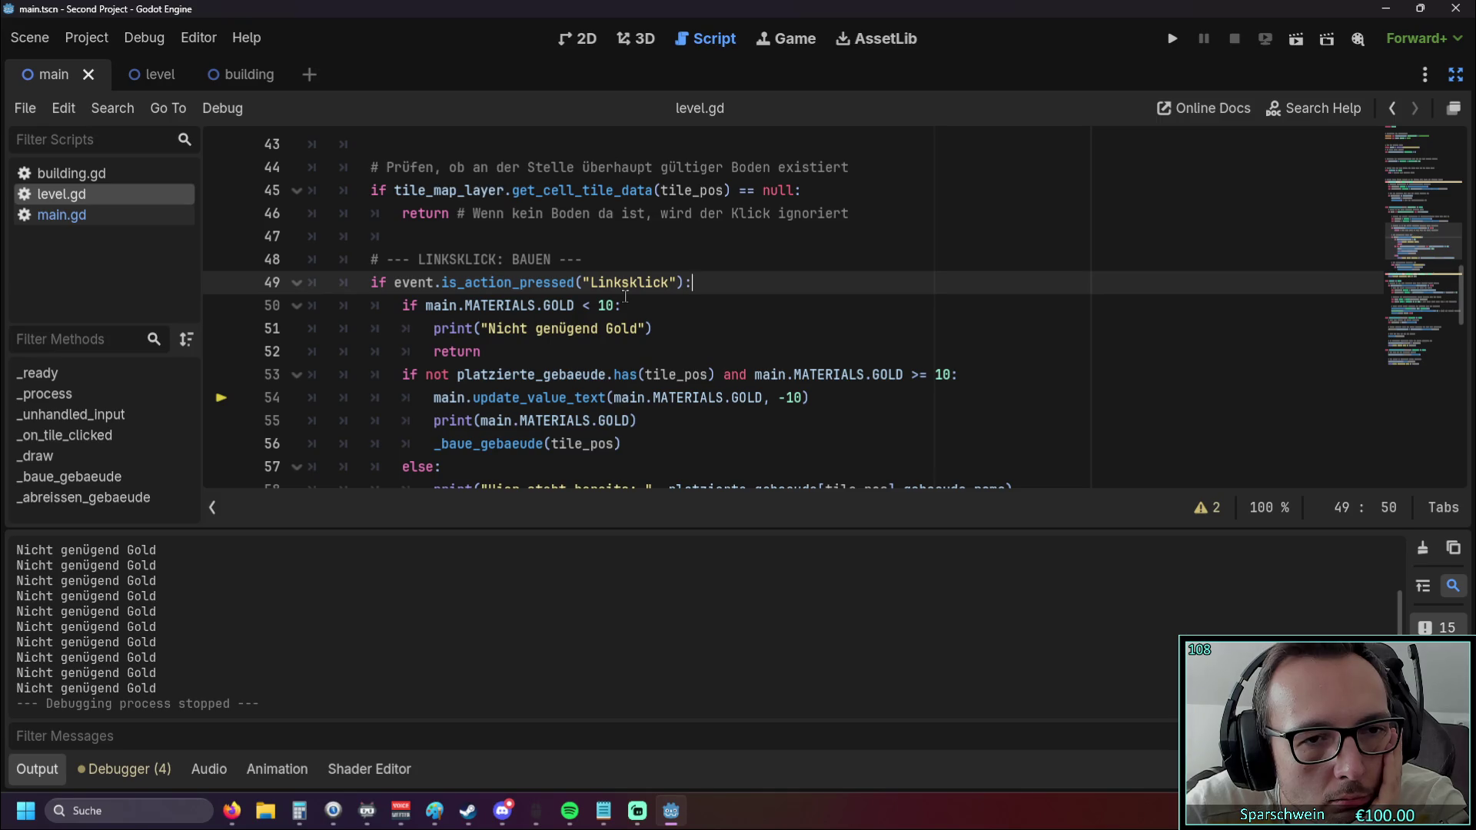
pyautogui.scroll(-1, 624, 296)
pyautogui.scroll(1, 625, 296)
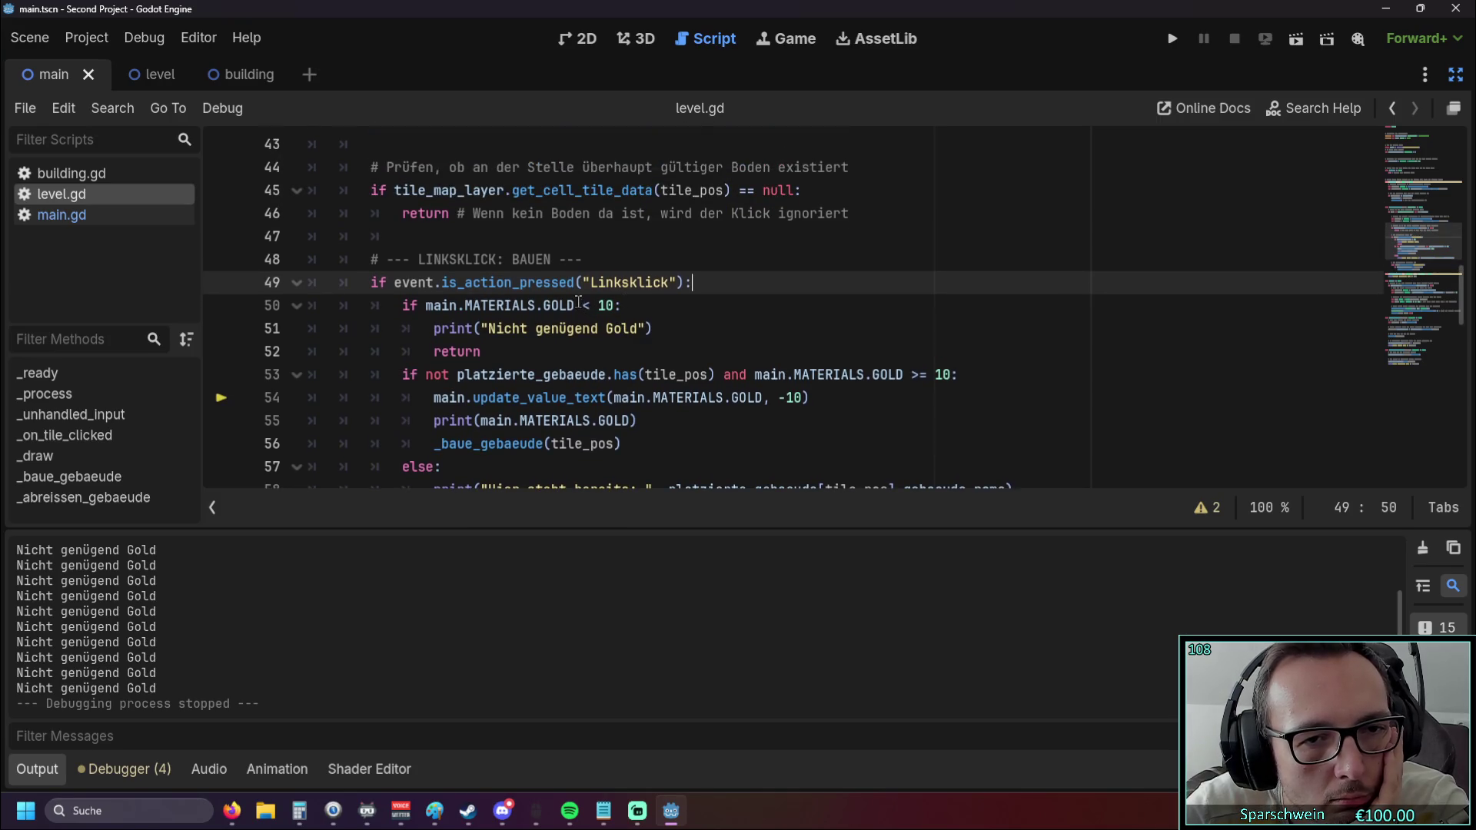
pyautogui.click(578, 311)
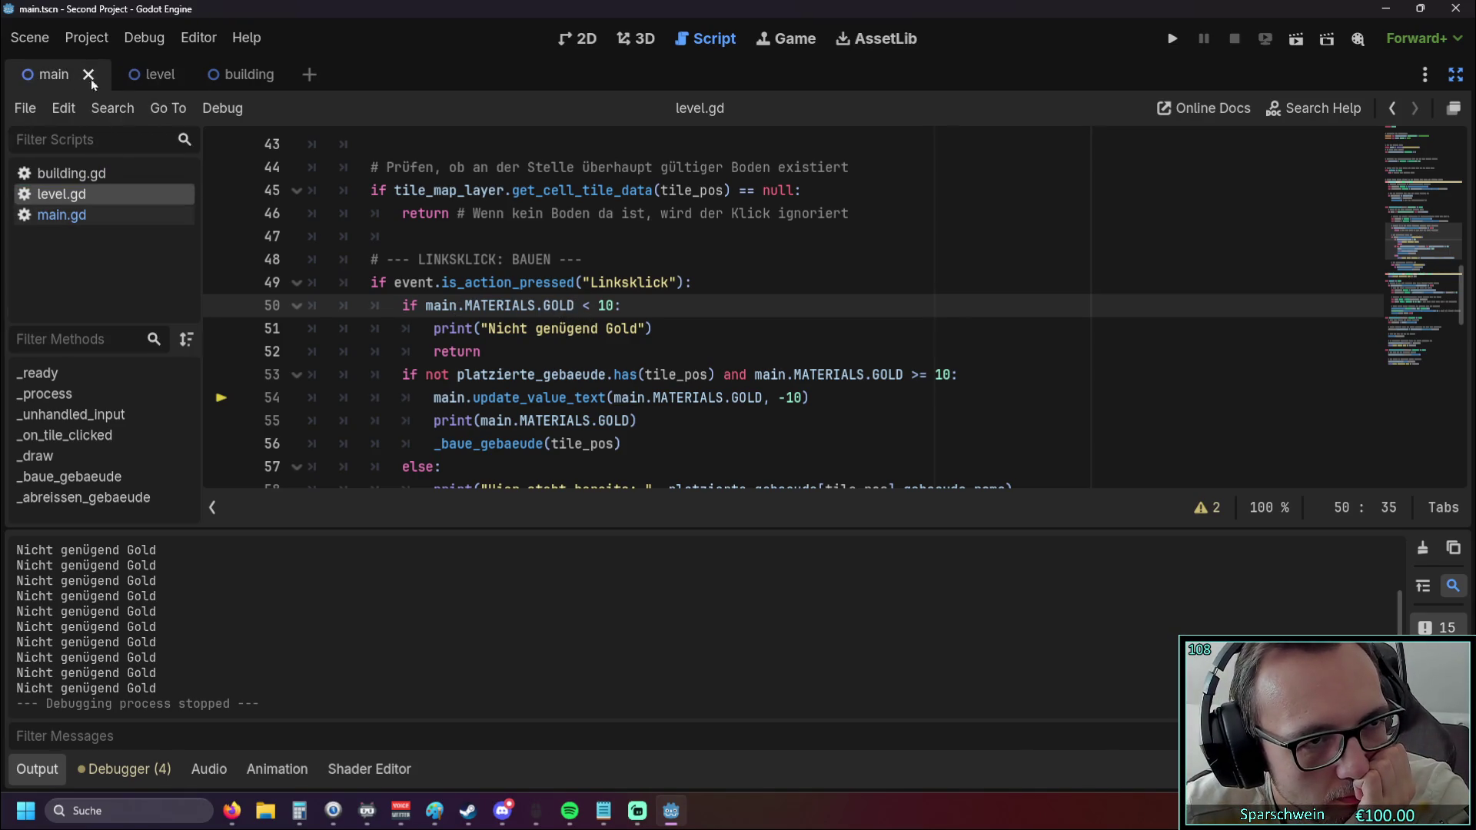
pyautogui.click(61, 215)
# Step: Inspect main.gd's item_value_list and item_label_list declarations, selecting item_label_list on line 13
pyautogui.scroll(7, 575, 312)
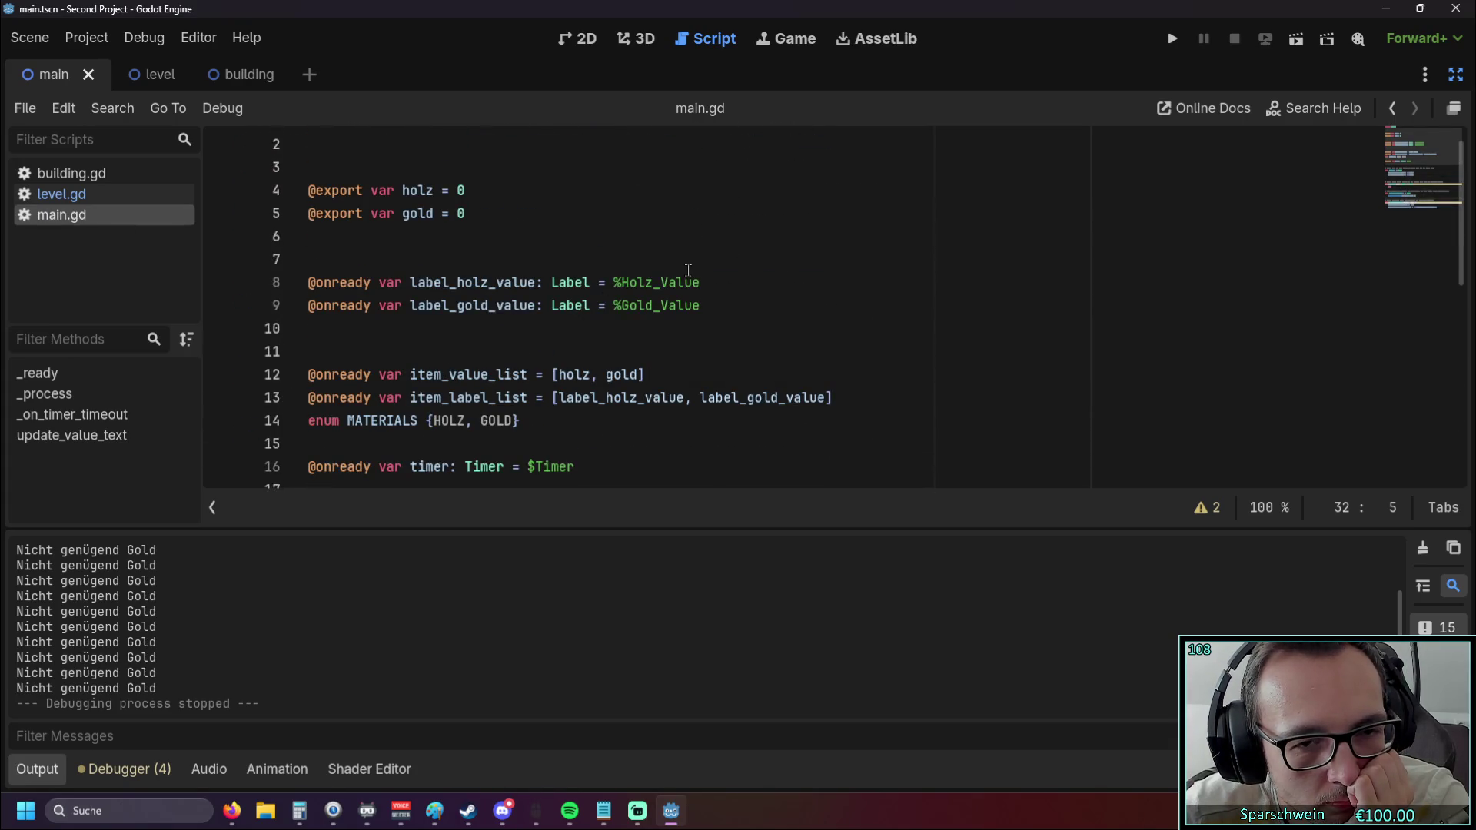
pyautogui.scroll(-1, 686, 270)
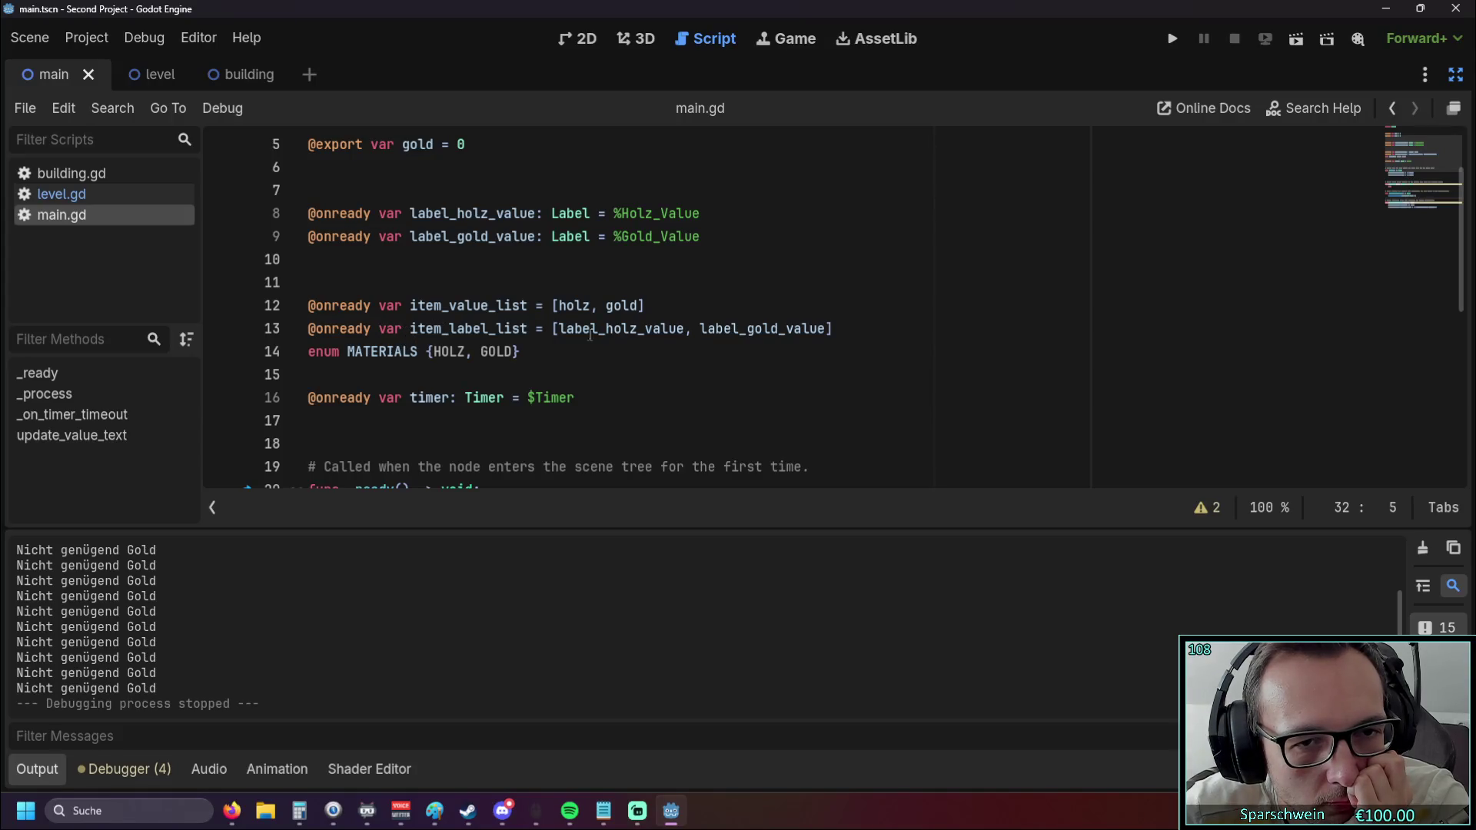
pyautogui.moveTo(411, 329); pyautogui.dragTo(527, 330)
pyautogui.hotkey('ctrl', 'c')
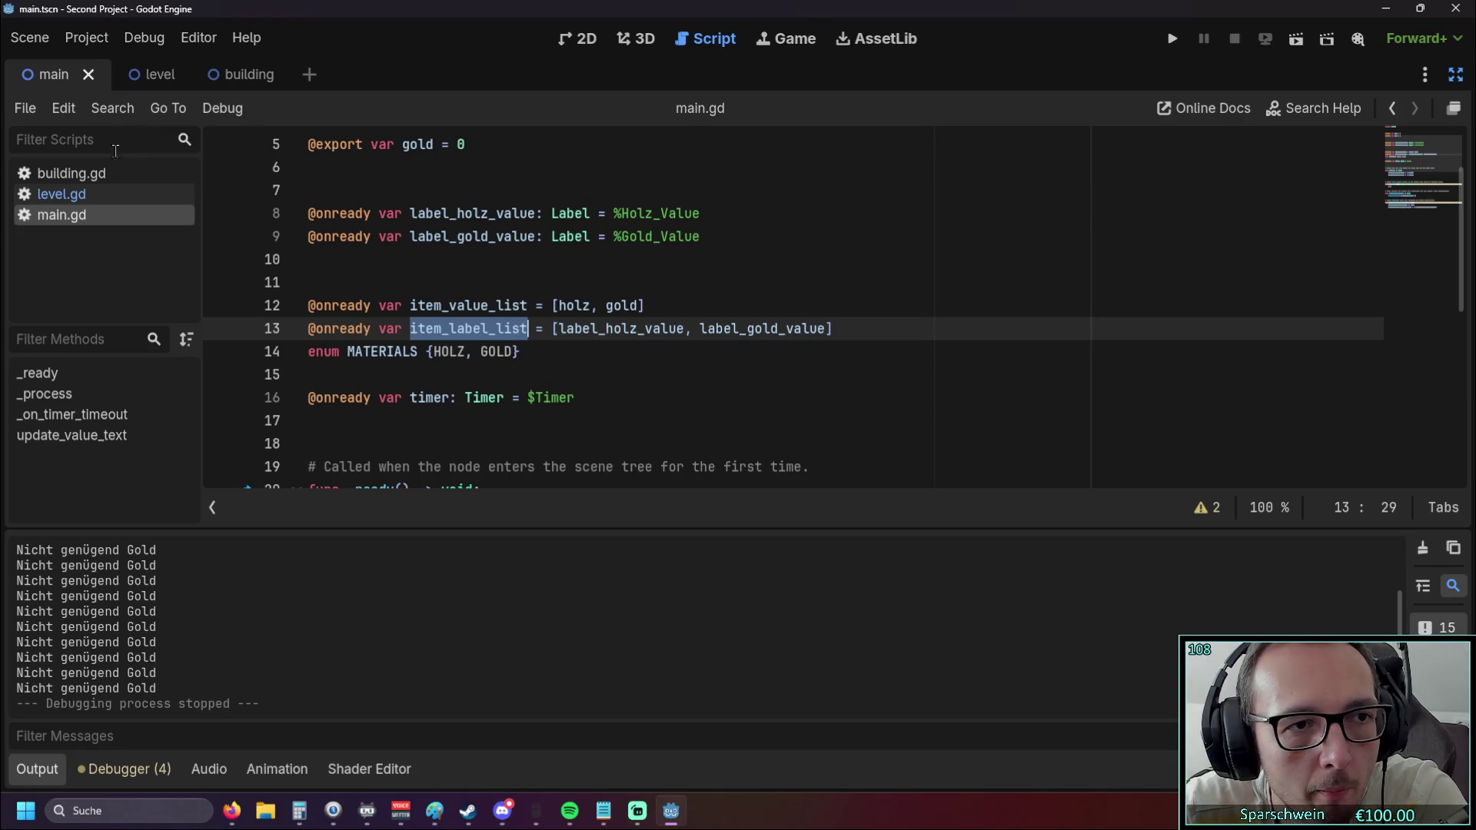
pyautogui.click(95, 192)
# Step: Replace MATERIALS.GOLD in line 50's condition with item_value_list
pyautogui.moveTo(464, 305); pyautogui.dragTo(575, 307)
pyautogui.hotkey('ctrl', 'v')
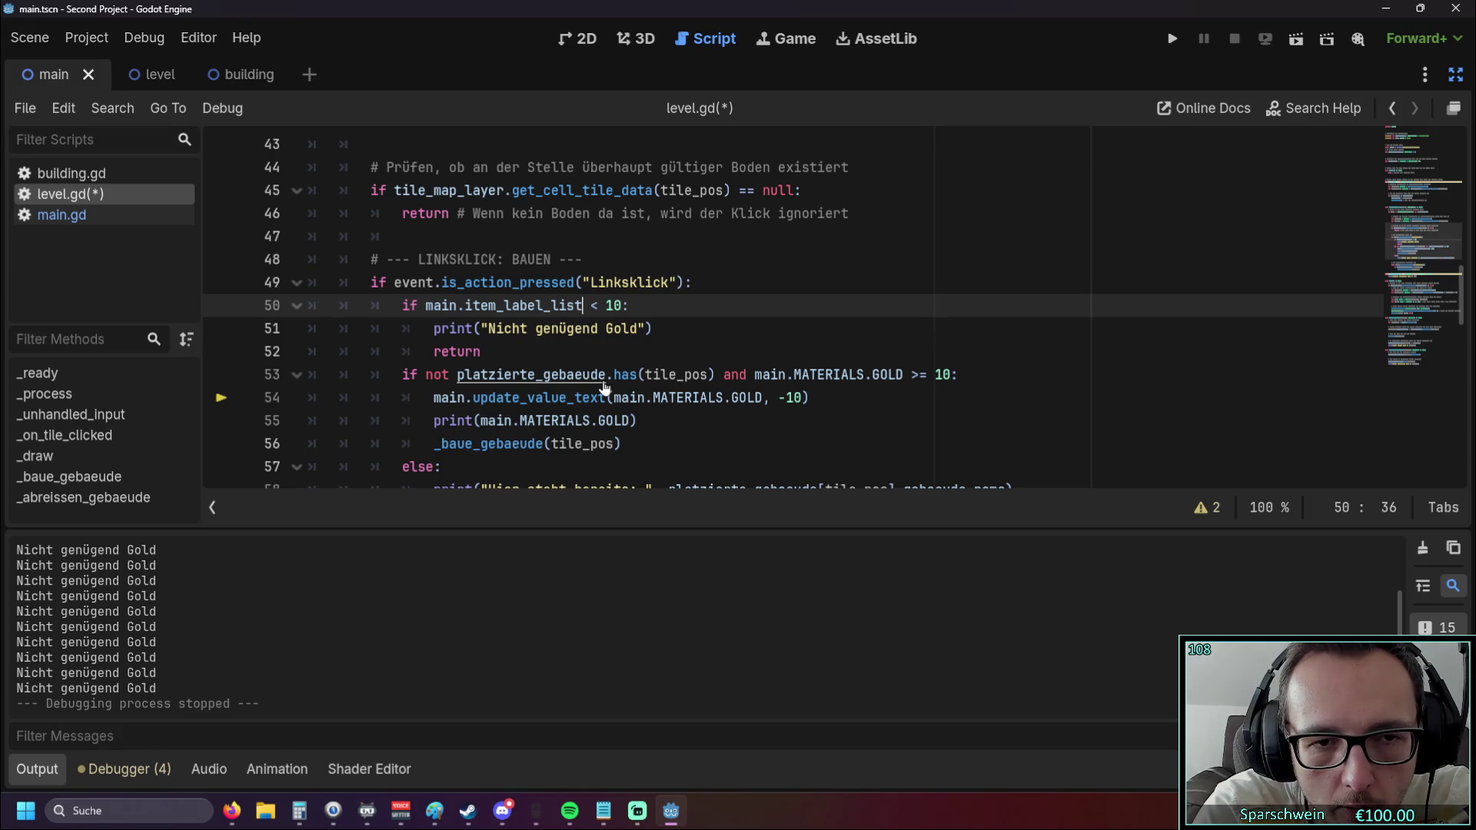
pyautogui.write('[')
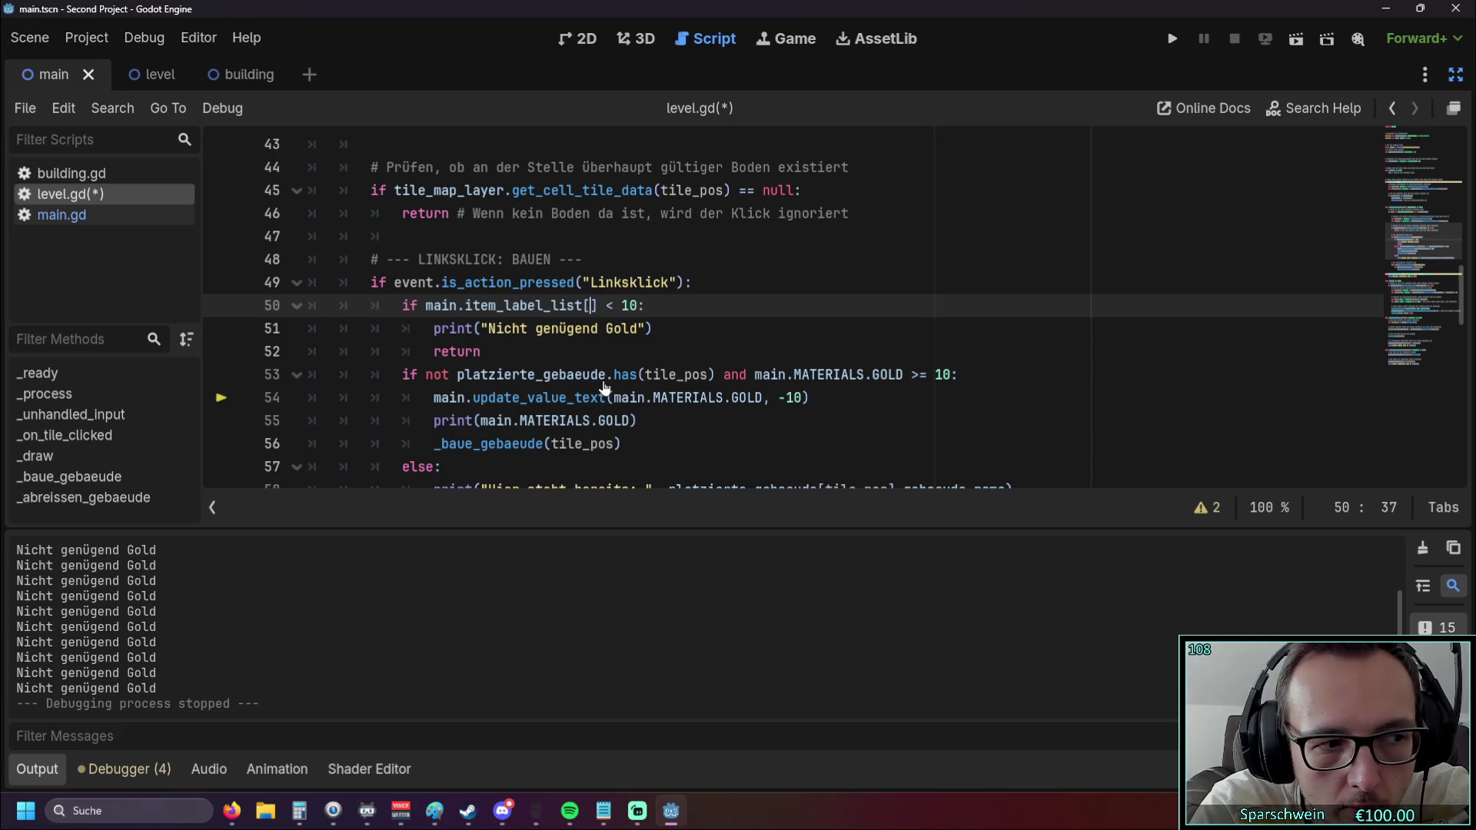
pyautogui.press('BackSpace')
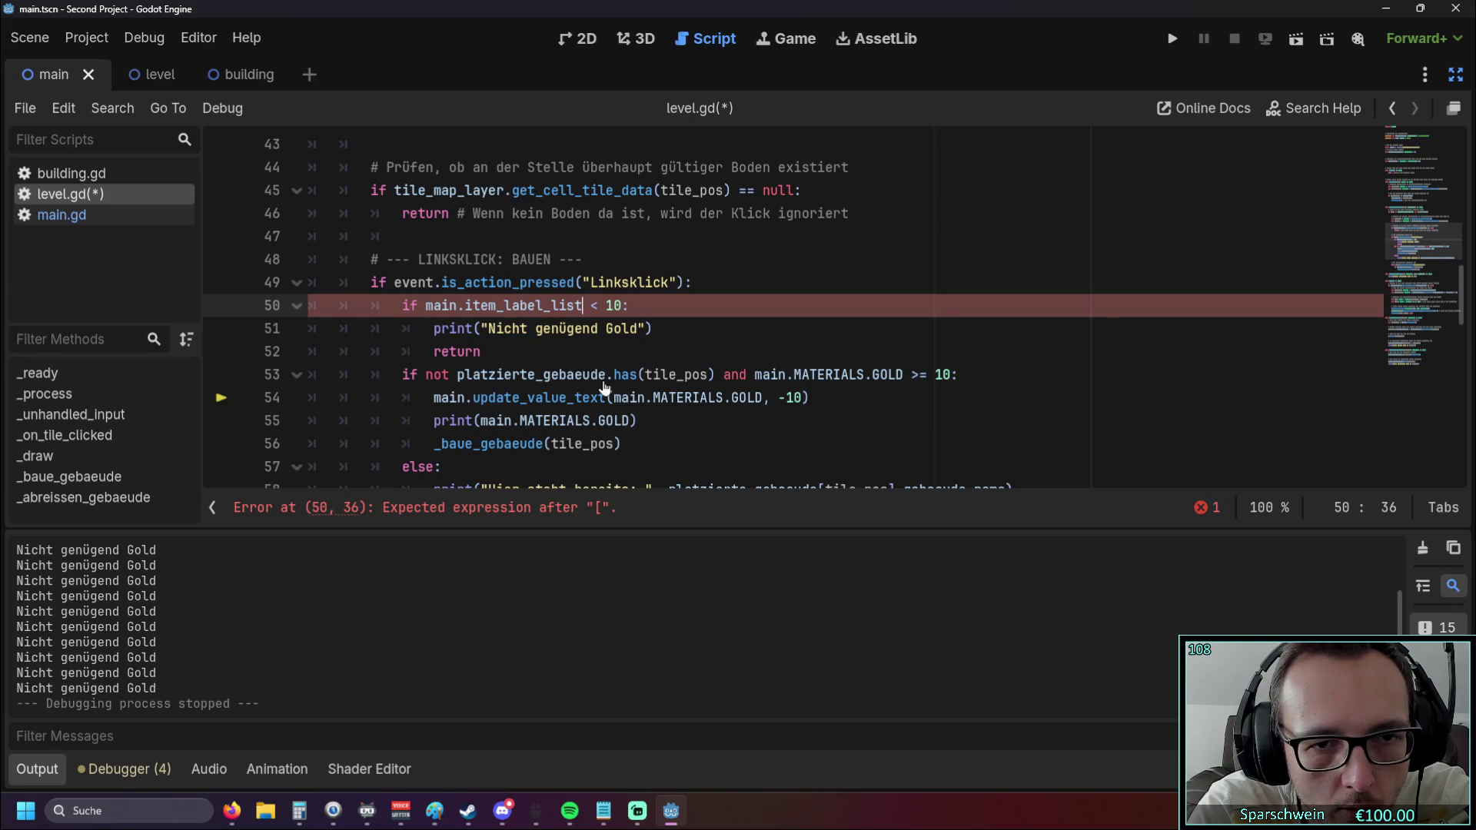
pyautogui.press('BackSpace')
pyautogui.press('BackSpace')
pyautogui.press('BackSpace')
pyautogui.write('value_list')
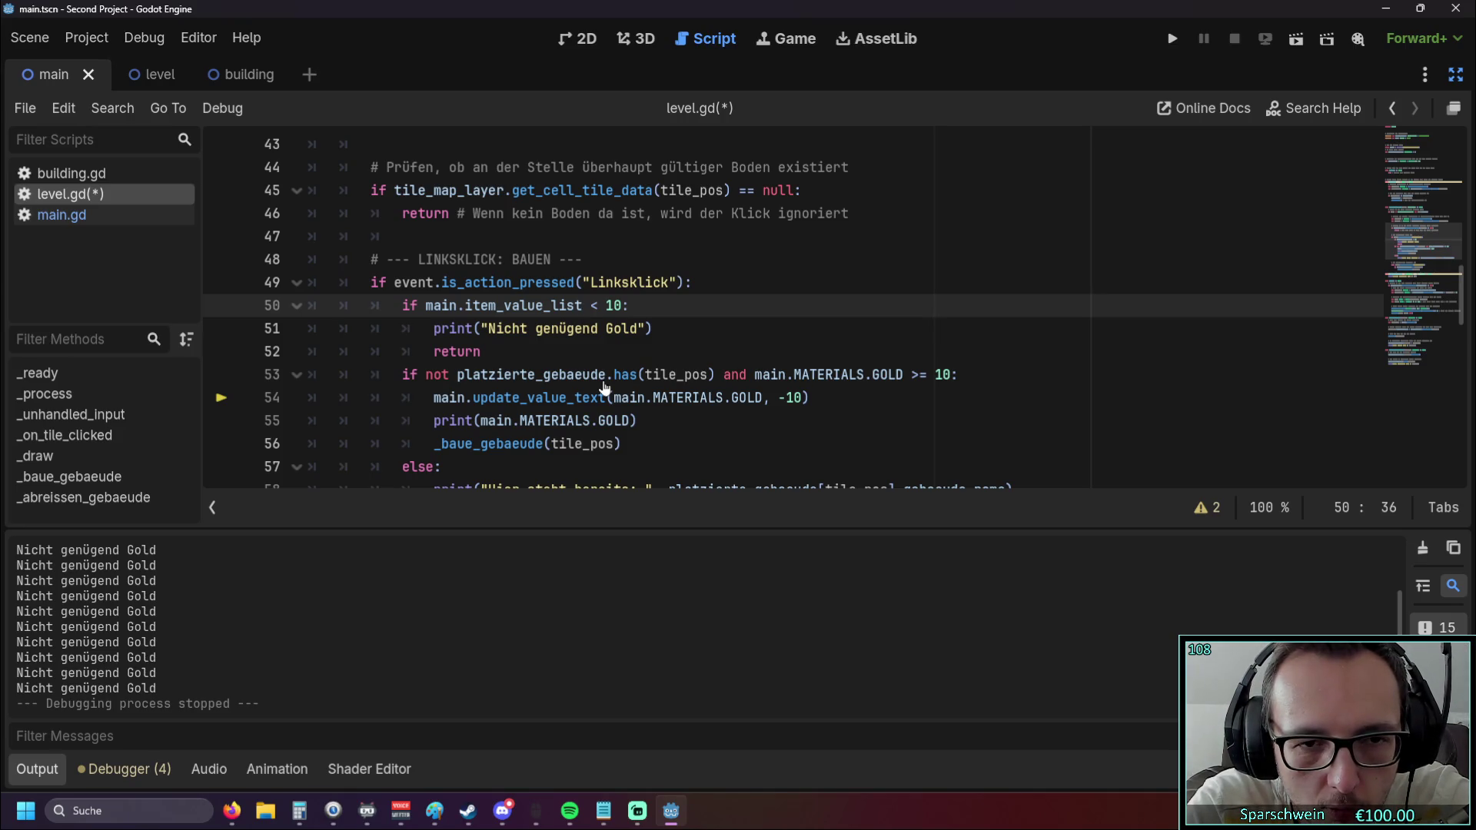
pyautogui.write('.')
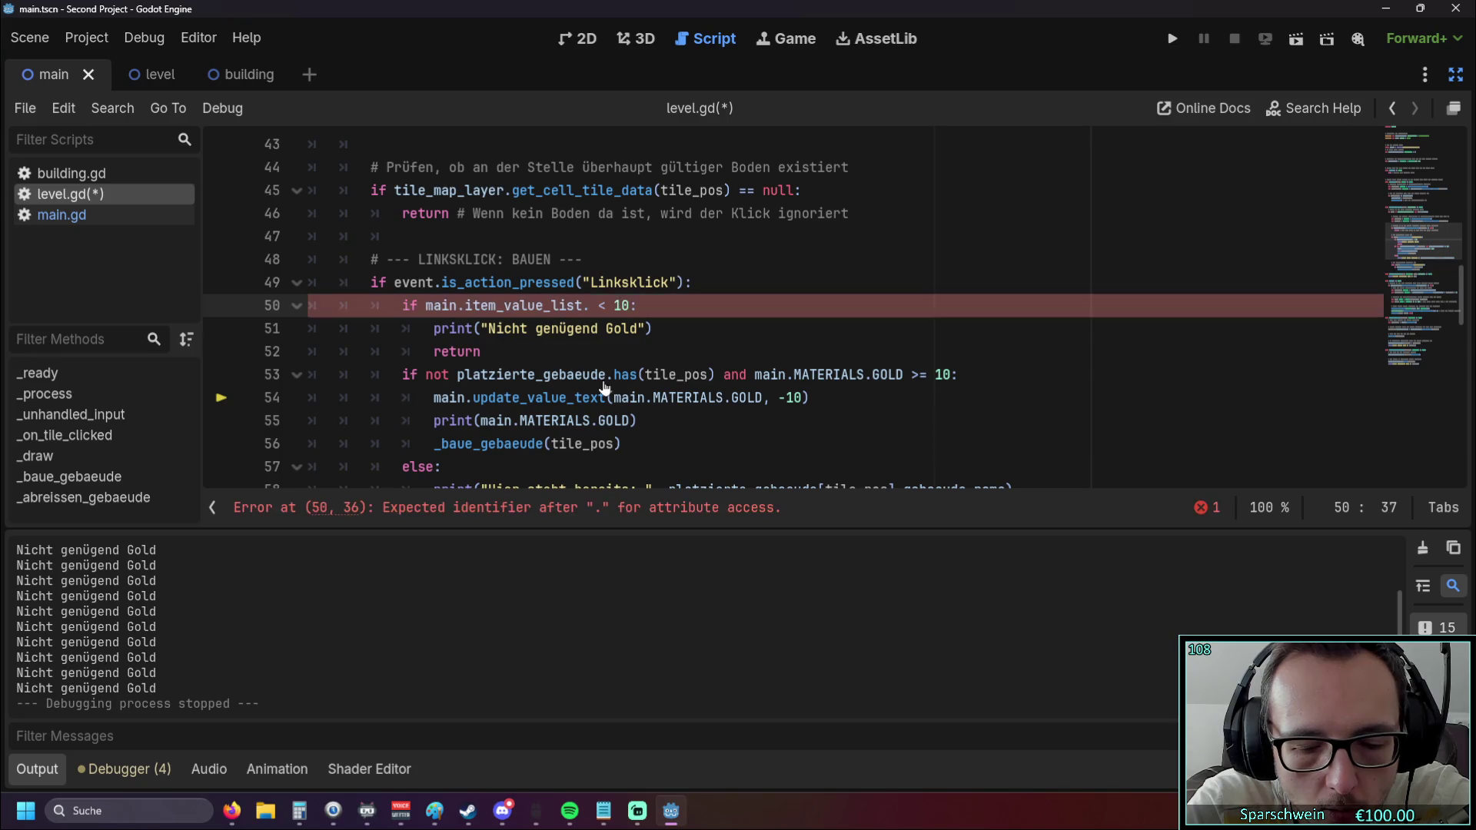
pyautogui.press('BackSpace')
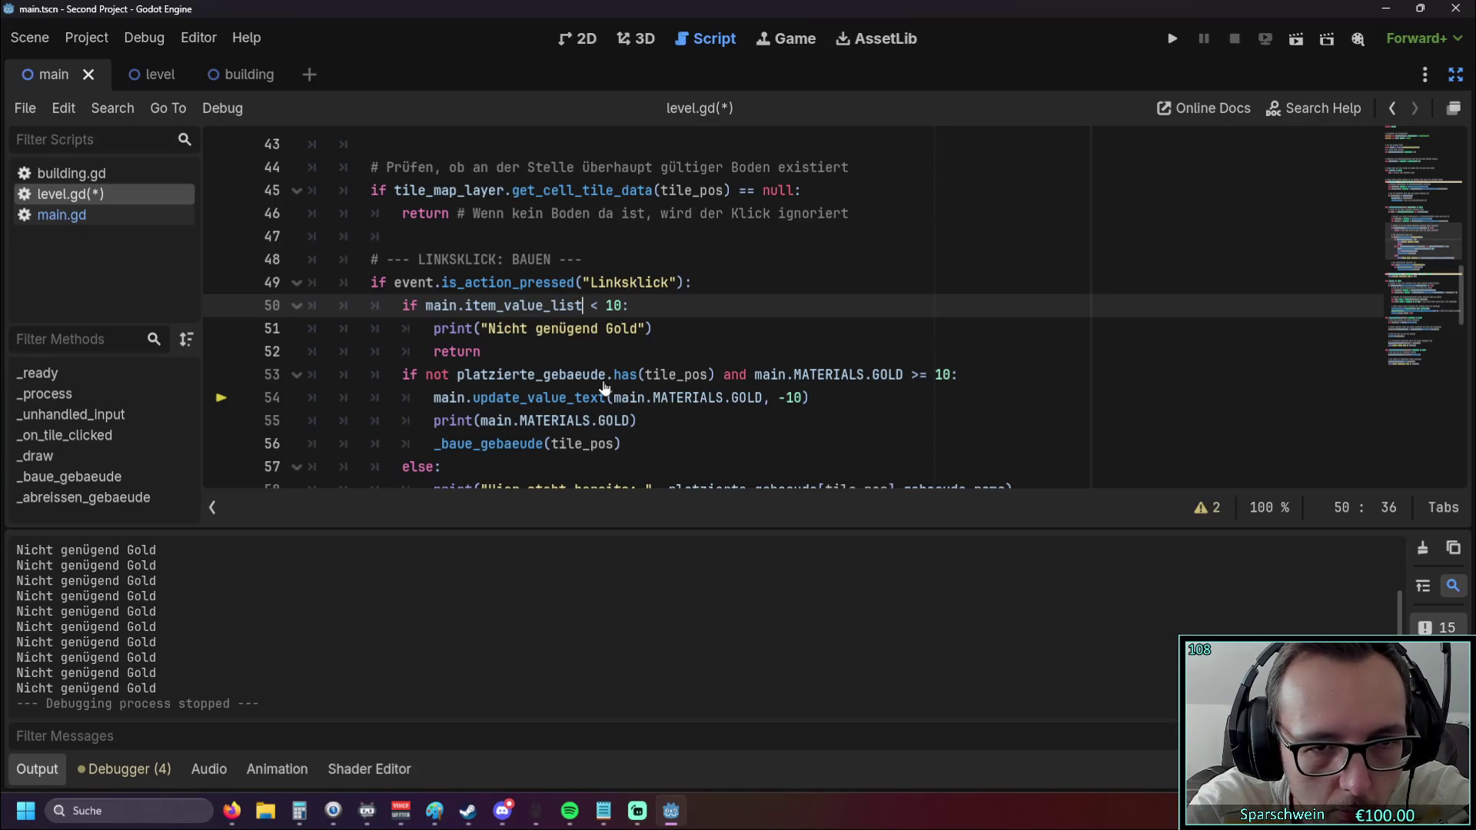
# Step: Turn the line 50 lookup into a bracketed index, item_value_list[GOLD]
pyautogui.write('.GOLD')
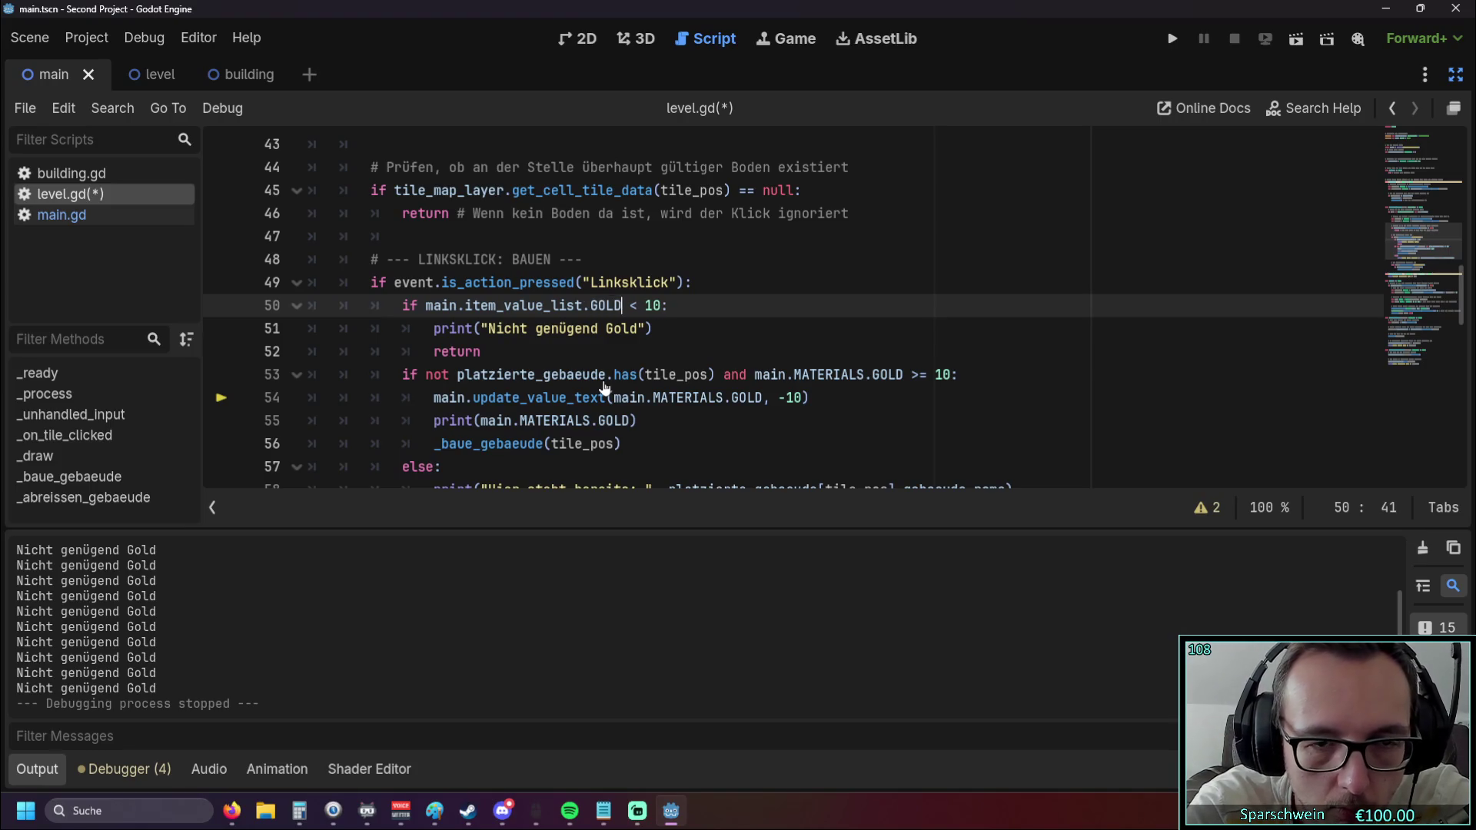
pyautogui.click(566, 350)
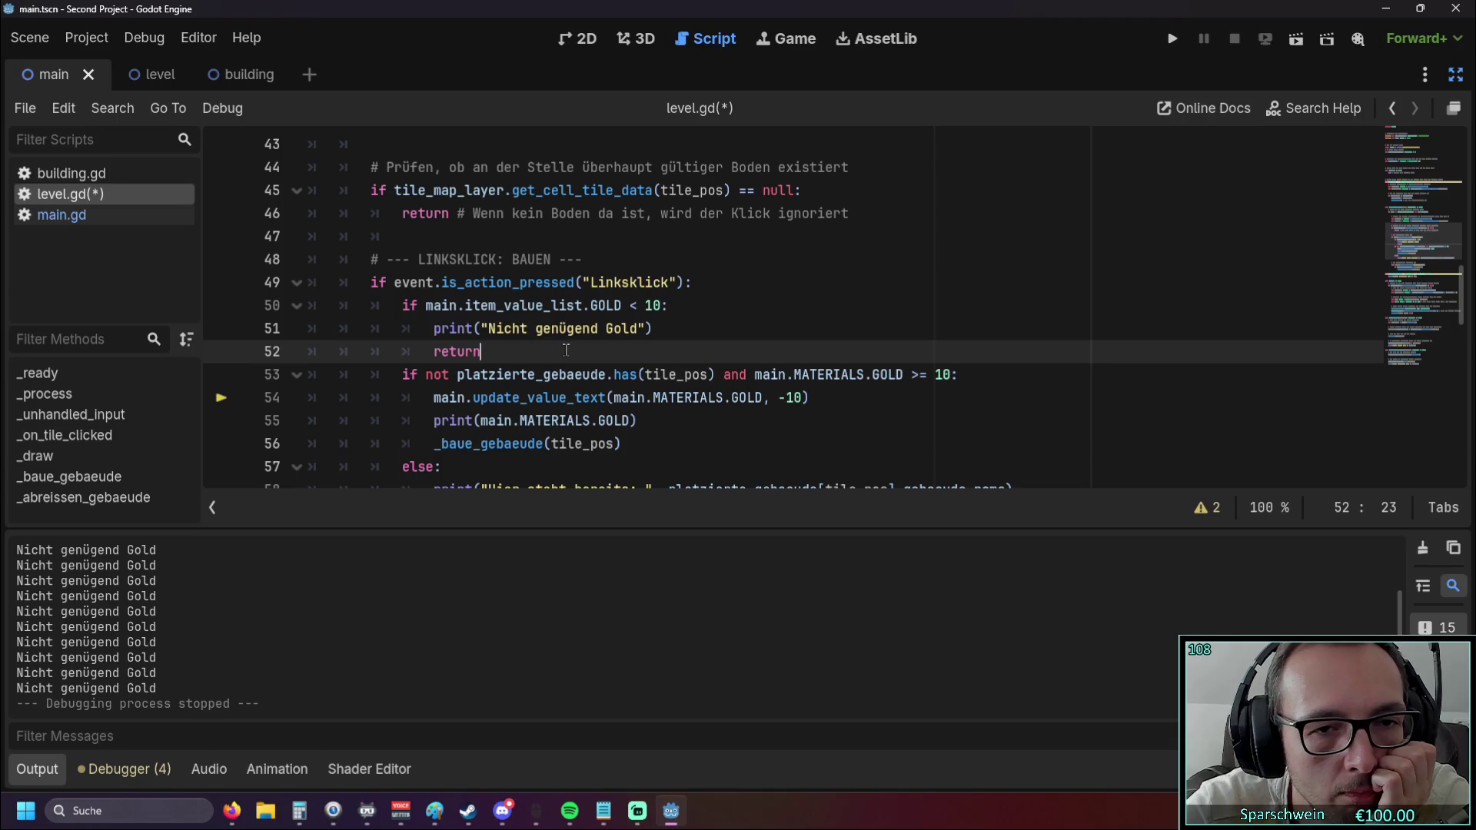
pyautogui.click(621, 305)
pyautogui.hotkey('ctrl', 'Left')
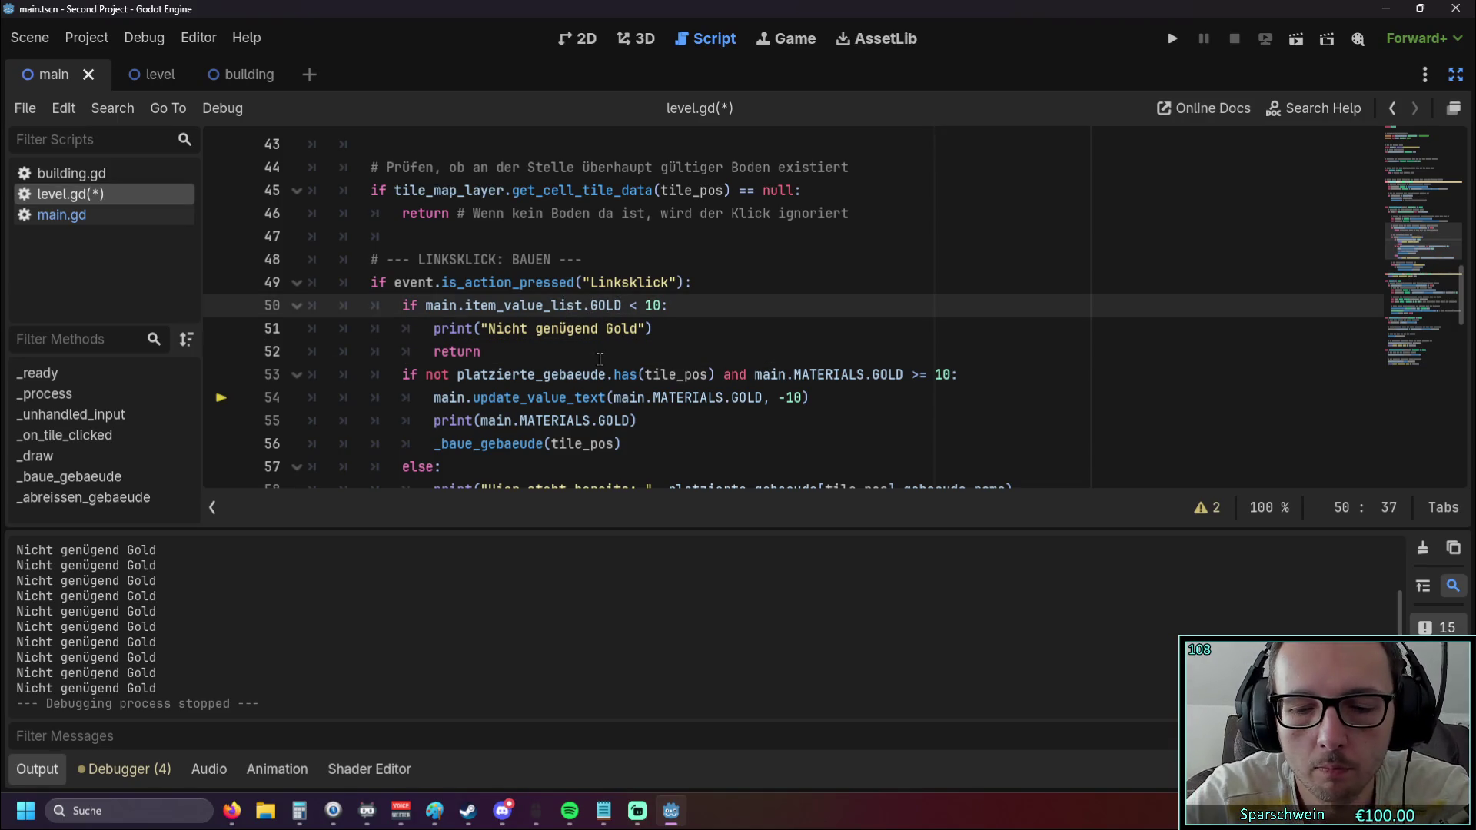
pyautogui.press('BackSpace')
pyautogui.write('[')
pyautogui.hotkey('ctrl', 'Right')
pyautogui.write(']')
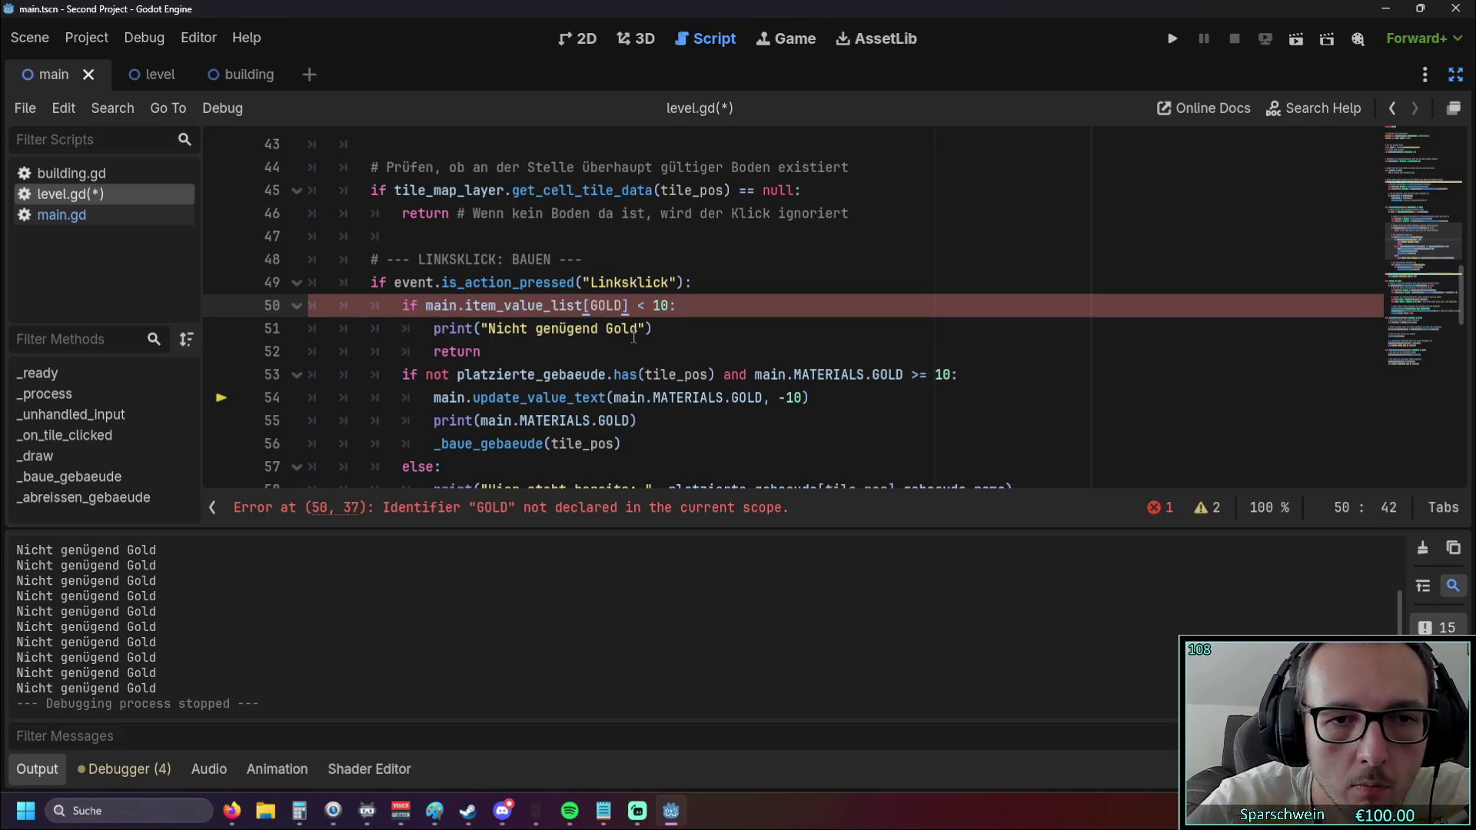
pyautogui.press('Down')
# Step: Change the index to 1, giving main.item_value_list[1] < 10 on line 50
pyautogui.moveTo(626, 306); pyautogui.dragTo(591, 305)
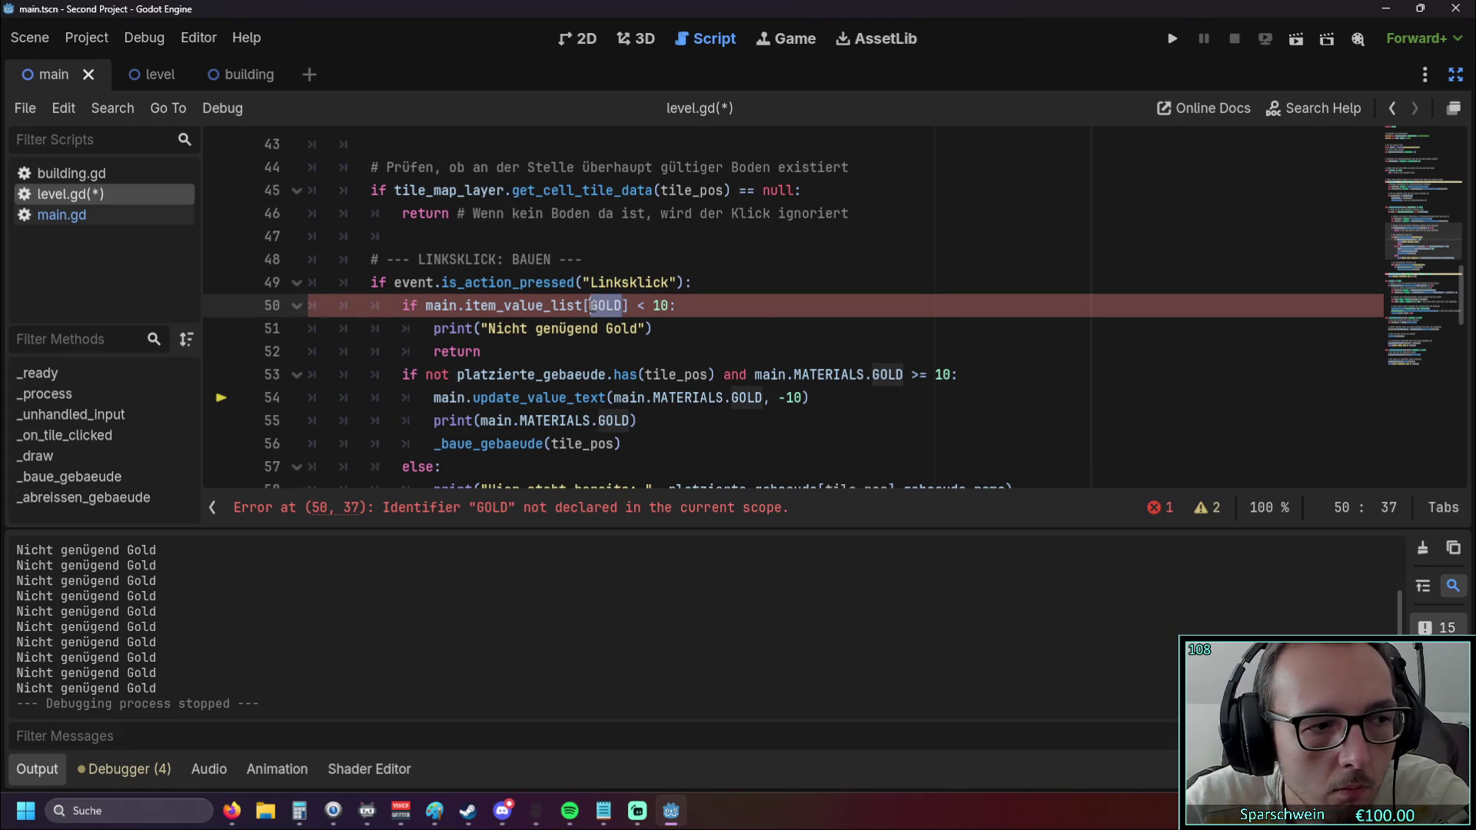
pyautogui.write('2')
pyautogui.press('BackSpace')
pyautogui.write('1')
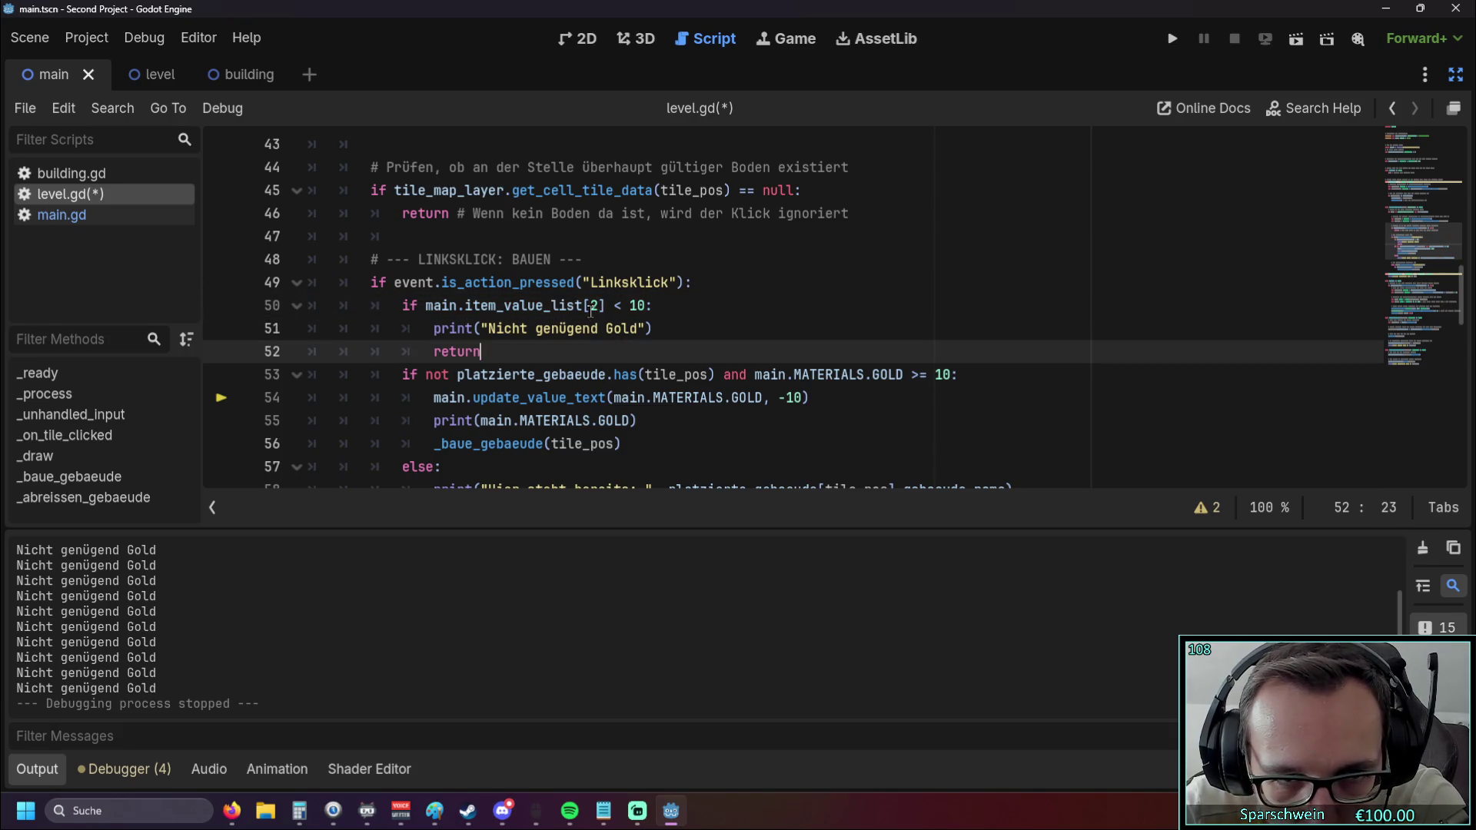
pyautogui.click(612, 374)
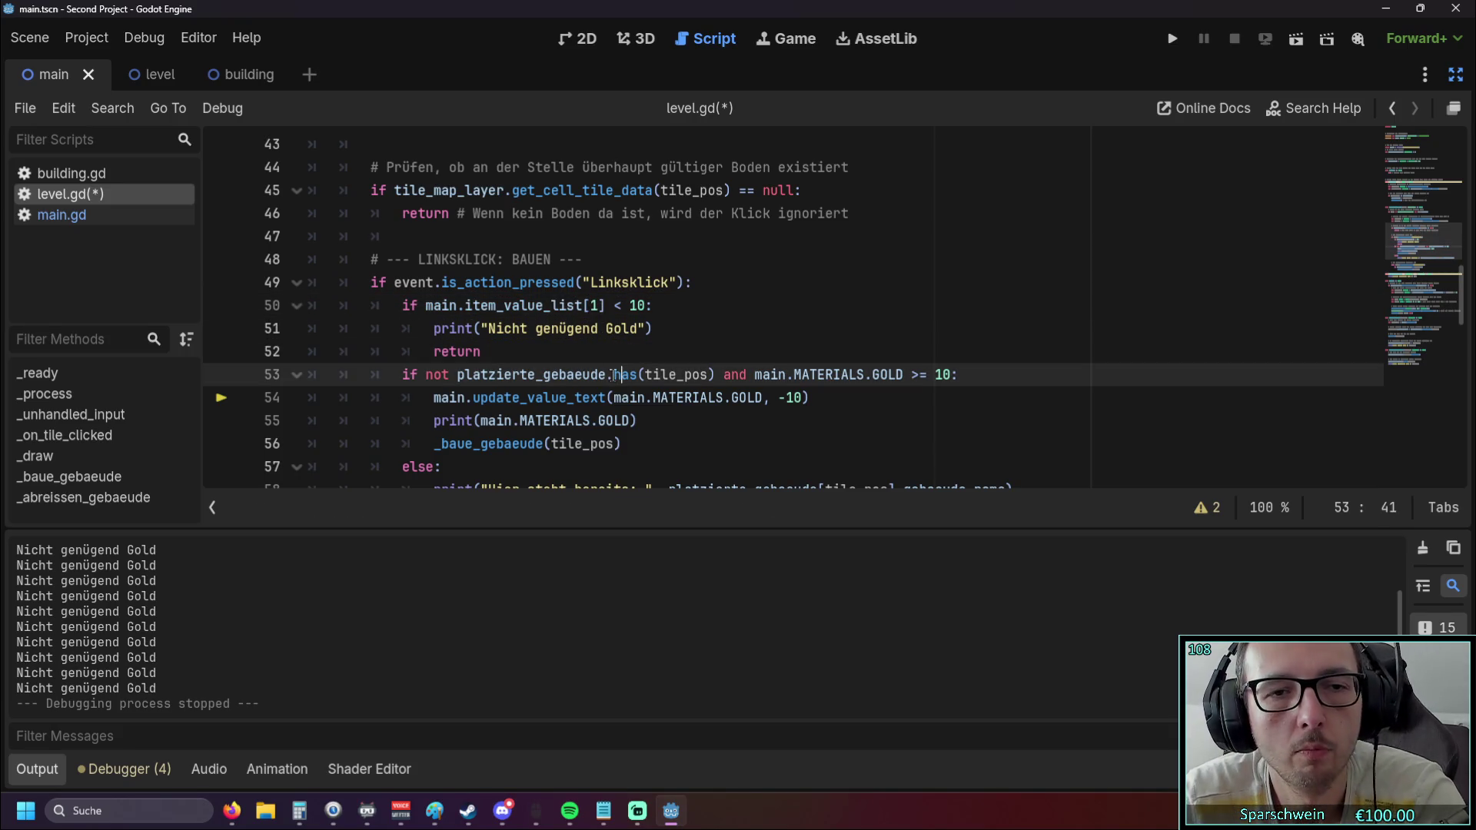
# Step: Try gold as the index, undo back to 1, and switch to the 3D view
pyautogui.doubleClick(595, 305)
pyautogui.write('gold')
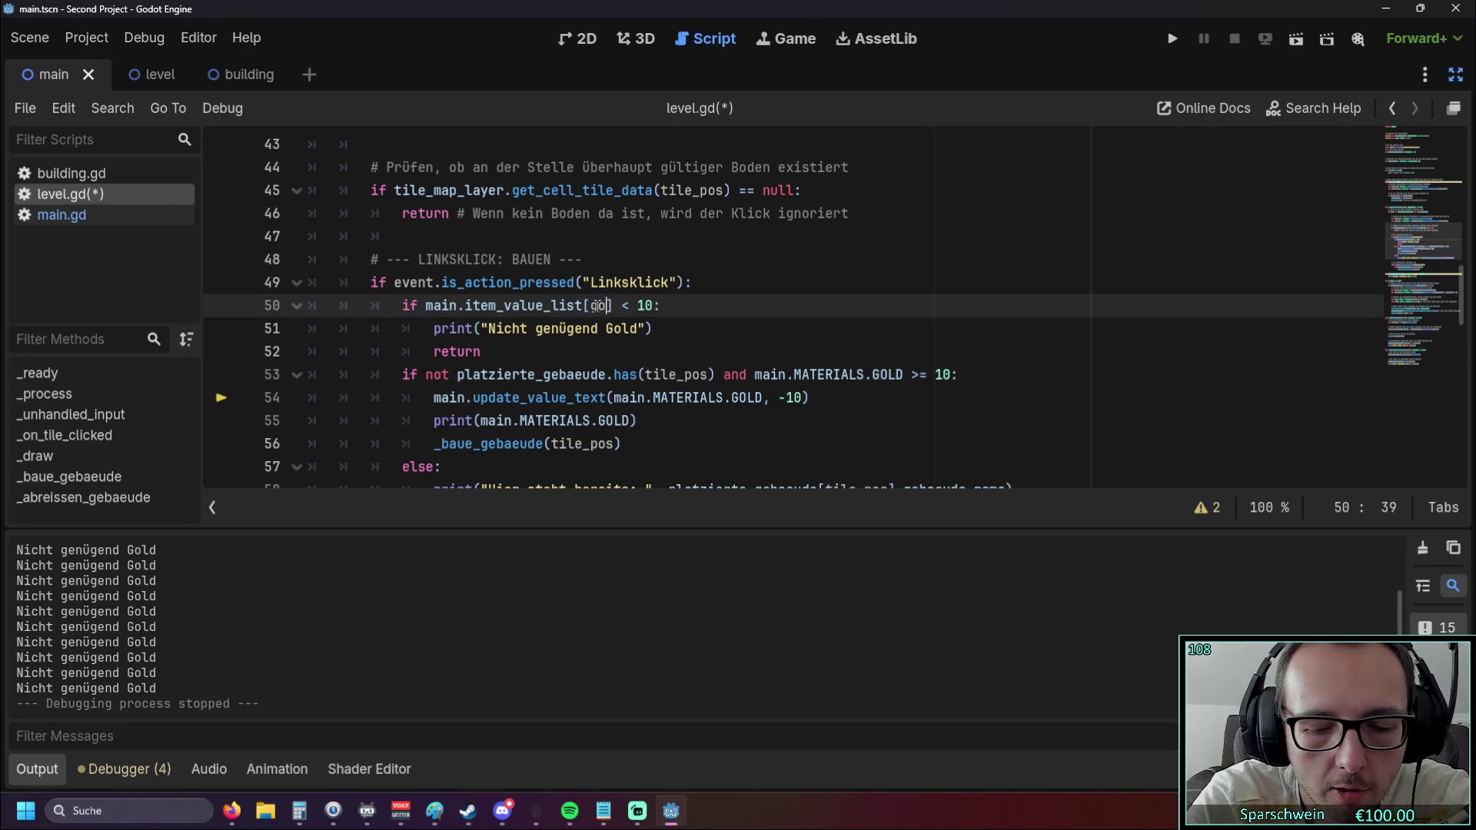
pyautogui.click(595, 342)
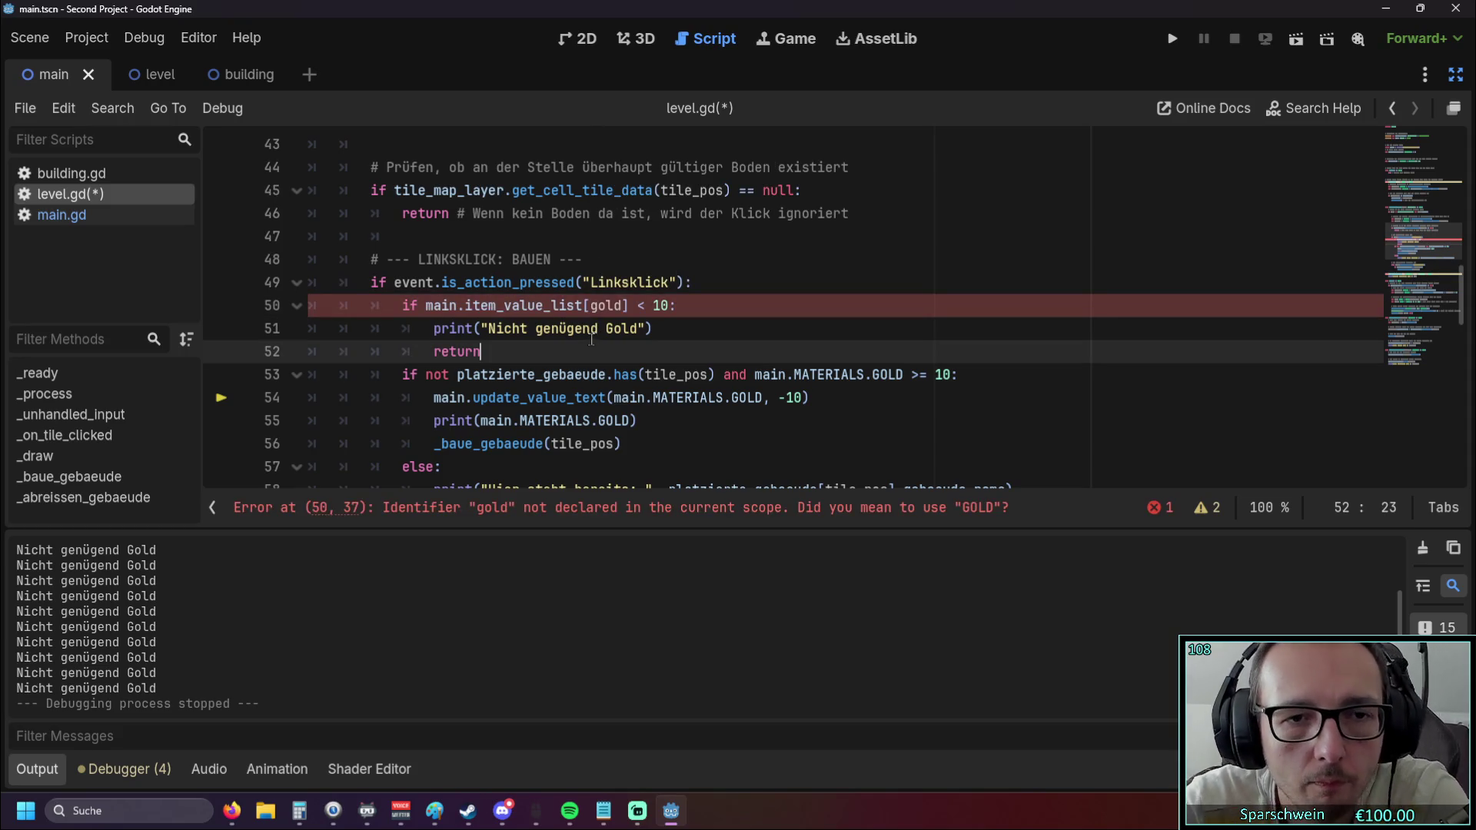
pyautogui.hotkey('ctrl', 'z')
pyautogui.click(616, 344)
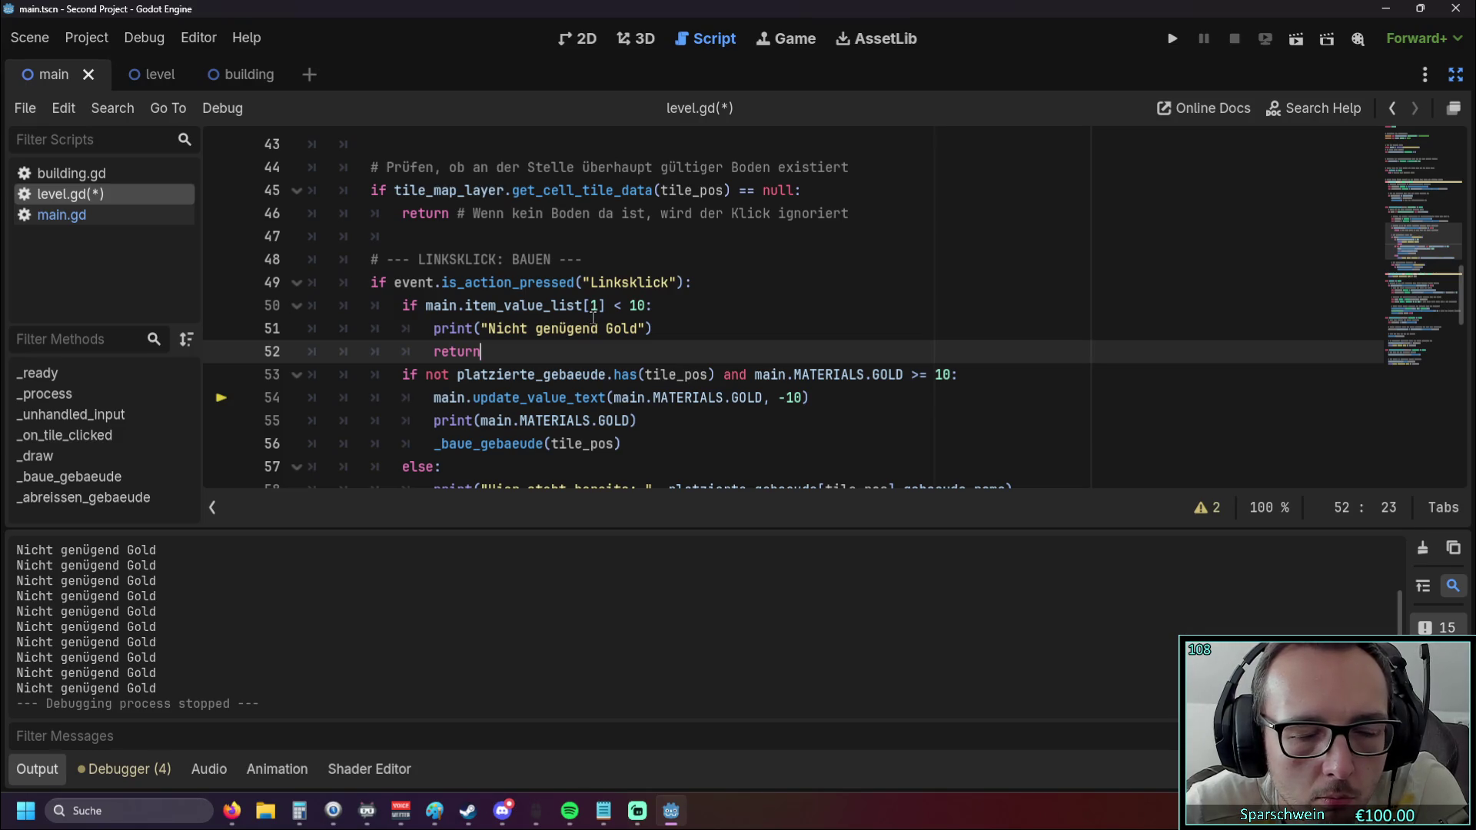
pyautogui.click(588, 40)
pyautogui.click(636, 43)
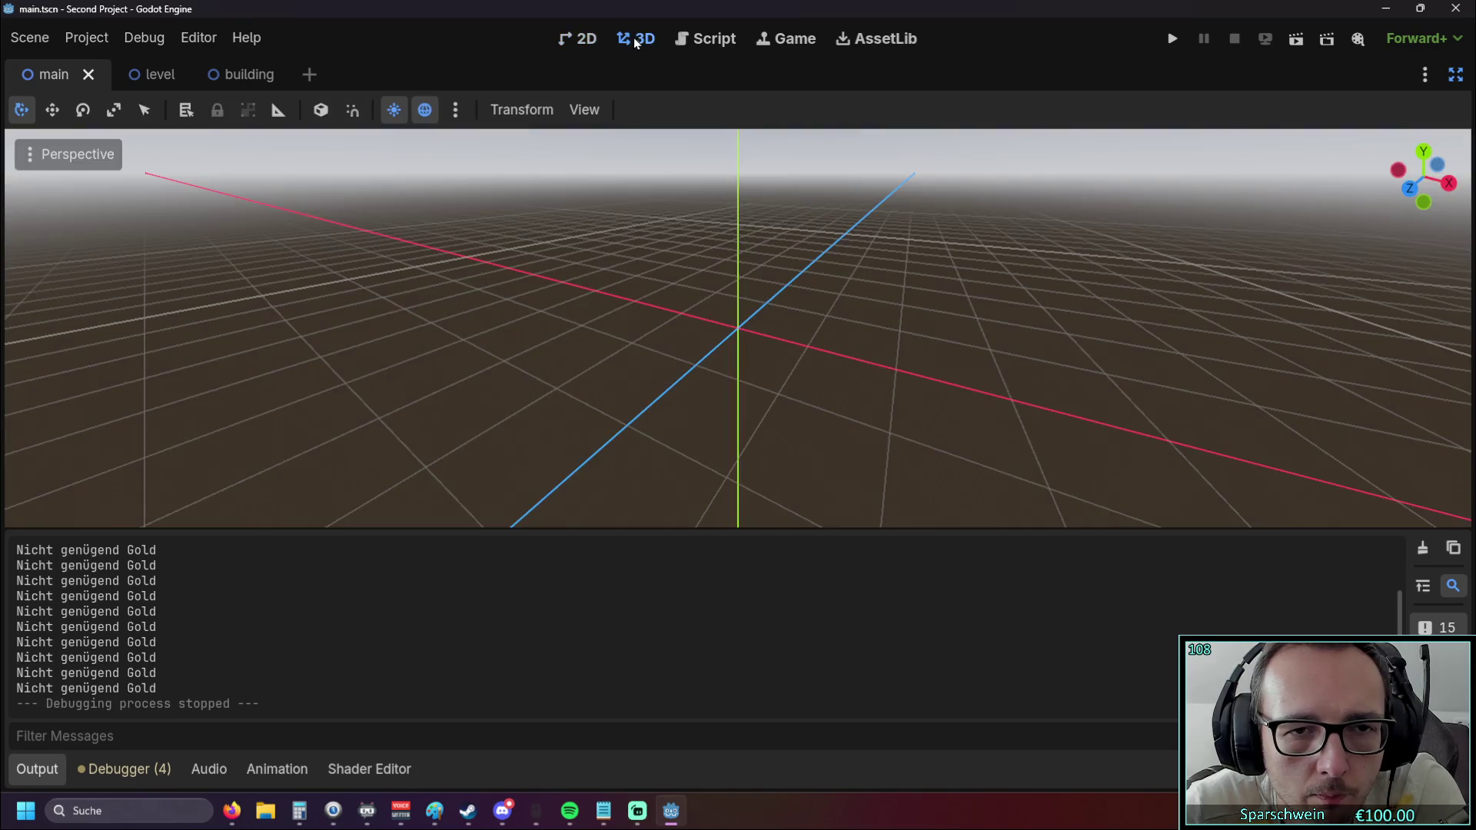
# Step: Back in level.gd, replace index [1] on line 50 with [MATERIALS.GOLD]
pyautogui.click(703, 40)
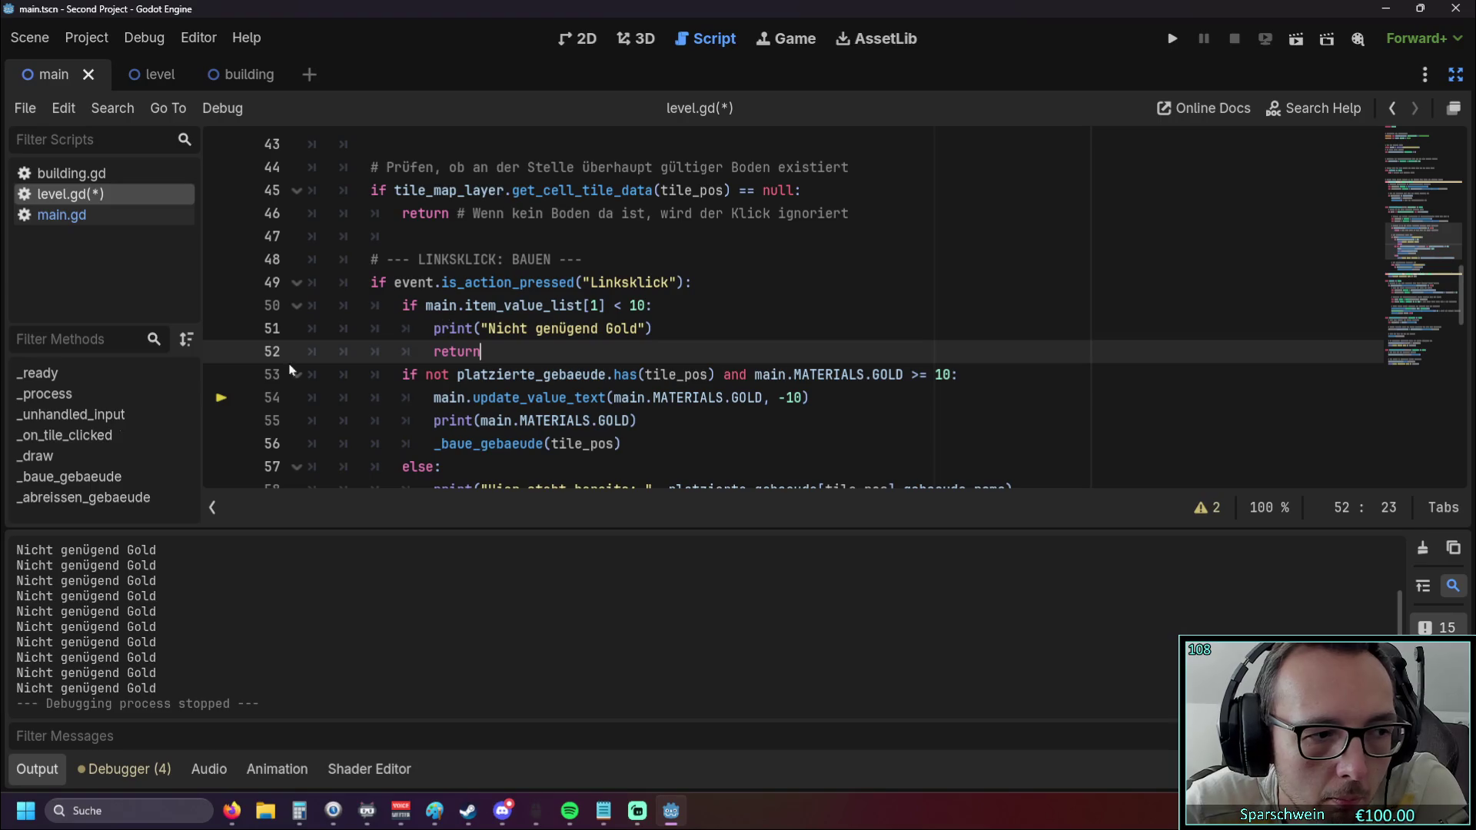
pyautogui.hotkey('alt', 'Tab')
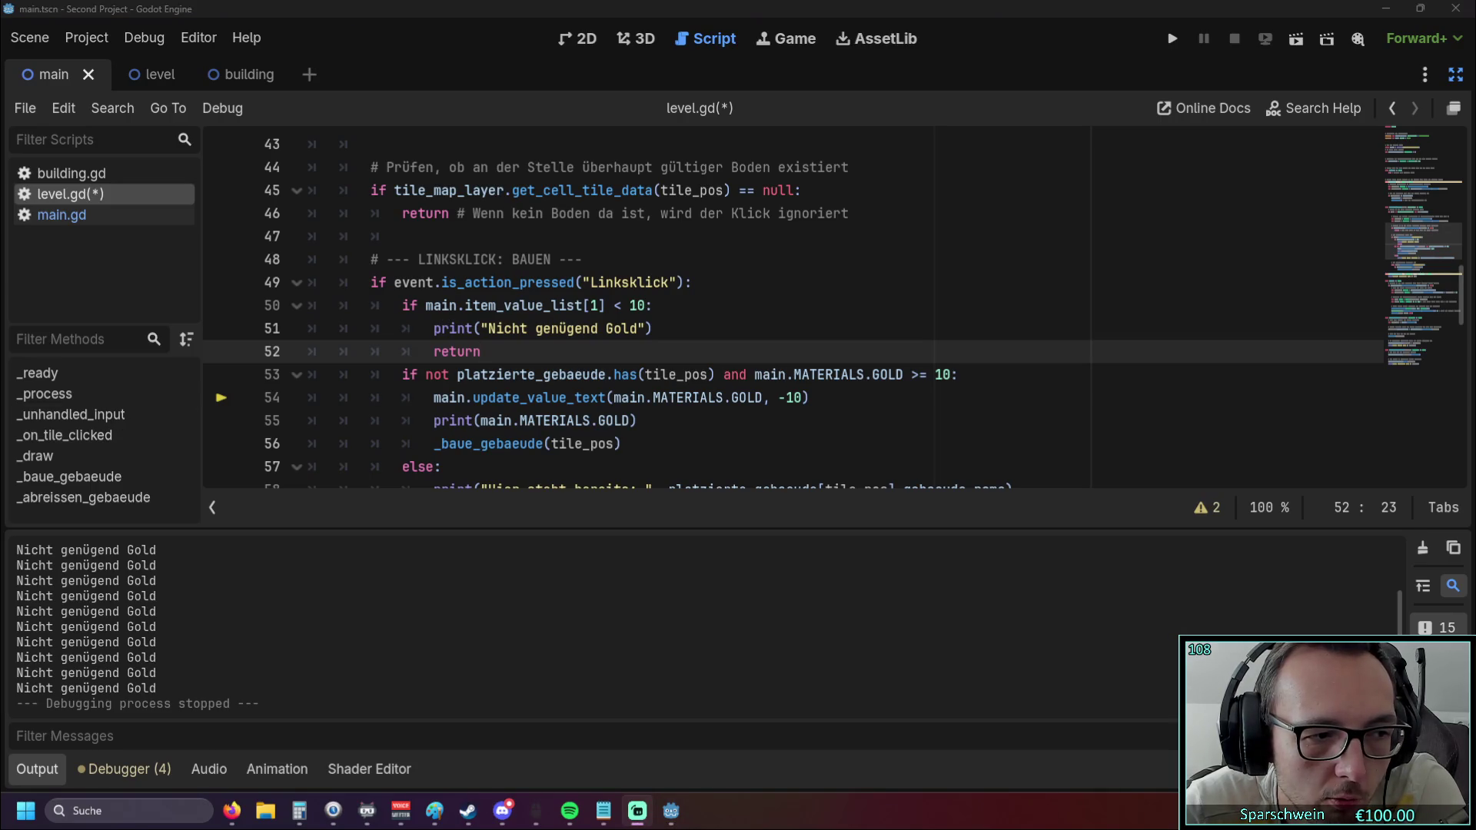
pyautogui.click(598, 306)
pyautogui.press('BackSpace')
pyautogui.write('MATERIALS.GOLD')
pyautogui.click(695, 336)
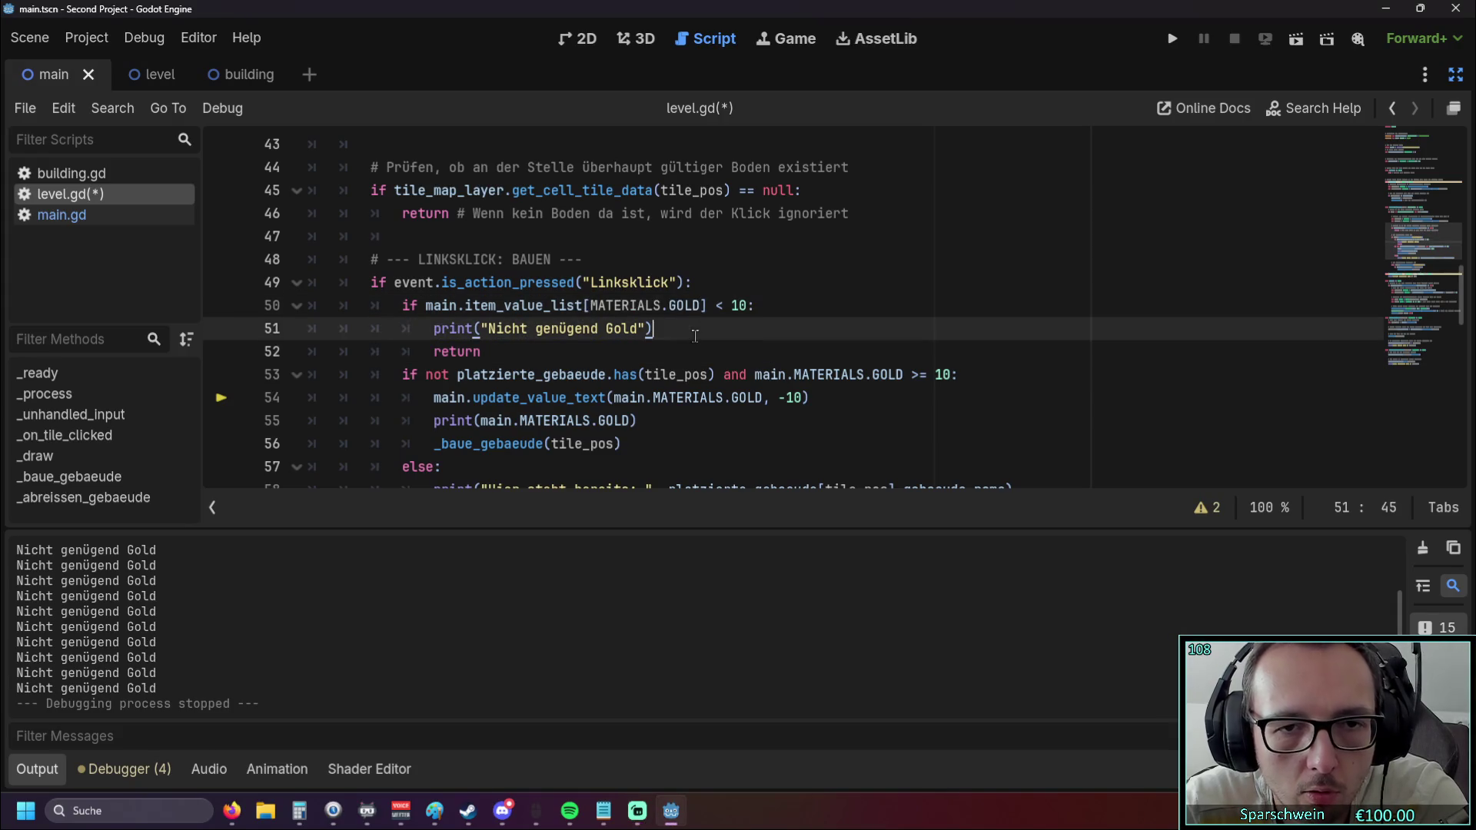
pyautogui.click(673, 344)
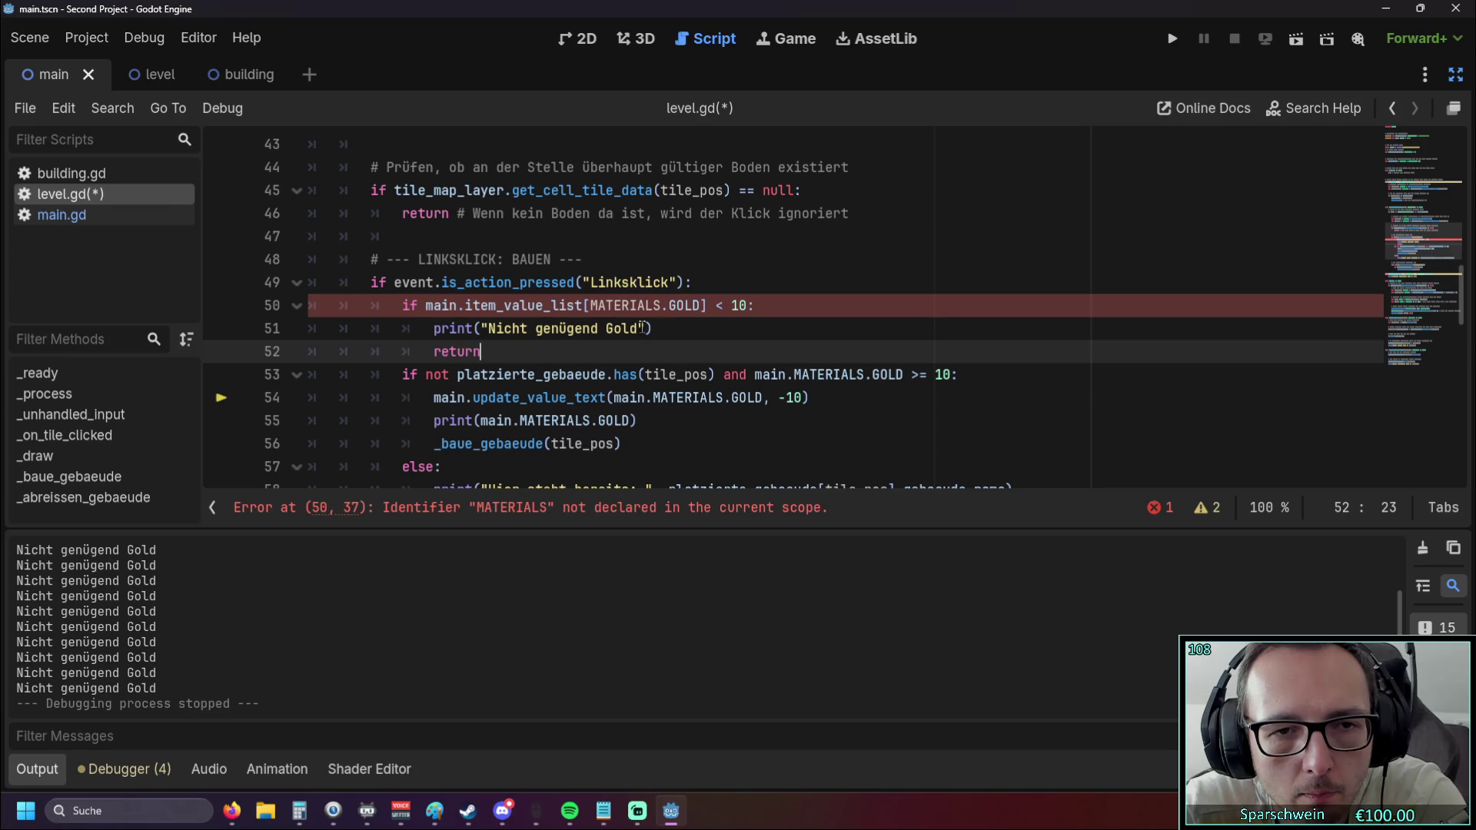
# Step: Prefix MATERIALS with main. to fix the scope error on line 50
pyautogui.click(589, 307)
pyautogui.write('main.')
pyautogui.click(602, 358)
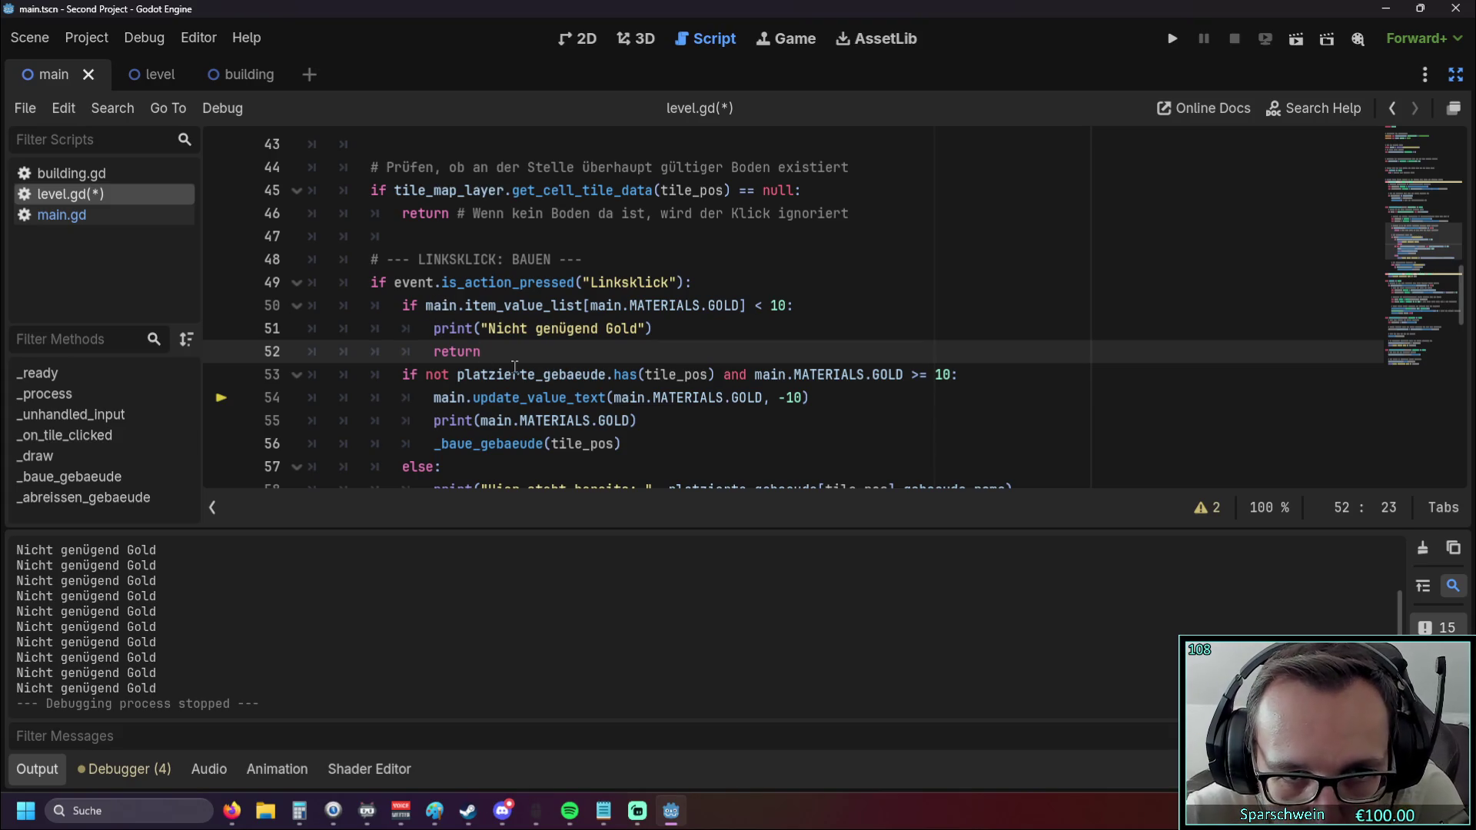
pyautogui.moveTo(425, 305); pyautogui.dragTo(484, 305)
# Step: Copy main.item_value_list[main.MATERIALS.GOLD] from line 50 over main.MATERIALS.GOLD on line 53
pyautogui.click(636, 328)
pyautogui.moveTo(745, 305)
pyautogui.mouseDown()
pyautogui.moveTo(419, 304)
pyautogui.moveTo(743, 309)
pyautogui.mouseUp()
pyautogui.hotkey('ctrl', 'c')
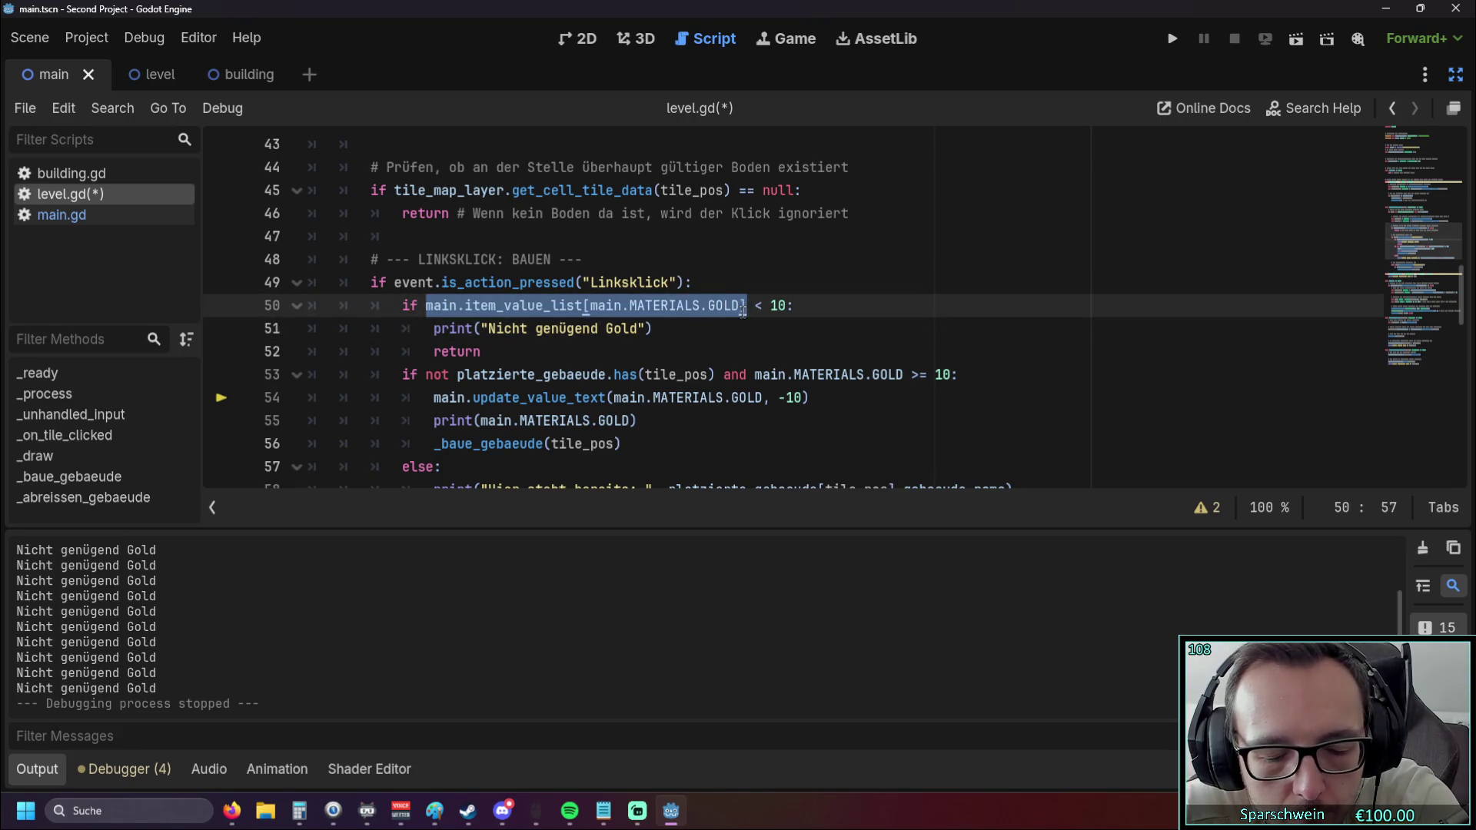
pyautogui.click(757, 374)
pyautogui.keyDown('shift'); pyautogui.click(902, 374); pyautogui.keyUp('shift')
pyautogui.hotkey('ctrl', 'v')
pyautogui.press('Down')
pyautogui.press('Down')
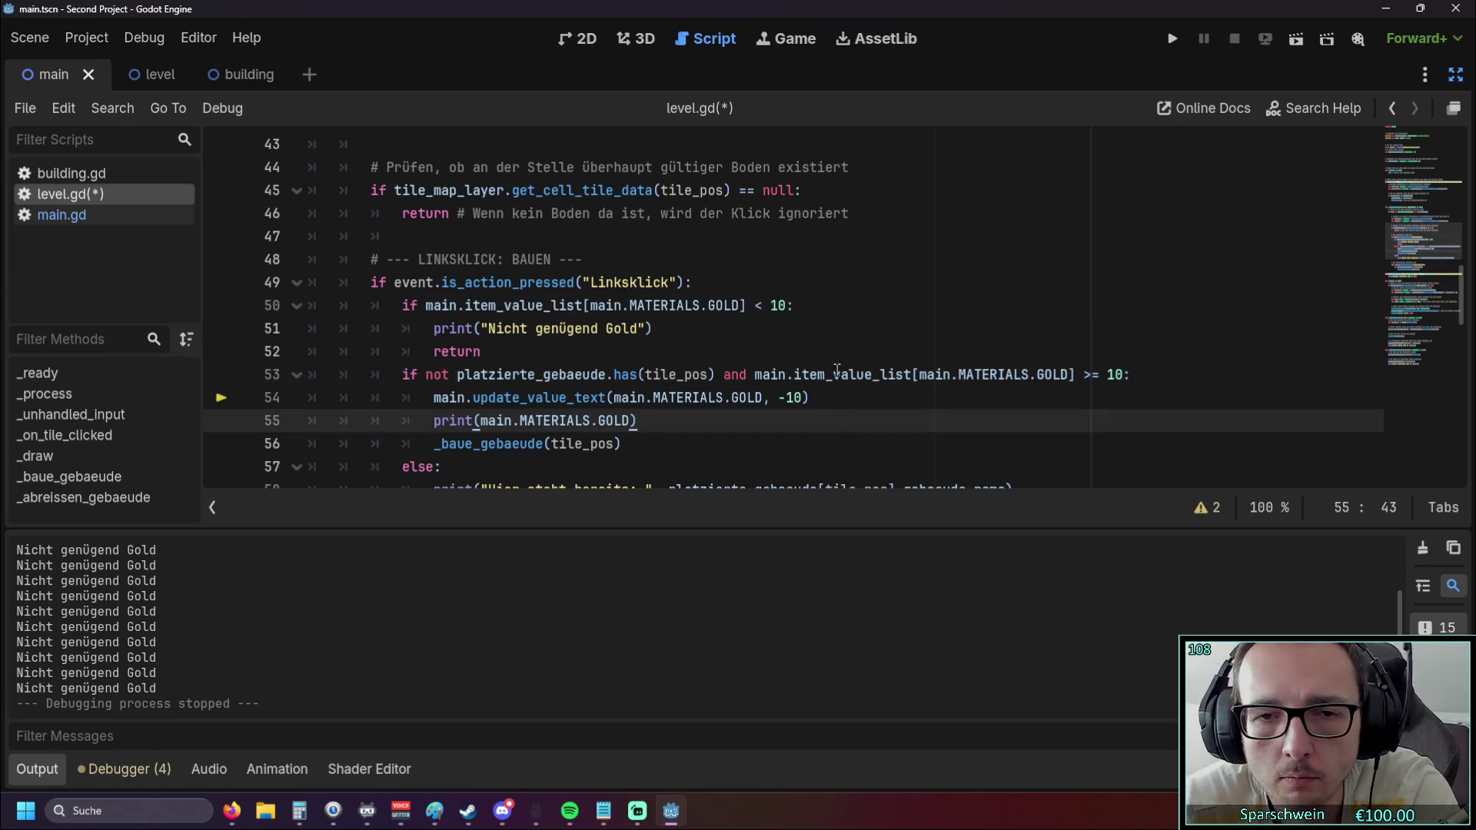
pyautogui.scroll(-1, 916, 273)
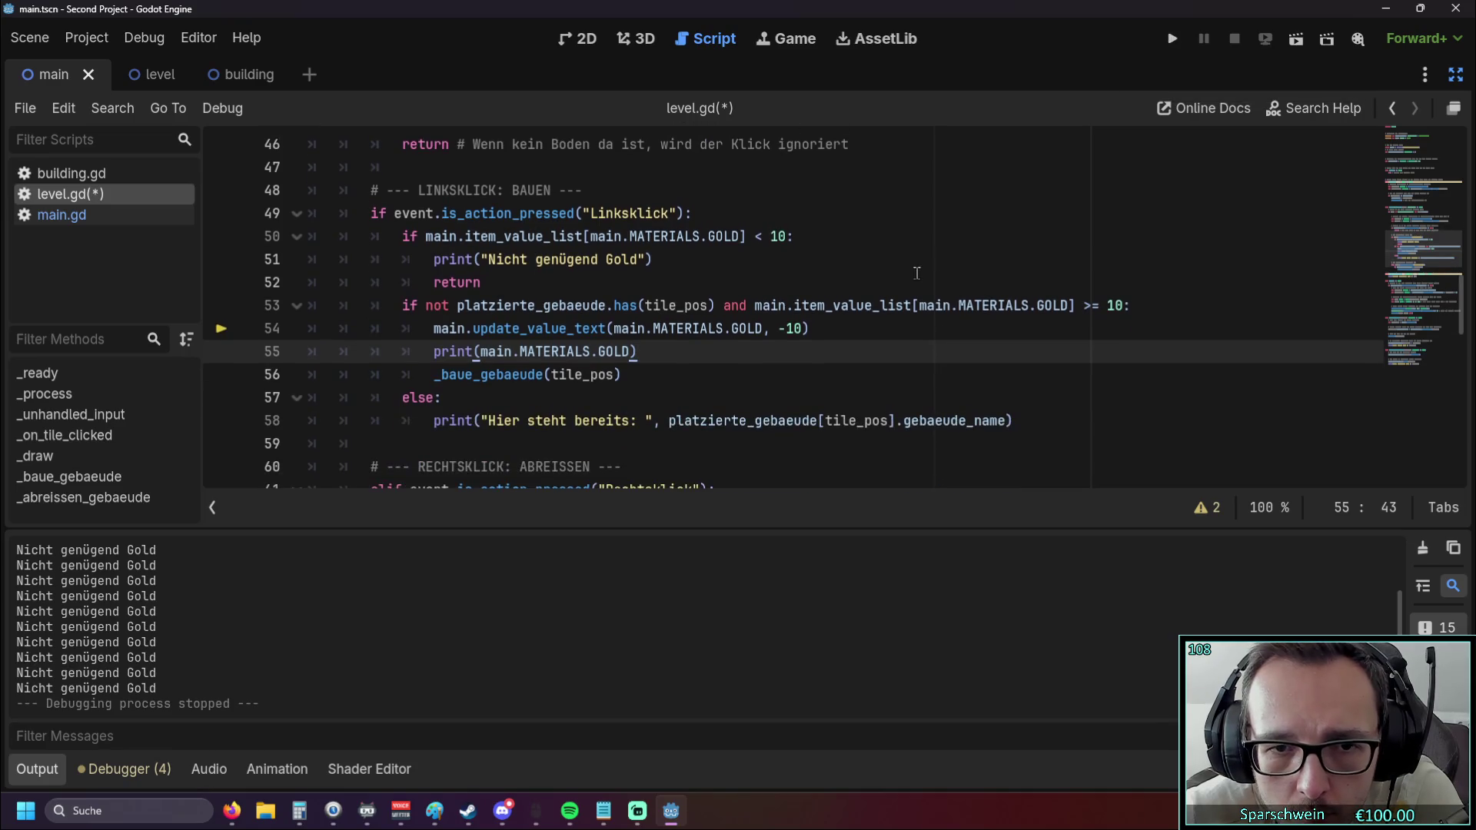
pyautogui.scroll(1, 916, 273)
# Step: Run the game, build barrels at (4, 3) and (2, 3), then stop it
pyautogui.click(1171, 39)
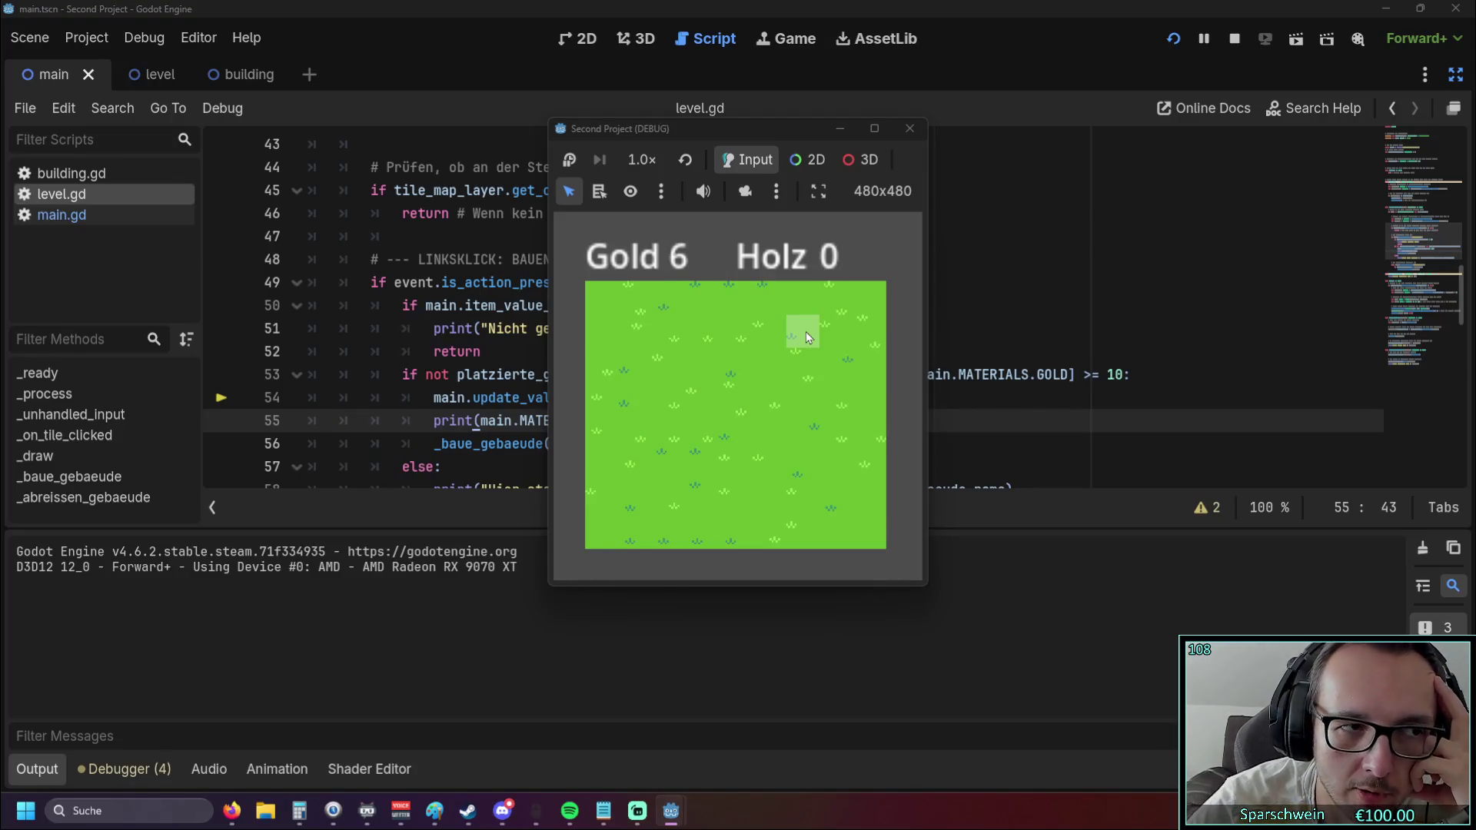
pyautogui.click(724, 391)
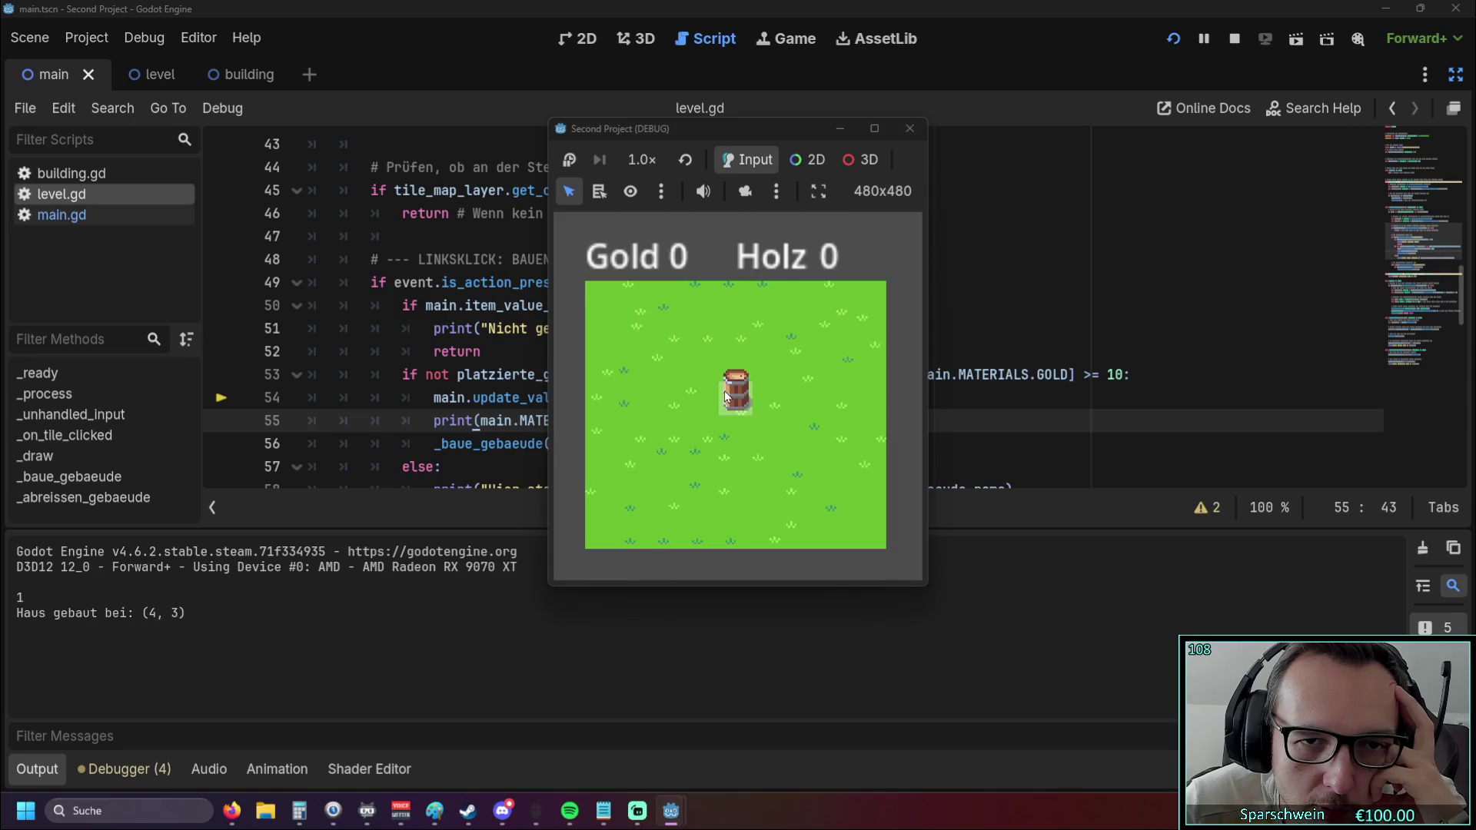
pyautogui.click(677, 398)
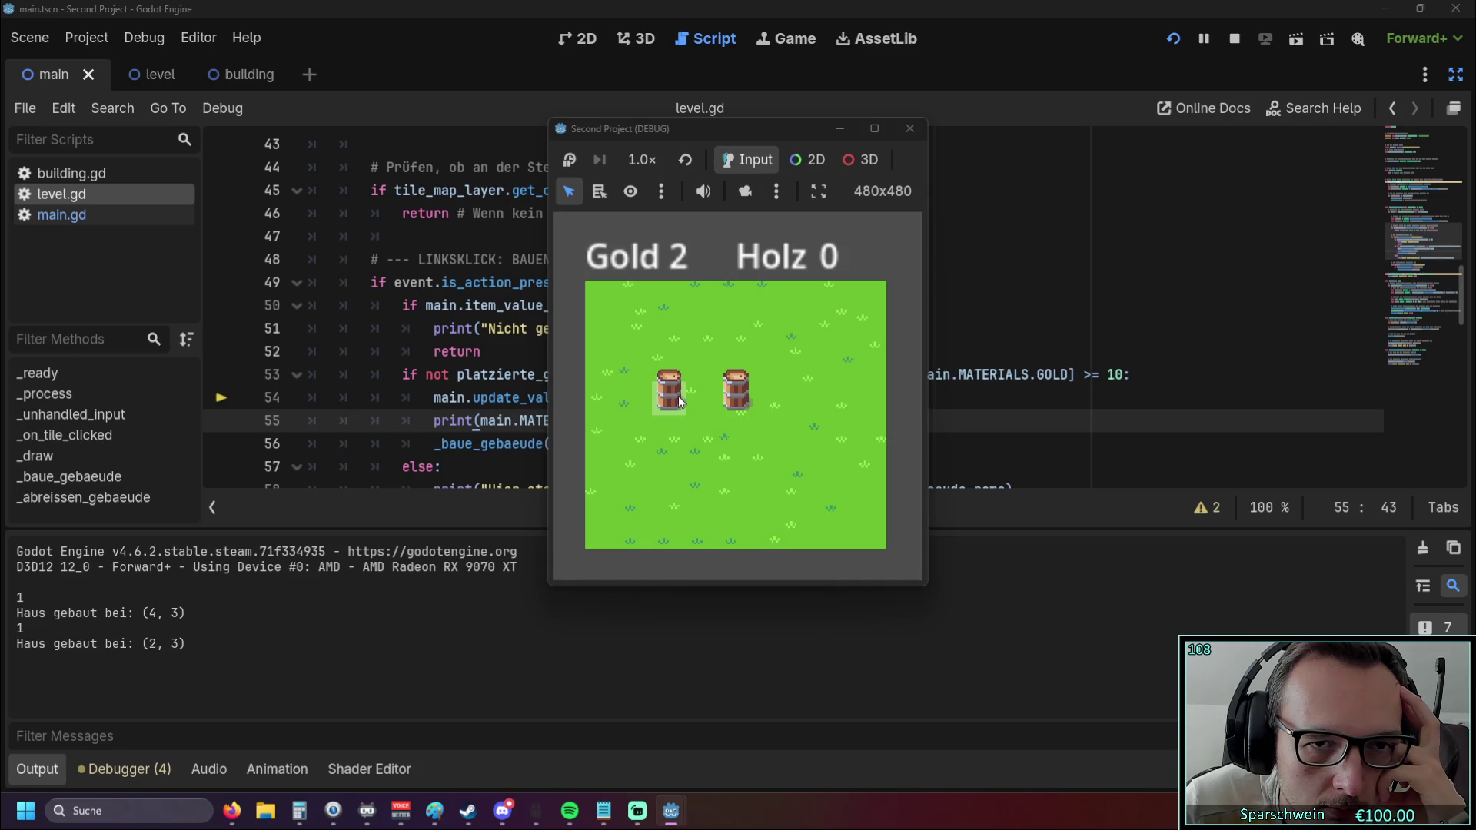
pyautogui.press('F8')
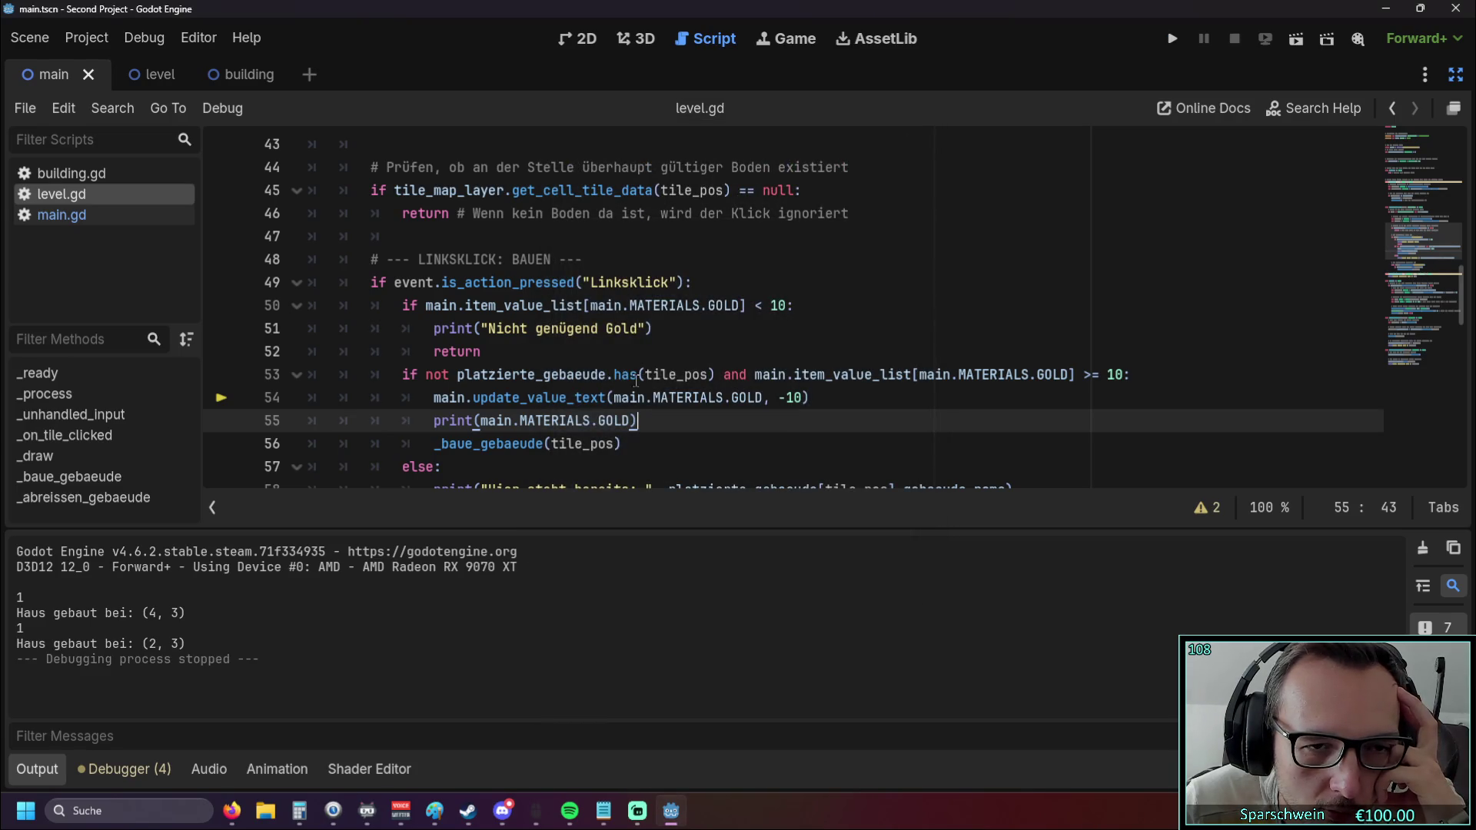
pyautogui.moveTo(754, 374); pyautogui.dragTo(1076, 376)
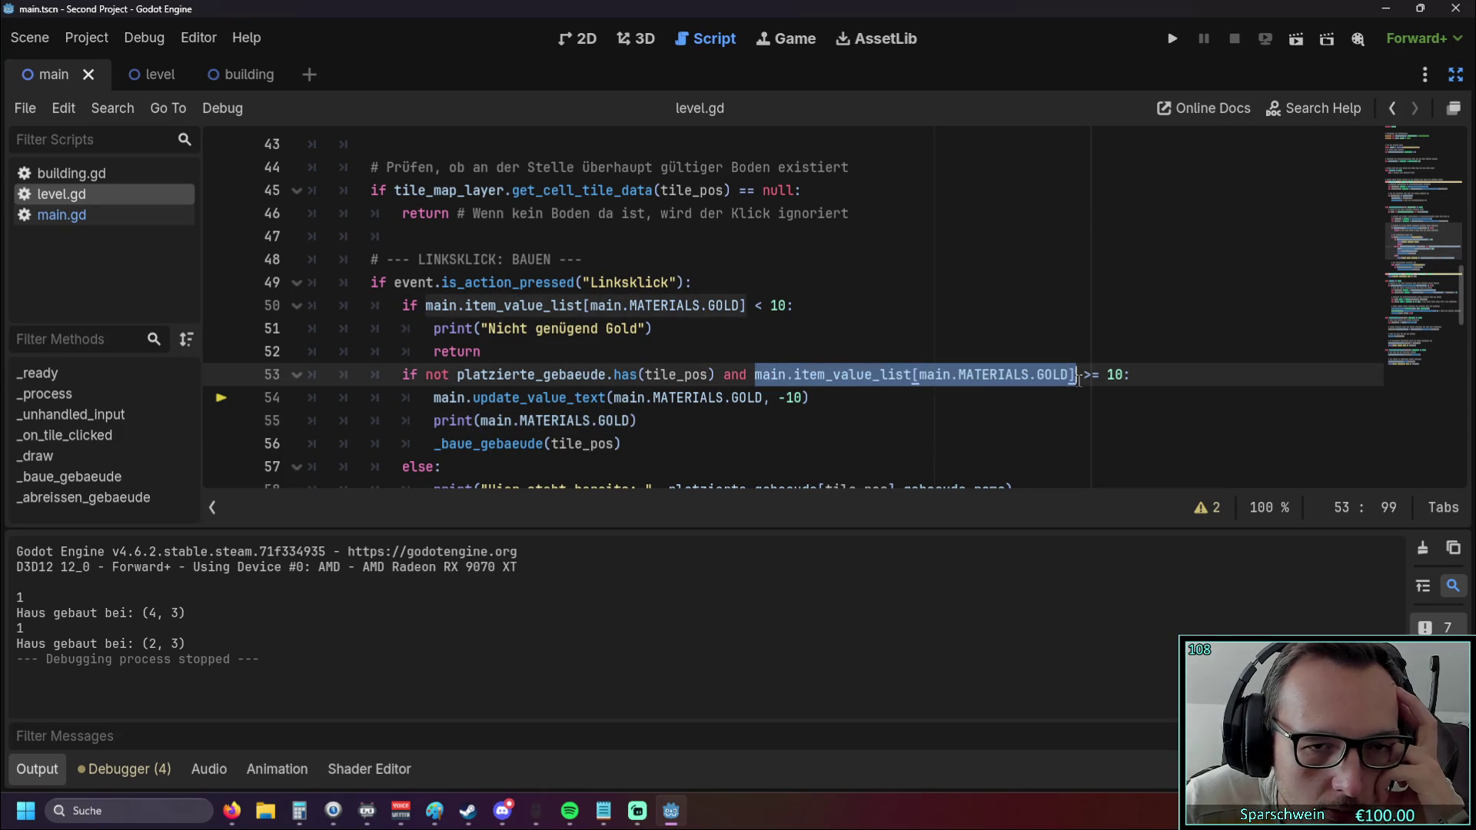
pyautogui.click(952, 420)
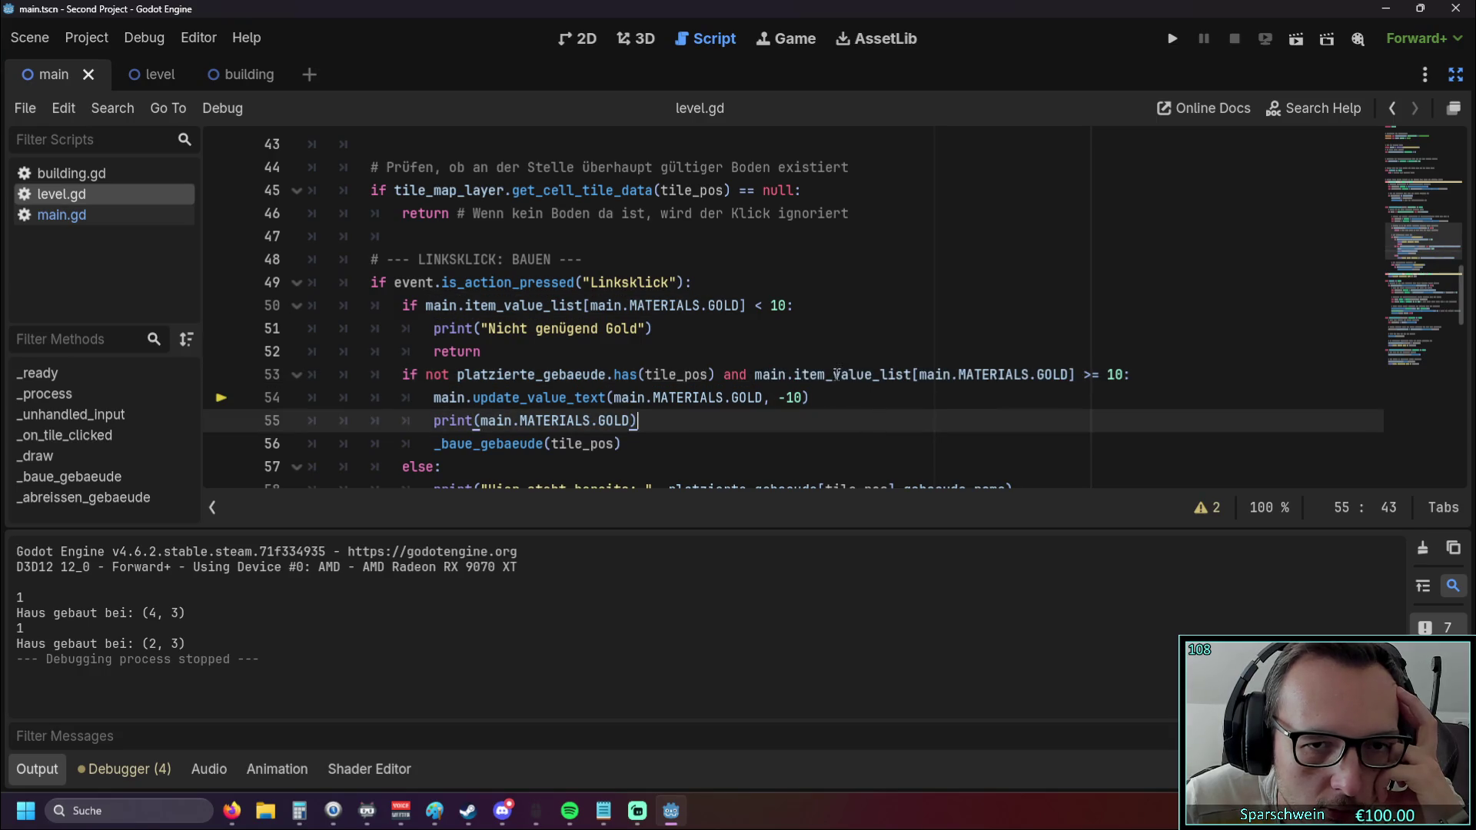
pyautogui.moveTo(757, 377); pyautogui.dragTo(1016, 377)
pyautogui.click(1084, 398)
pyautogui.moveTo(1083, 375); pyautogui.dragTo(1123, 375)
pyautogui.click(1074, 413)
pyautogui.doubleClick(779, 305)
pyautogui.click(803, 344)
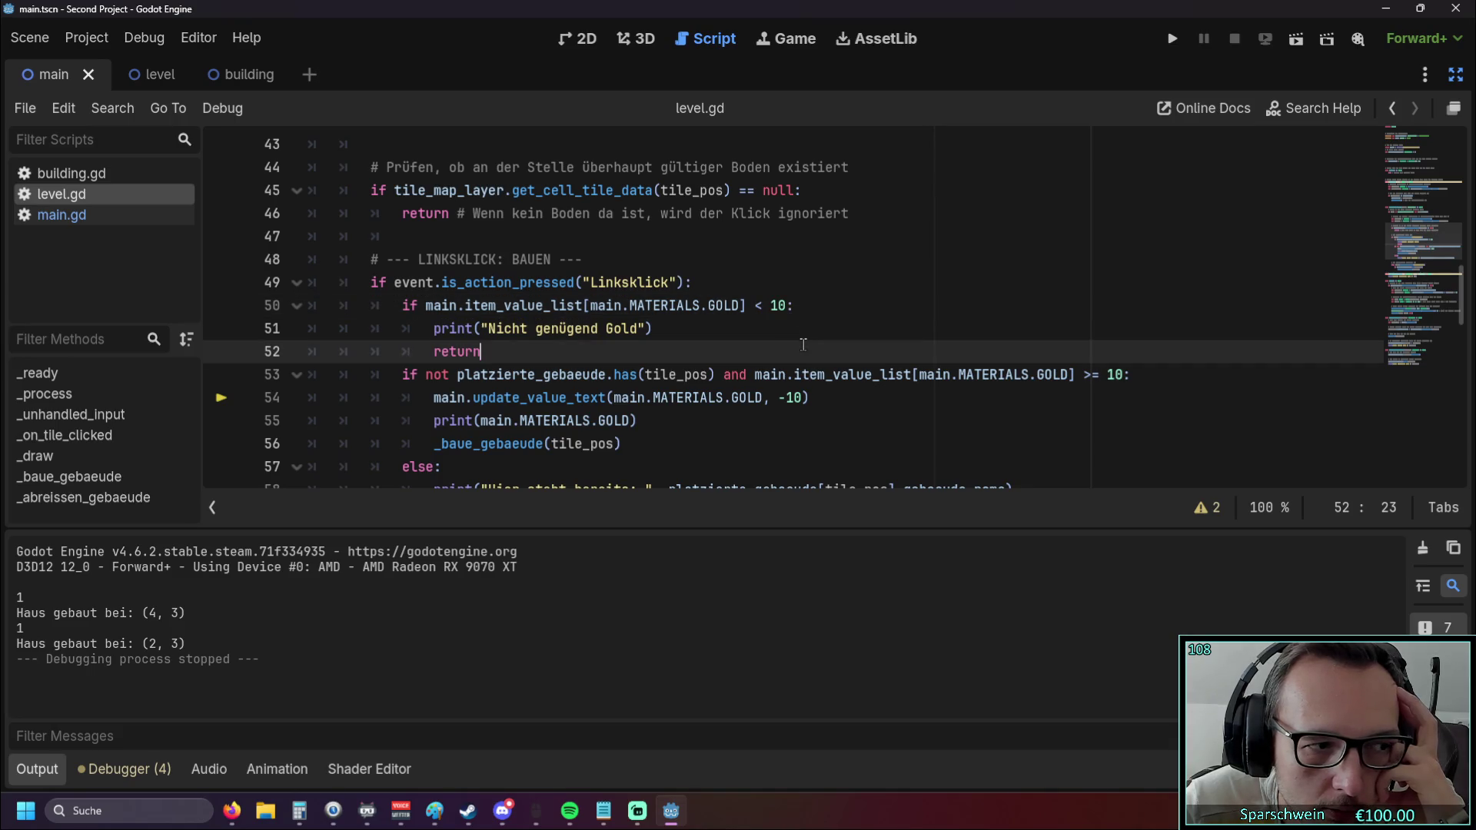
pyautogui.click(1173, 39)
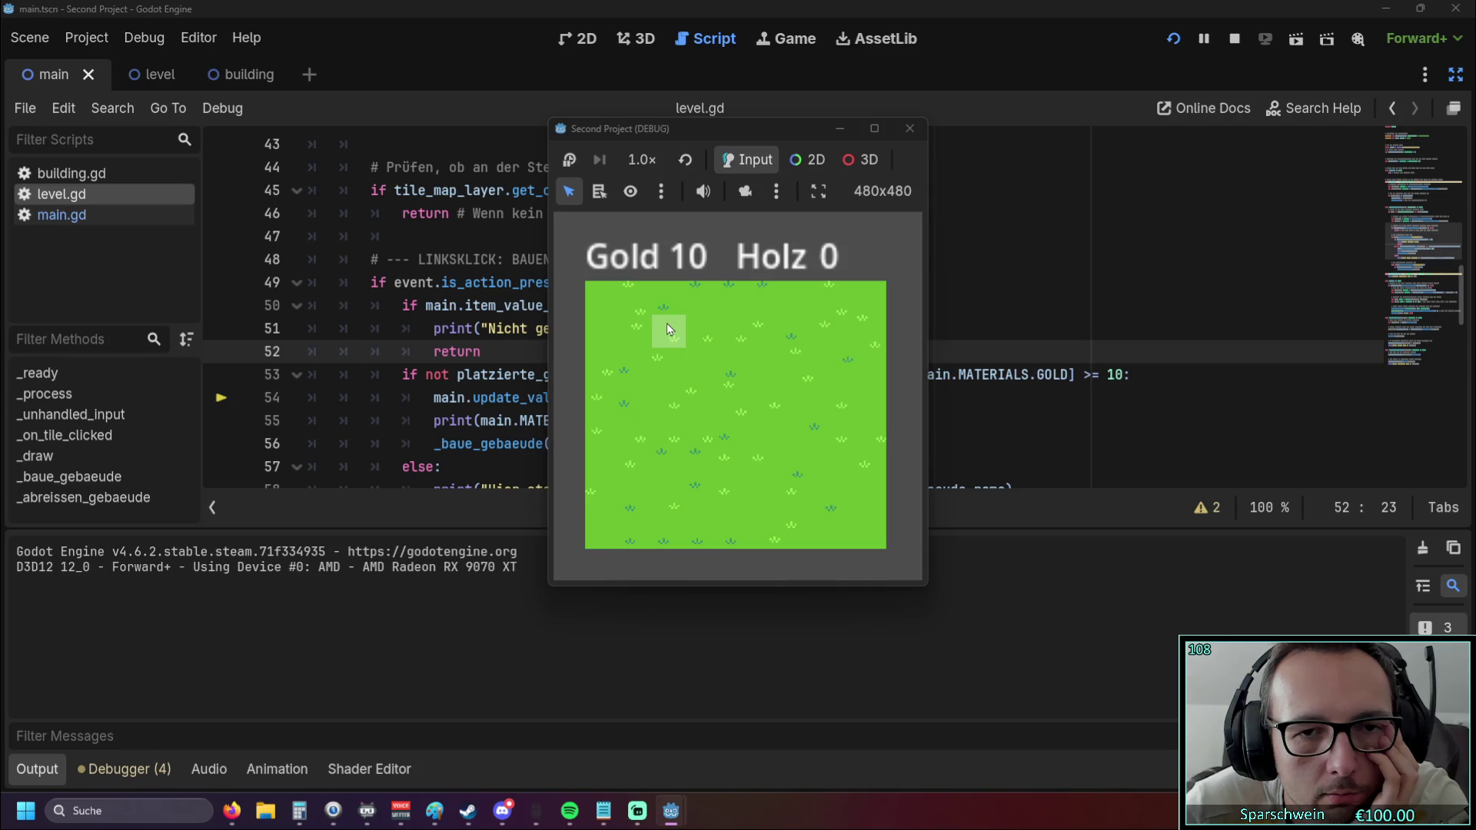
# Step: Build barrels on adjacent tiles (3, 2) and (4, 2), then close the game window
pyautogui.click(712, 372)
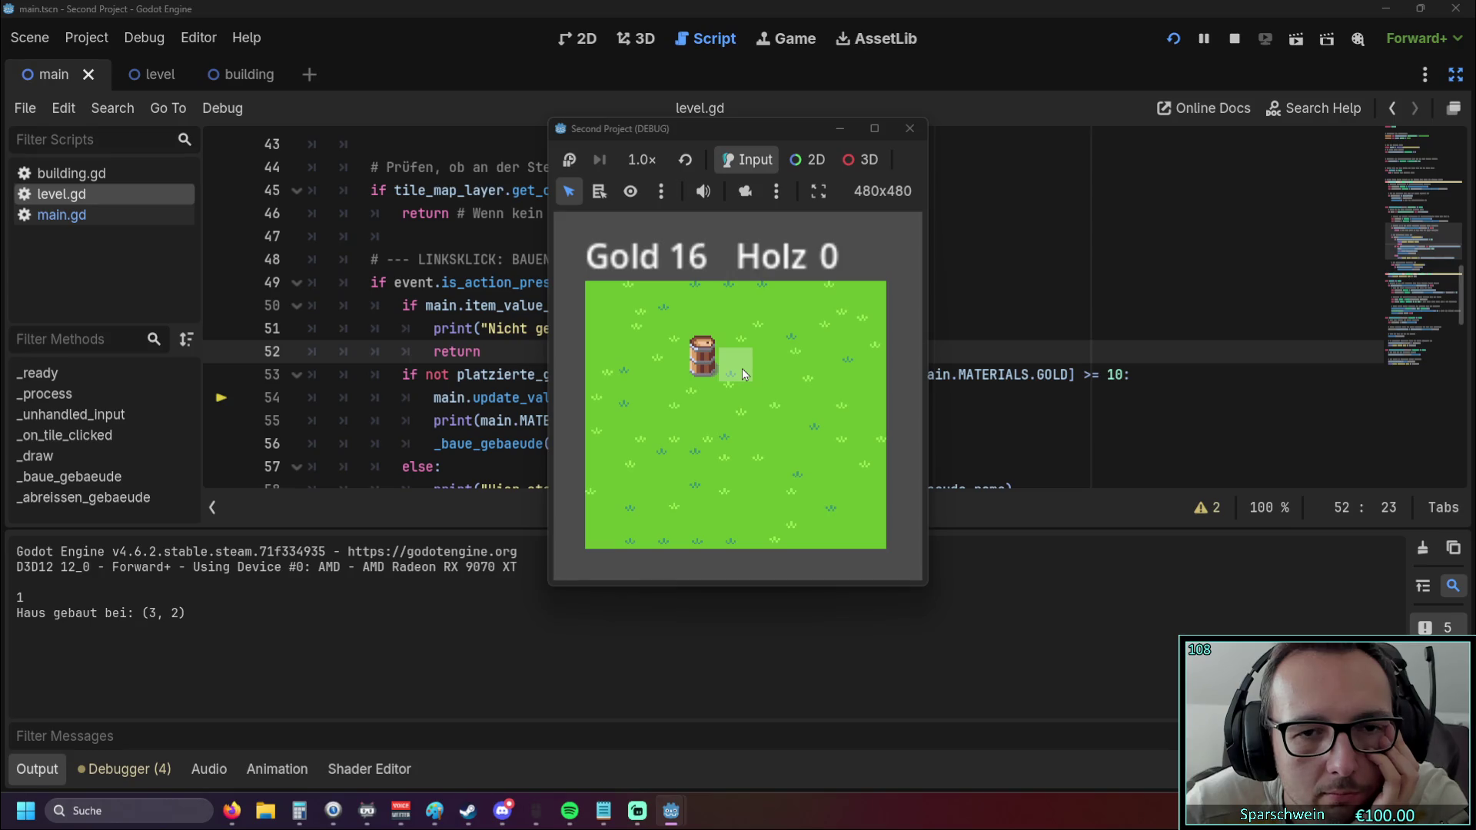
pyautogui.click(741, 368)
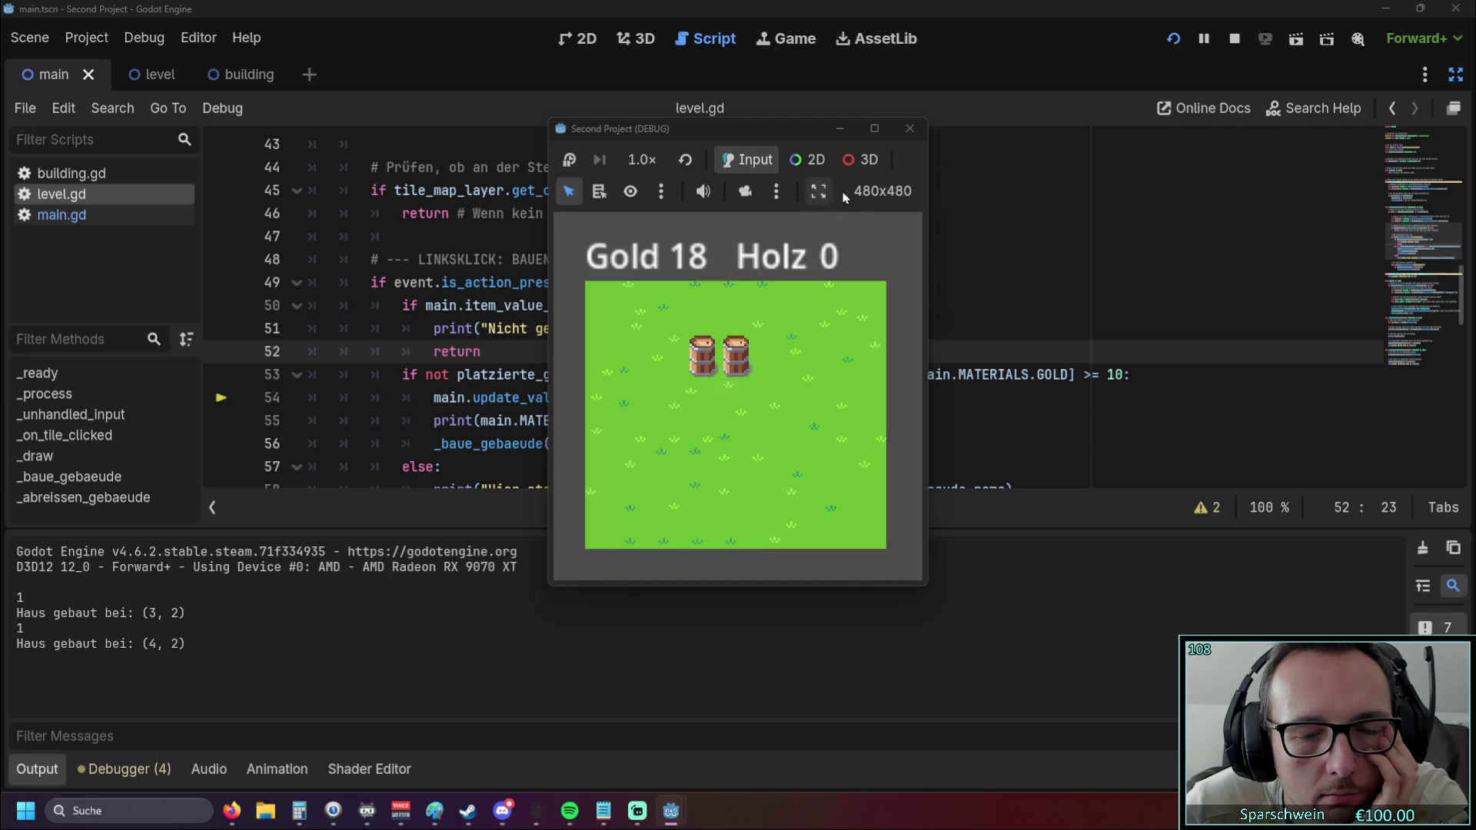
pyautogui.click(909, 128)
pyautogui.scroll(-3, 824, 267)
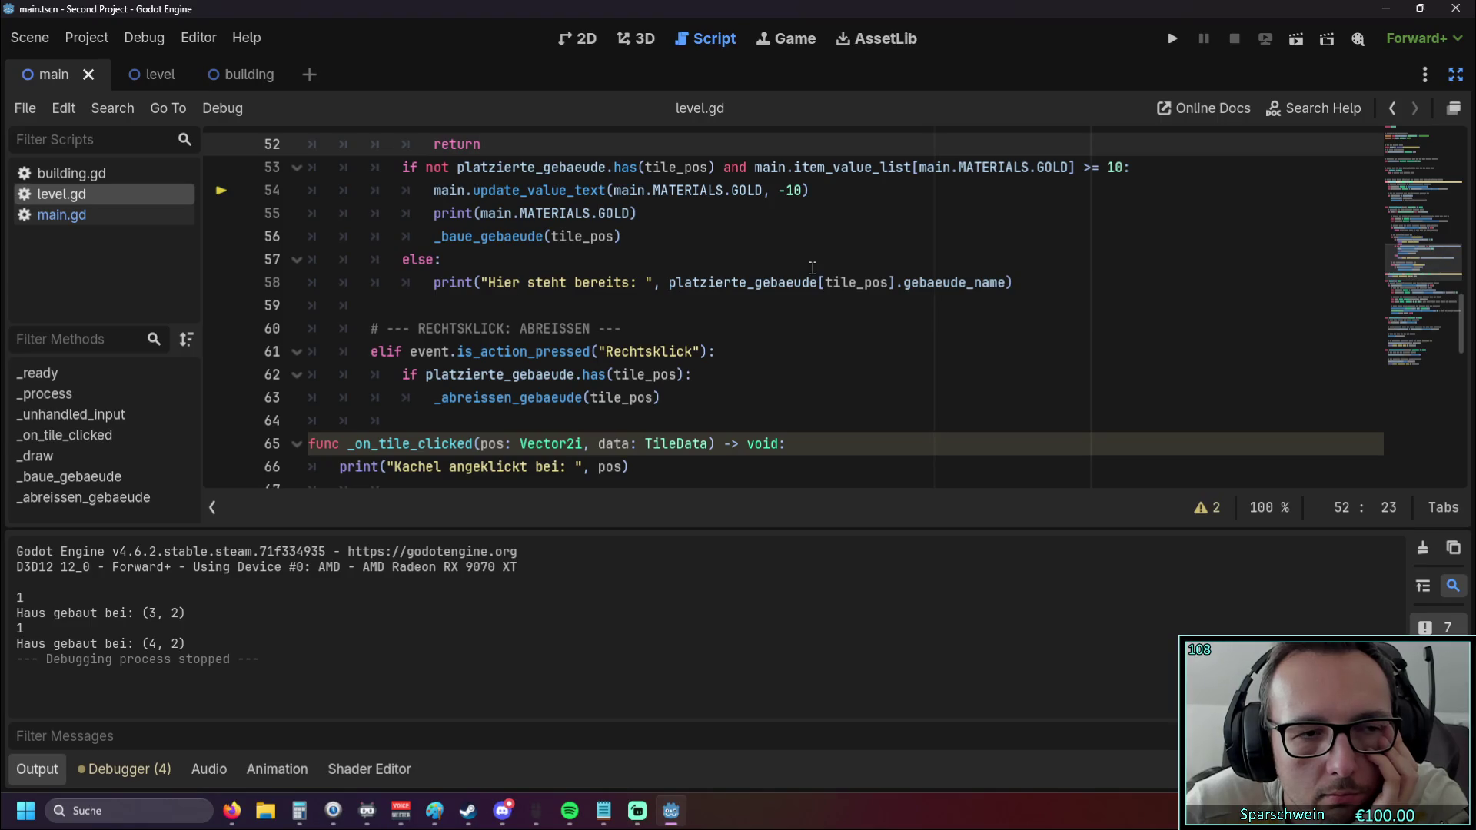
# Step: Flip between main.gd and building.gd, ending on main.gd and selecting the $Timer line 16
pyautogui.click(112, 216)
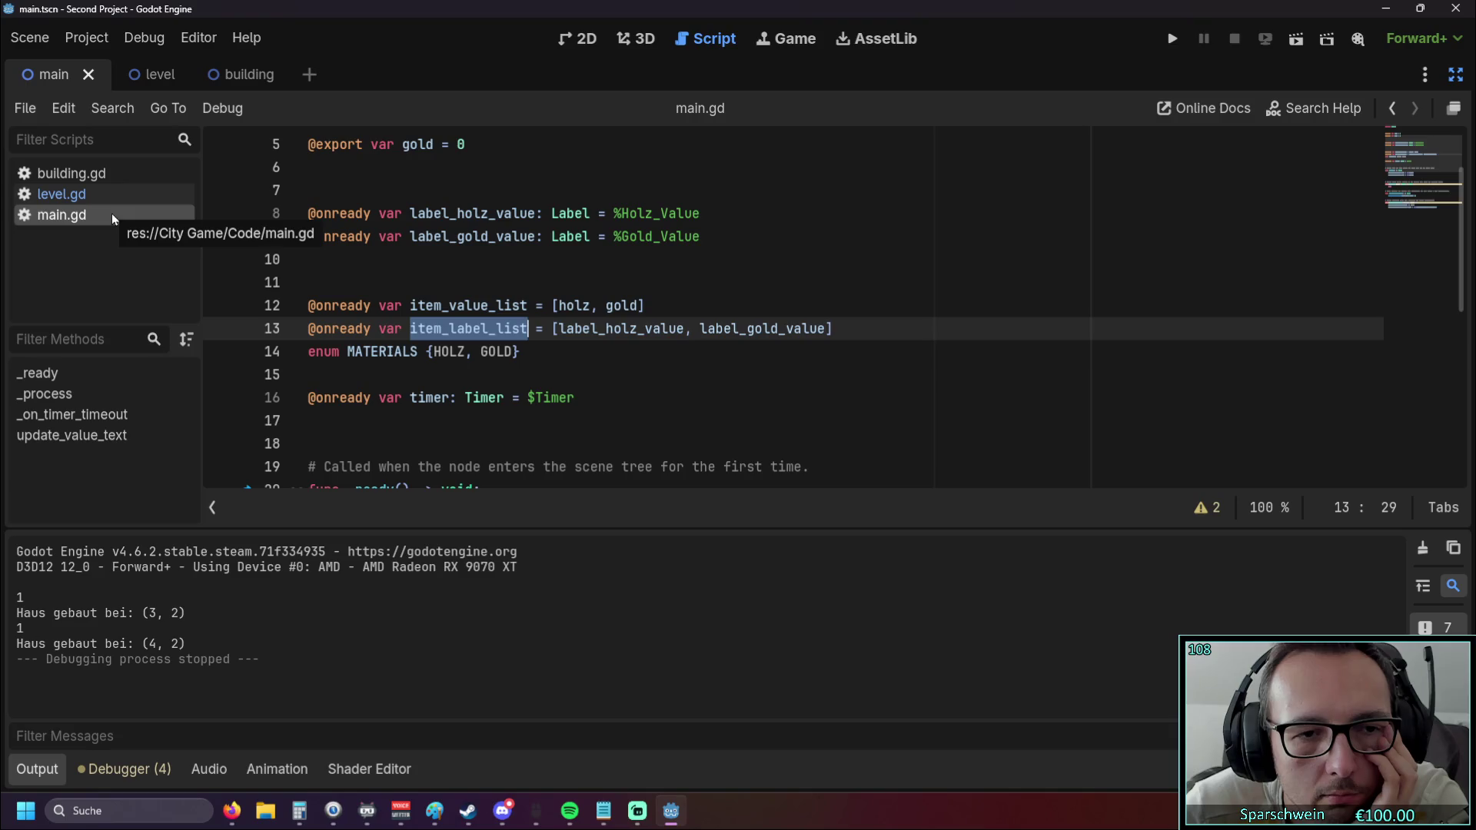
pyautogui.click(103, 181)
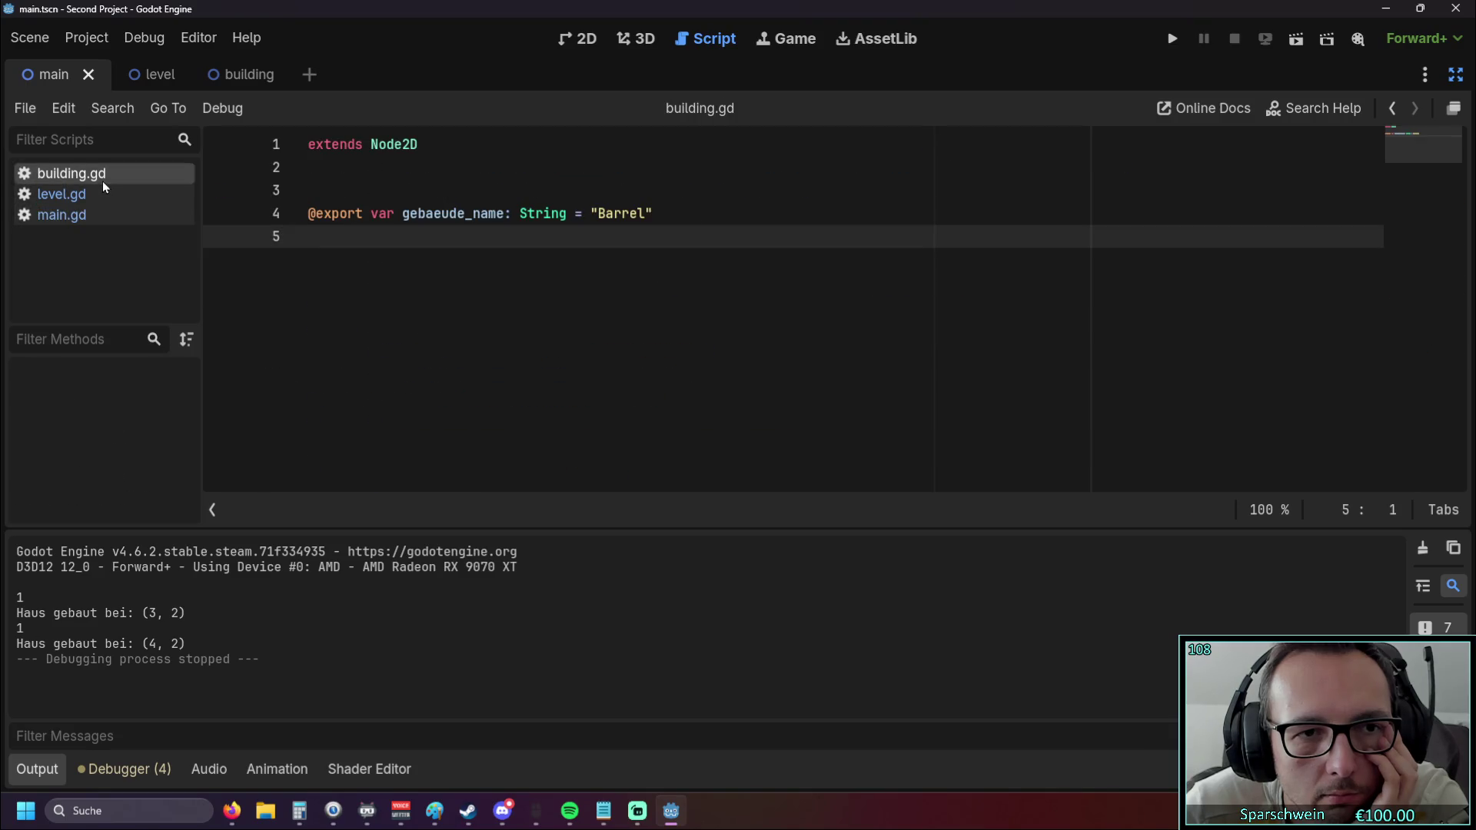
pyautogui.click(96, 215)
pyautogui.click(99, 177)
pyautogui.click(109, 218)
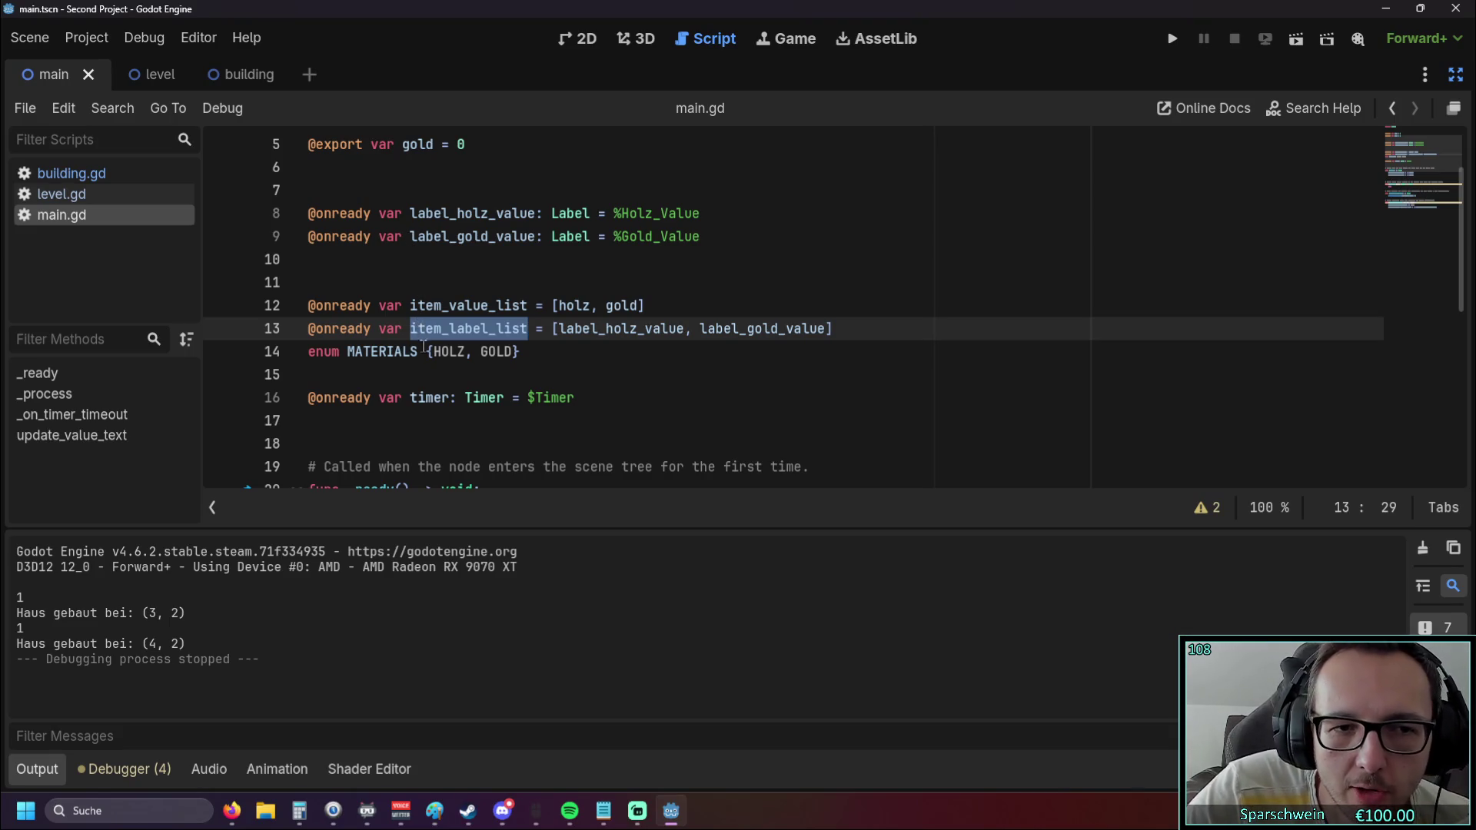
pyautogui.moveTo(410, 397); pyautogui.dragTo(569, 398)
pyautogui.click(615, 400)
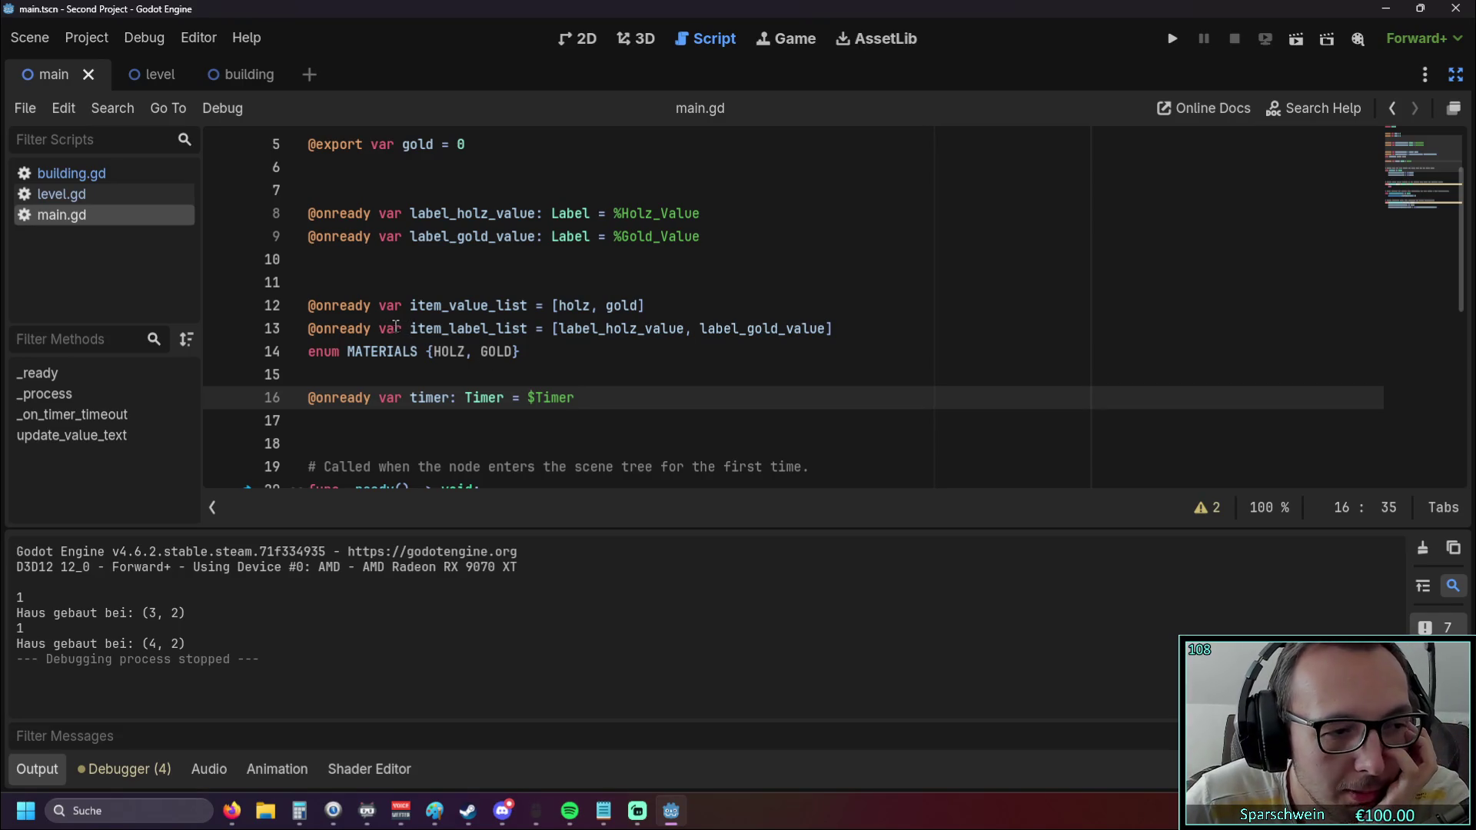
pyautogui.click(436, 305)
pyautogui.click(520, 351)
pyautogui.keyDown('shift'); pyautogui.click(372, 305); pyautogui.keyUp('shift')
pyautogui.hotkey('shift', 'Home')
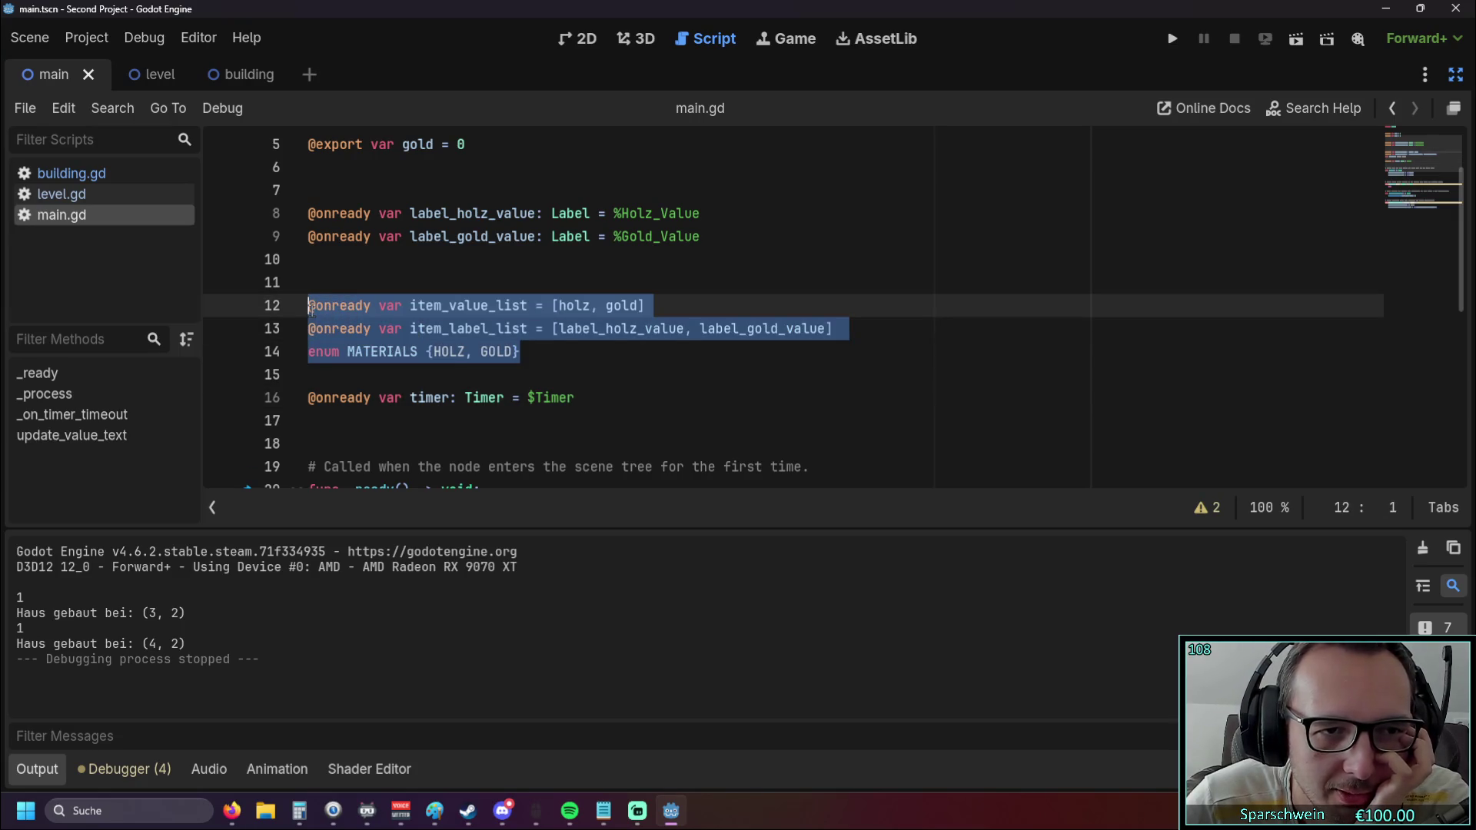
pyautogui.click(554, 351)
pyautogui.scroll(-2, 569, 342)
pyautogui.scroll(-2, 584, 331)
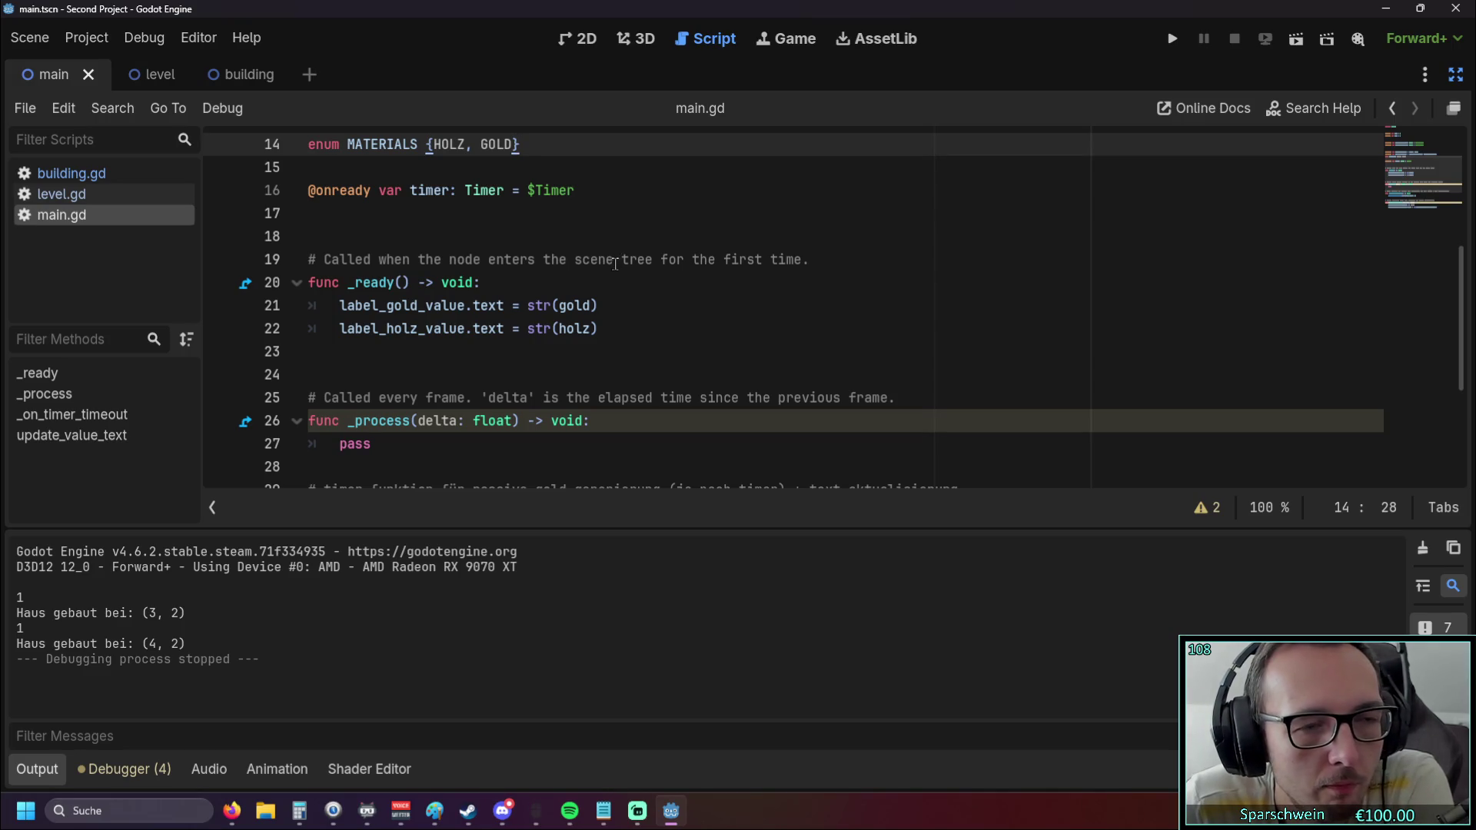
pyautogui.click(77, 194)
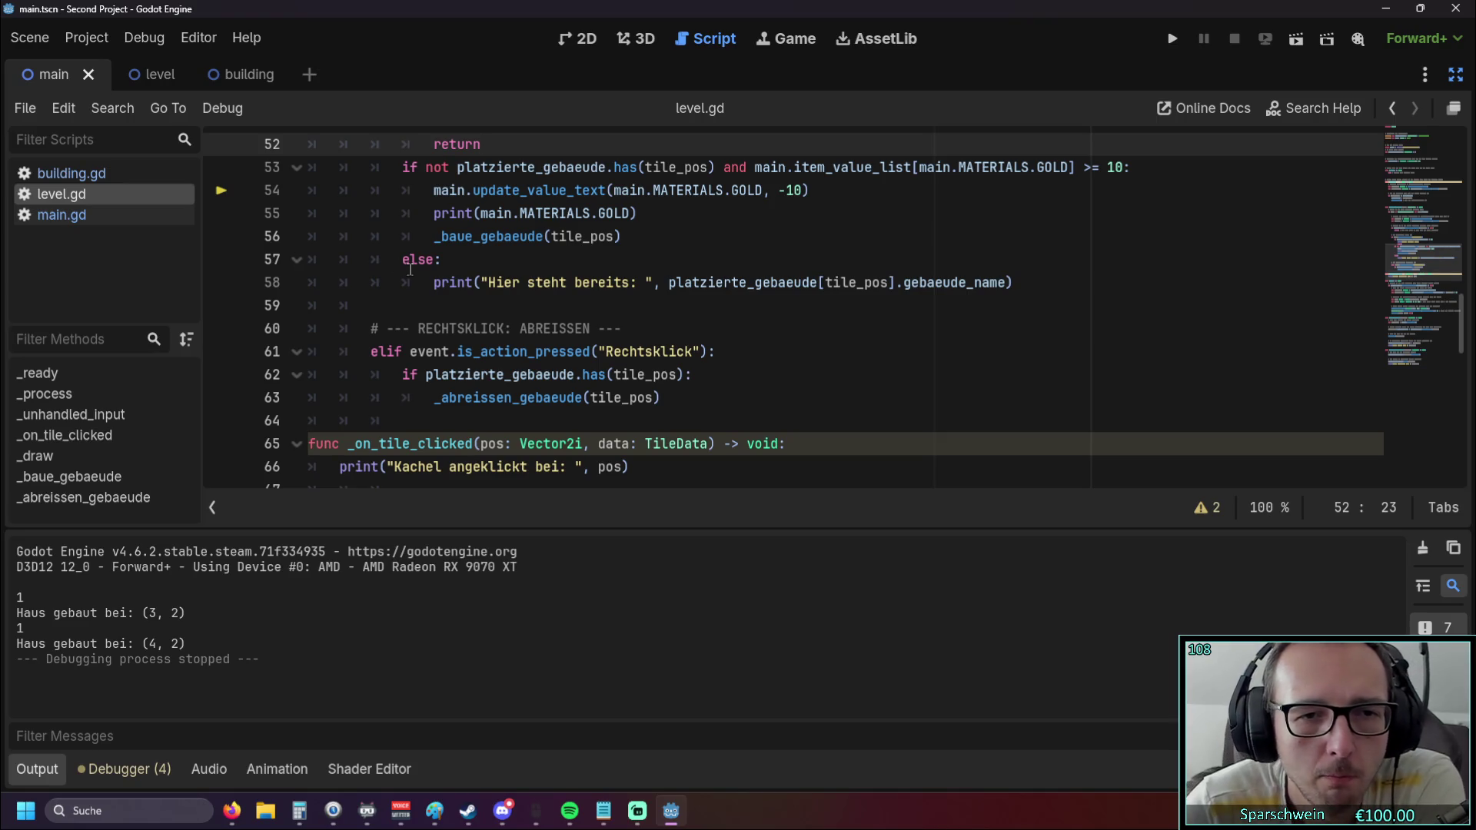
pyautogui.click(86, 220)
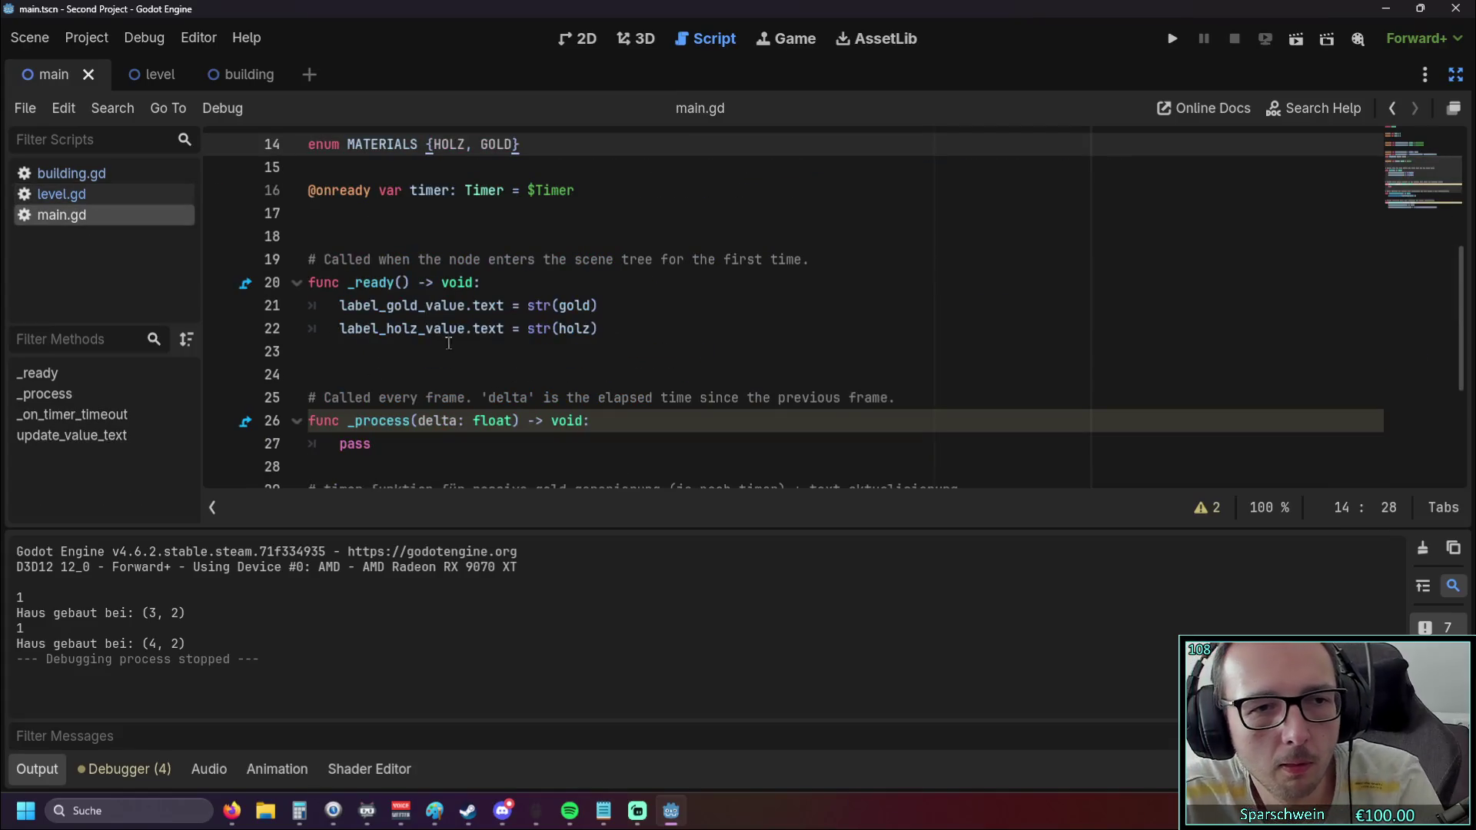
pyautogui.scroll(-5, 544, 321)
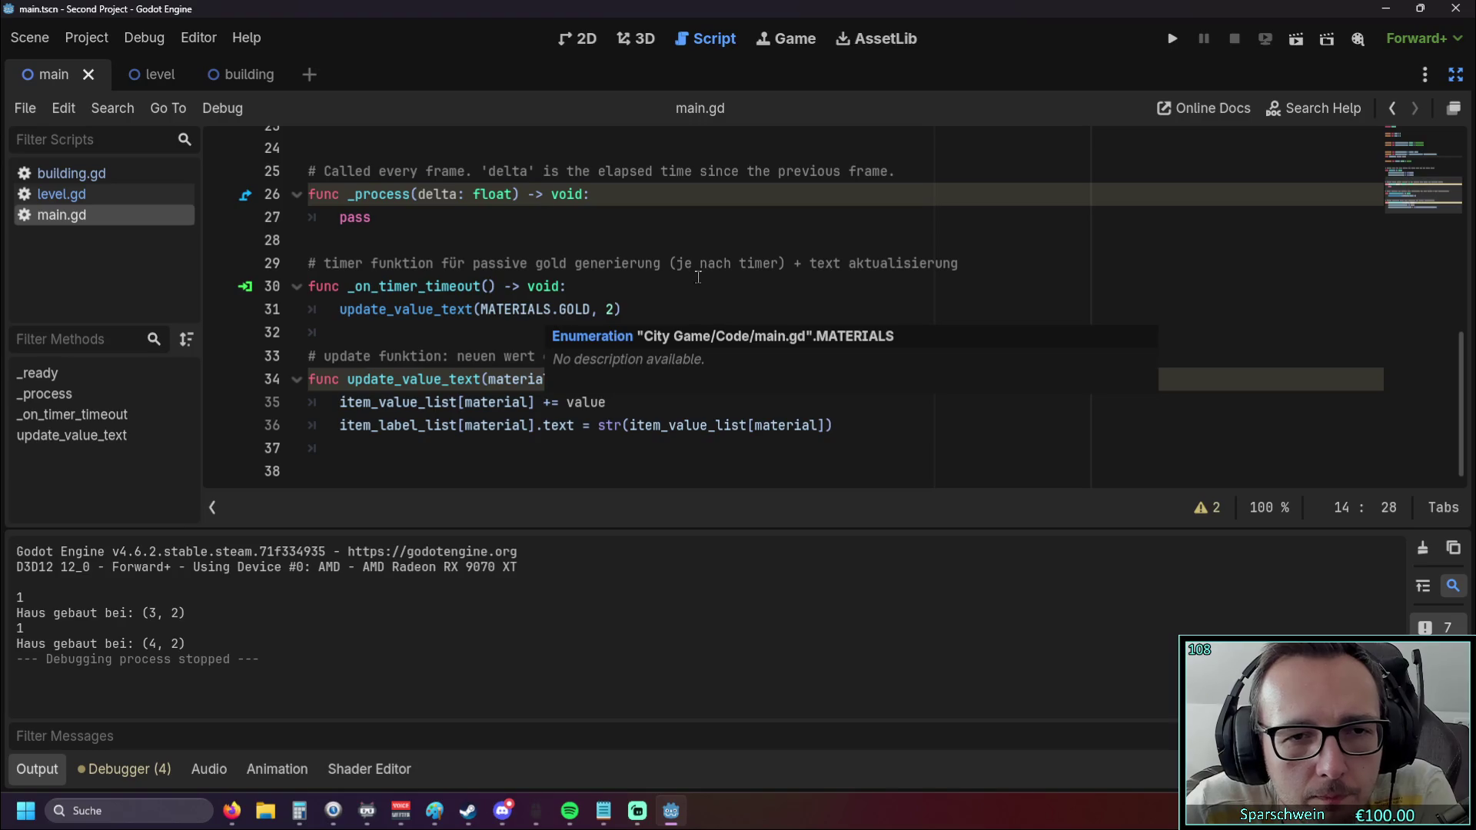
pyautogui.click(639, 305)
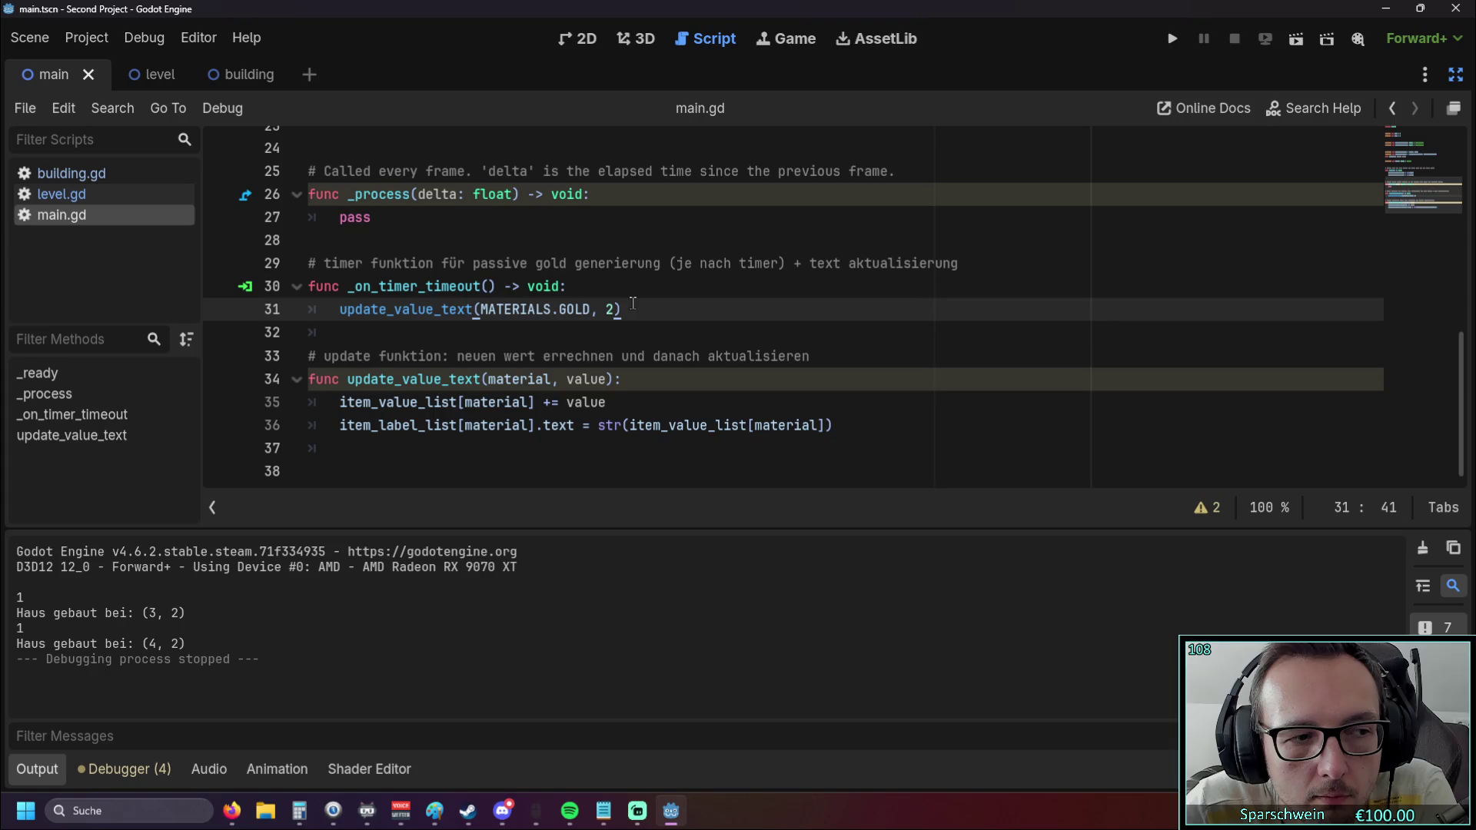
pyautogui.click(97, 193)
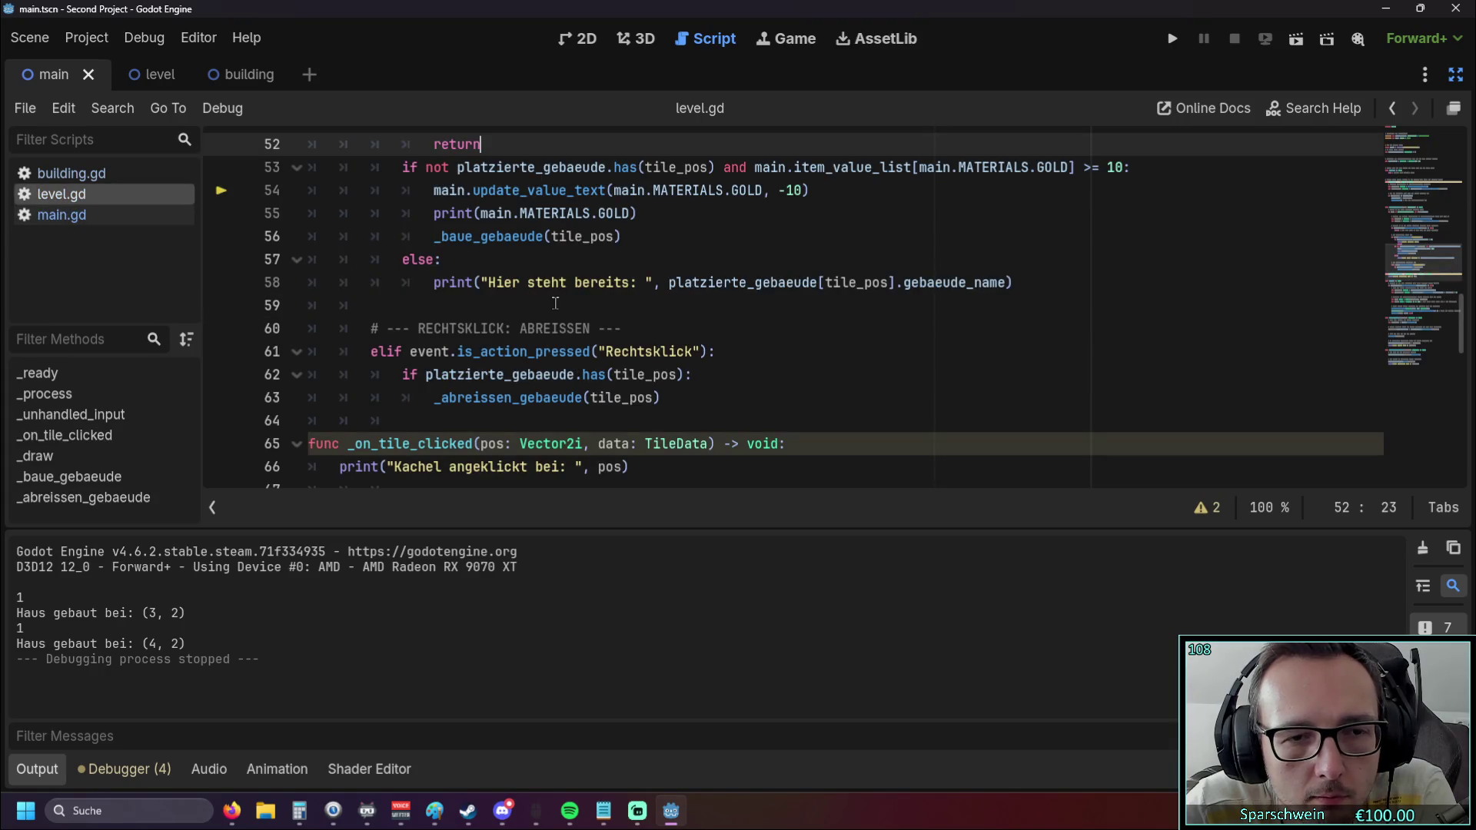
pyautogui.scroll(-1, 752, 322)
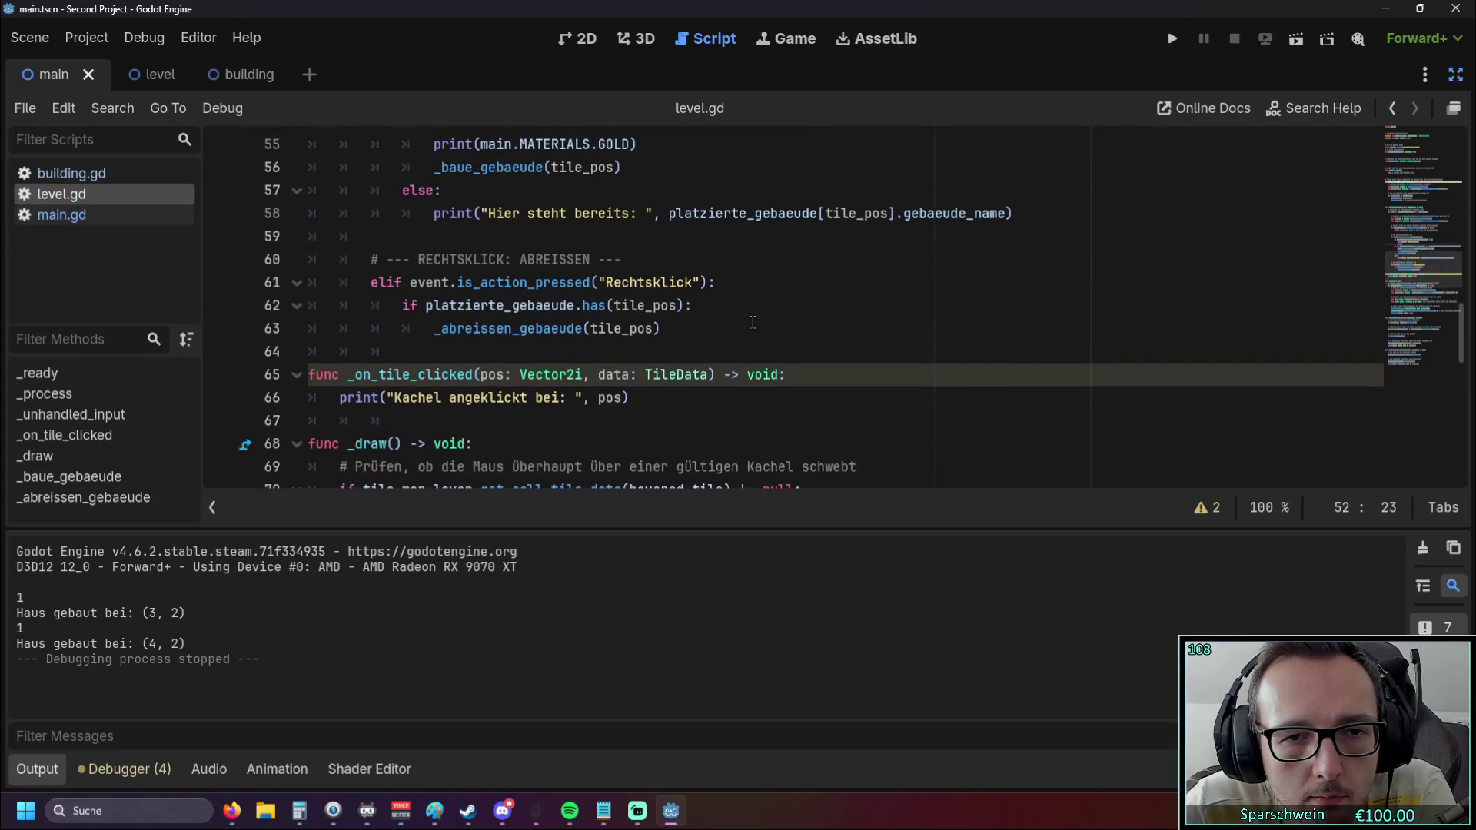
pyautogui.scroll(2, 752, 322)
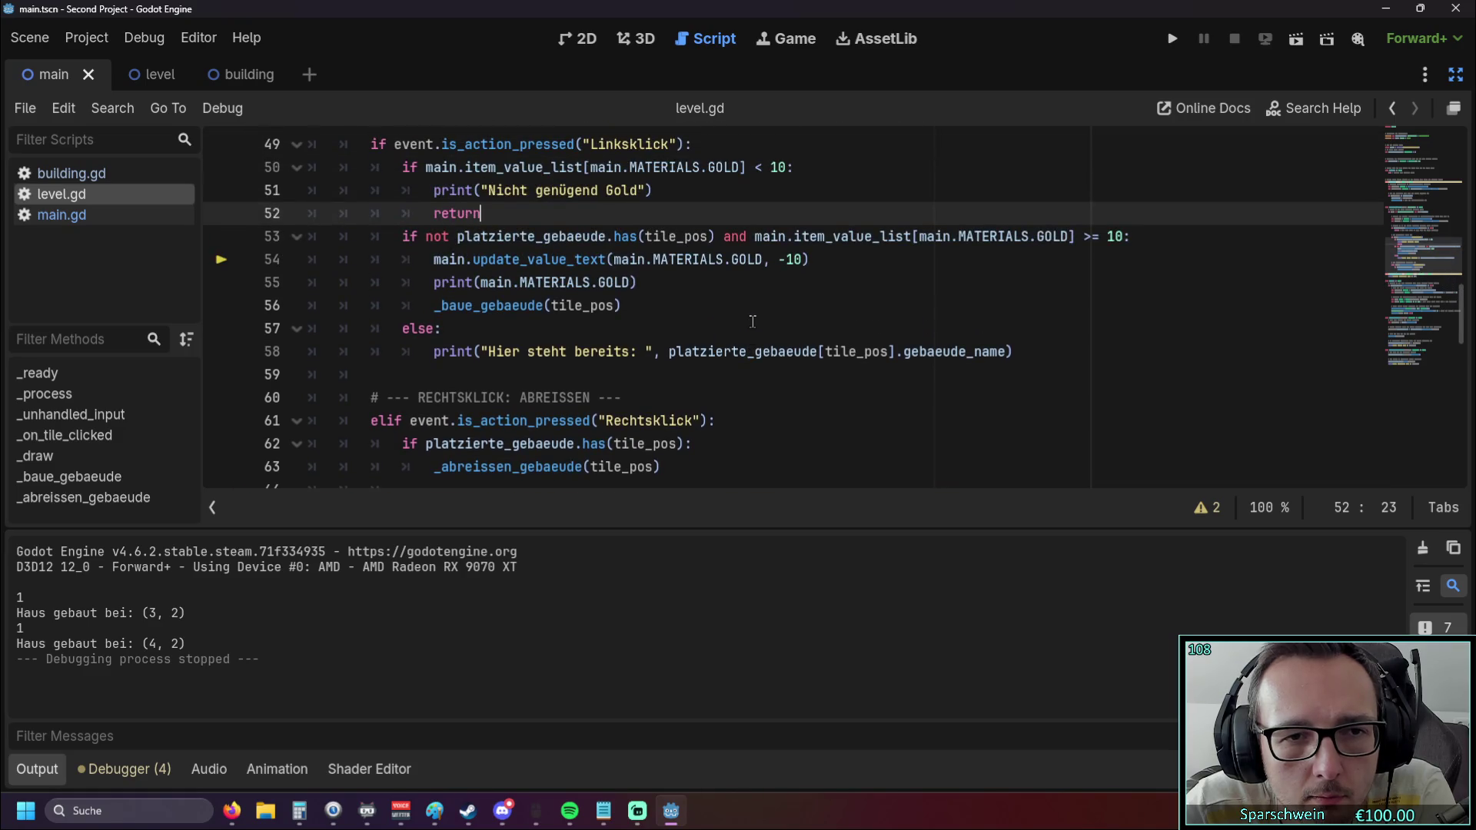
pyautogui.scroll(-2, 752, 322)
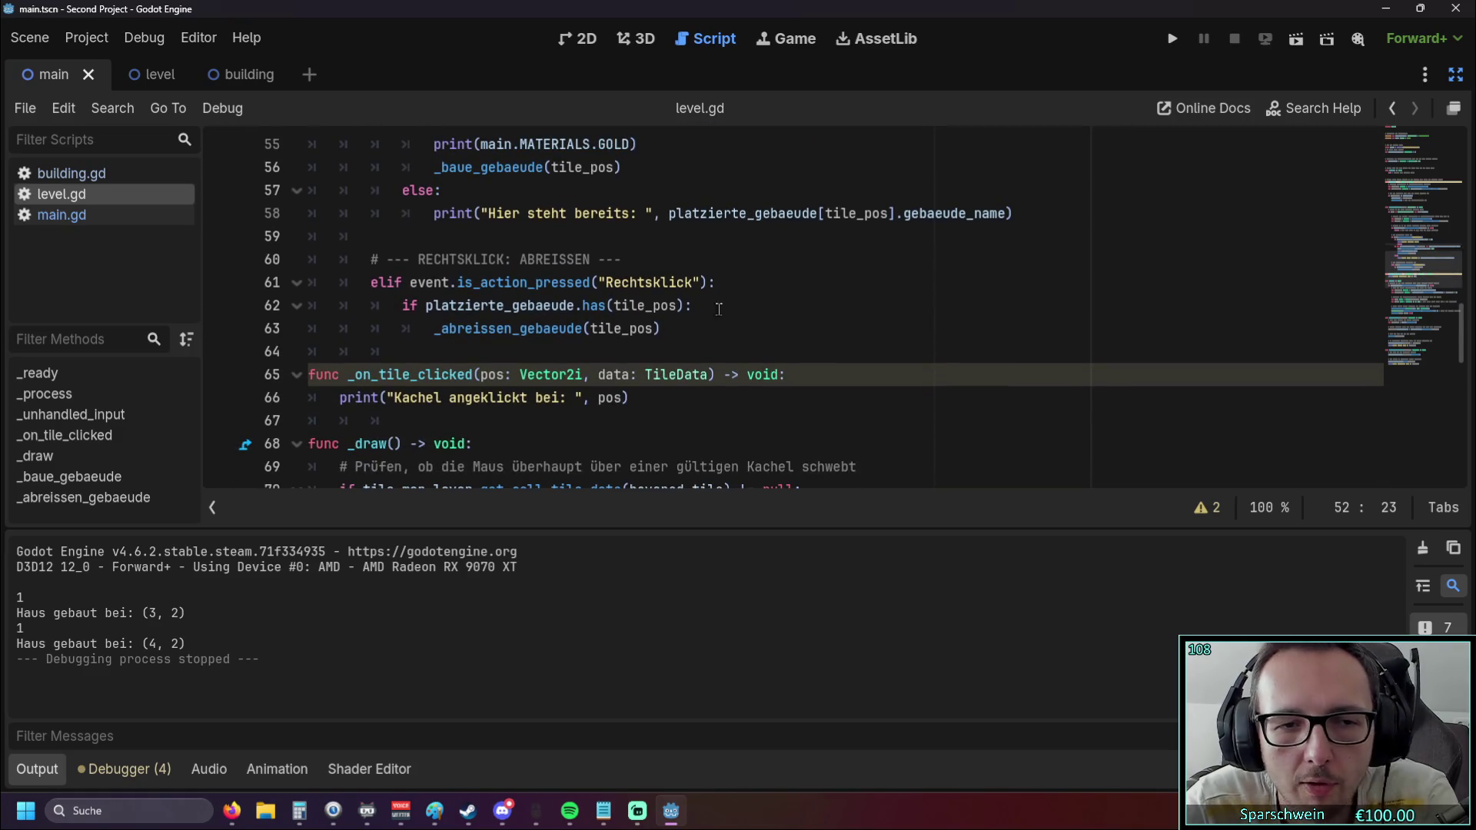
# Step: Switch to the building scene and show building.gd with its gebaeude_name "Barrel" export
pyautogui.scroll(2, 523, 228)
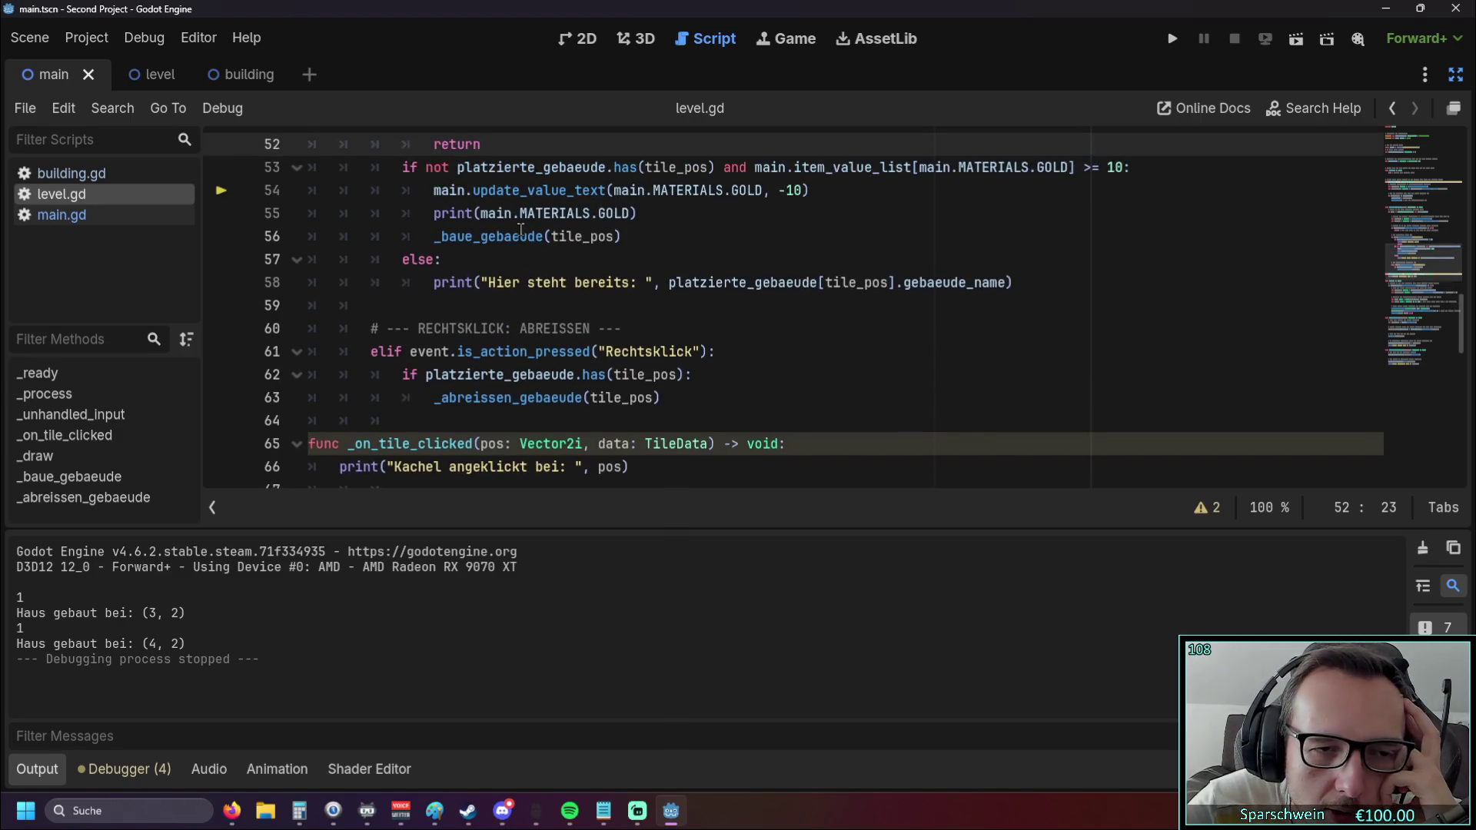
pyautogui.scroll(-1, 517, 229)
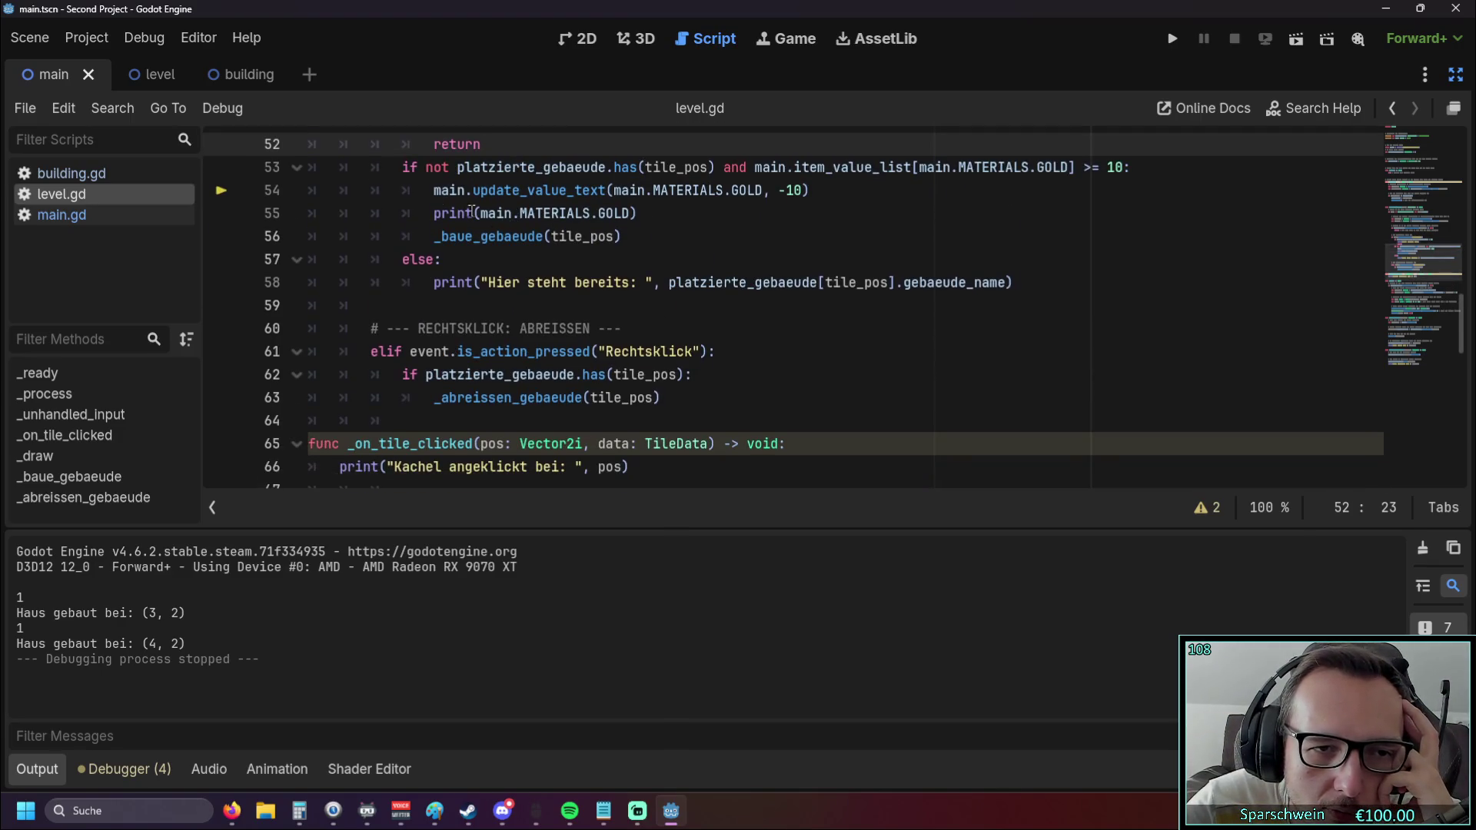
pyautogui.click(243, 77)
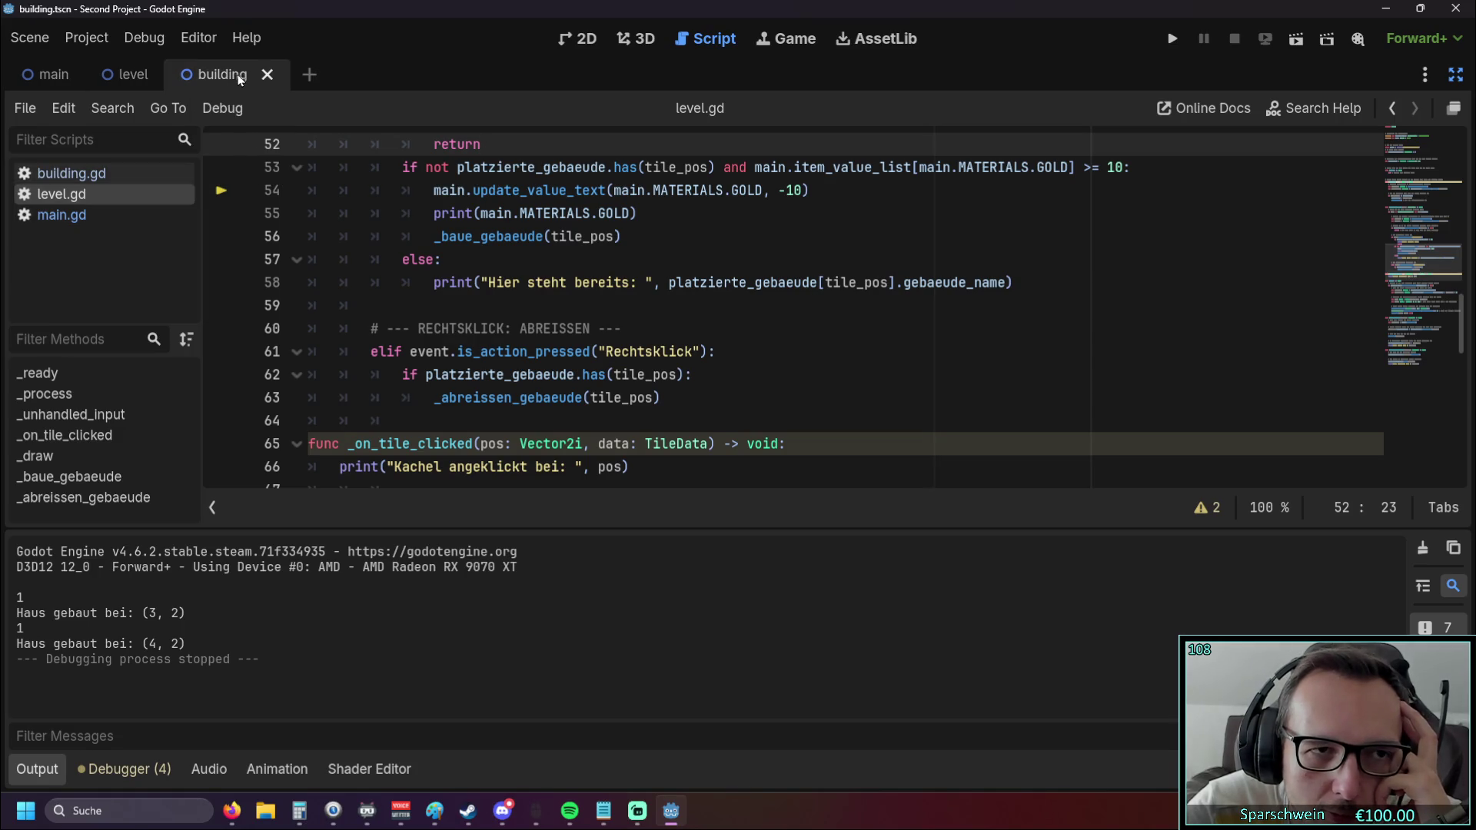
pyautogui.click(73, 175)
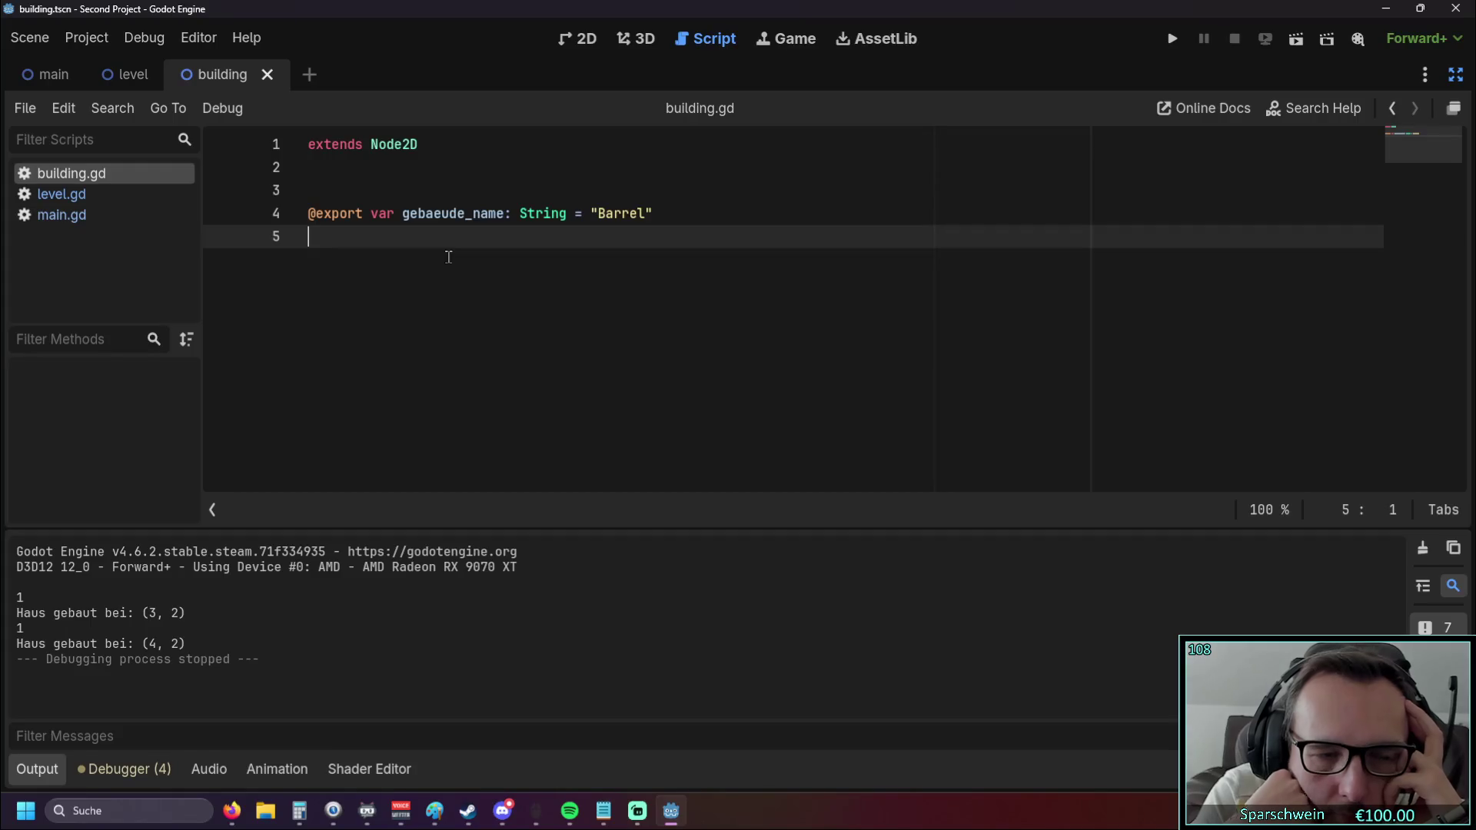
# Step: Copy the _process function header from level.gd into building.gd below the Barrel export
pyautogui.click(97, 196)
pyautogui.scroll(10, 519, 292)
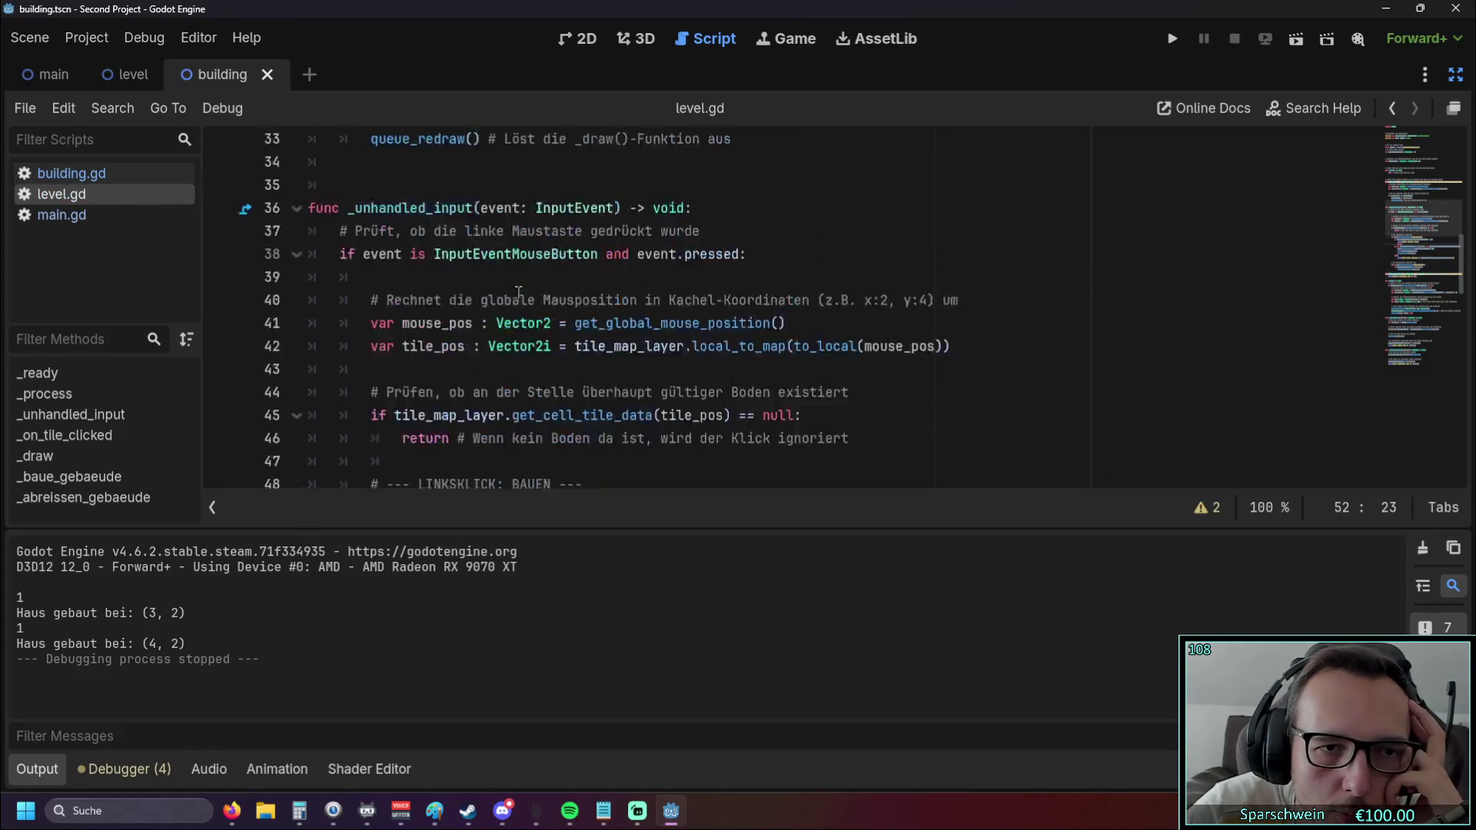
pyautogui.scroll(-5, 518, 292)
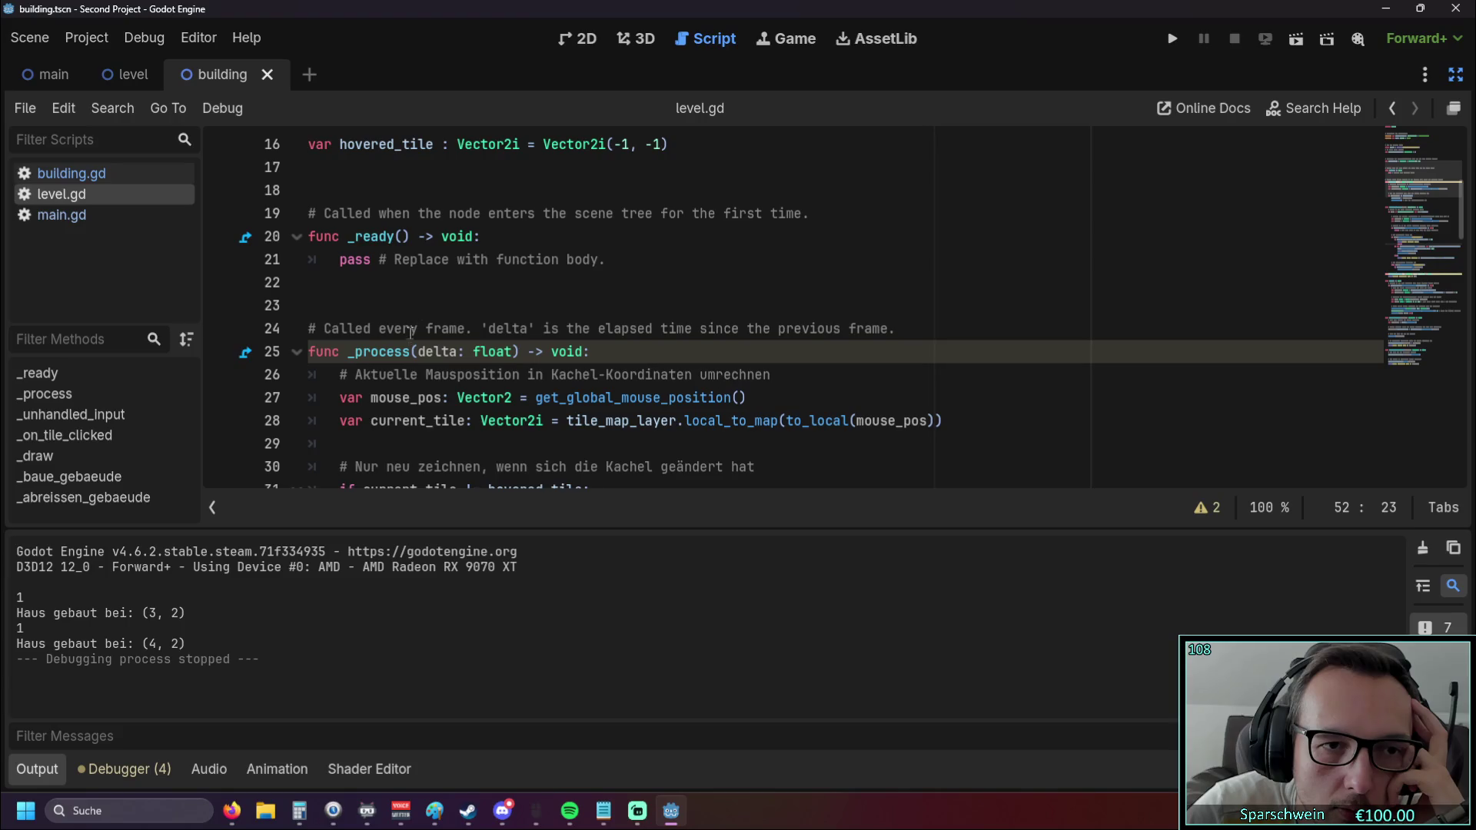
pyautogui.moveTo(309, 351); pyautogui.dragTo(618, 353)
pyautogui.hotkey('ctrl', 'c')
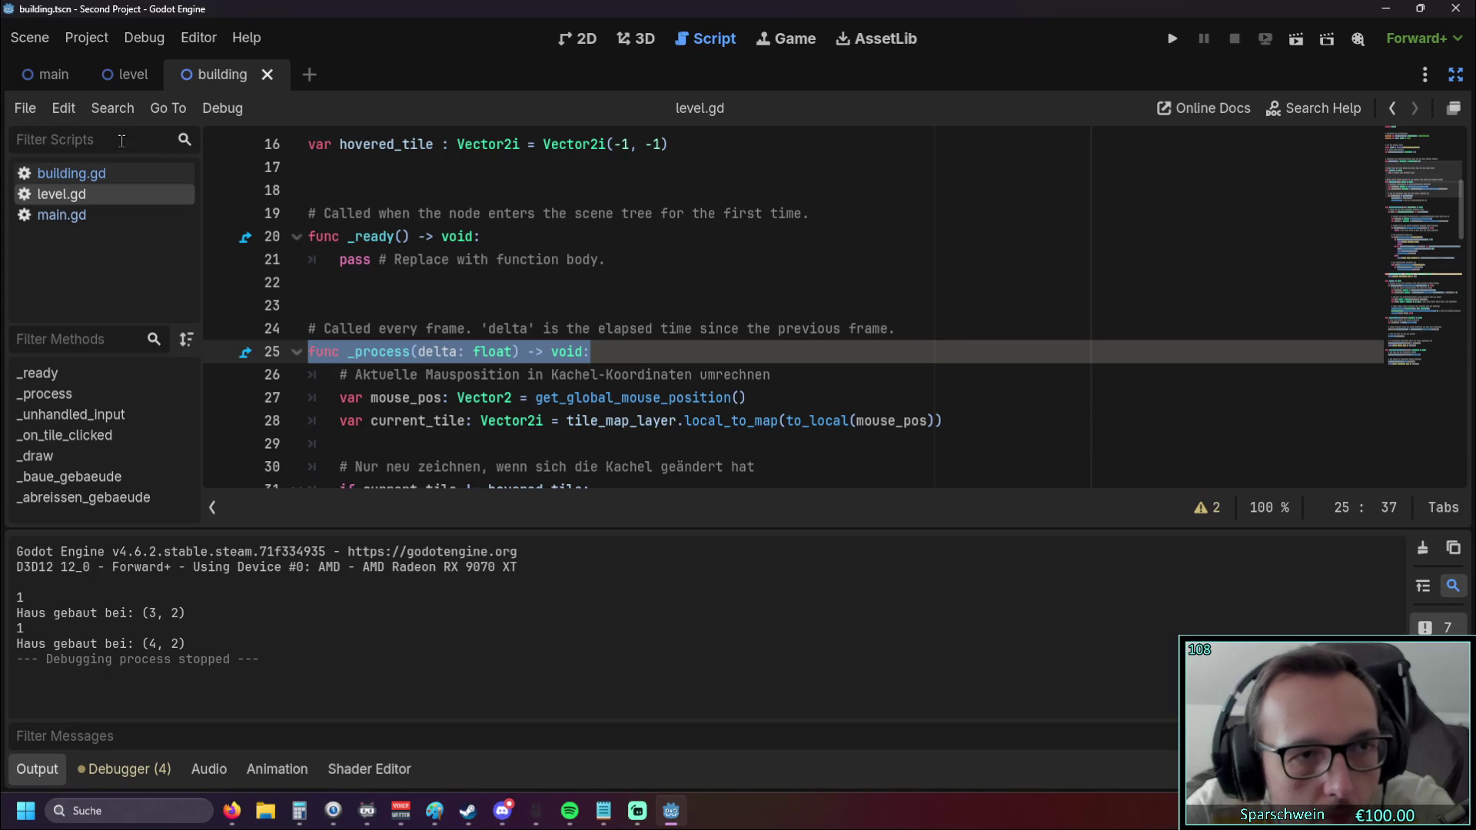
pyautogui.click(90, 173)
pyautogui.press('Return')
pyautogui.press('Return')
pyautogui.hotkey('ctrl', 'v')
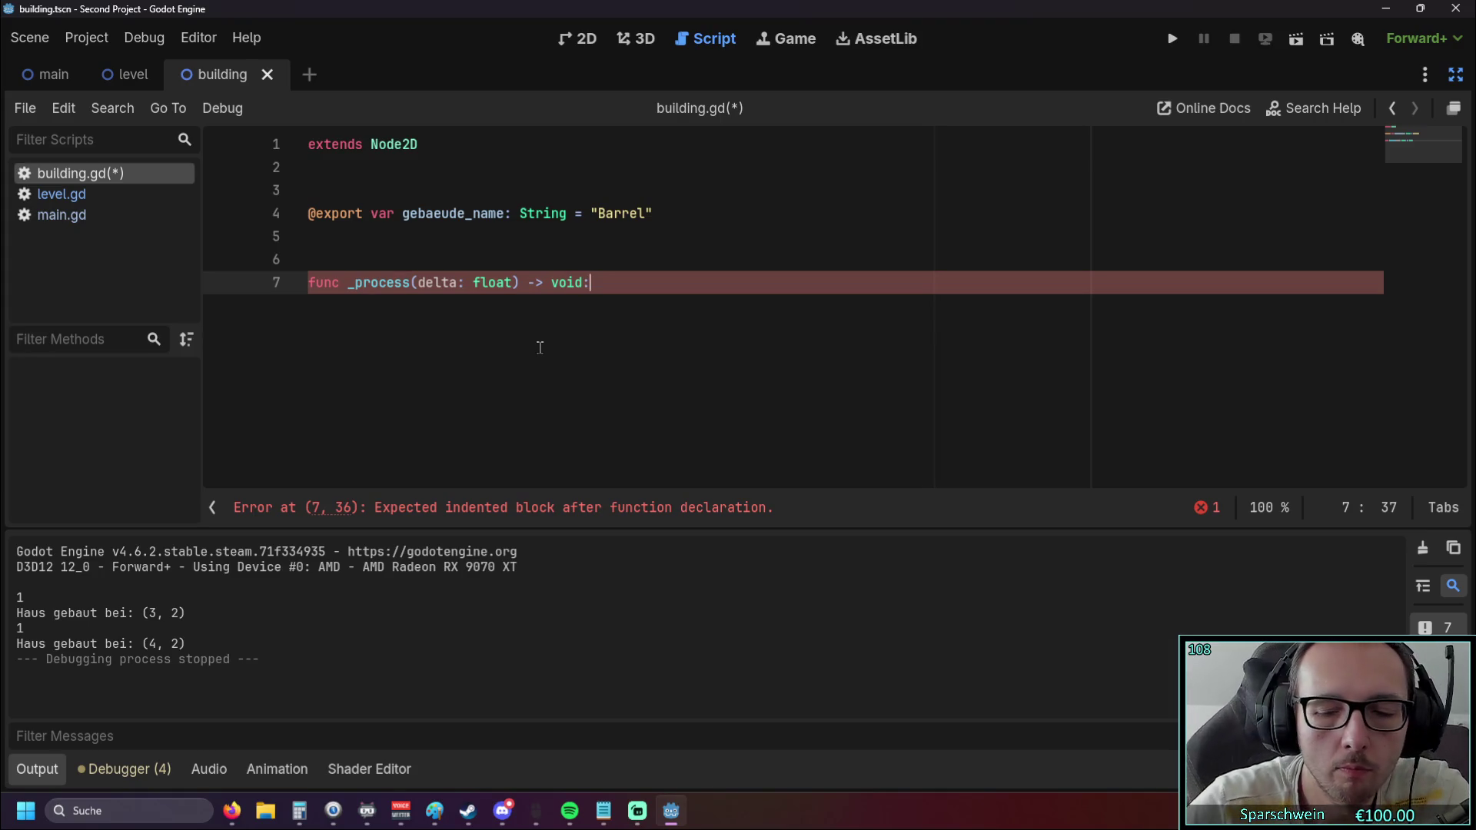
pyautogui.press('Return')
pyautogui.hotkey('ctrl', 'v')
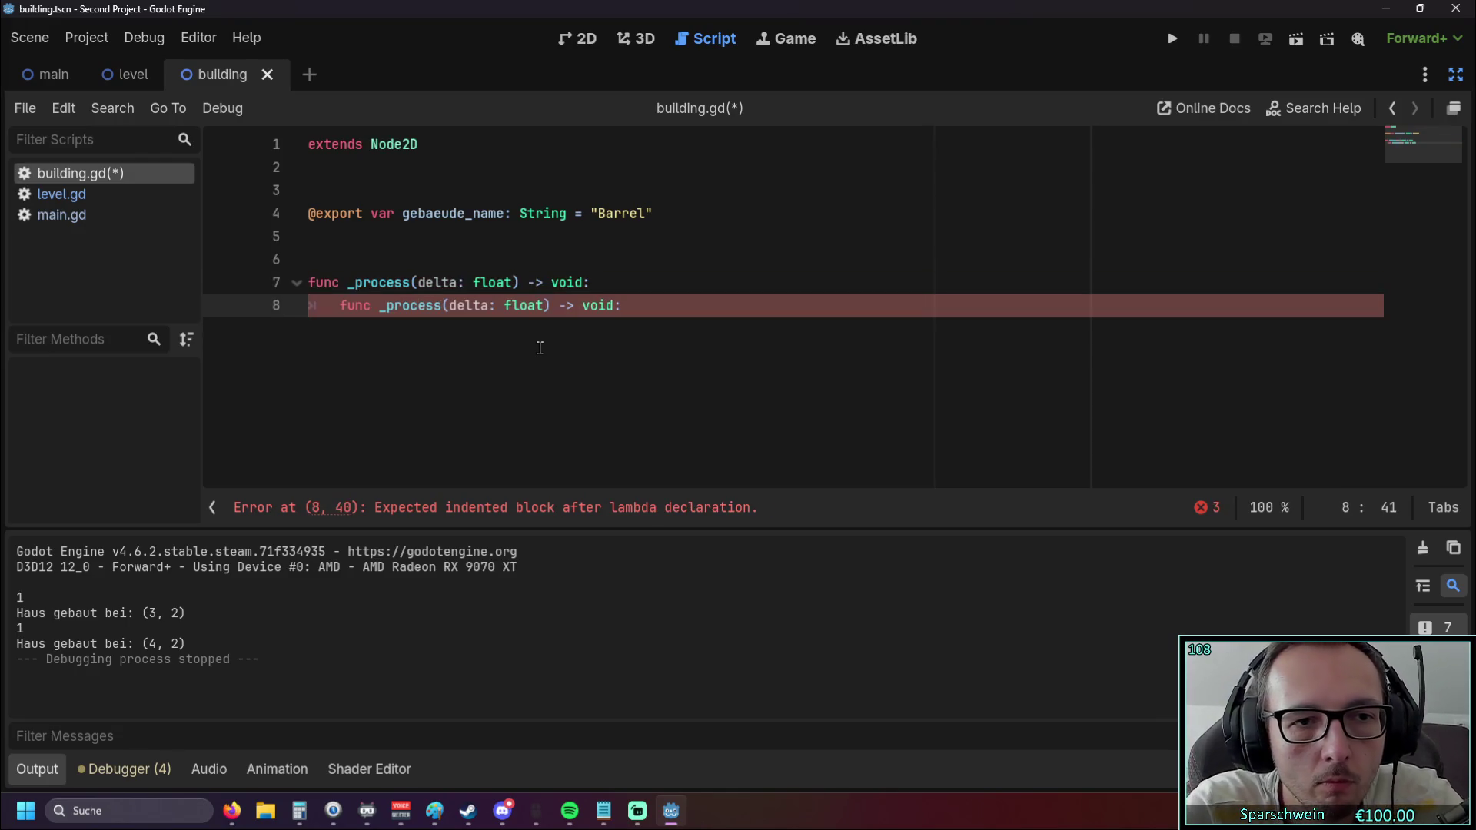
pyautogui.moveTo(620, 305); pyautogui.dragTo(338, 311)
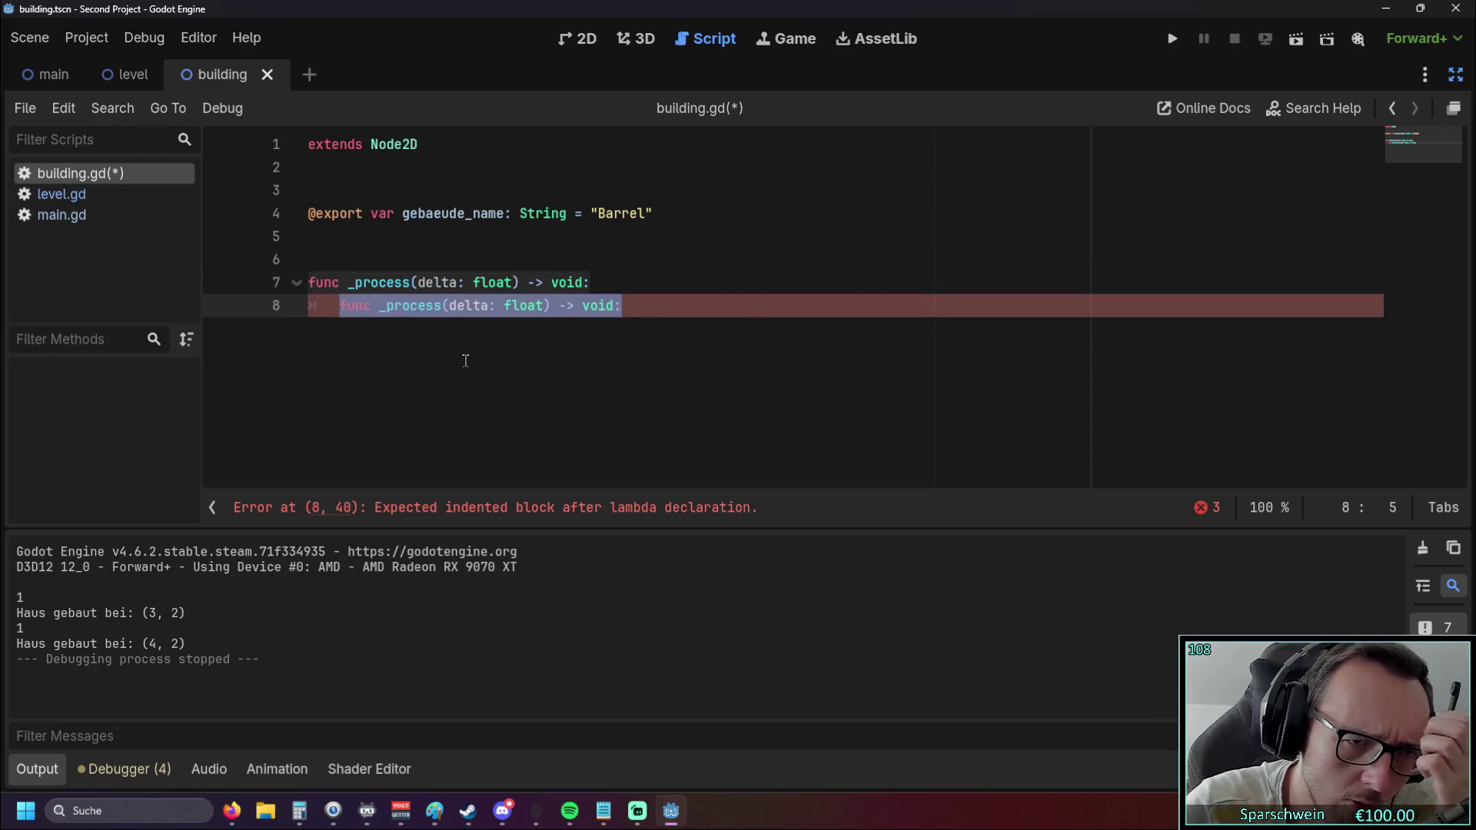
pyautogui.click(62, 193)
pyautogui.scroll(5, 457, 298)
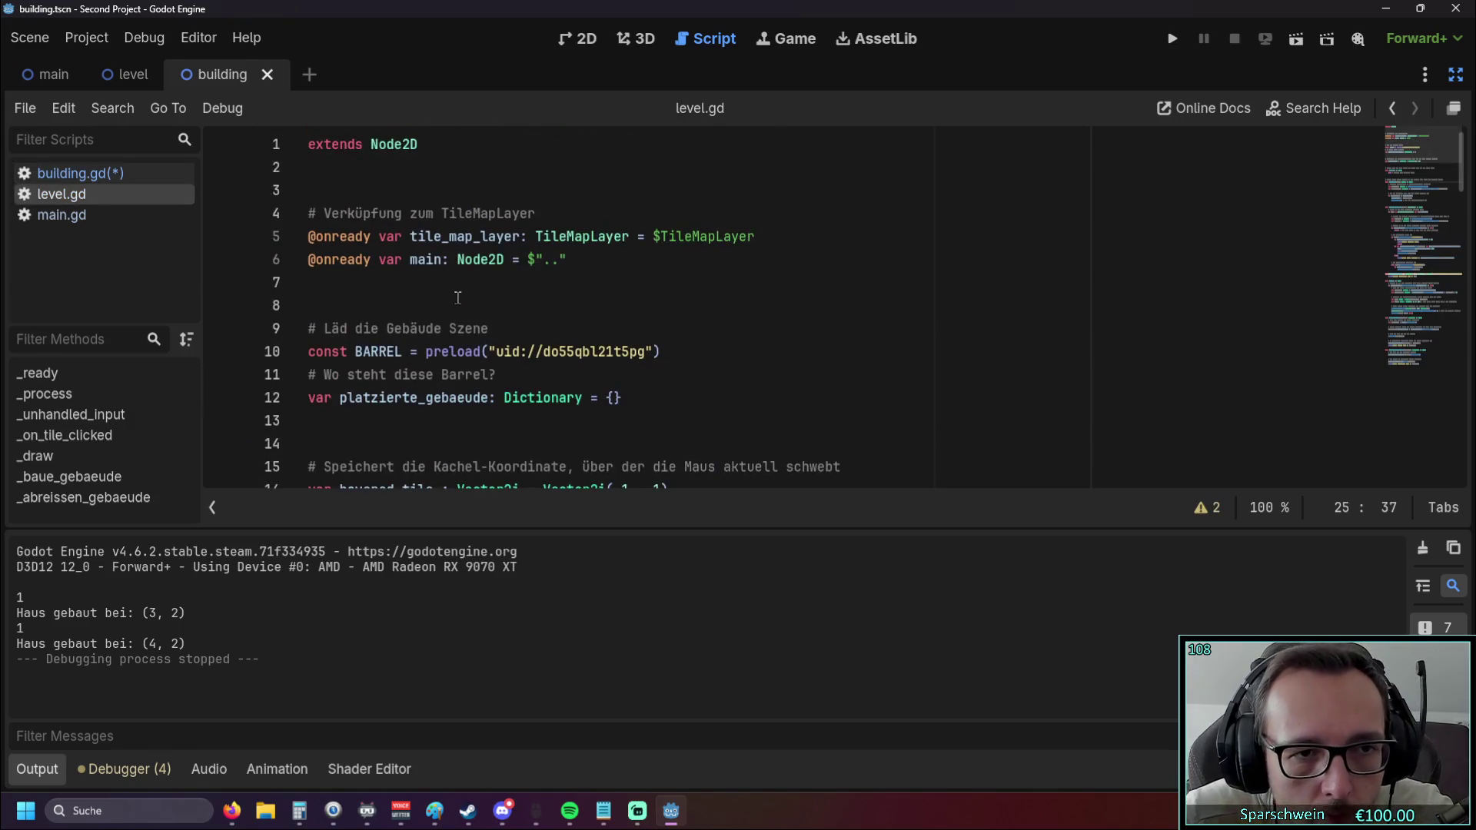
pyautogui.moveTo(568, 259); pyautogui.dragTo(246, 262)
pyautogui.hotkey('ctrl', 'c')
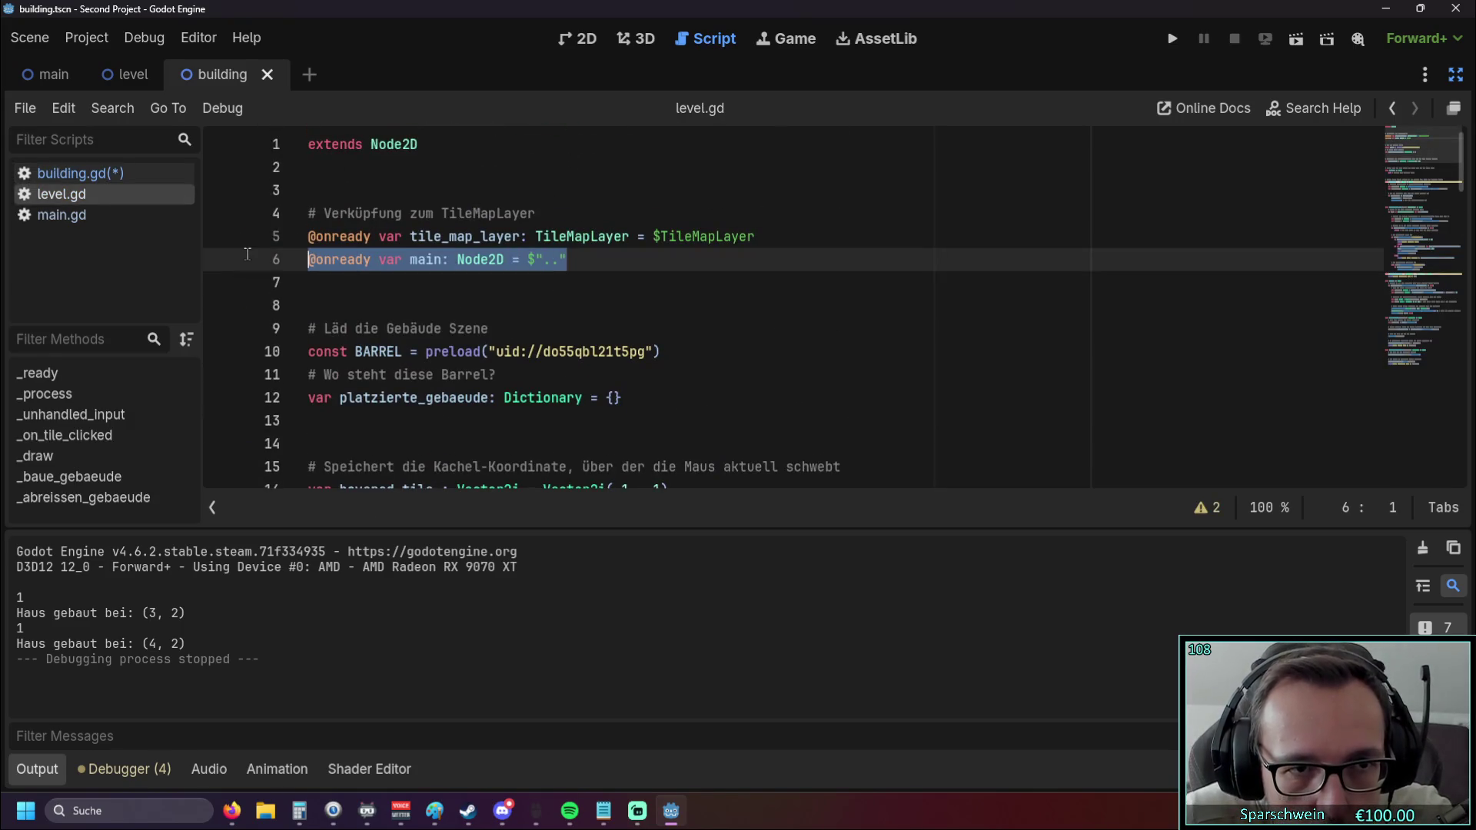
pyautogui.click(77, 173)
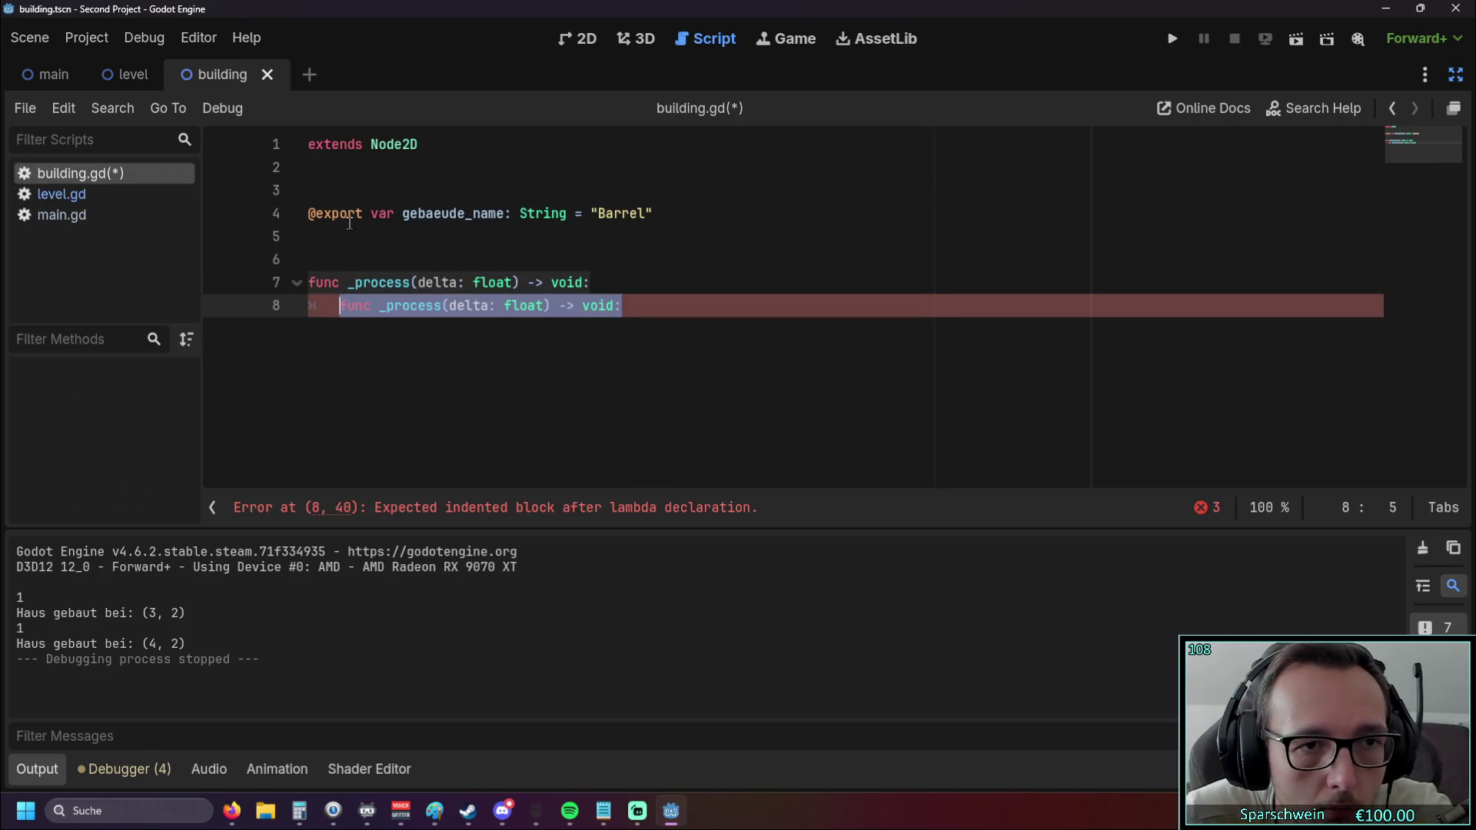
pyautogui.click(328, 194)
pyautogui.click(315, 239)
pyautogui.press('Return')
pyautogui.hotkey('ctrl', 'v')
pyautogui.click(444, 358)
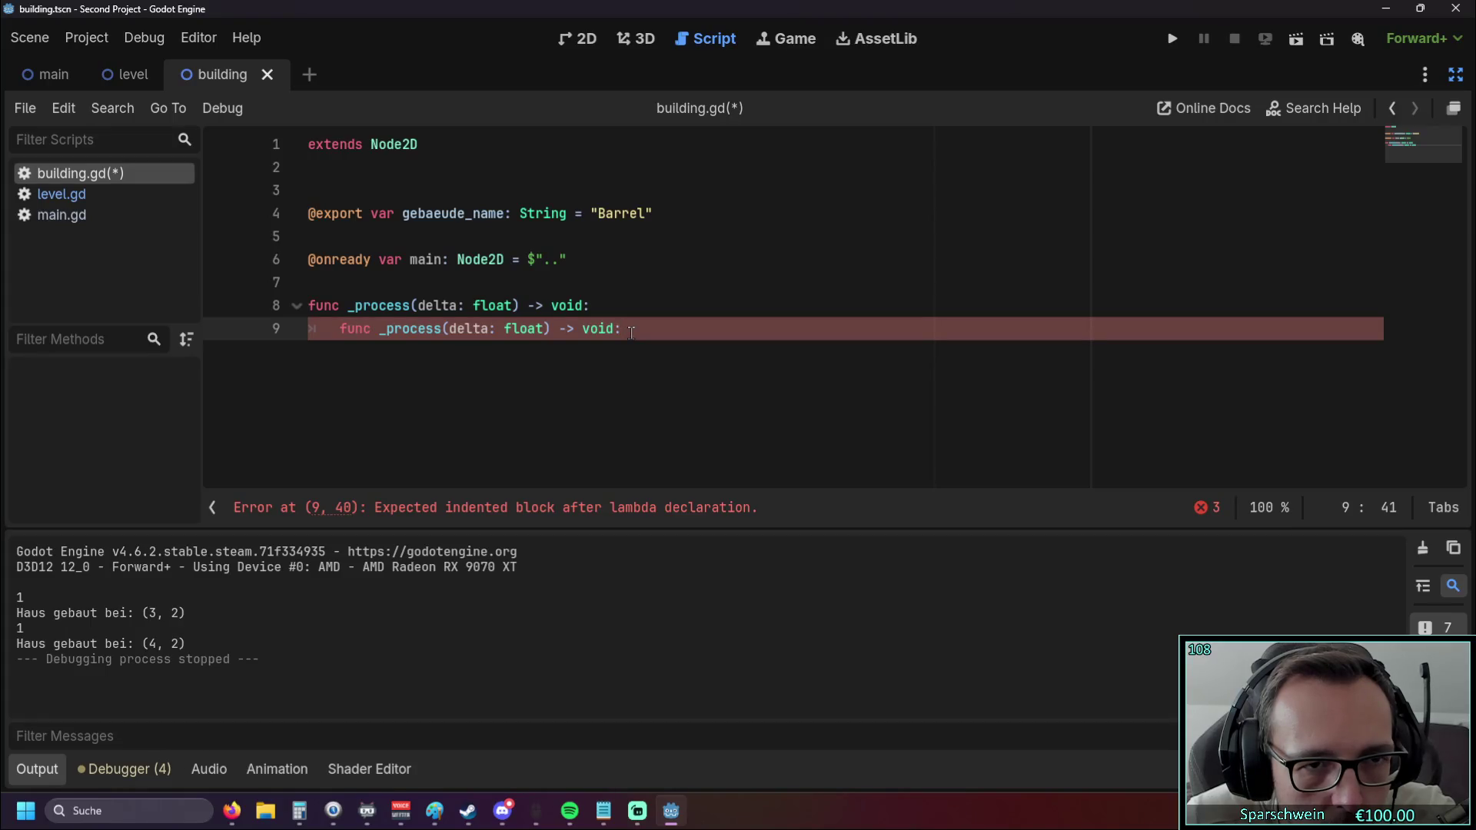
# Step: Replace the duplicated line 9 with main.MATERIALS.HOLZ += 2 and run the game
pyautogui.moveTo(630, 332); pyautogui.dragTo(341, 332)
pyautogui.write('main.')
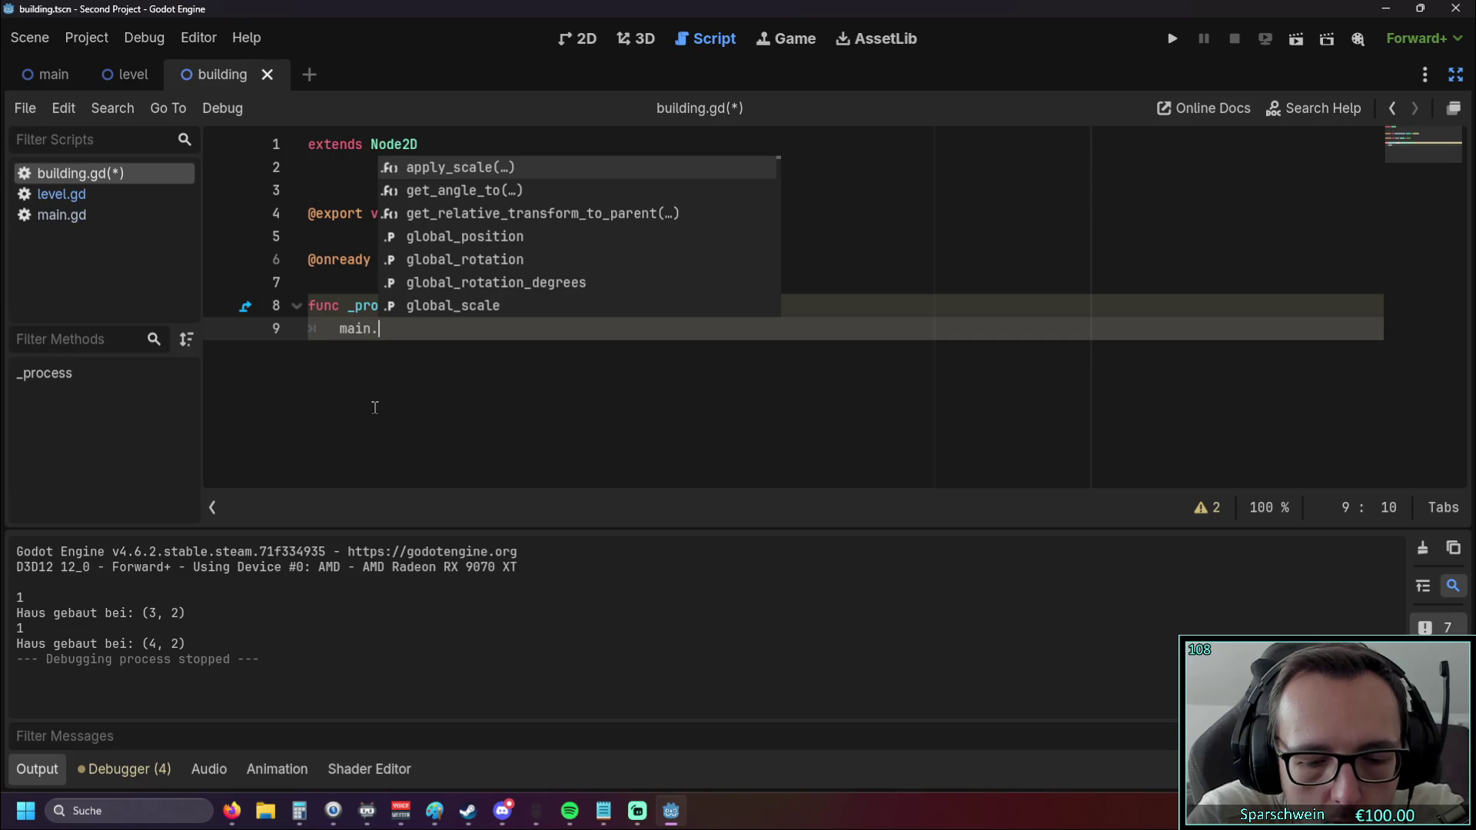
pyautogui.write('MATER')
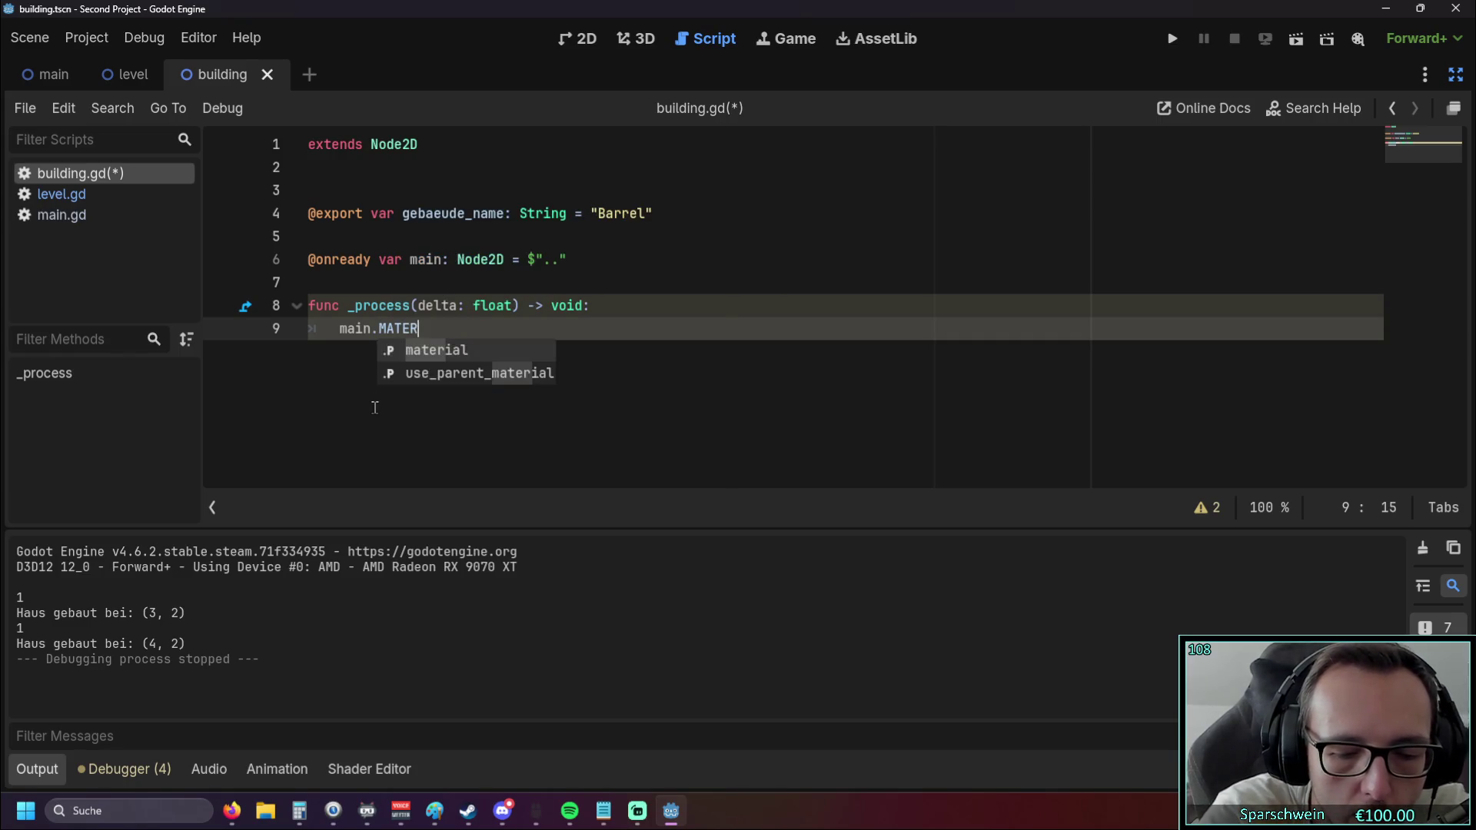
pyautogui.write('I')
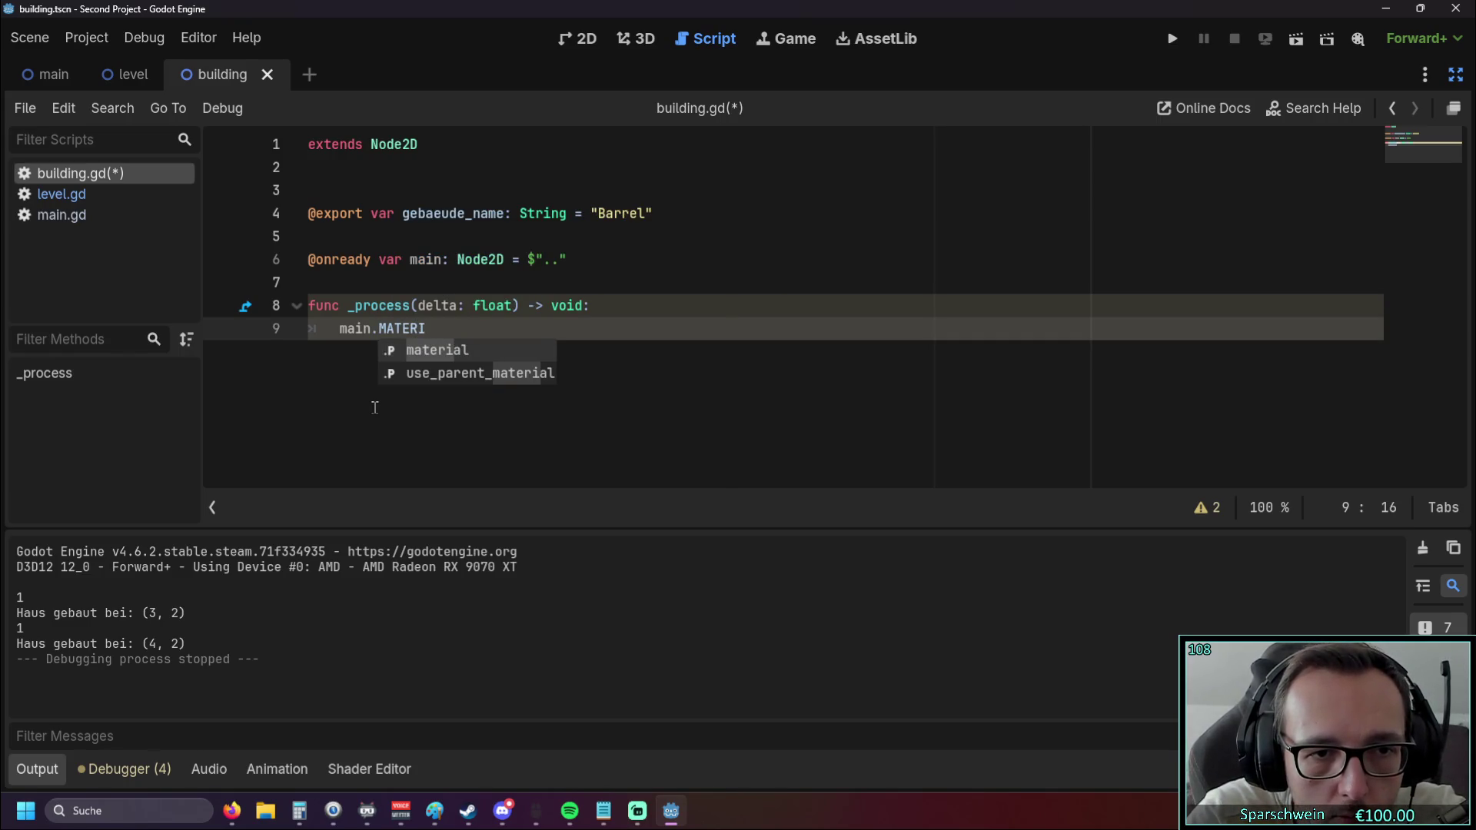
pyautogui.write('ALS:HO')
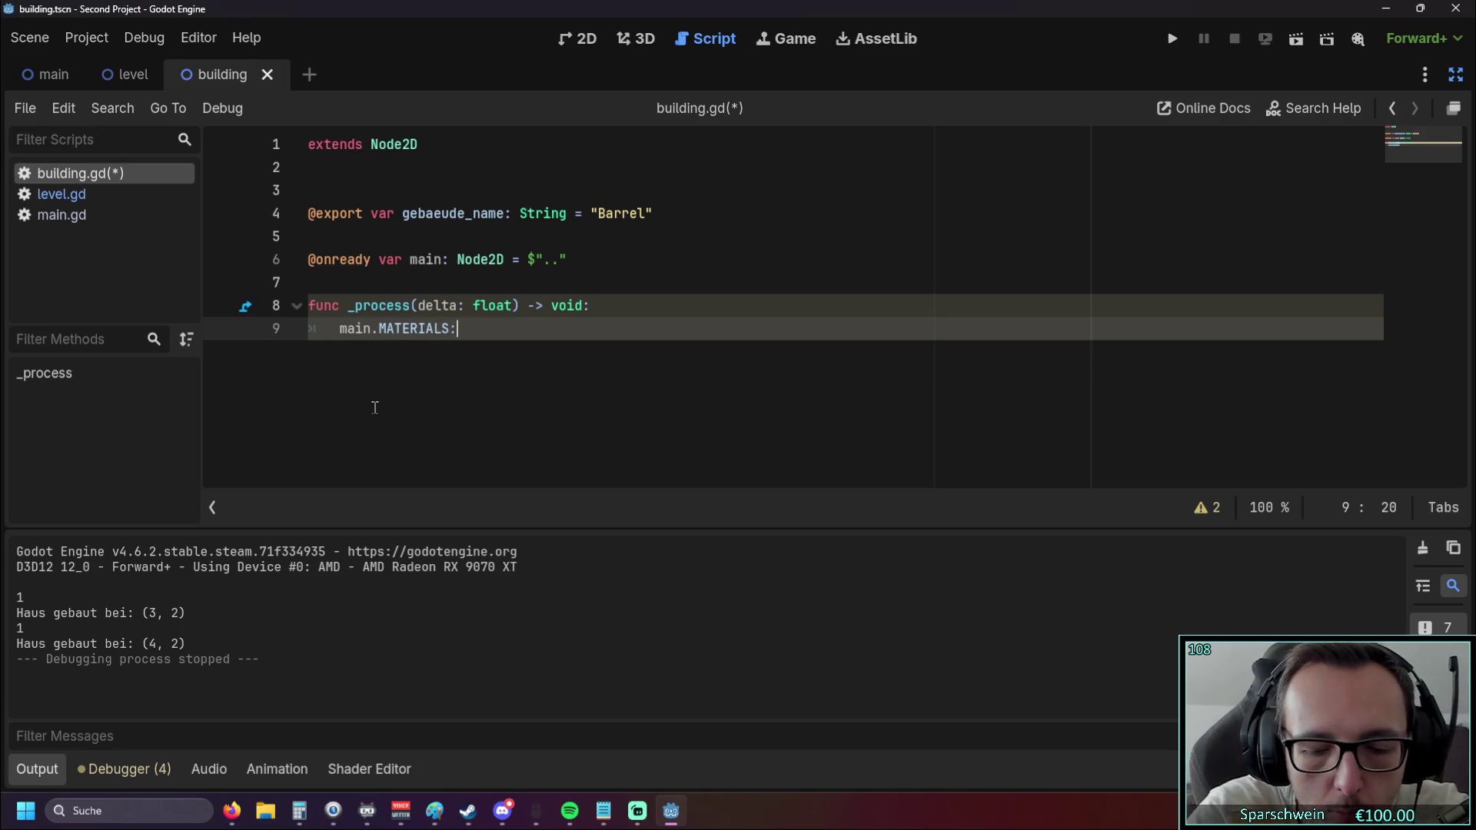
pyautogui.write('LZ')
pyautogui.press('BackSpace')
pyautogui.press('BackSpace')
pyautogui.press('BackSpace')
pyautogui.press('BackSpace')
pyautogui.press('BackSpace')
pyautogui.write('.HO')
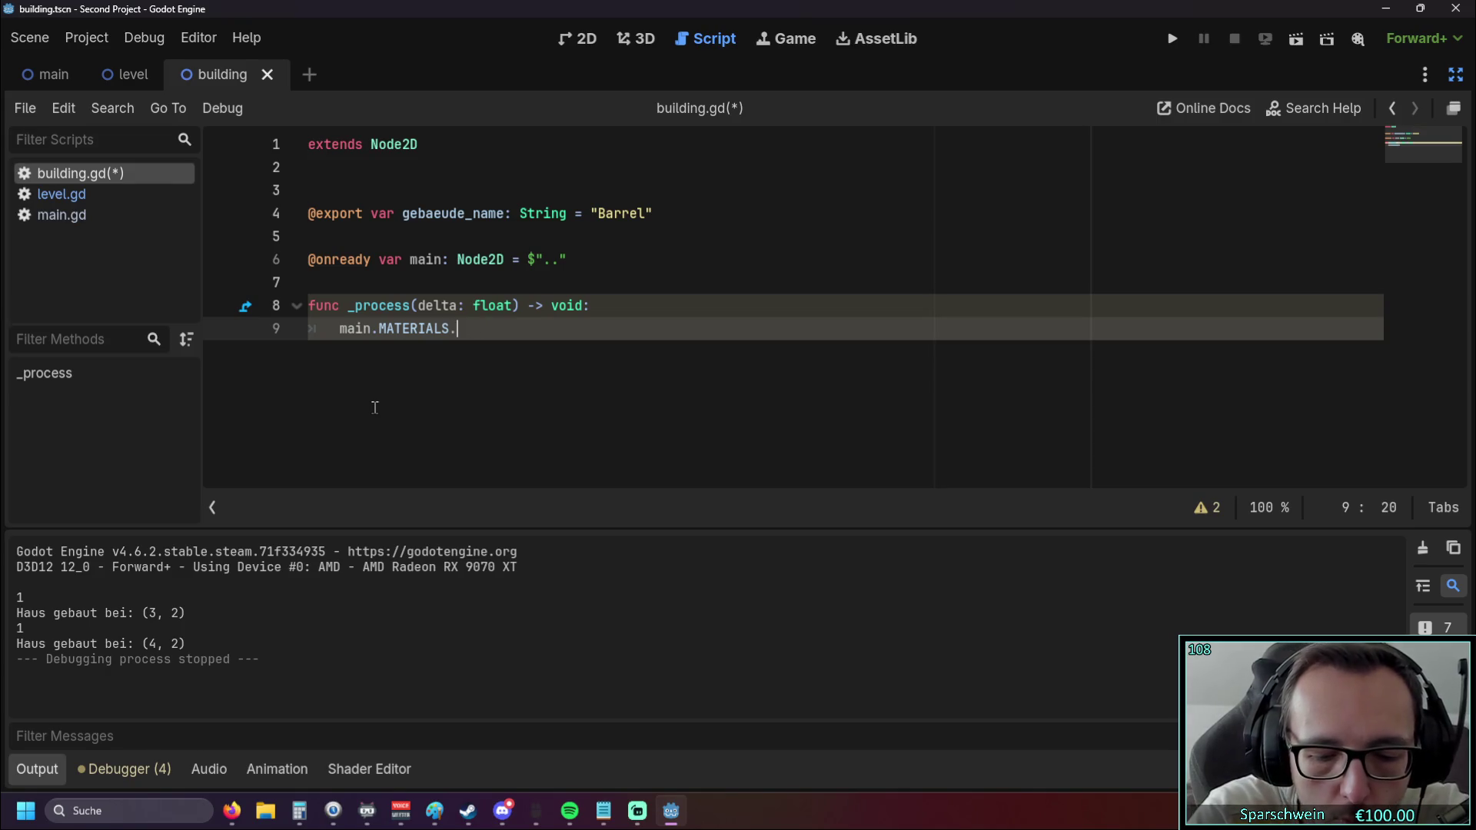
pyautogui.write('LZ')
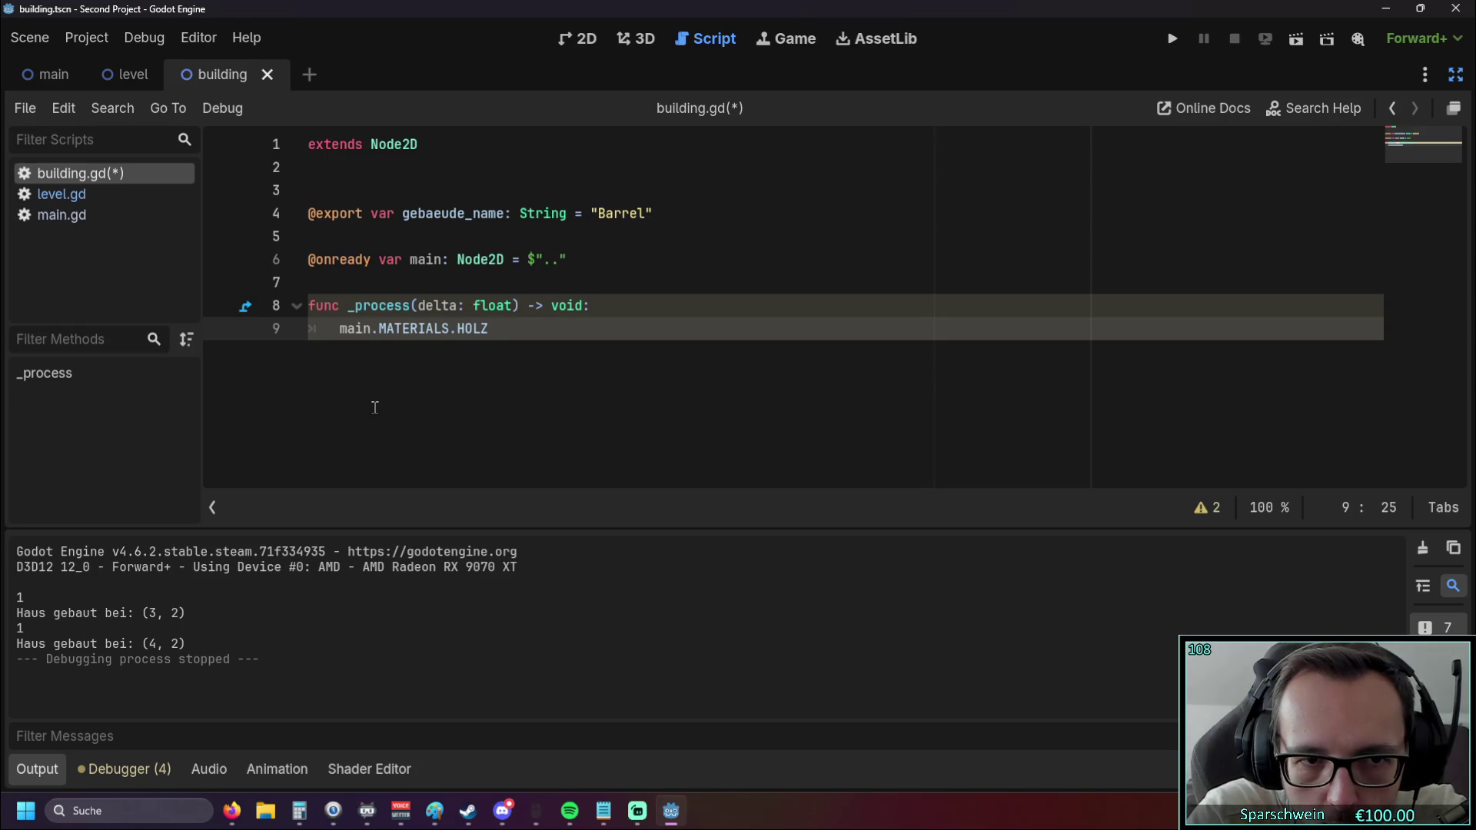
pyautogui.write('+/2')
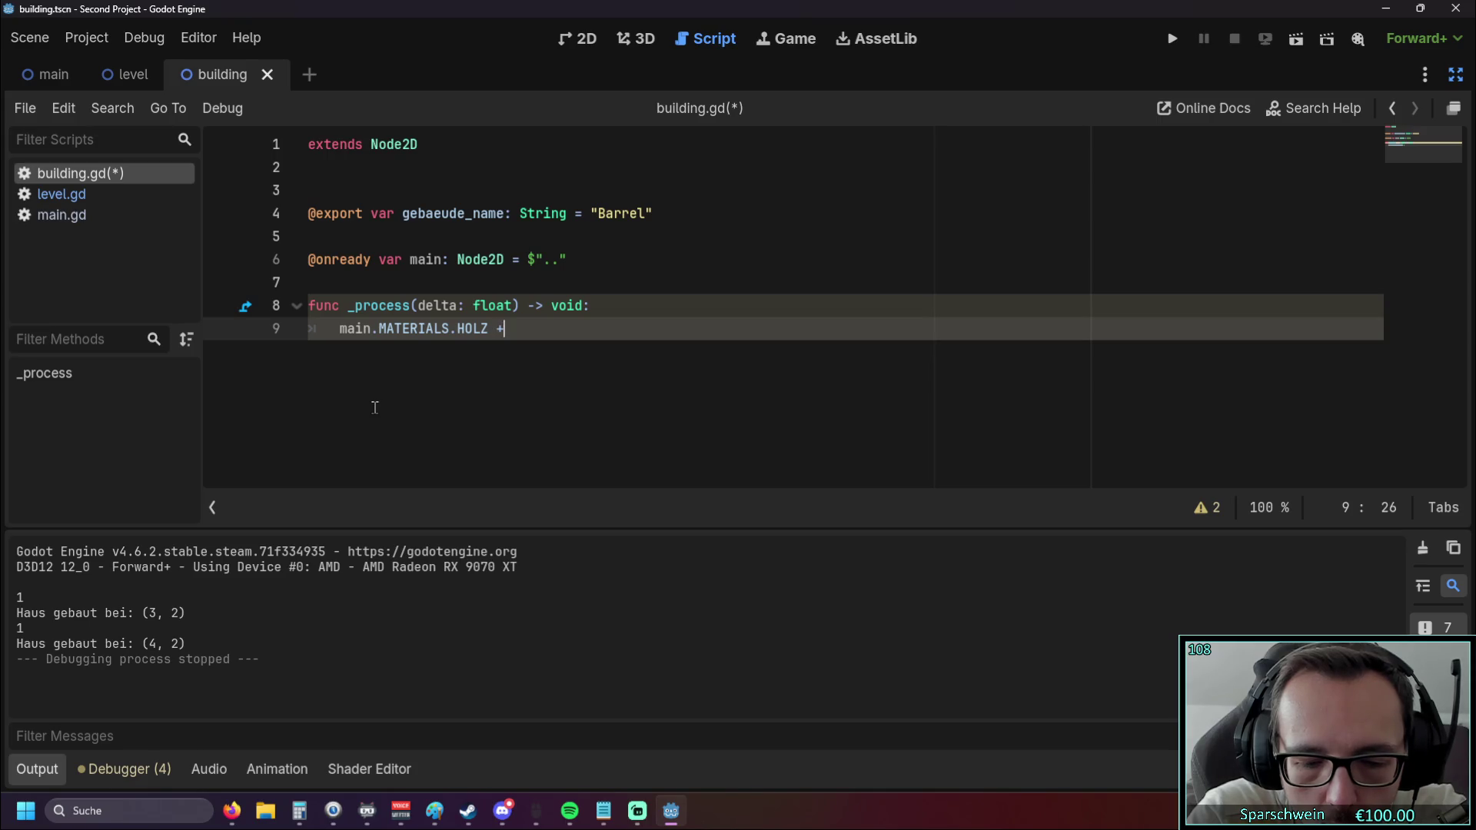
pyautogui.press('BackSpace')
pyautogui.press('BackSpace')
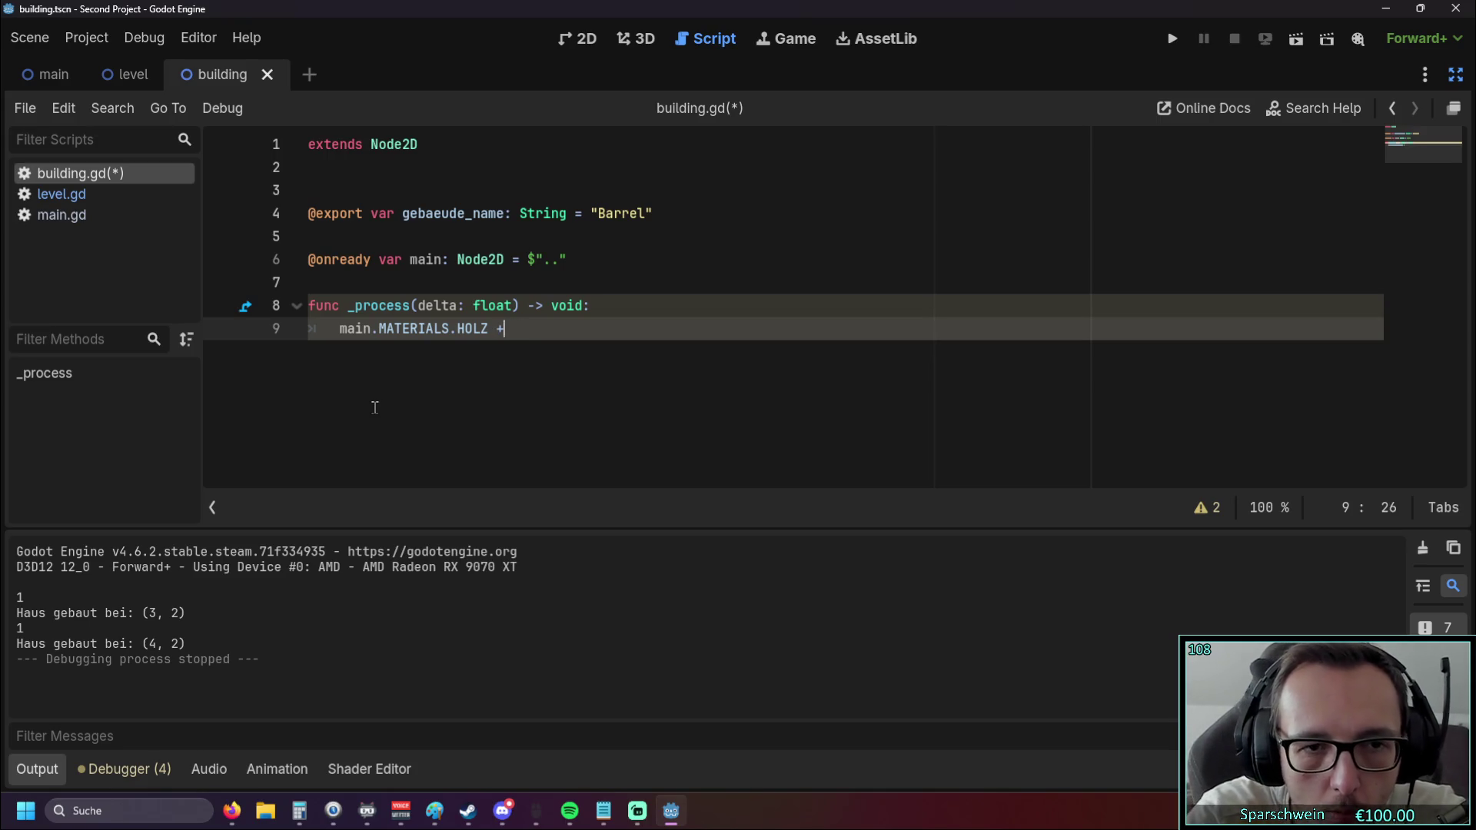
pyautogui.write('=')
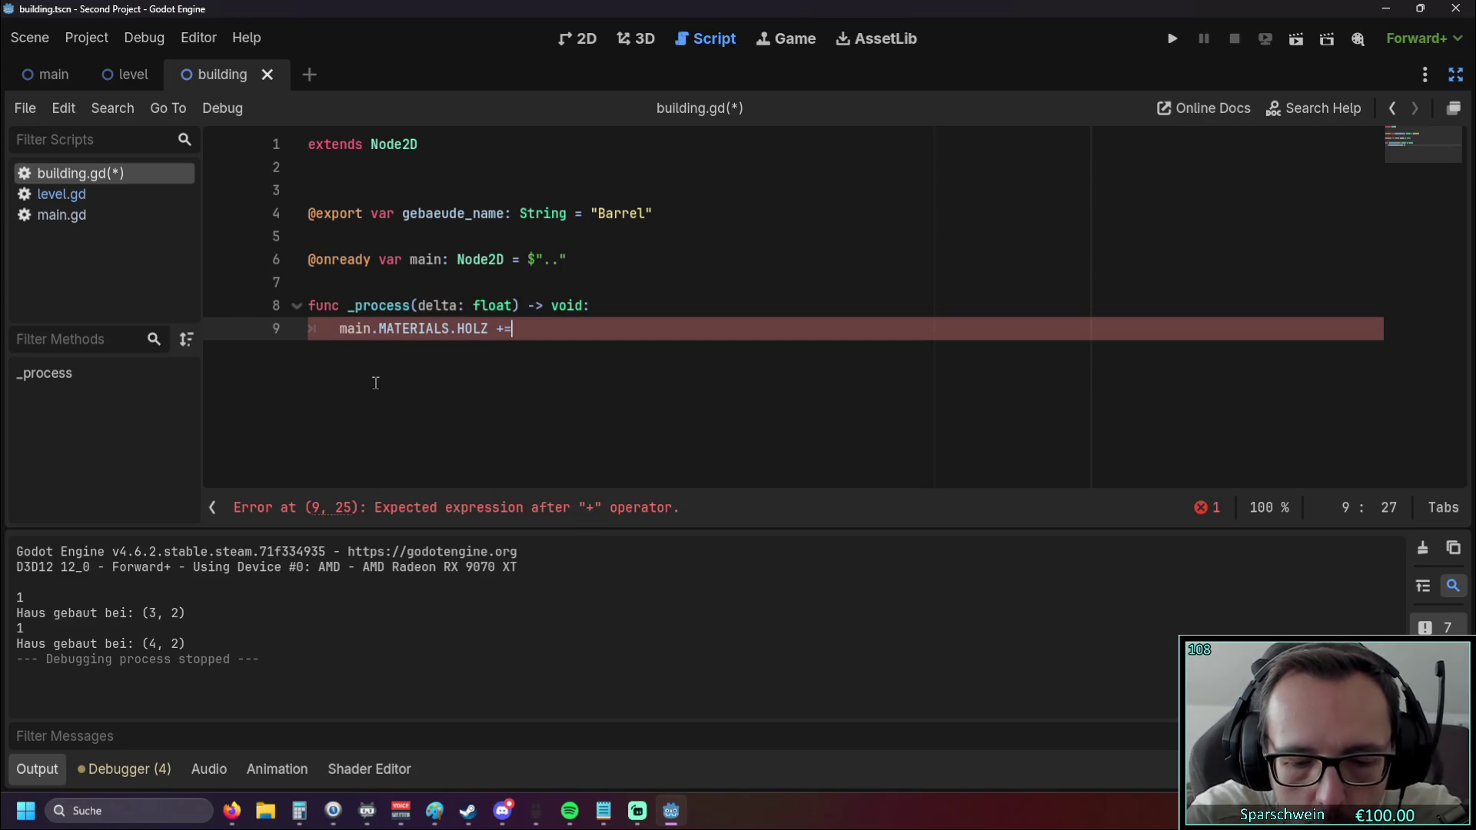
pyautogui.write(' 2')
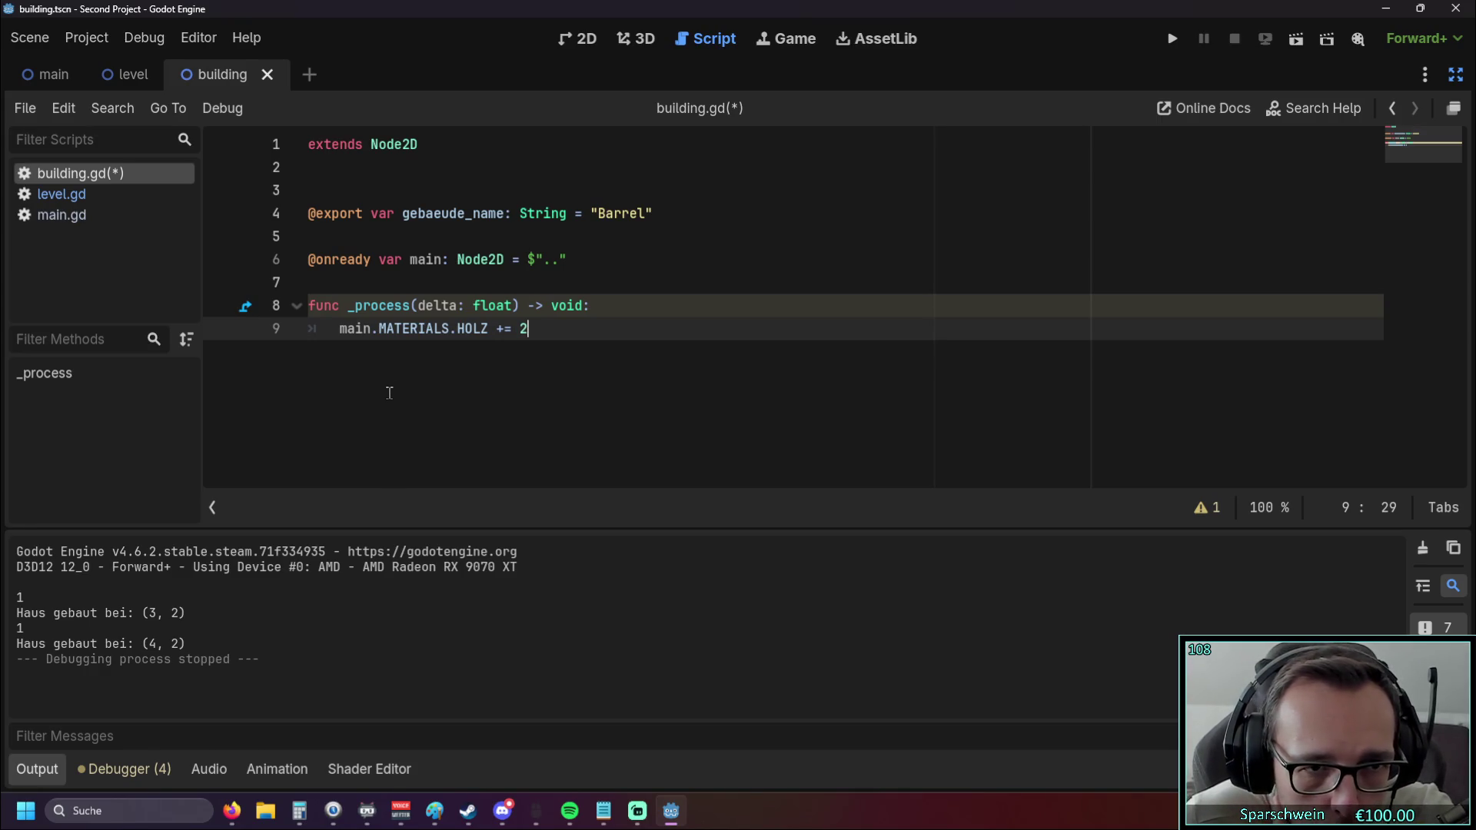
pyautogui.click(1171, 39)
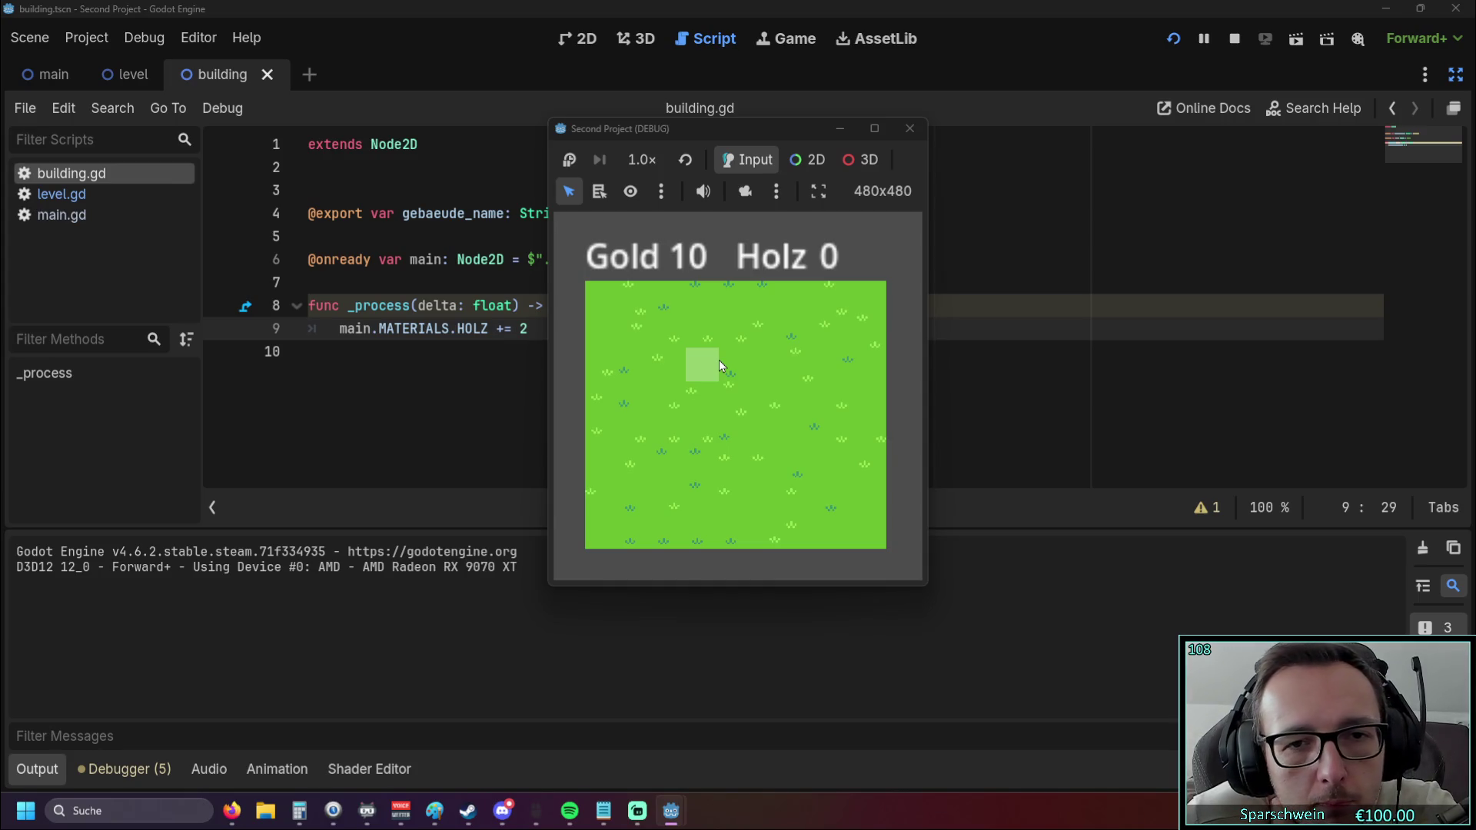
# Step: Place a building on a grass tile, triggering the invalid MATERIALS access error at building.gd line 9
pyautogui.click(707, 365)
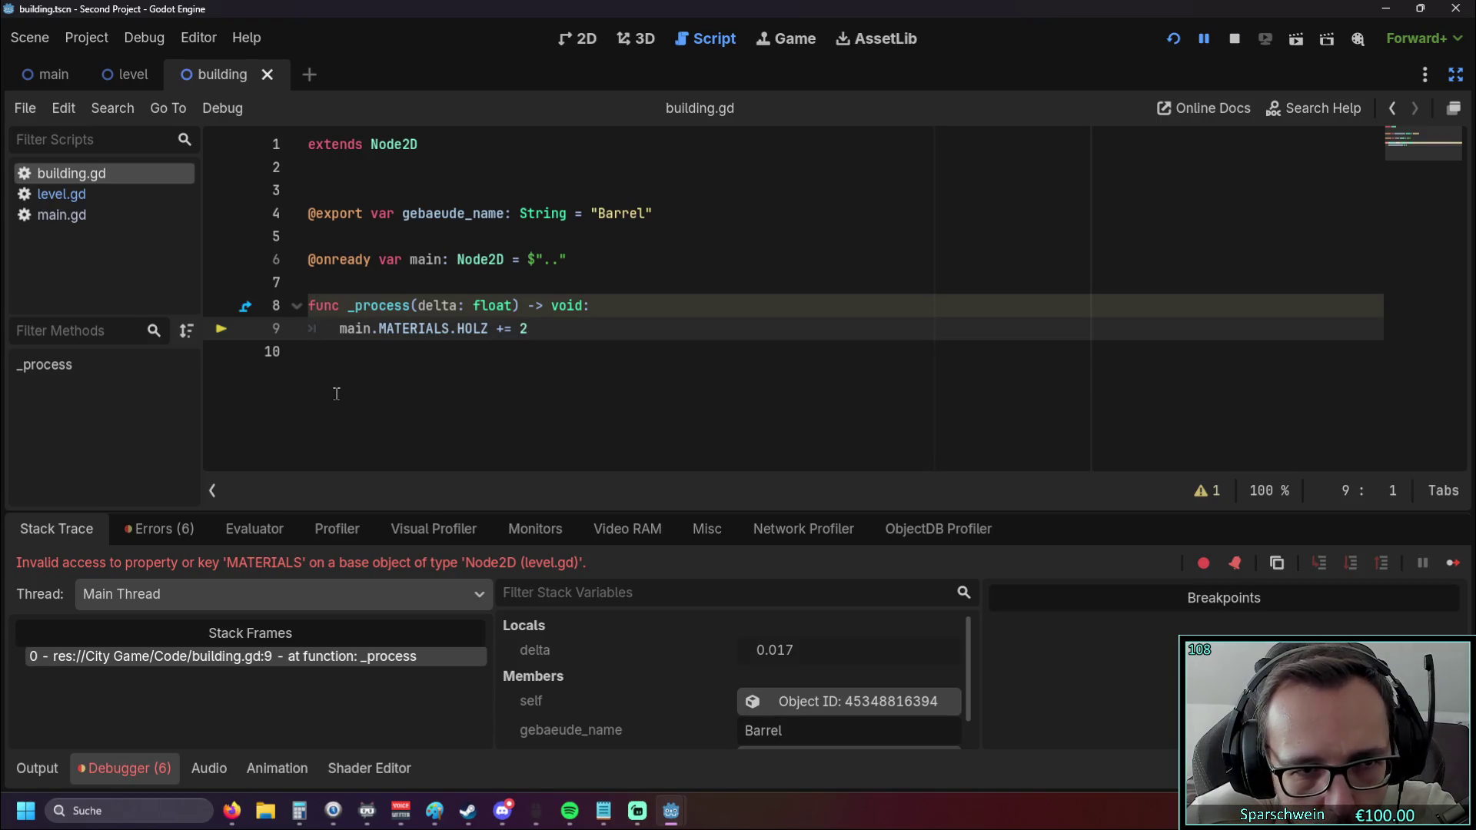
# Step: Move from the 2D view through main.gd to the level.gd script
pyautogui.click(576, 40)
pyautogui.click(705, 39)
pyautogui.click(100, 214)
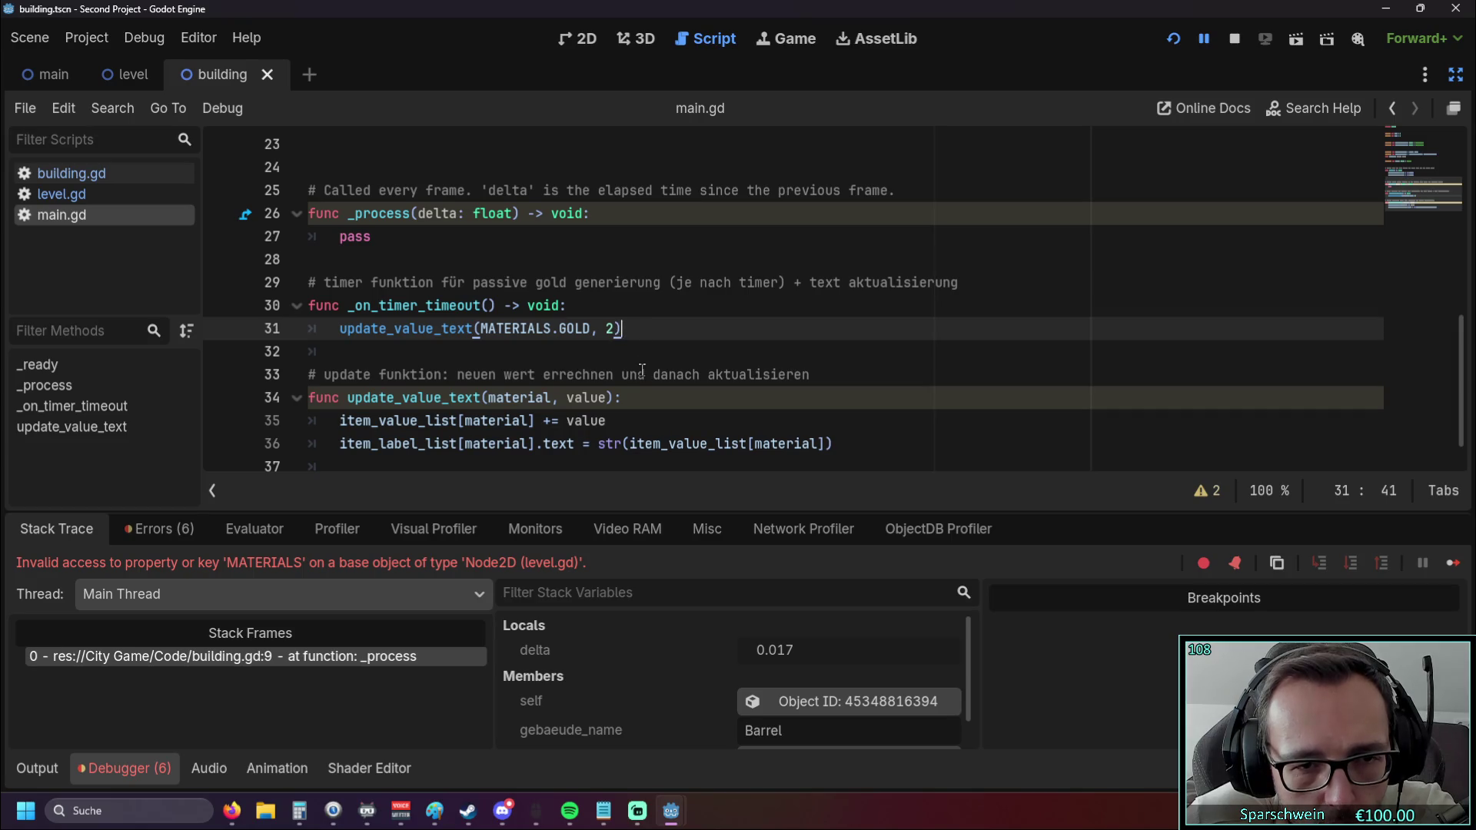
pyautogui.click(60, 194)
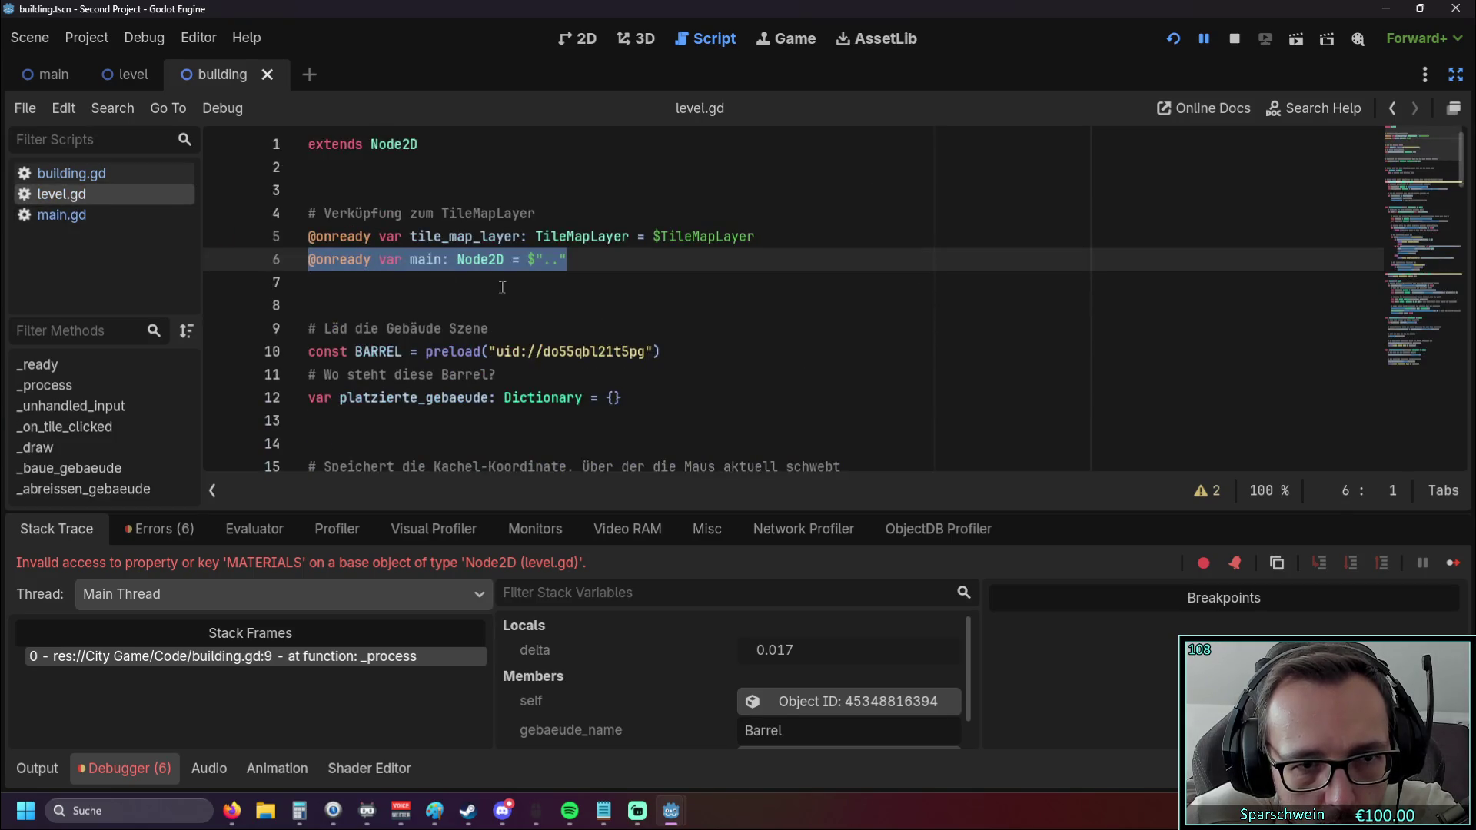
pyautogui.scroll(-7, 614, 302)
# Step: Copy level.gd line 54's update_value_text gold call, then select building.gd line 9's HOLZ increment
pyautogui.scroll(-7, 613, 303)
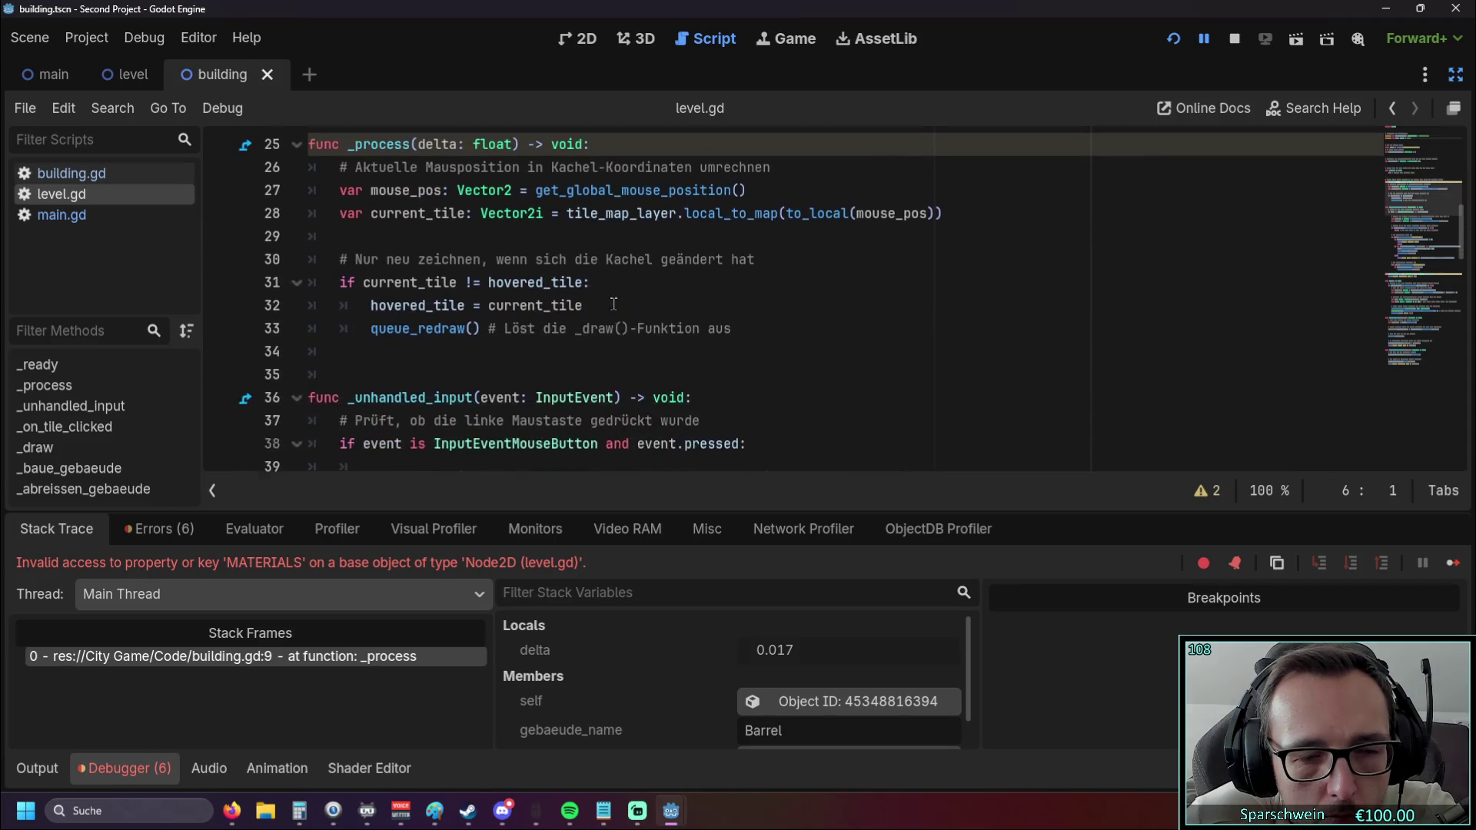
pyautogui.scroll(-1, 614, 301)
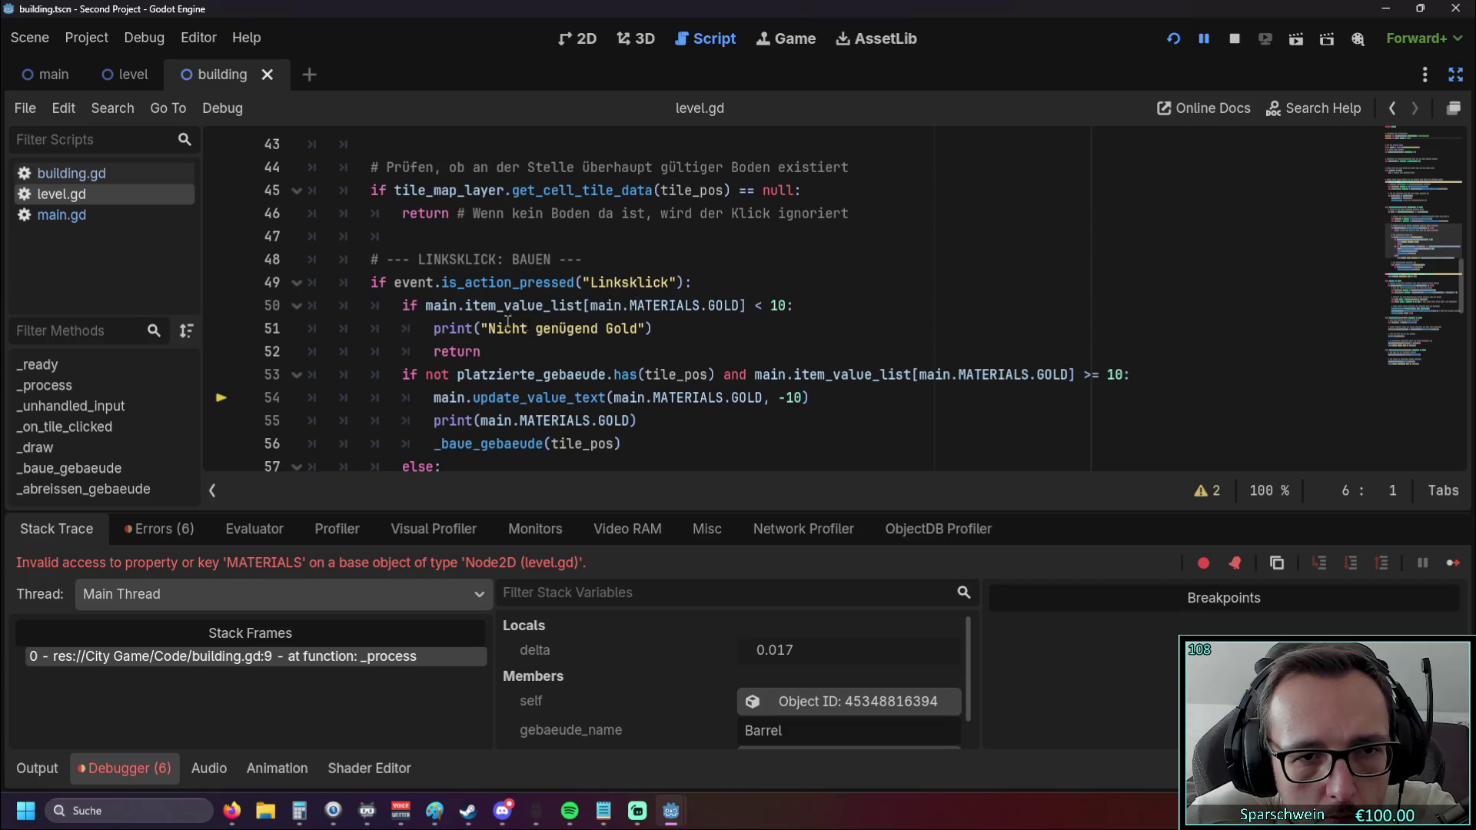
pyautogui.moveTo(425, 305); pyautogui.dragTo(745, 306)
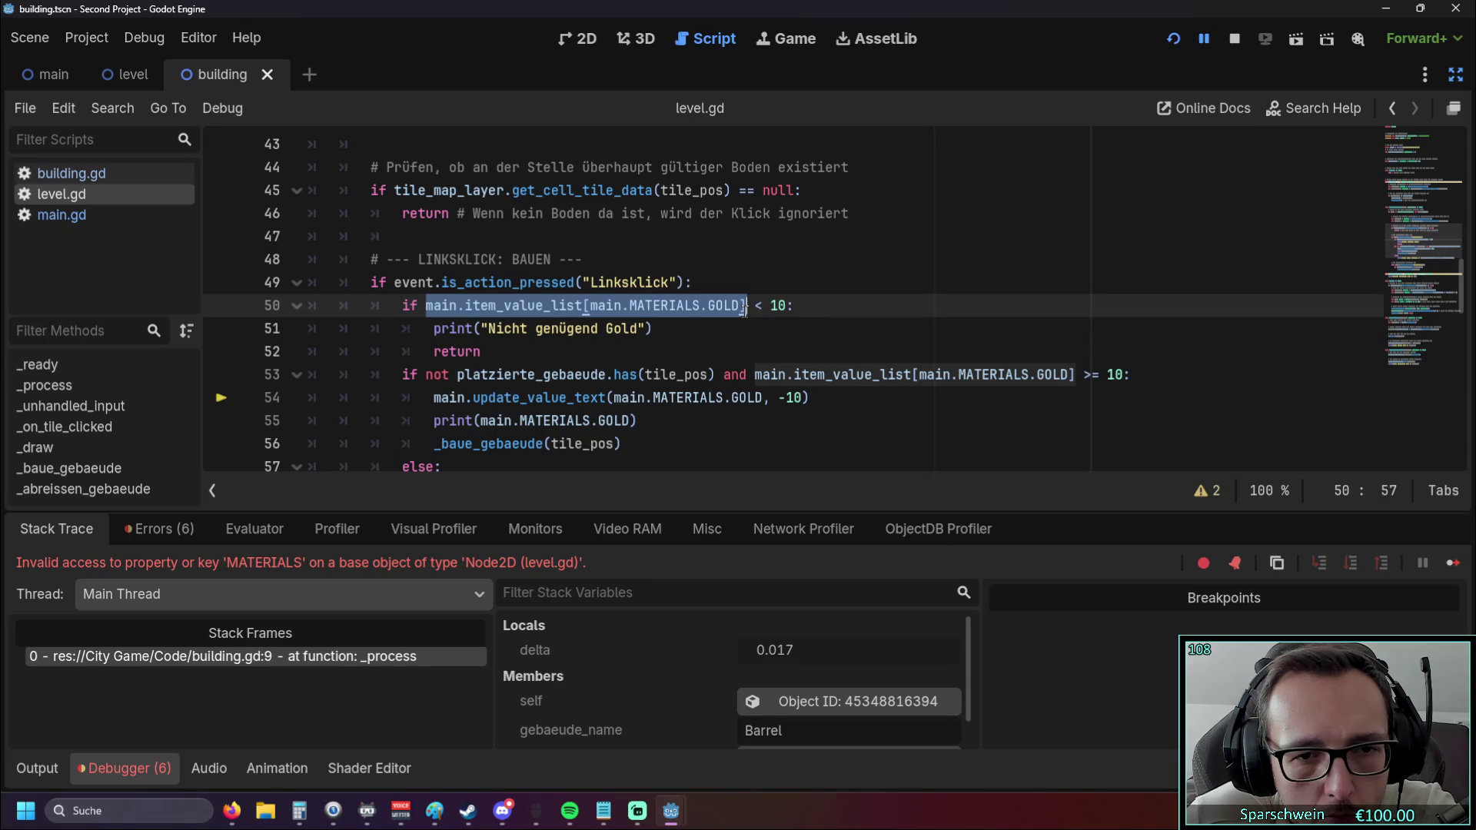
pyautogui.click(733, 397)
pyautogui.moveTo(805, 399)
pyautogui.mouseDown()
pyautogui.moveTo(396, 374)
pyautogui.moveTo(425, 399)
pyautogui.mouseUp()
pyautogui.hotkey('ctrl', 'c')
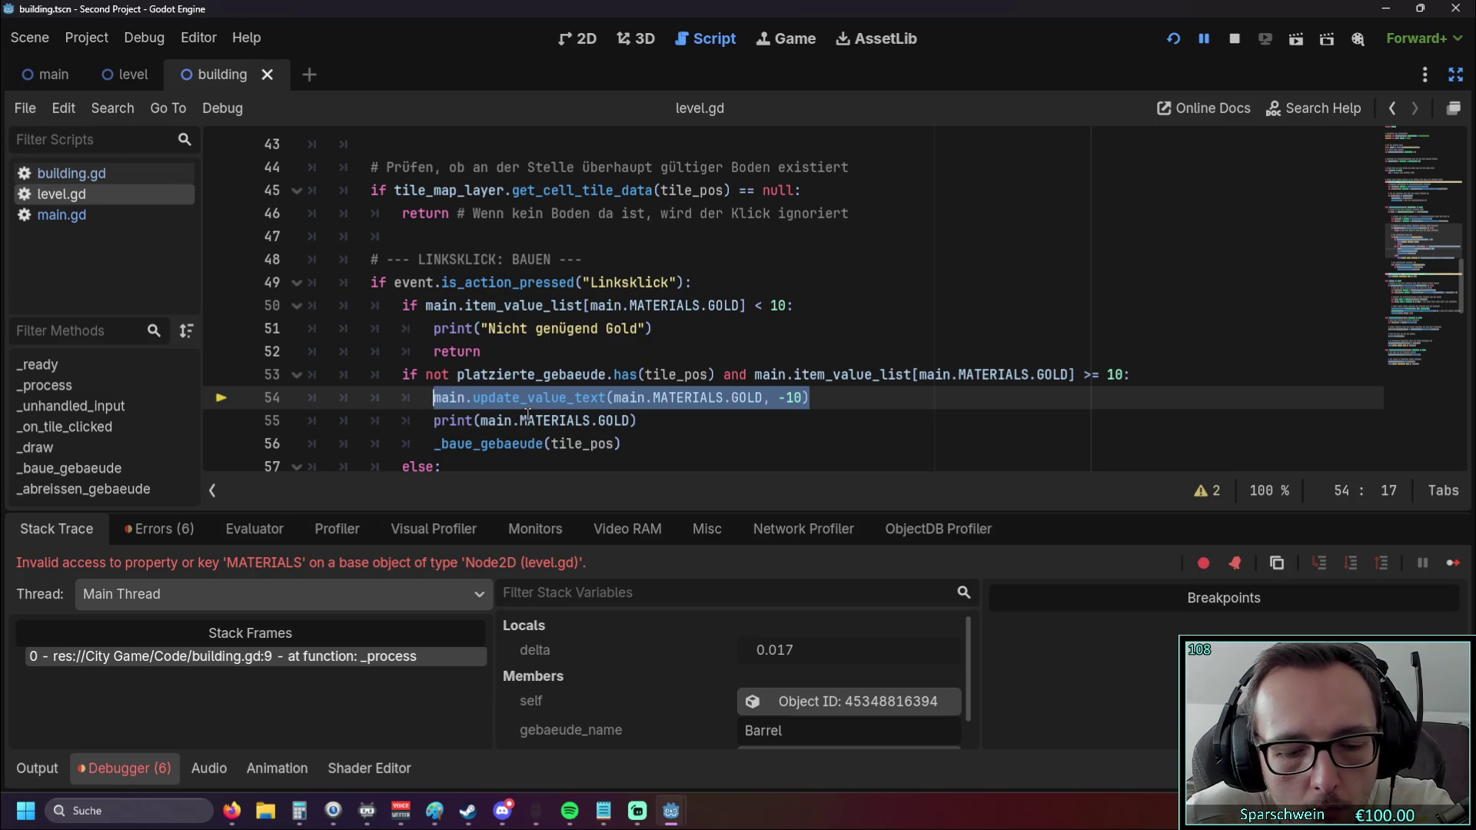
pyautogui.click(117, 170)
pyautogui.moveTo(339, 329); pyautogui.dragTo(529, 329)
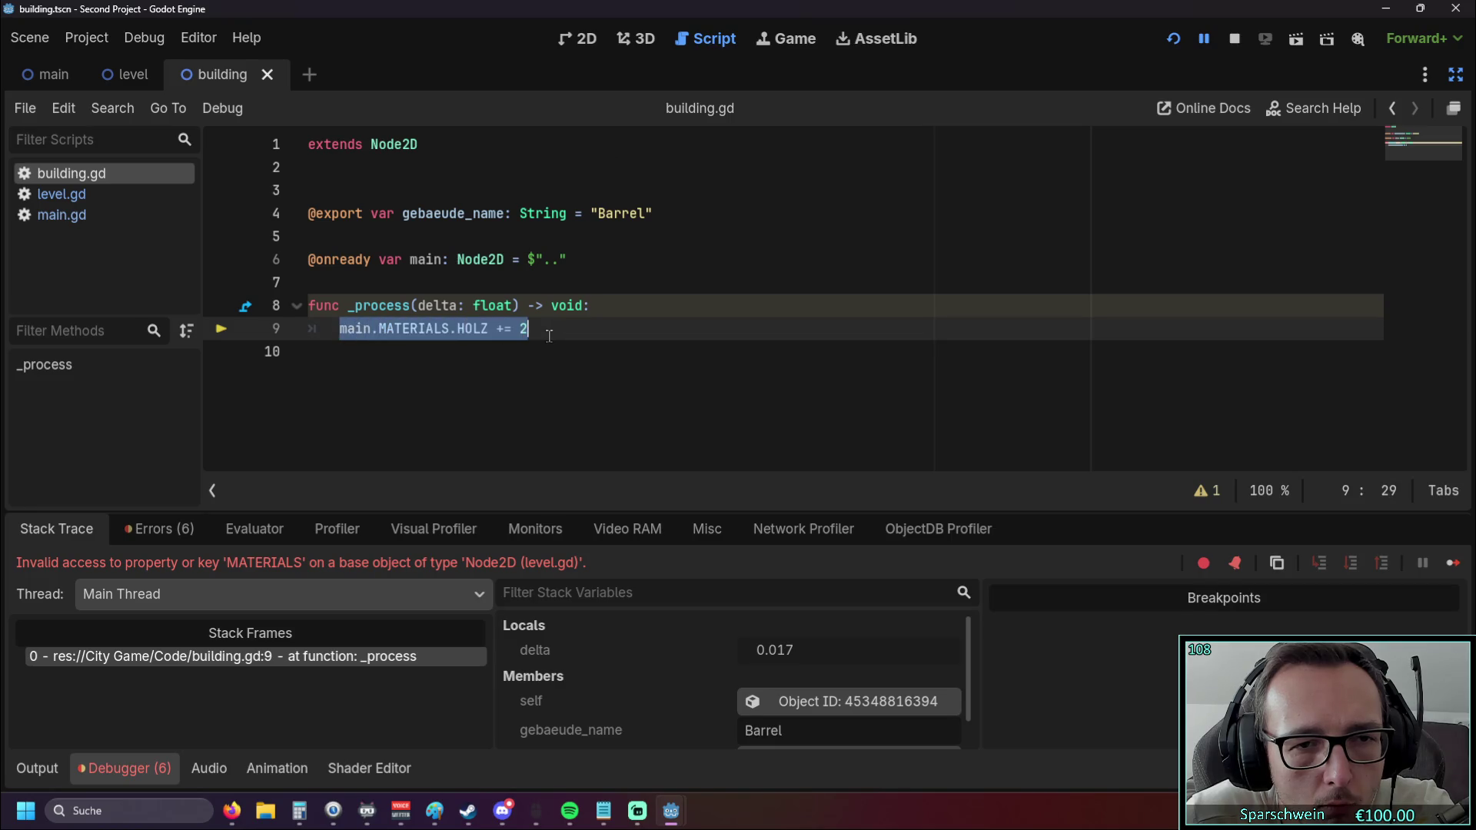
# Step: Paste the update_value_text call over line 9 and change its amount from -10 to 2
pyautogui.hotkey('ctrl', 'v')
pyautogui.click(685, 329)
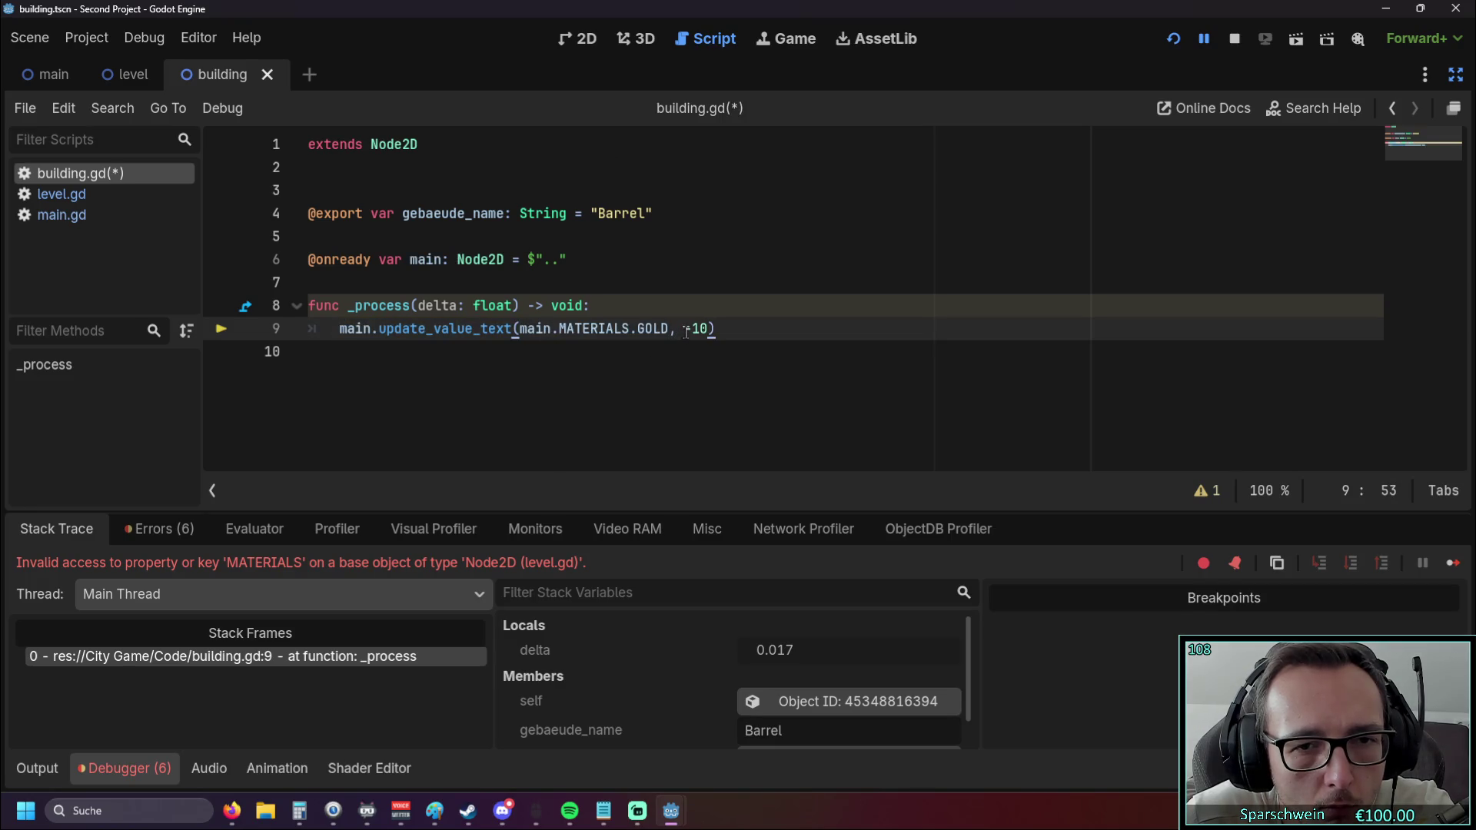
pyautogui.moveTo(687, 329); pyautogui.dragTo(709, 330)
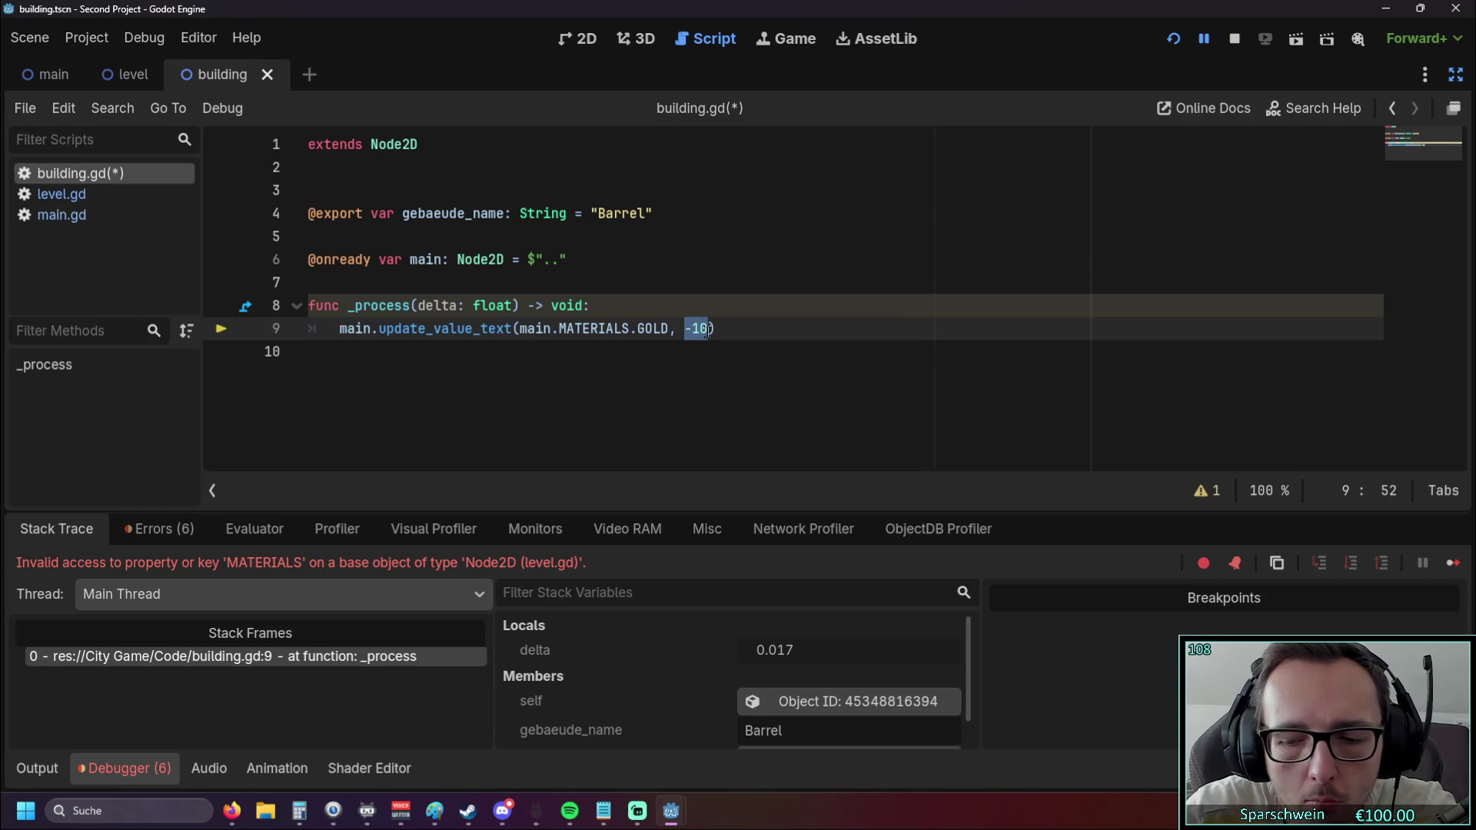
pyautogui.write('2')
pyautogui.click(626, 373)
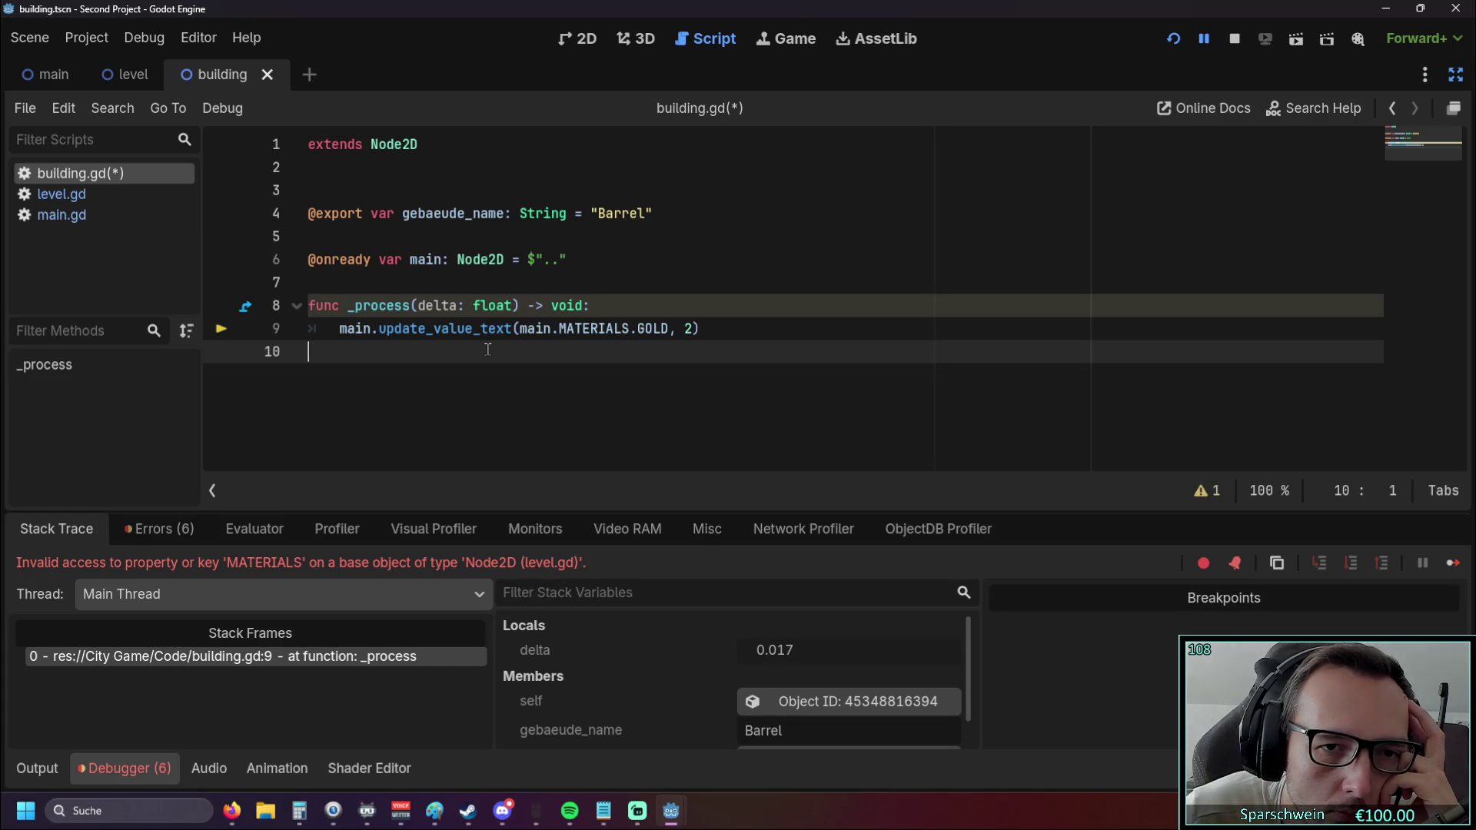
# Step: Replace GOLD with HOLZ in the line 9 call, then save and run the game
pyautogui.doubleClick(652, 328)
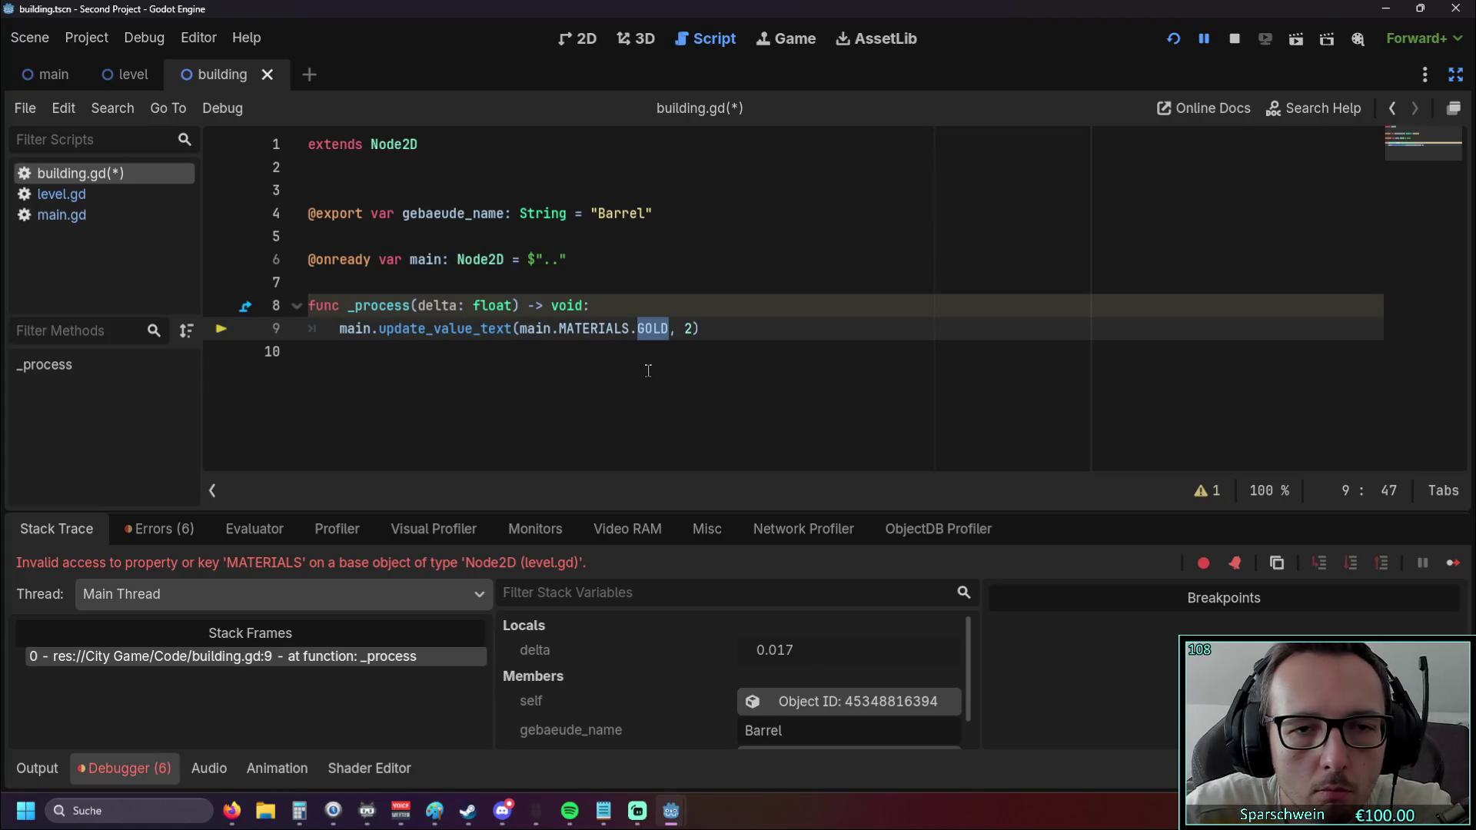
pyautogui.write('HOLZ')
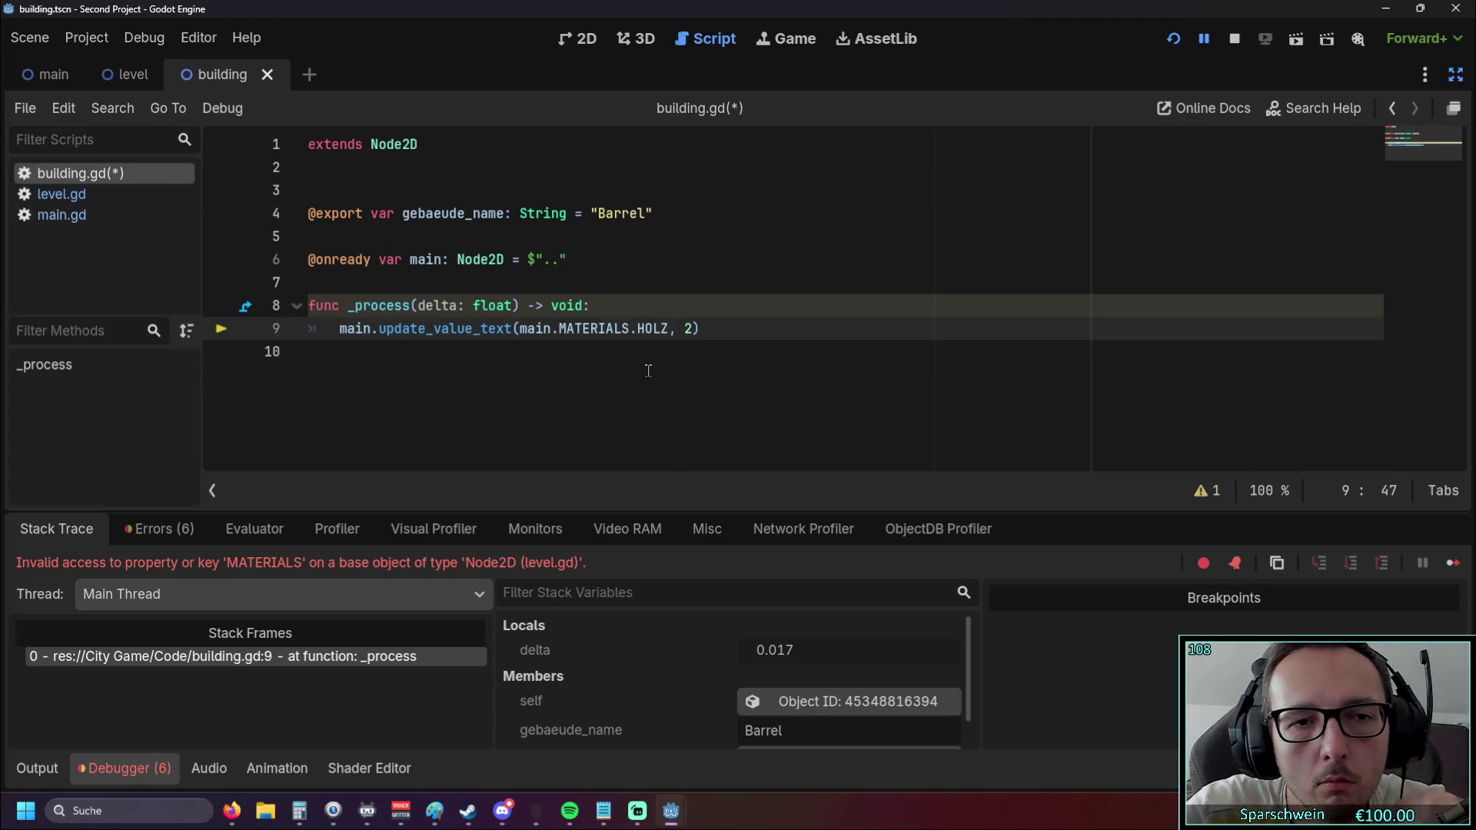
pyautogui.click(648, 370)
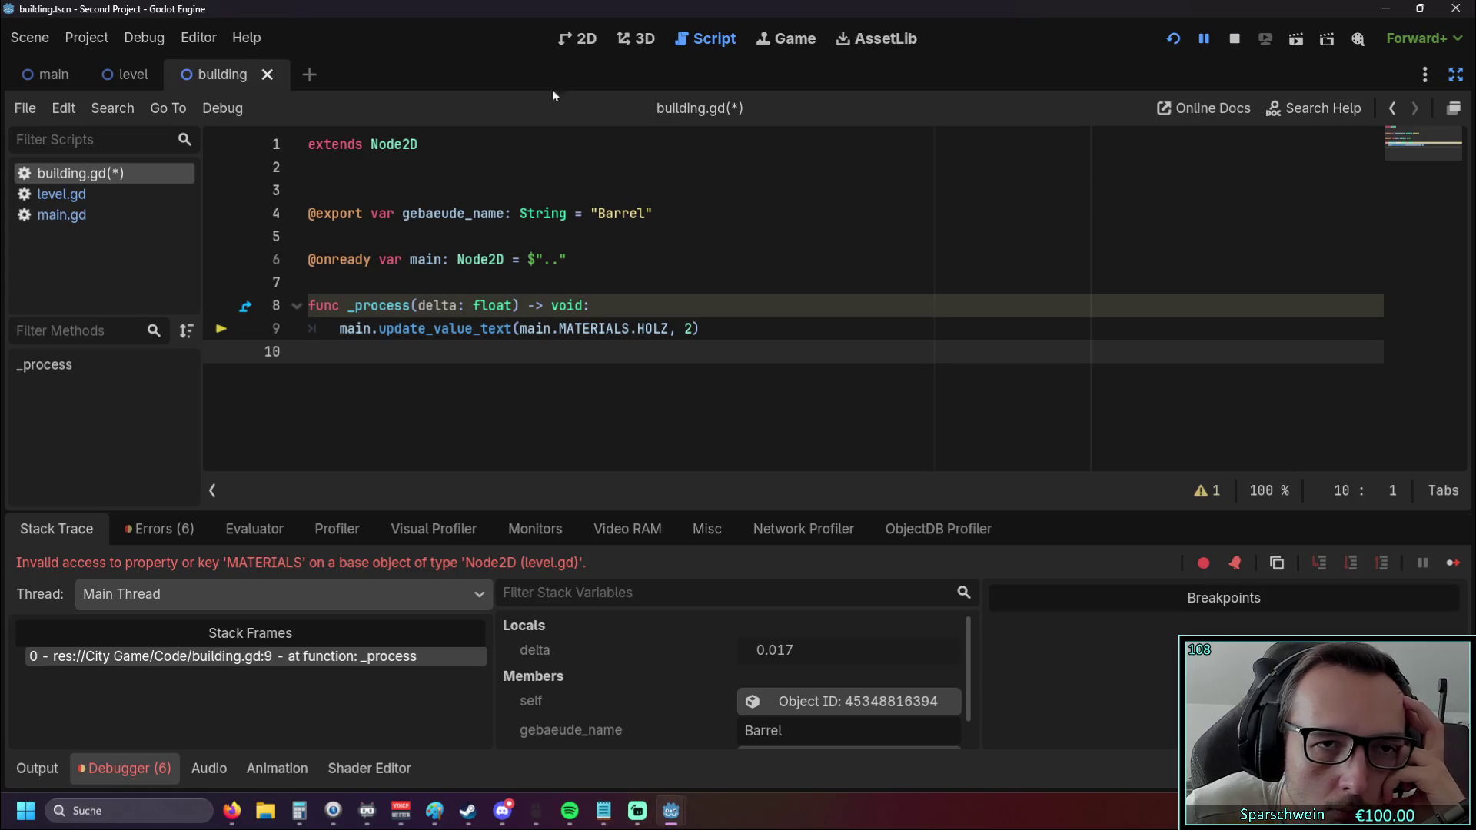
pyautogui.click(1171, 40)
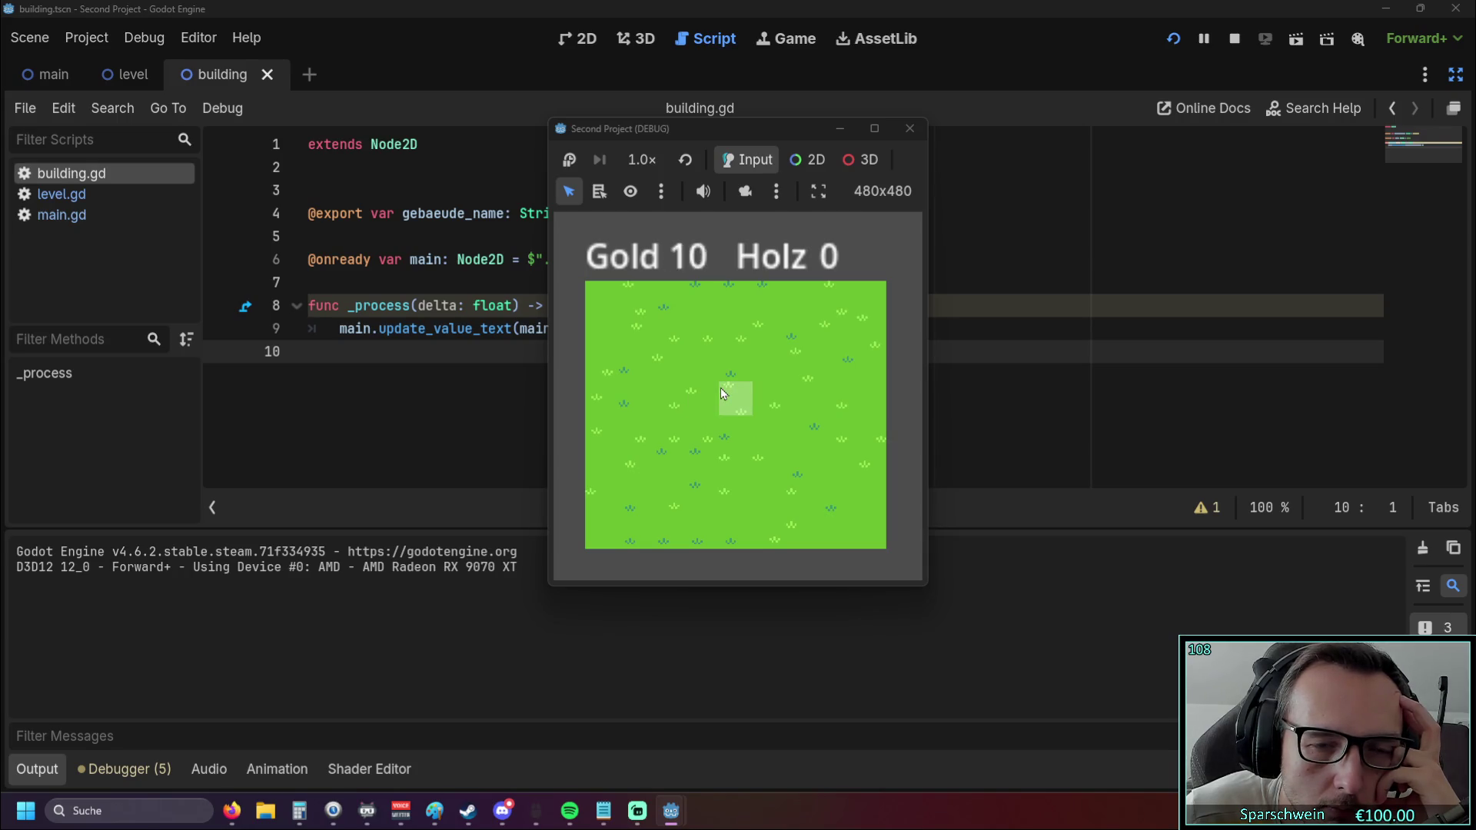
# Step: Close the game window after the MATERIALS error and return to the script editor
pyautogui.click(721, 390)
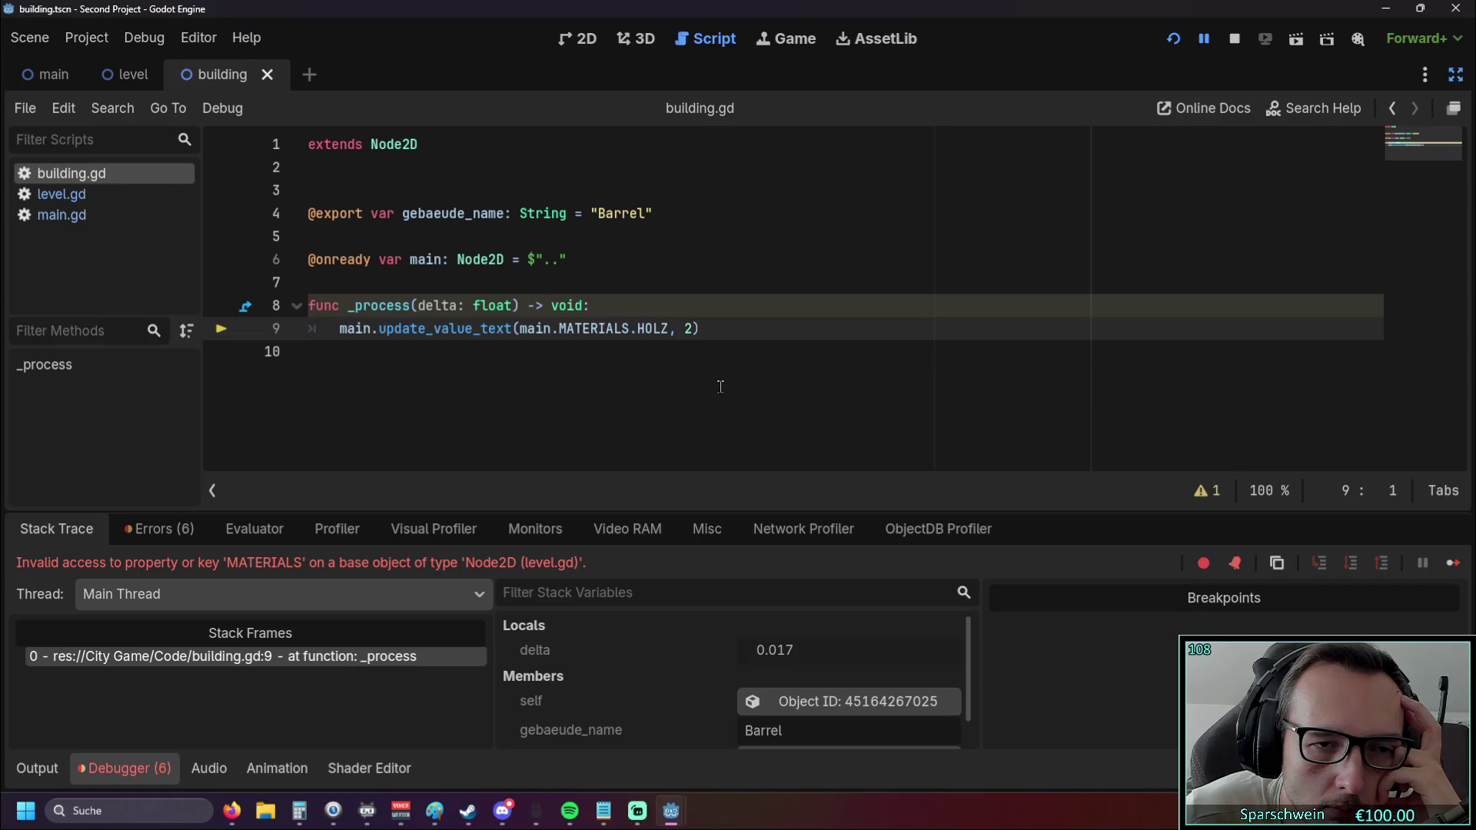
pyautogui.click(588, 42)
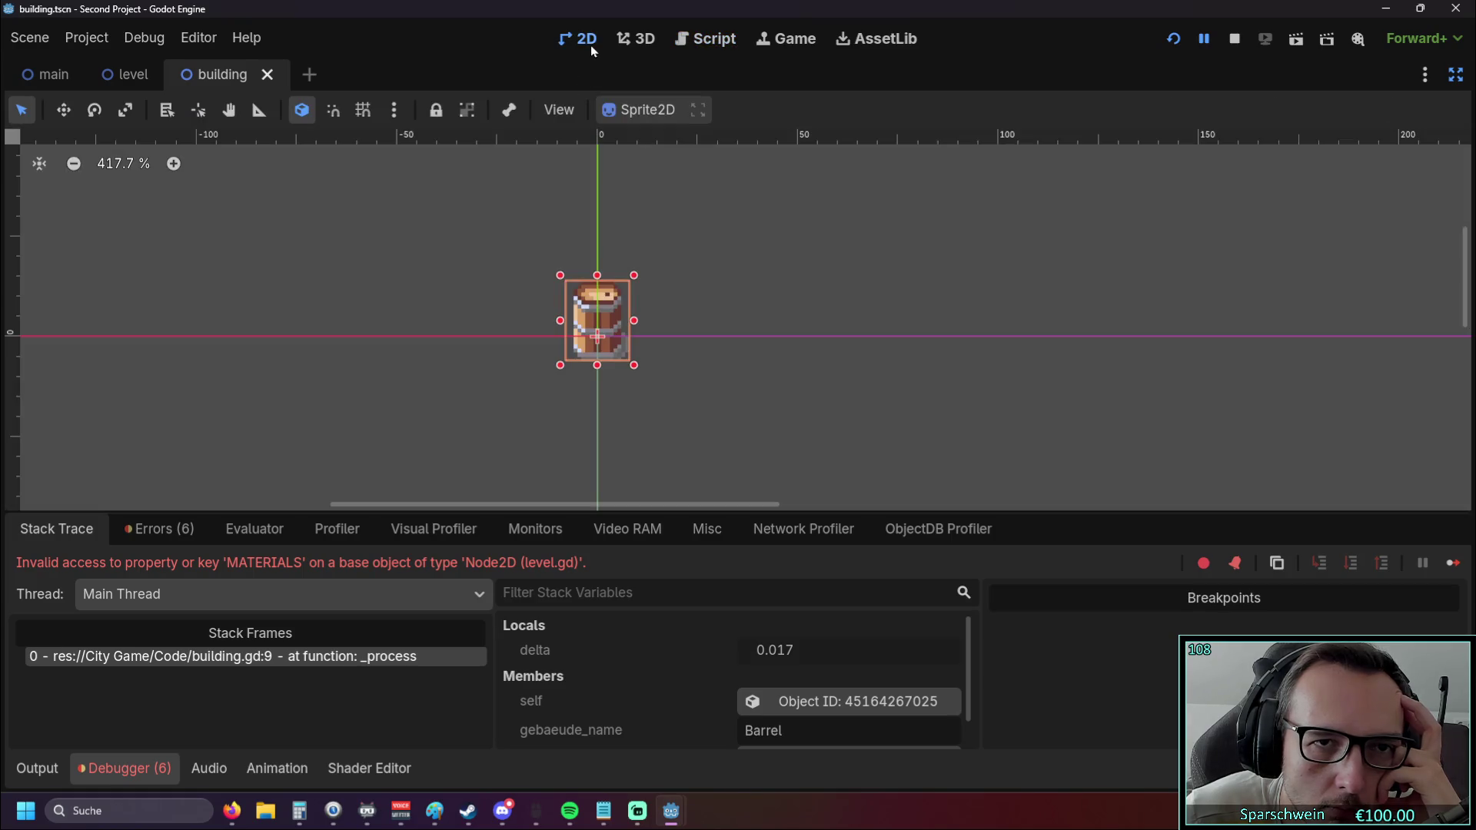
pyautogui.click(624, 39)
pyautogui.click(705, 38)
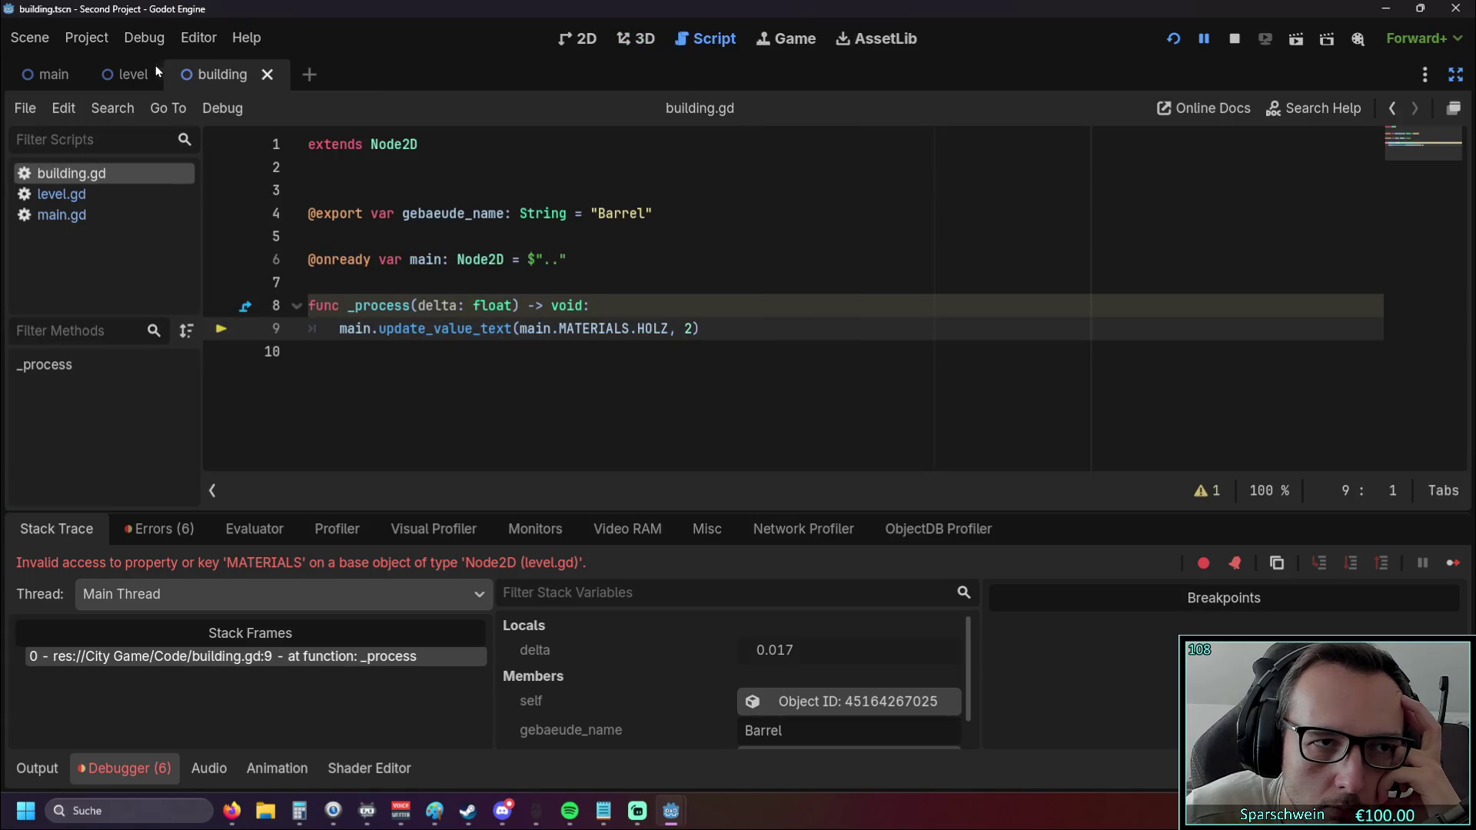
pyautogui.click(62, 77)
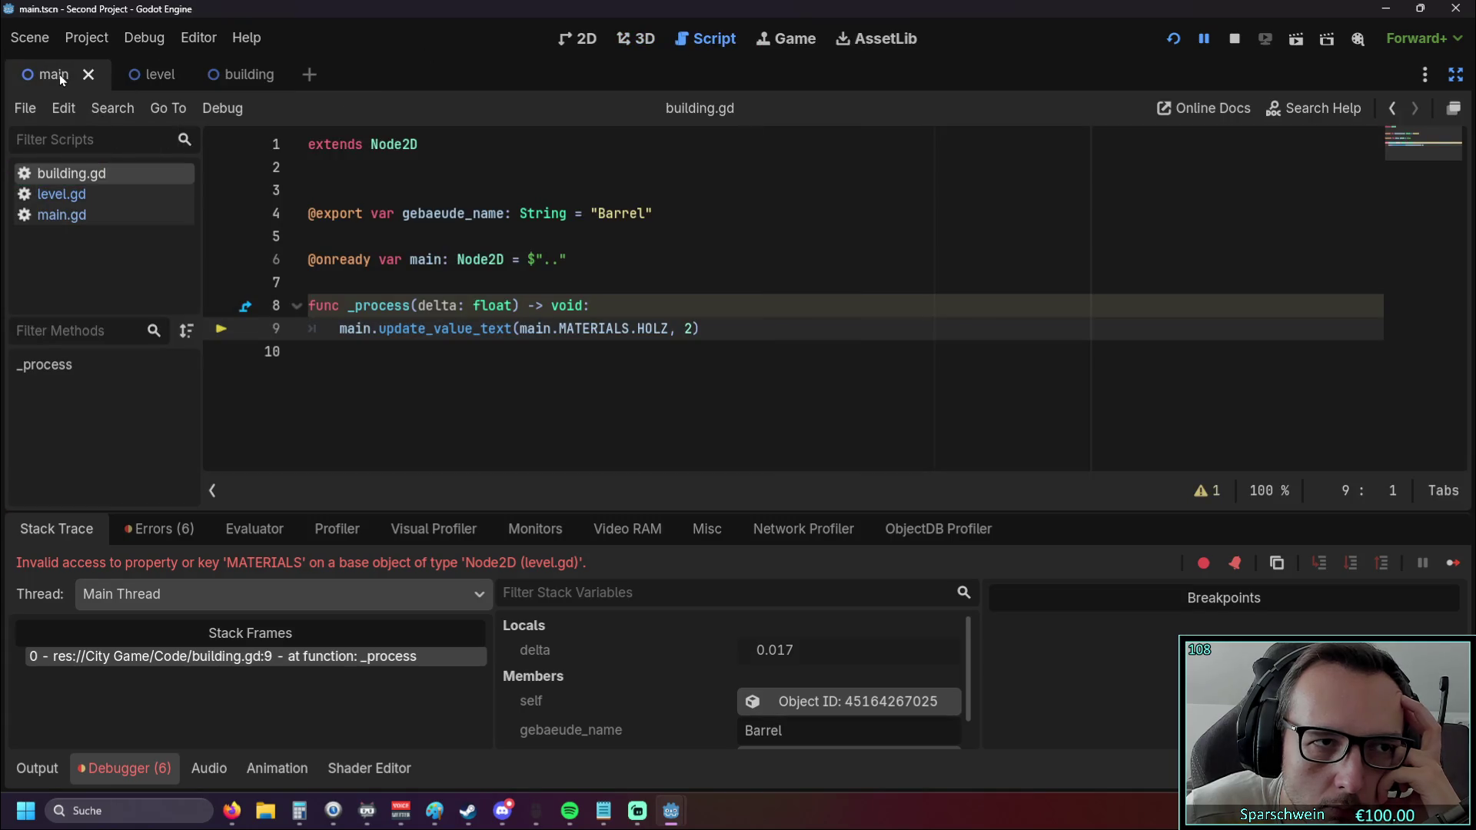
pyautogui.click(137, 76)
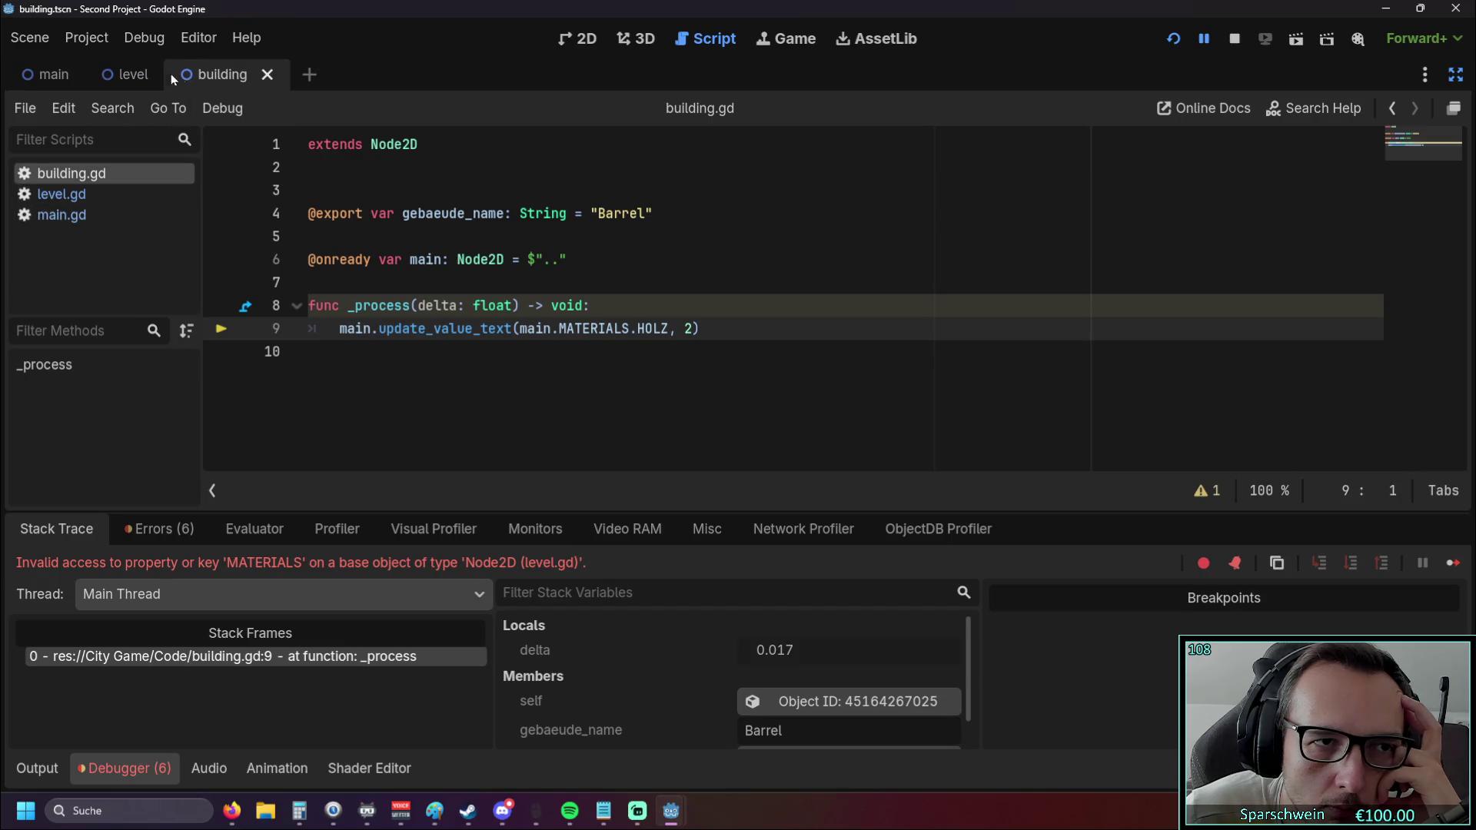
pyautogui.click(227, 76)
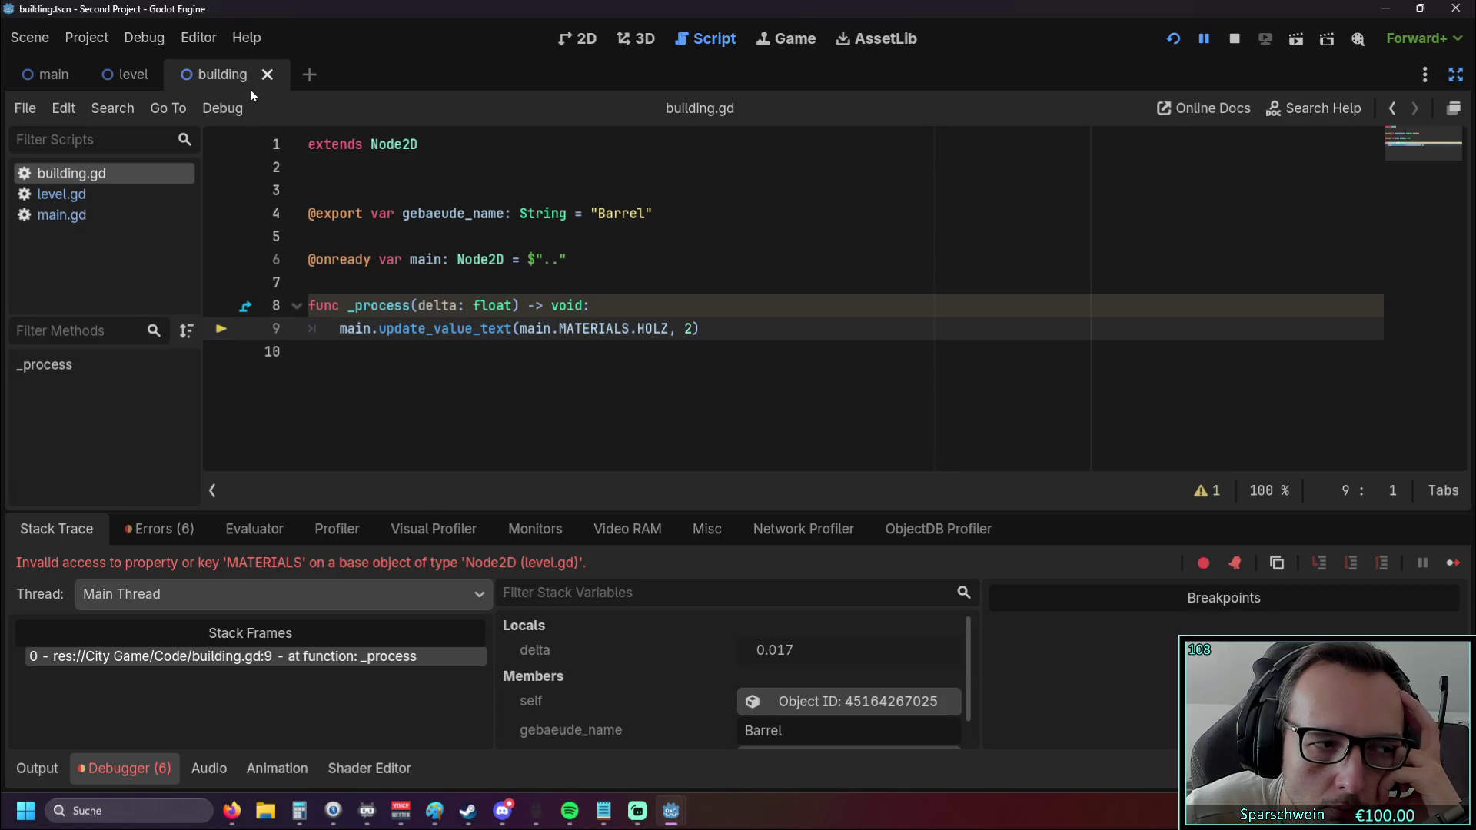
pyautogui.click(86, 215)
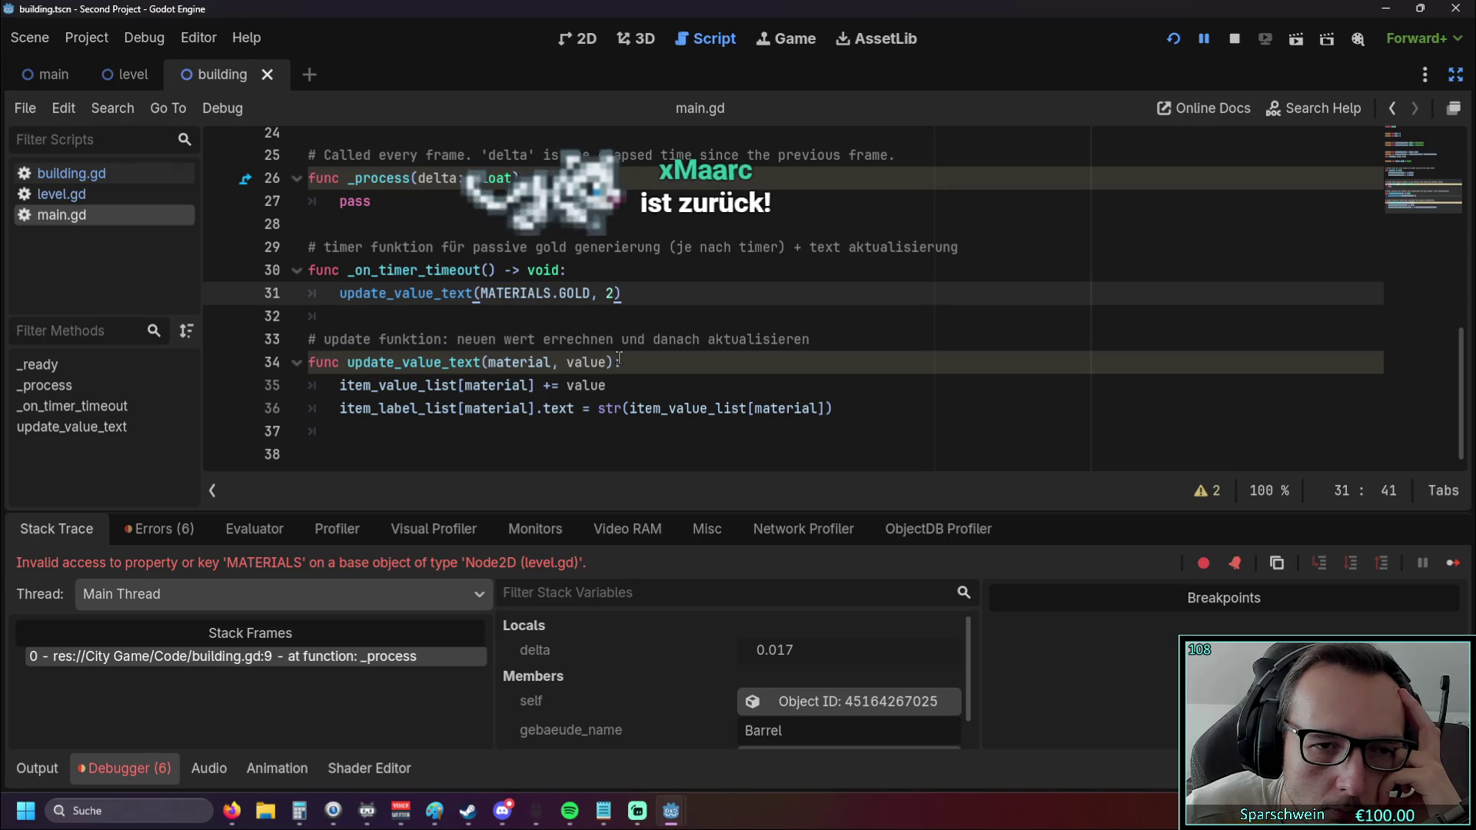
pyautogui.moveTo(489, 362); pyautogui.dragTo(608, 362)
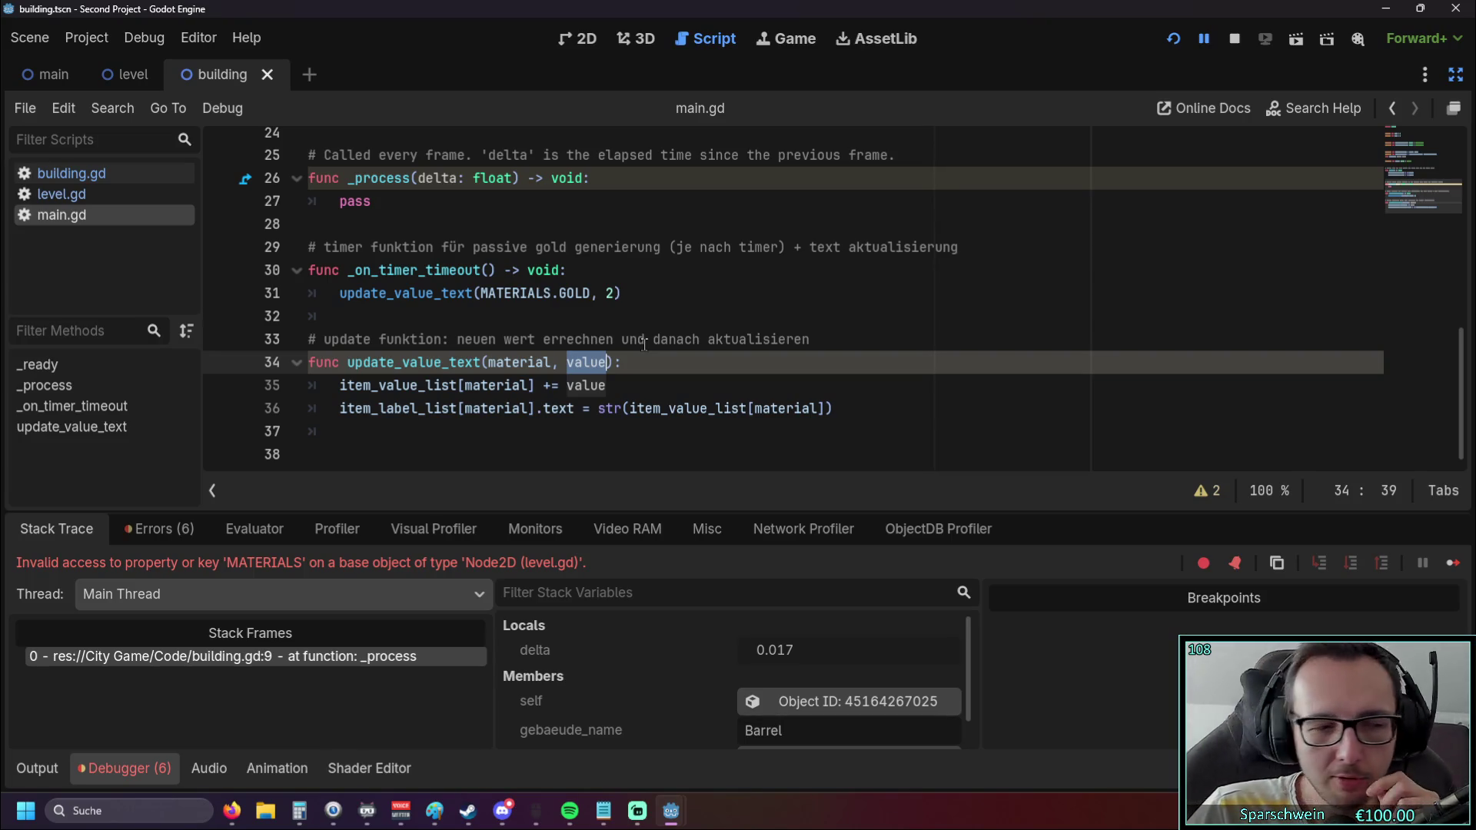
pyautogui.click(621, 378)
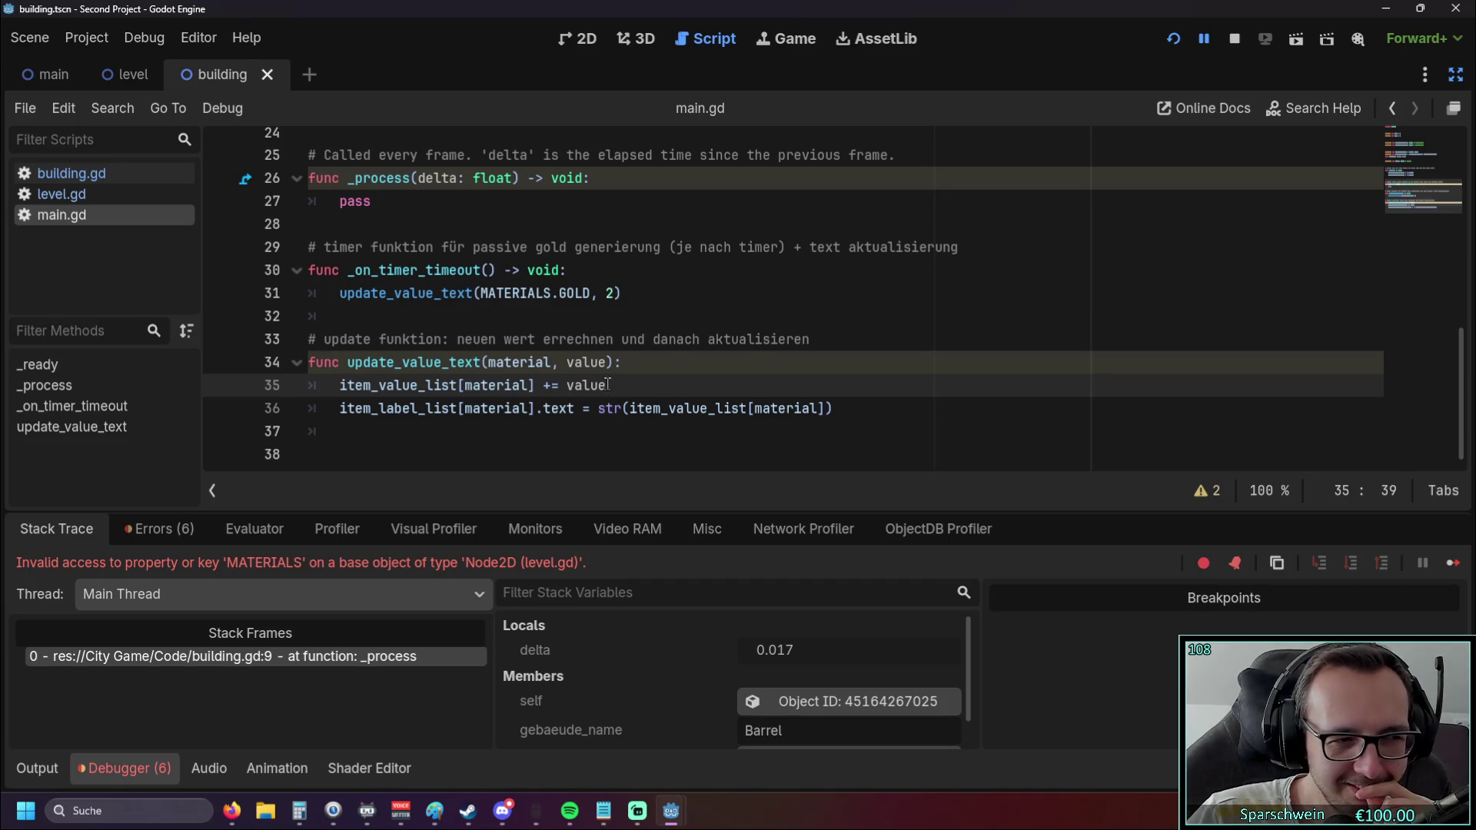
pyautogui.moveTo(606, 385)
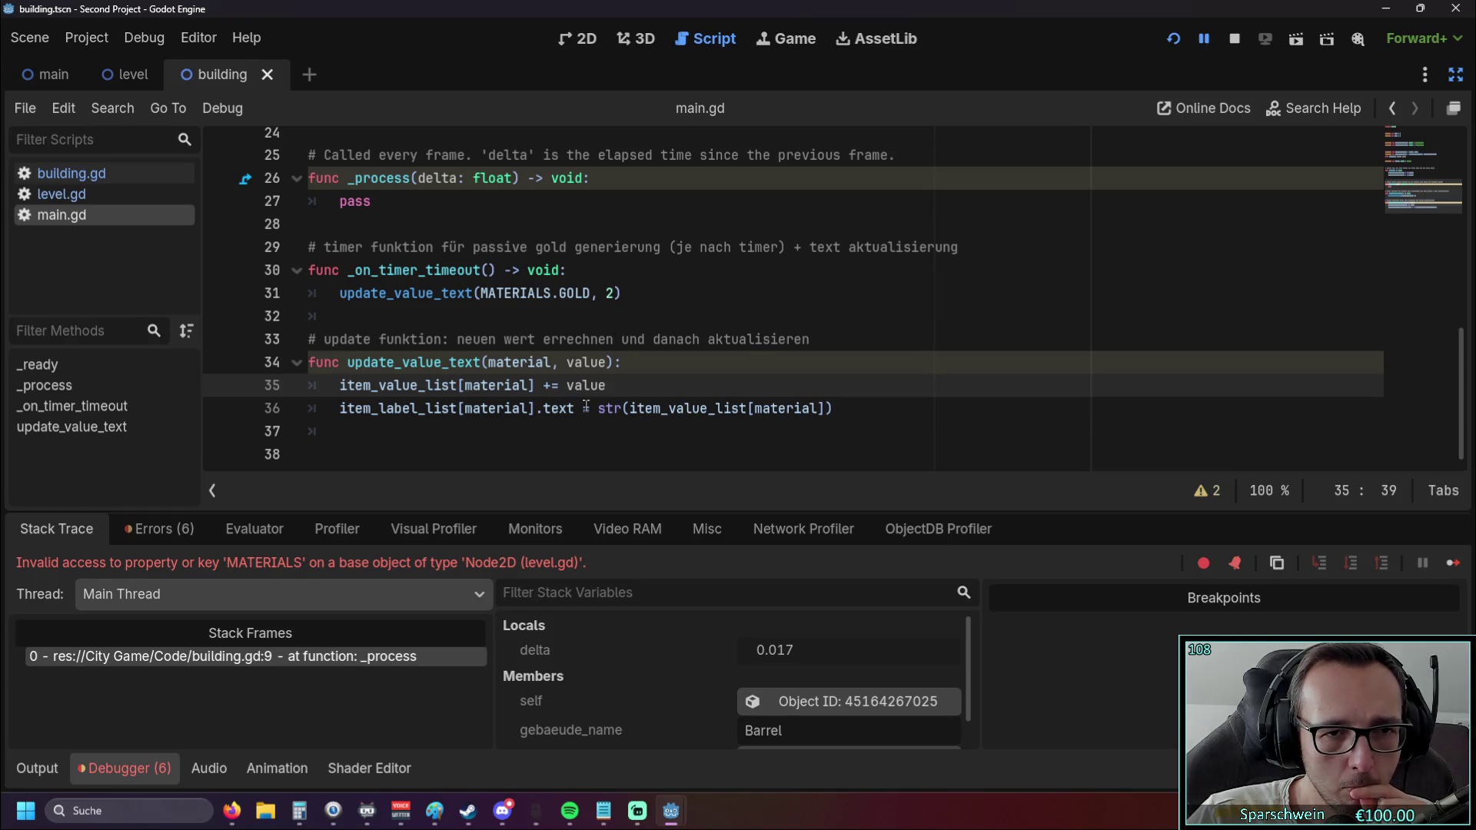
pyautogui.scroll(1, 585, 406)
pyautogui.scroll(-1, 617, 394)
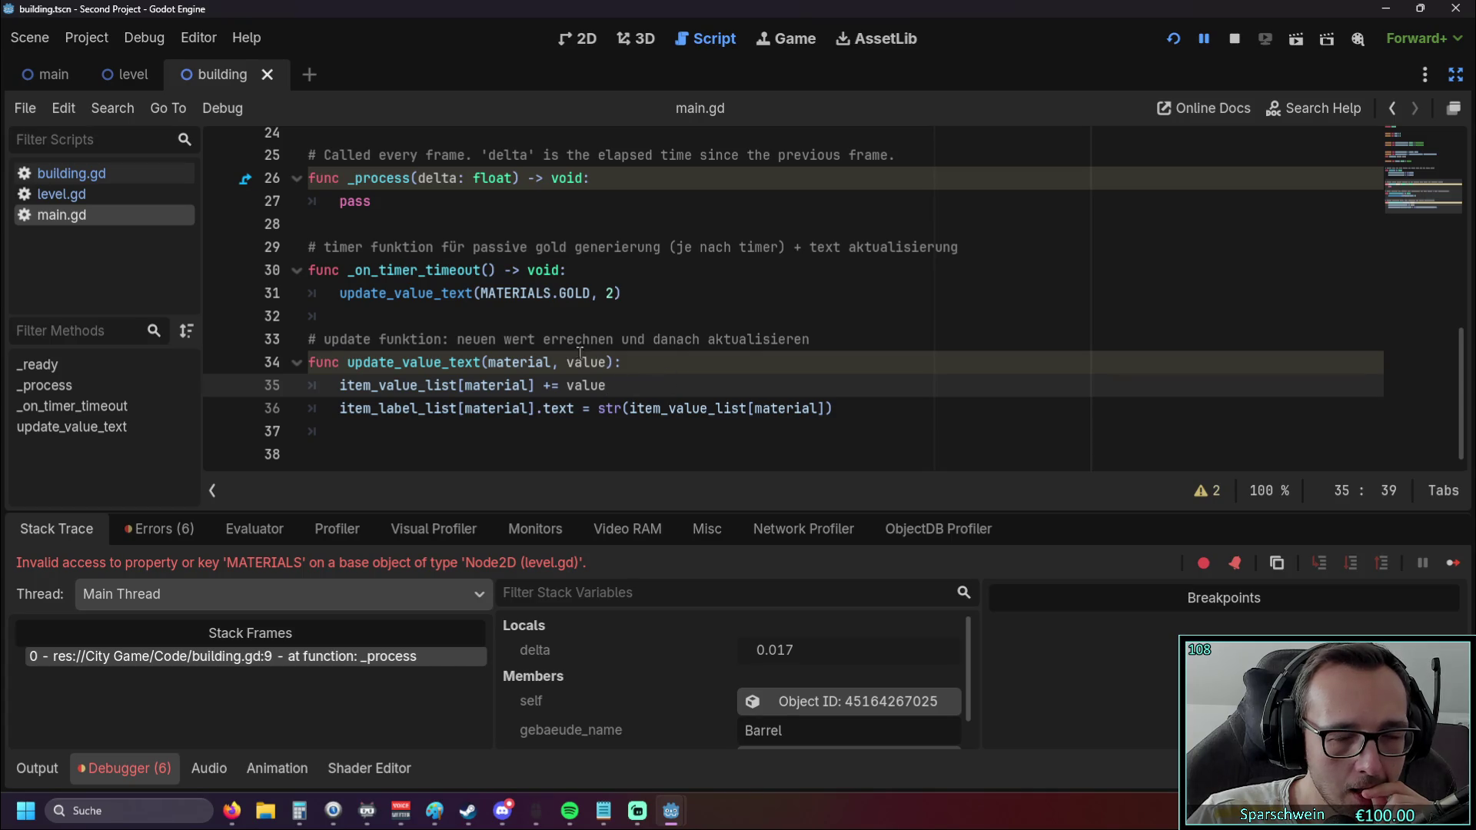
pyautogui.click(109, 176)
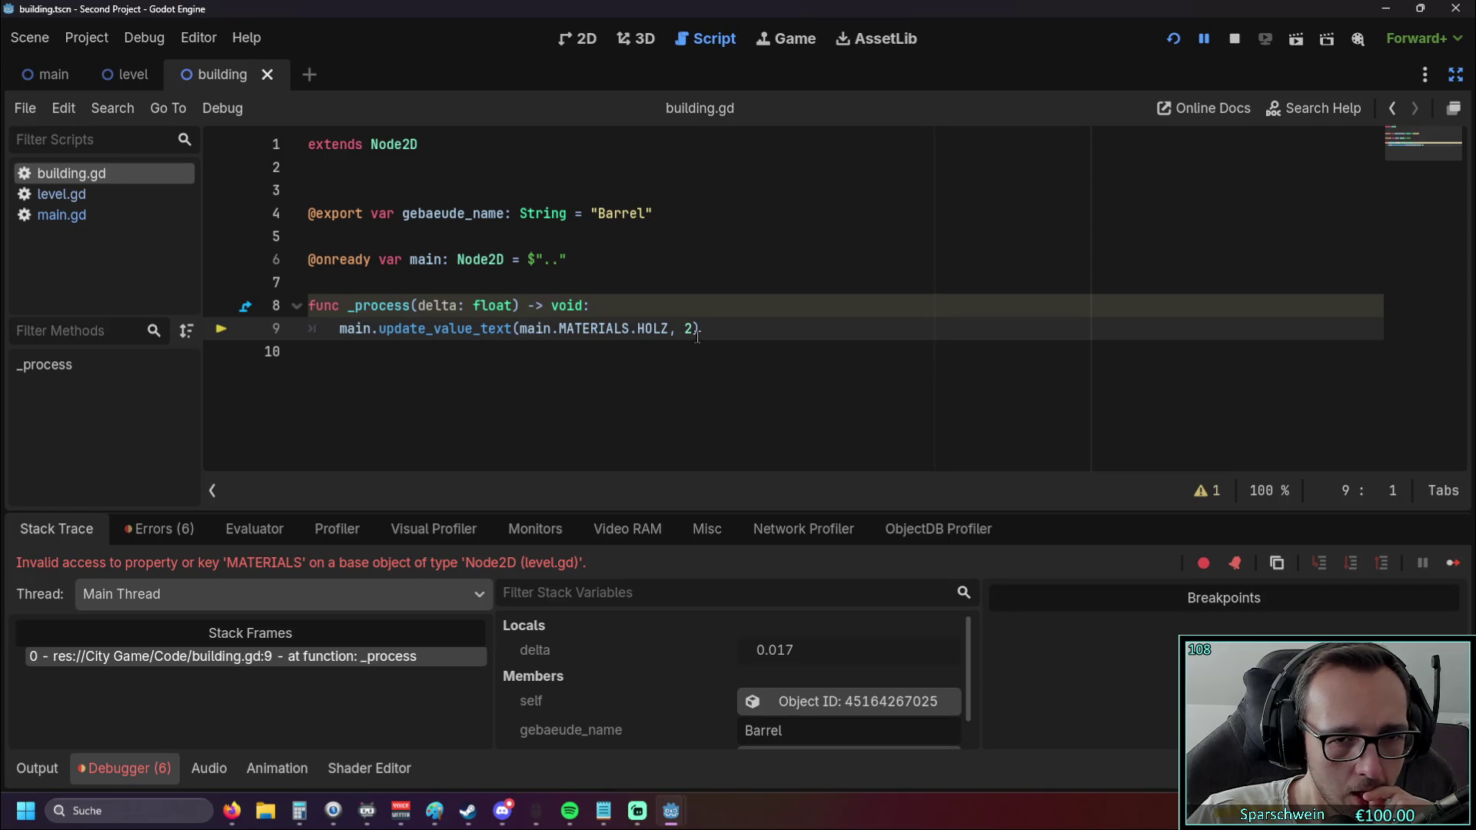
# Step: Examine the main.MATERIALS.HOLZ argument on building.gd line 9 by selecting its parts
pyautogui.moveTo(378, 329); pyautogui.dragTo(632, 329)
pyautogui.click(655, 354)
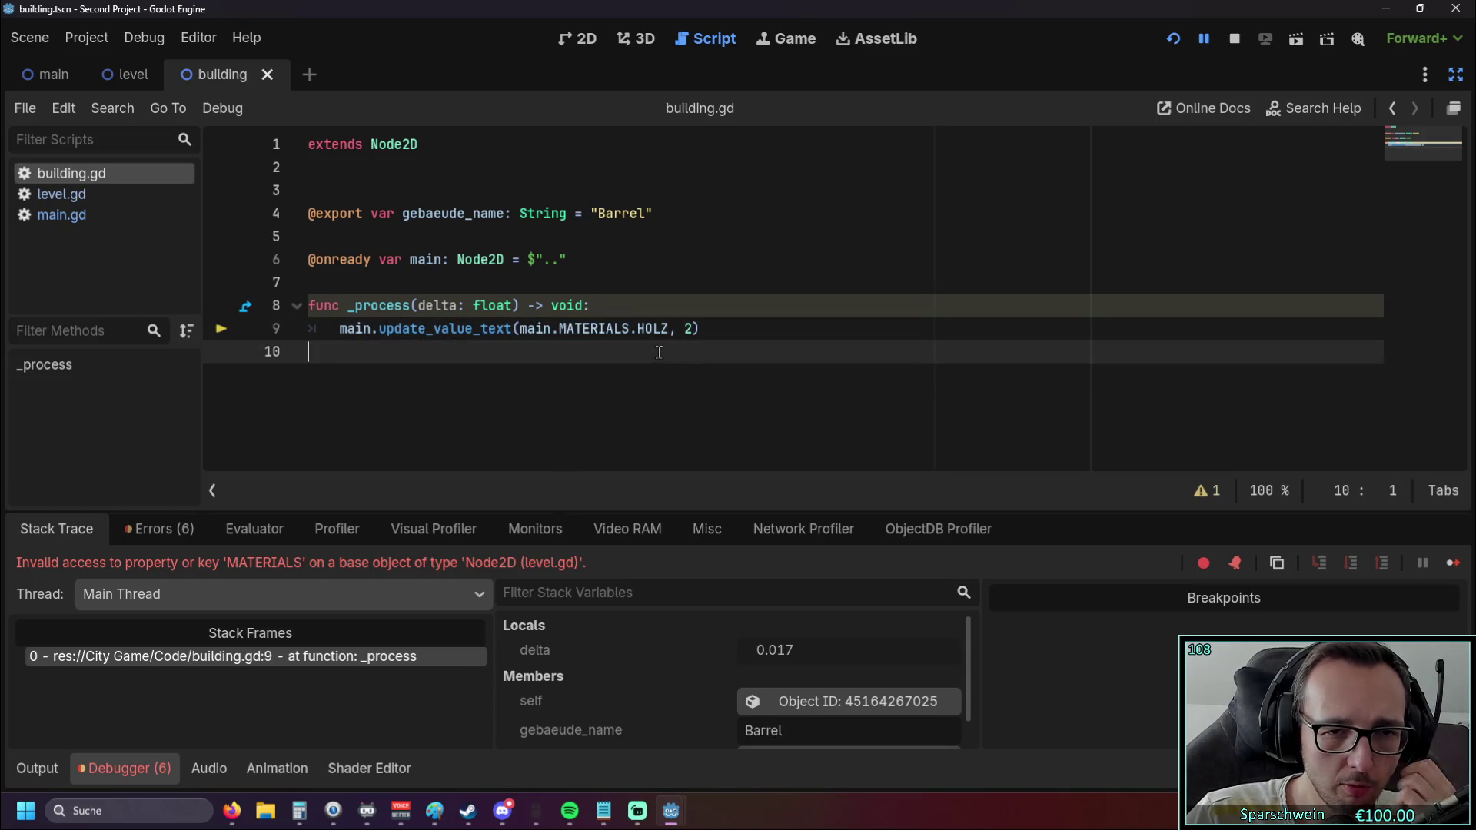
pyautogui.doubleClick(538, 330)
pyautogui.click(559, 331)
pyautogui.moveTo(560, 331); pyautogui.dragTo(668, 329)
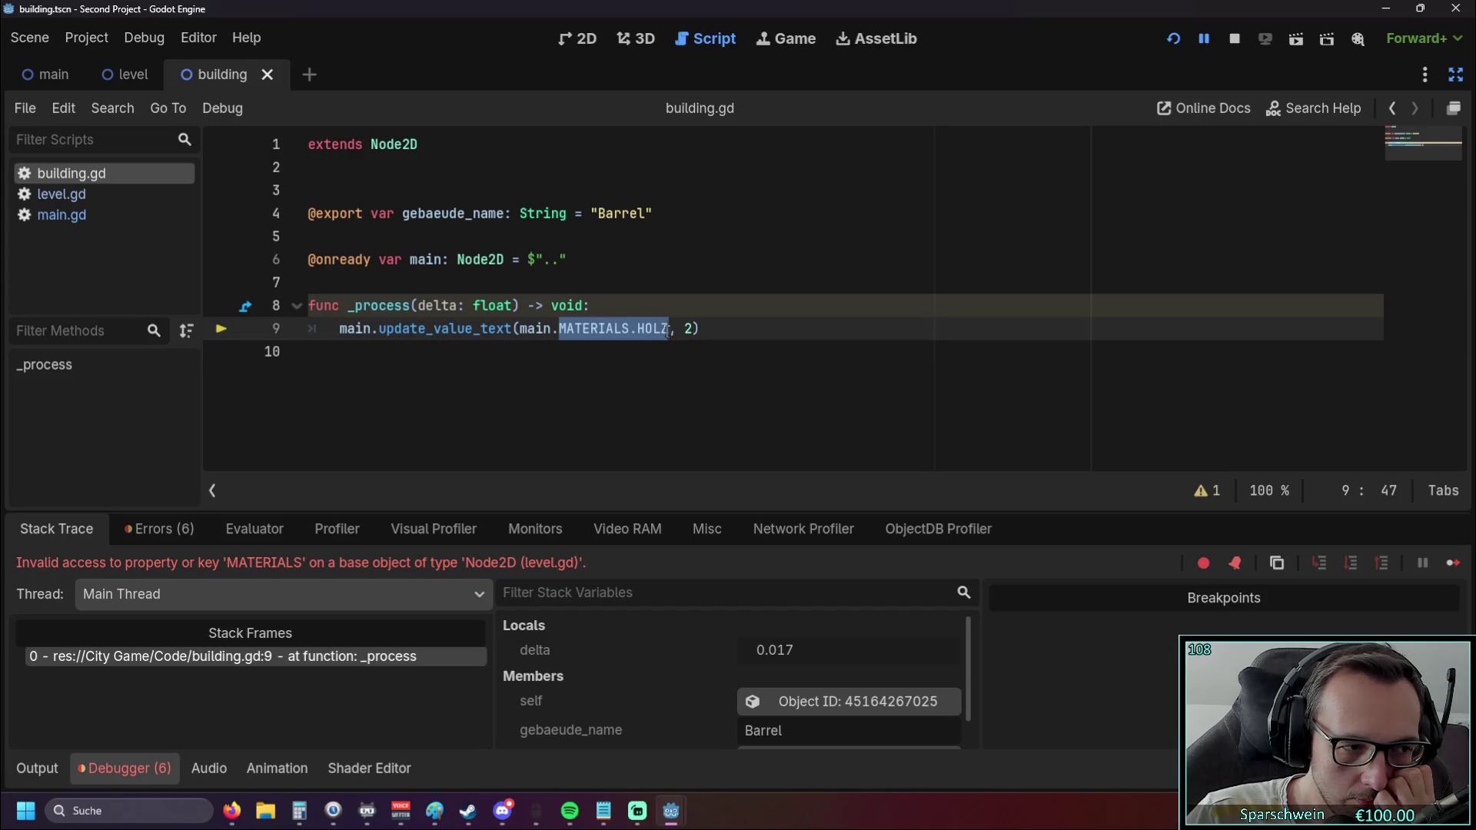
pyautogui.click(534, 373)
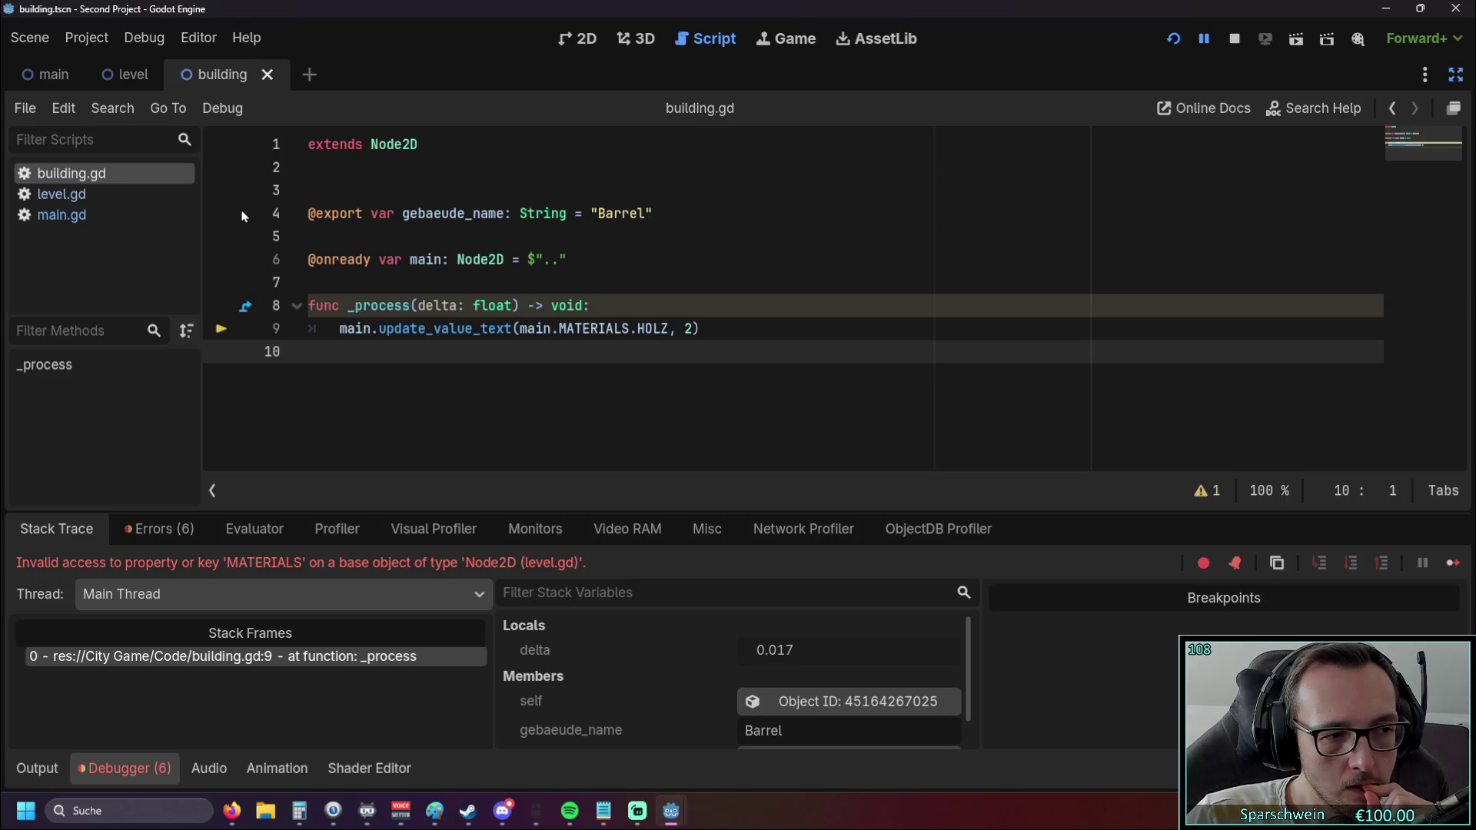
# Step: Switch to the main scene and back, then open main.gd in the script editor
pyautogui.click(39, 72)
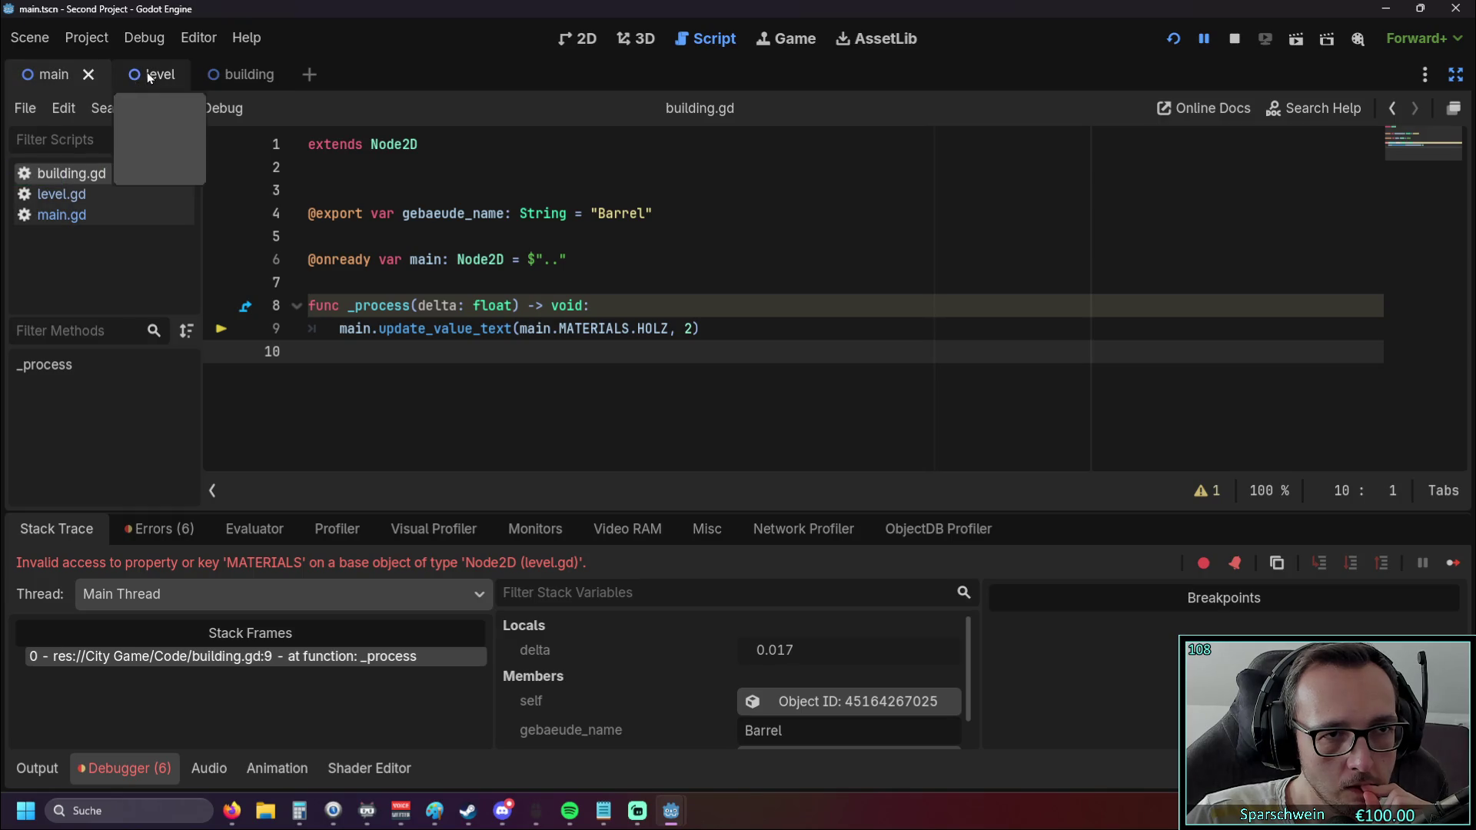
pyautogui.click(223, 75)
pyautogui.click(85, 214)
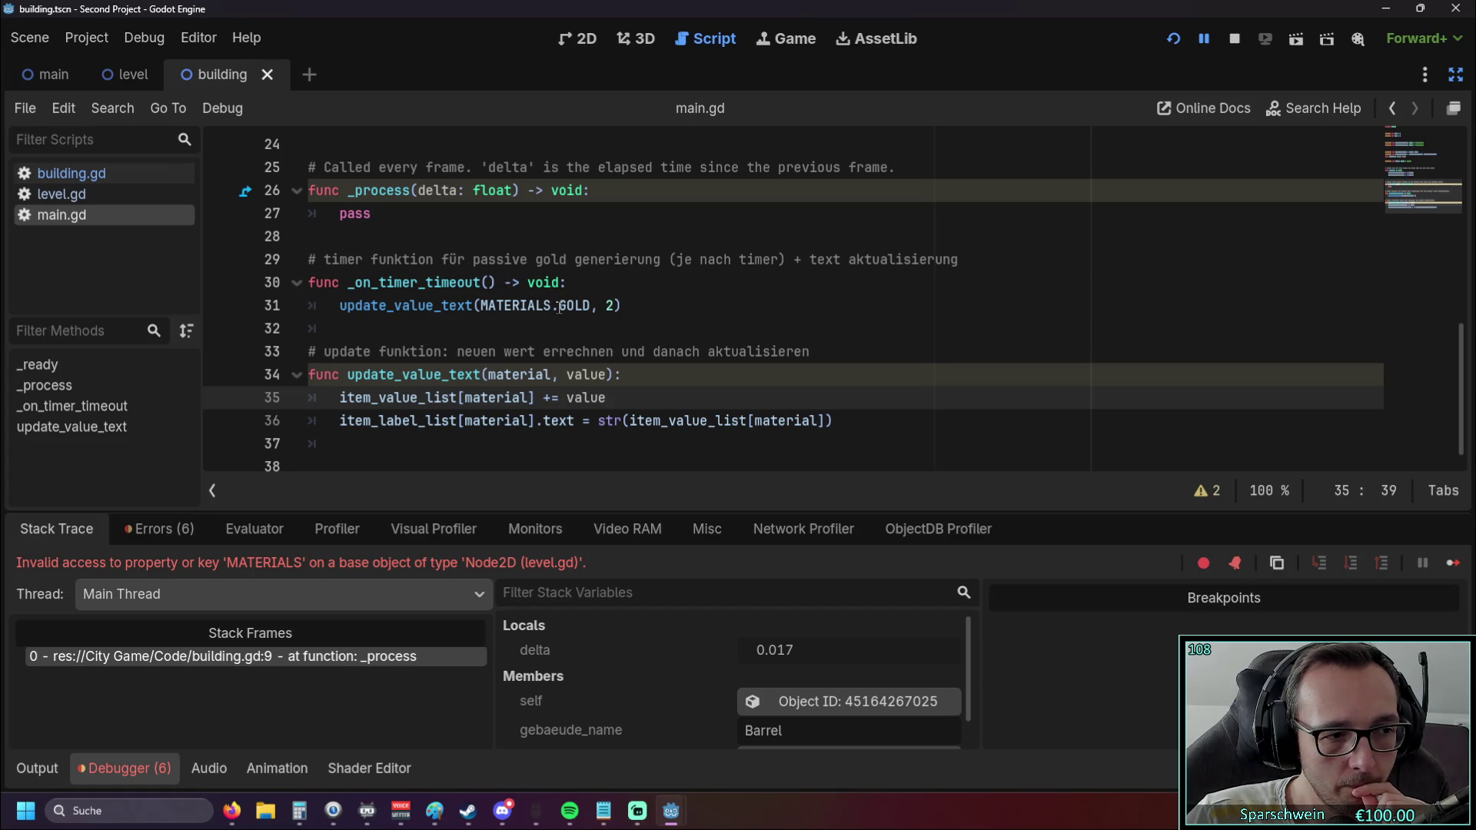
# Step: Confirm main.gd's MATERIALS enum contains HOLZ, then return to building.gd
pyautogui.moveTo(559, 307)
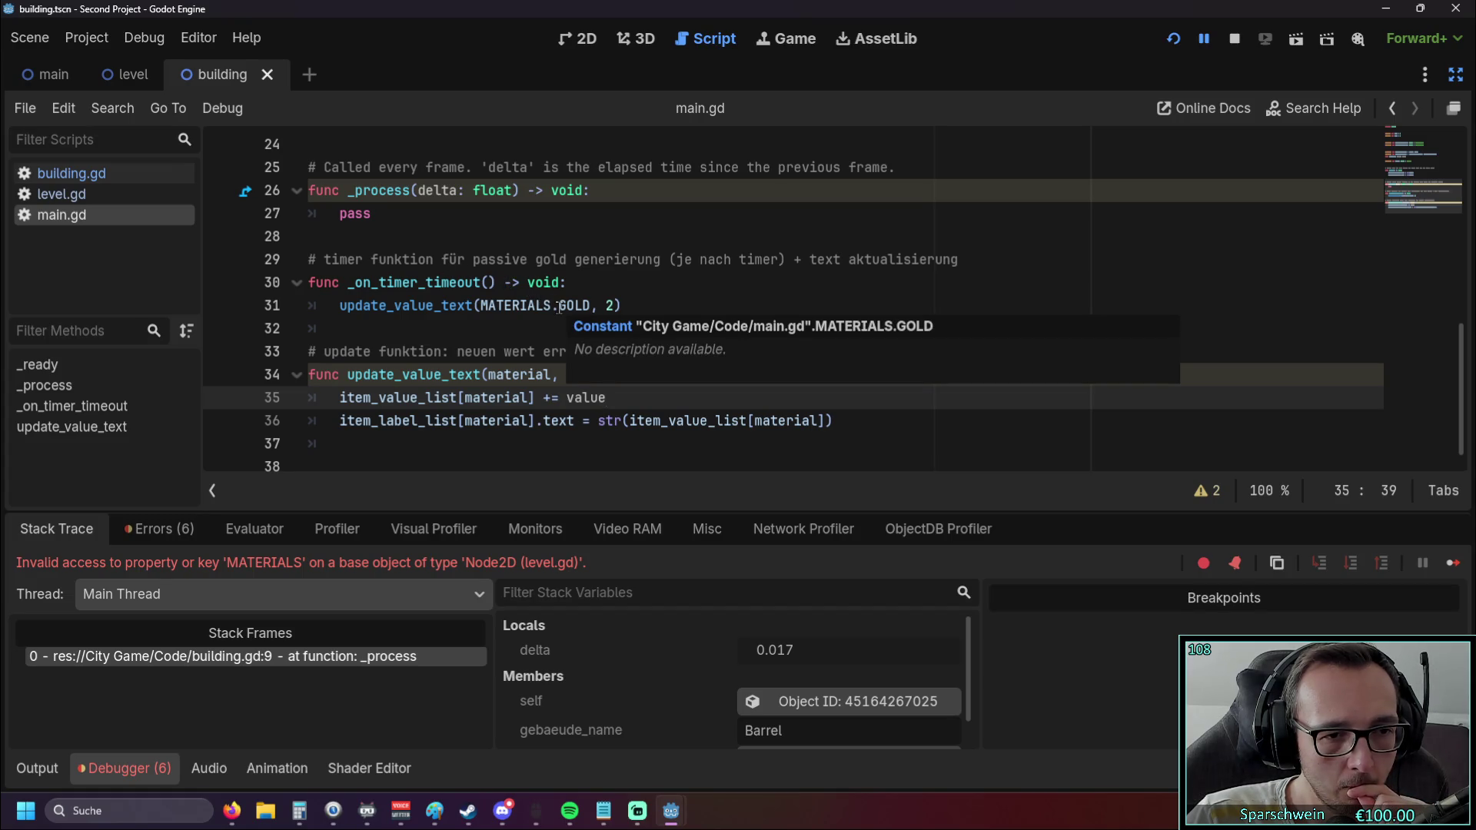
pyautogui.scroll(8, 558, 307)
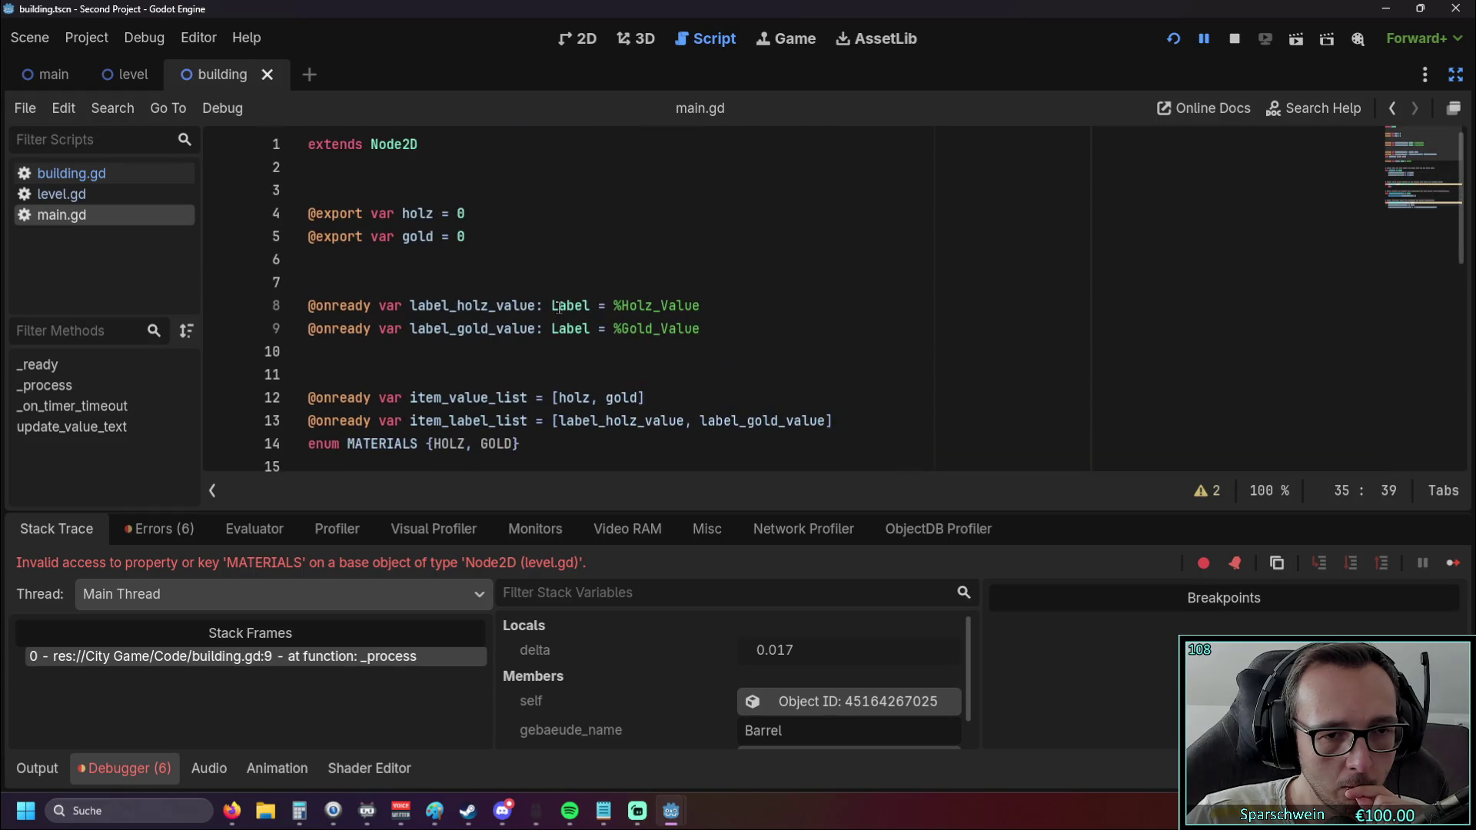
pyautogui.scroll(-1, 559, 307)
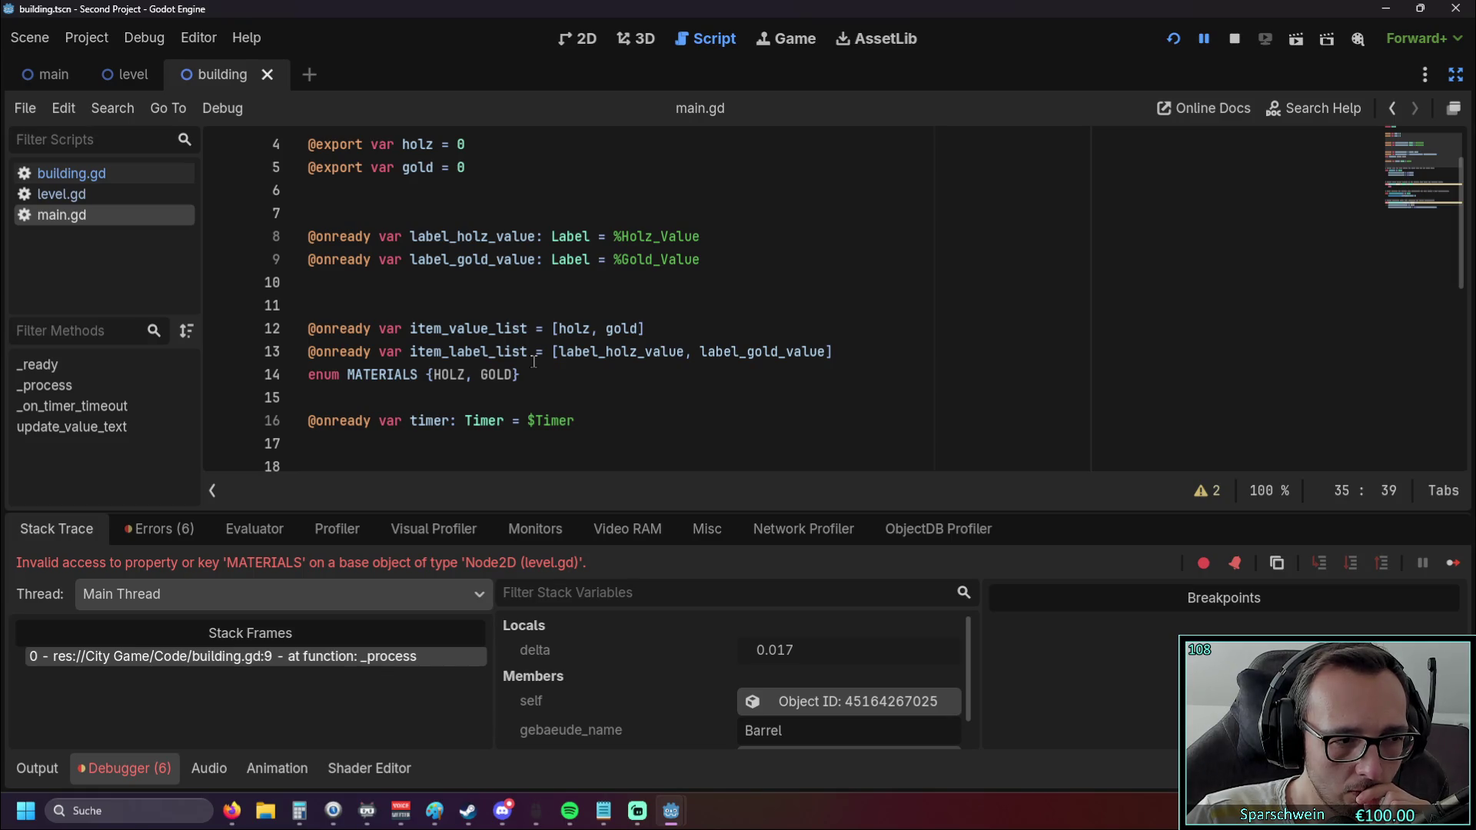
pyautogui.moveTo(433, 374); pyautogui.dragTo(466, 374)
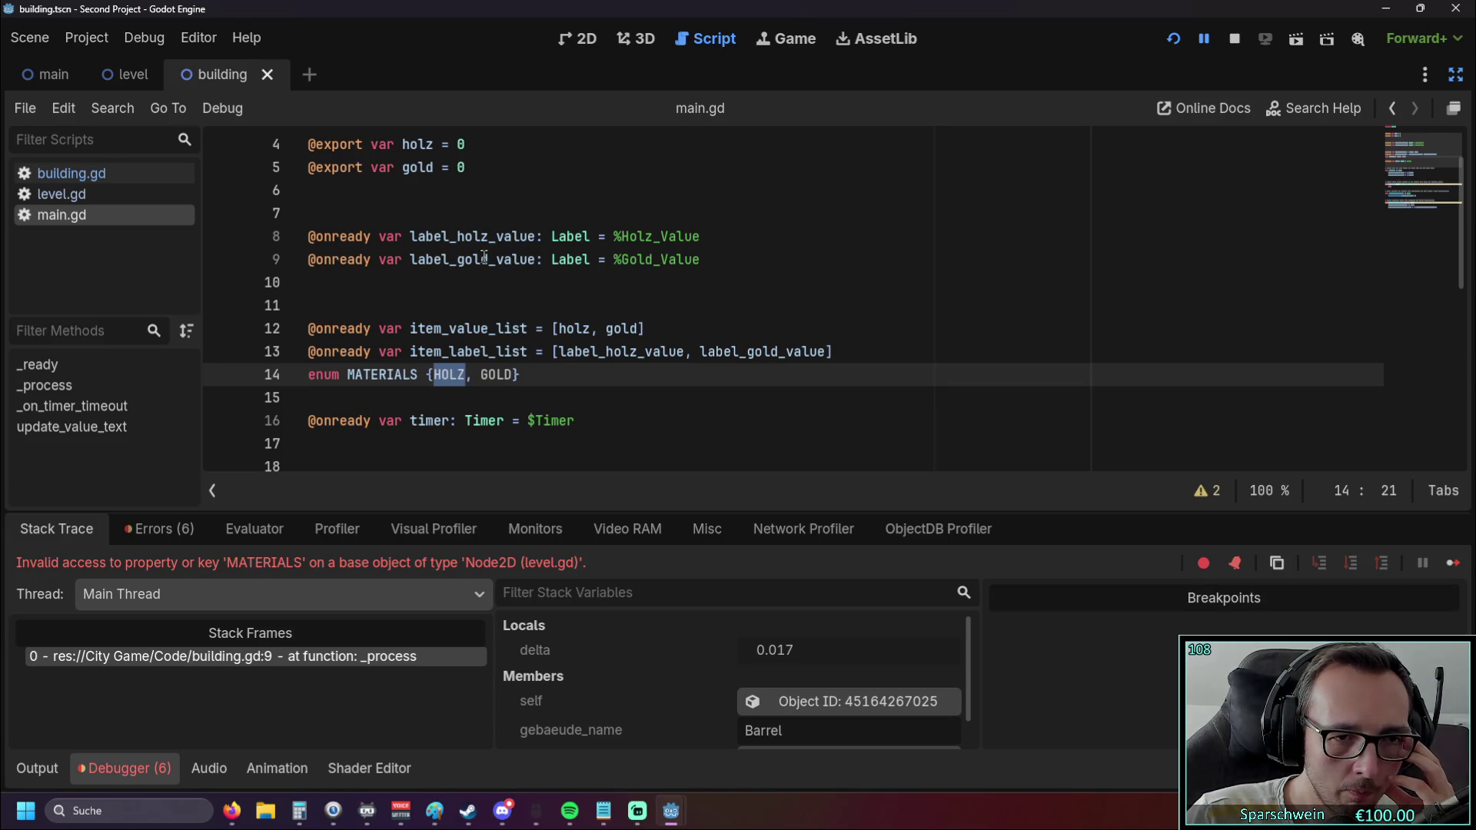
pyautogui.click(485, 259)
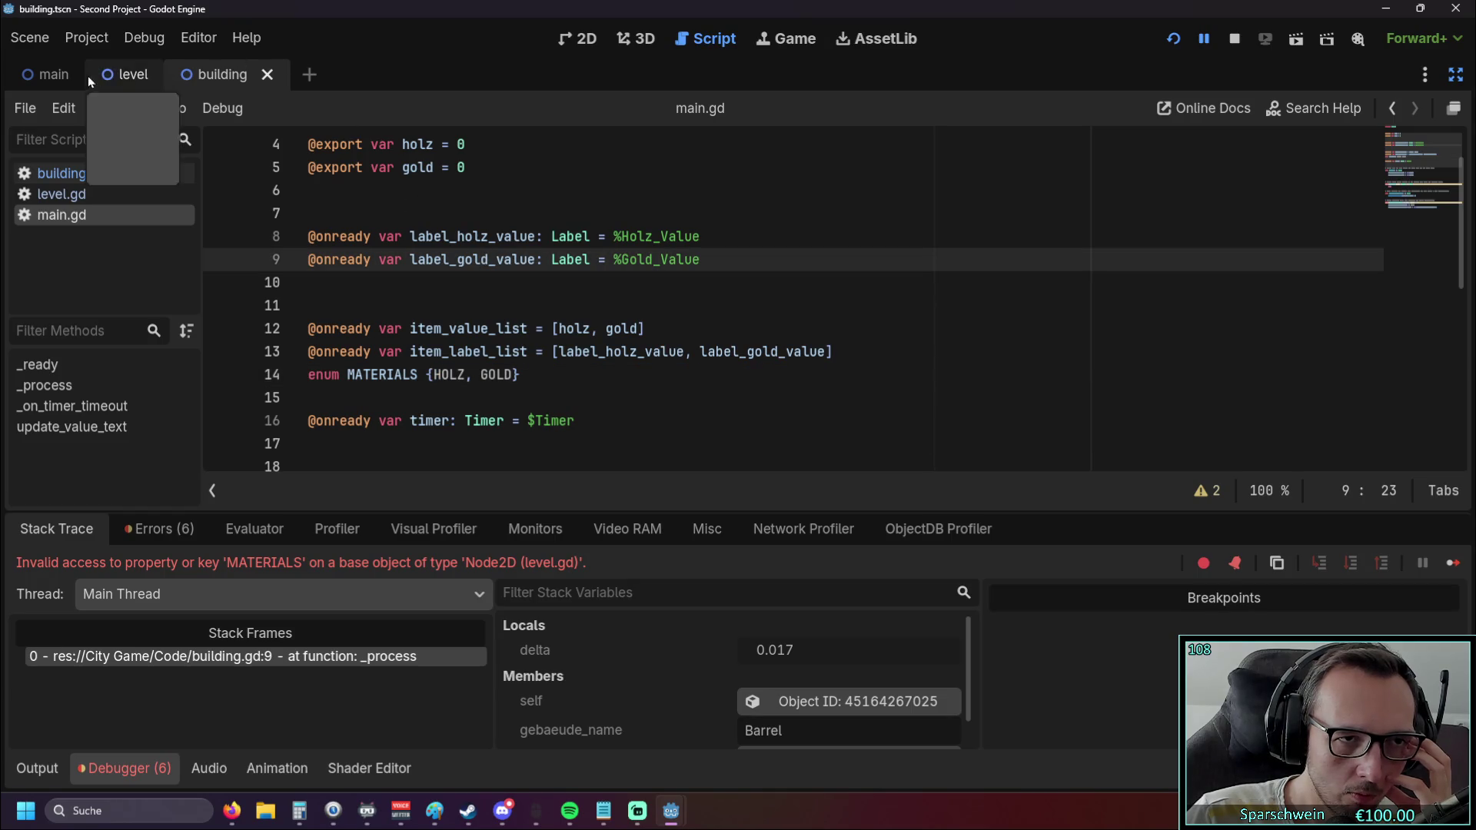
pyautogui.click(85, 174)
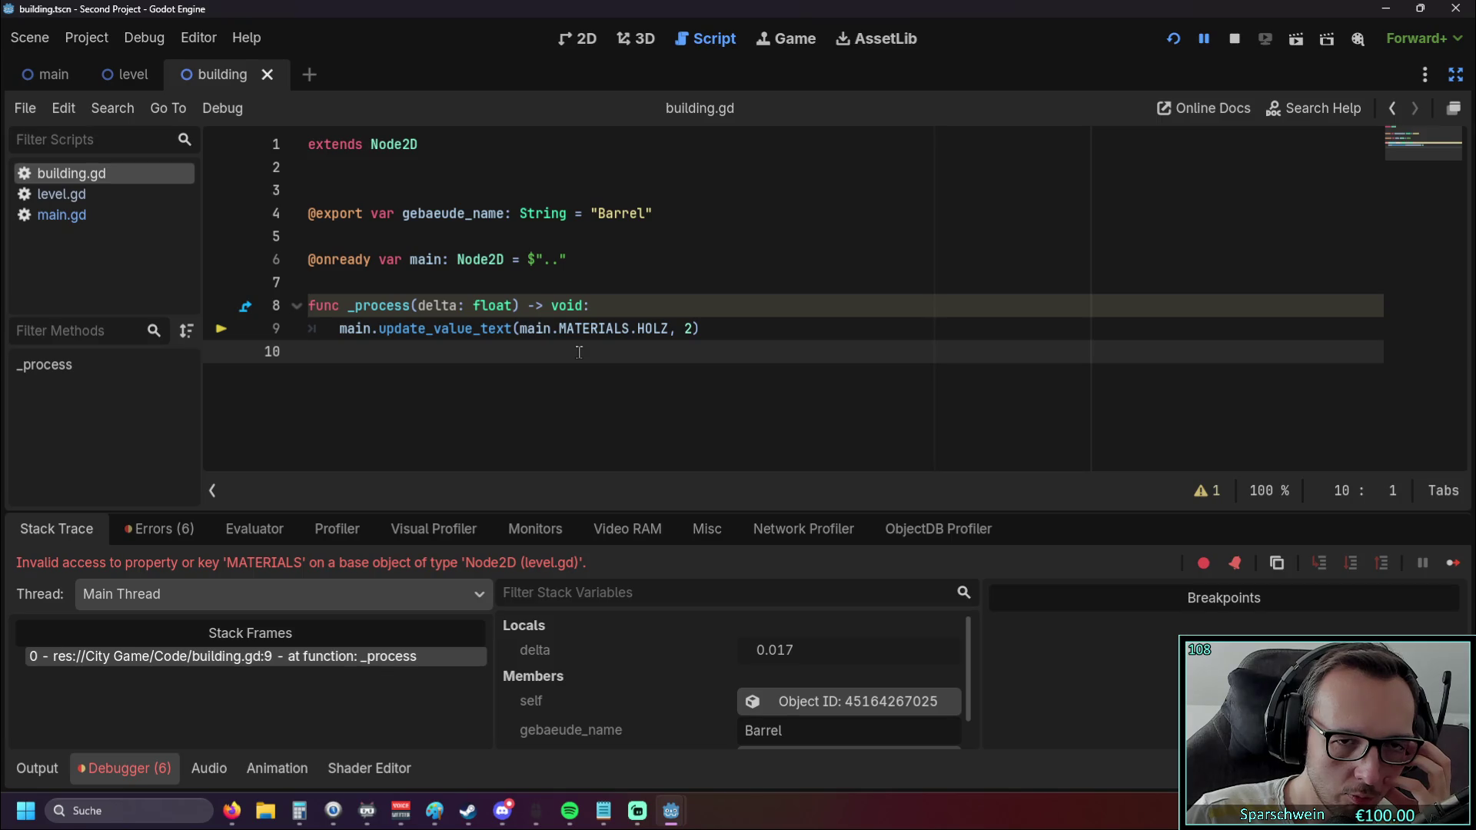
# Step: Inspect main's value in the debugger and add a breakpoint on building.gd line 9
pyautogui.moveTo(519, 328); pyautogui.dragTo(669, 335)
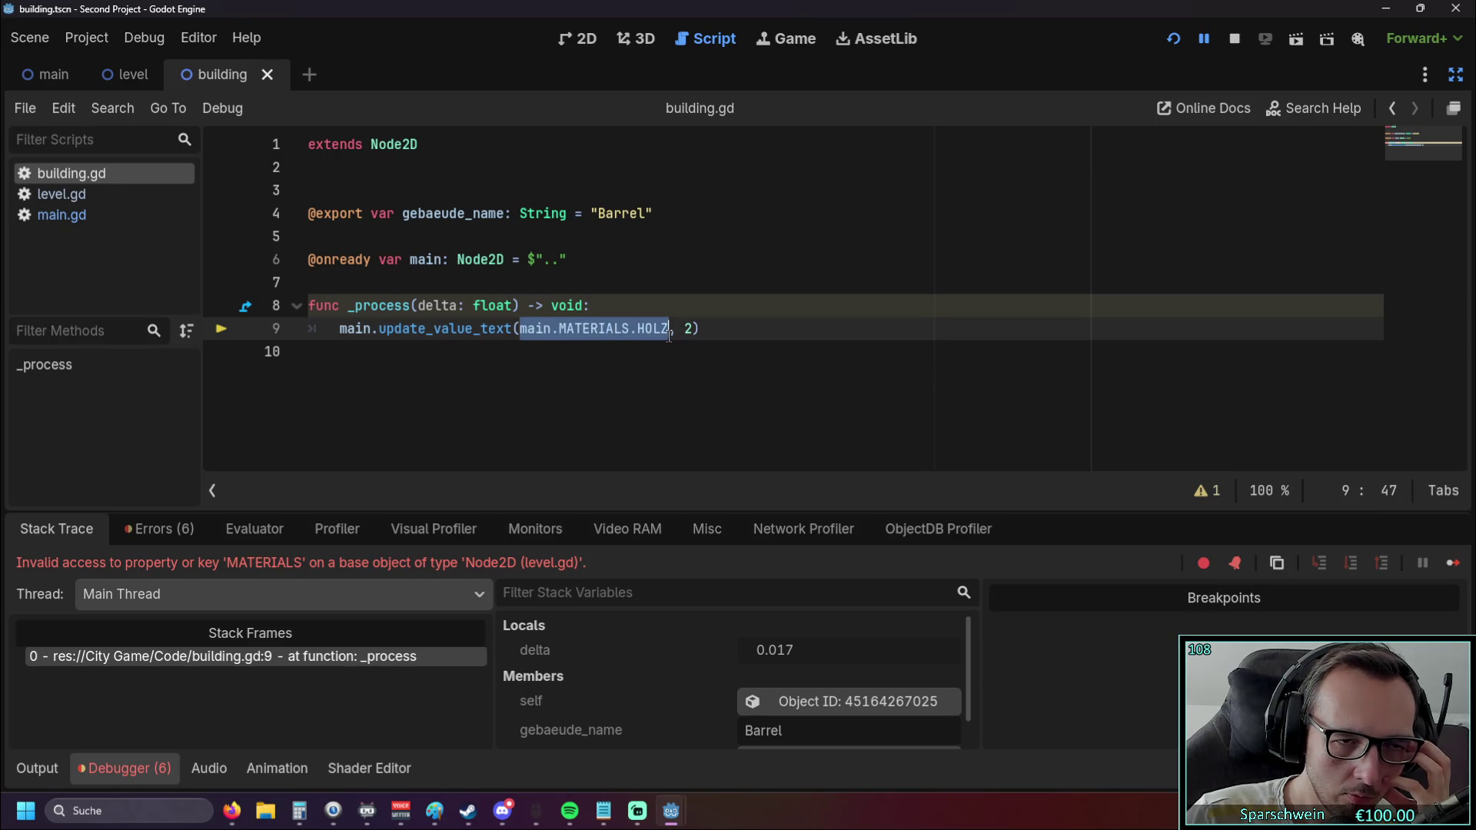
pyautogui.click(634, 356)
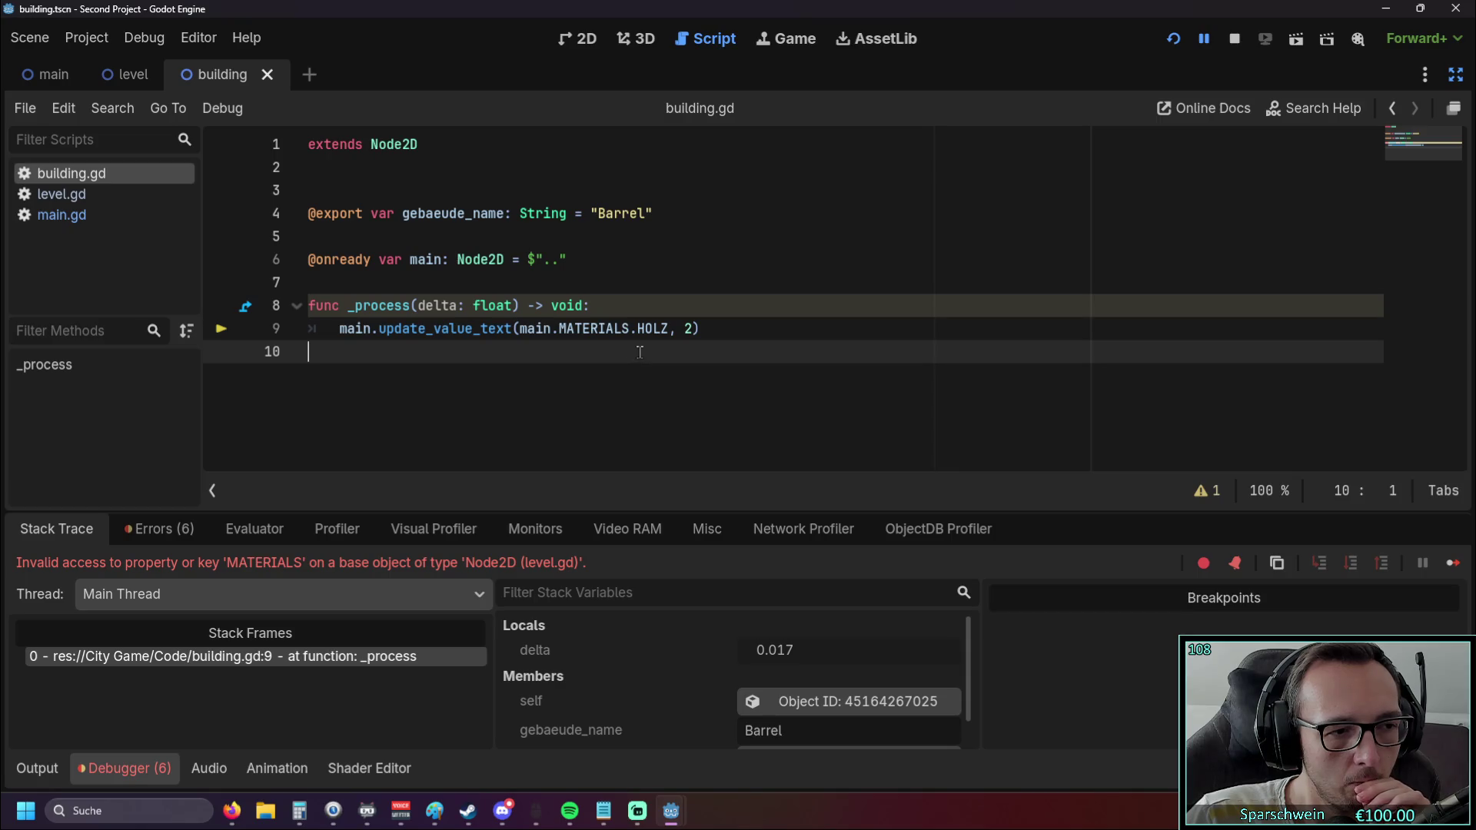
pyautogui.moveTo(538, 323)
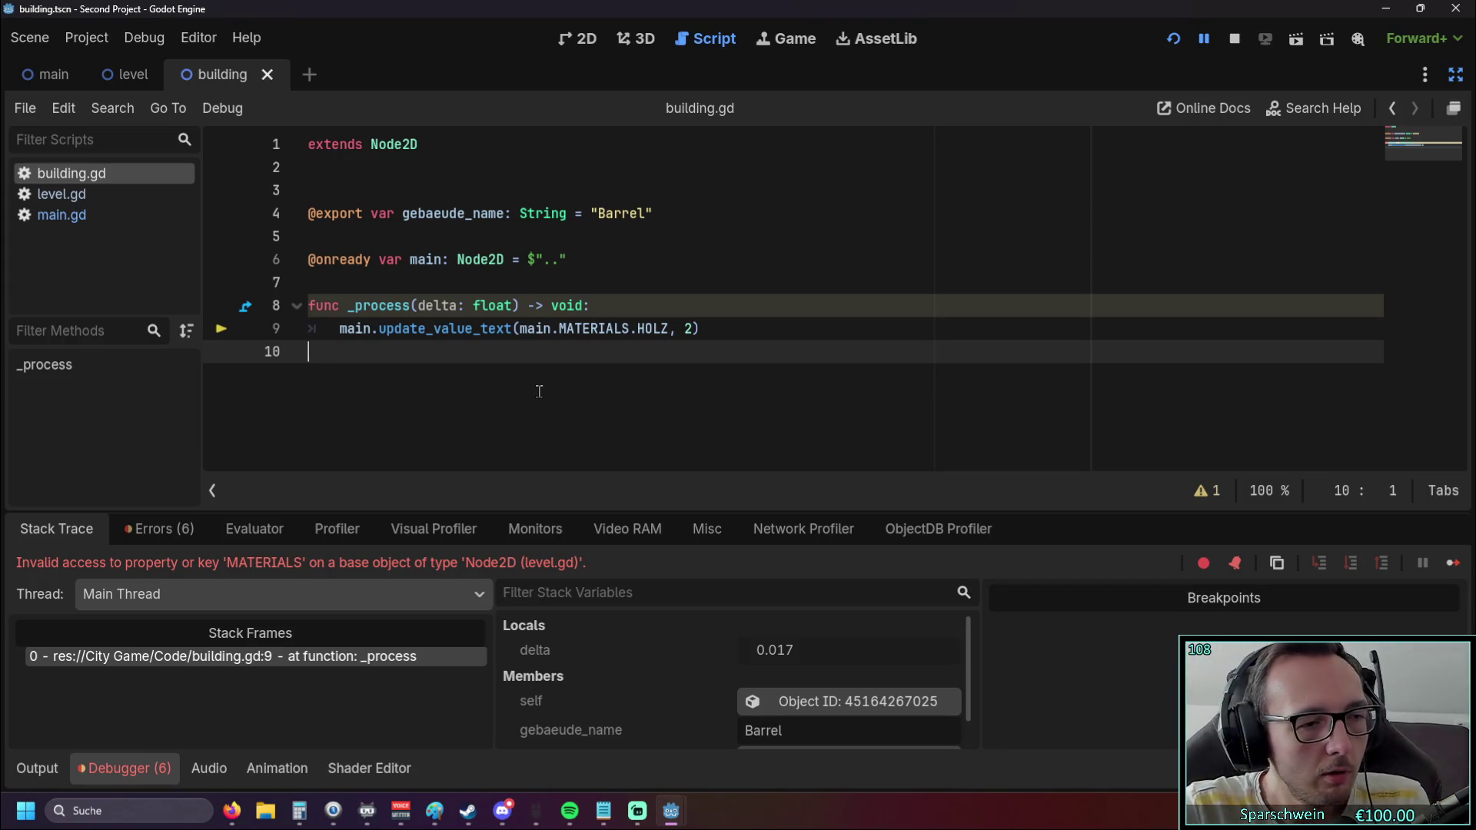
pyautogui.scroll(-1, 760, 701)
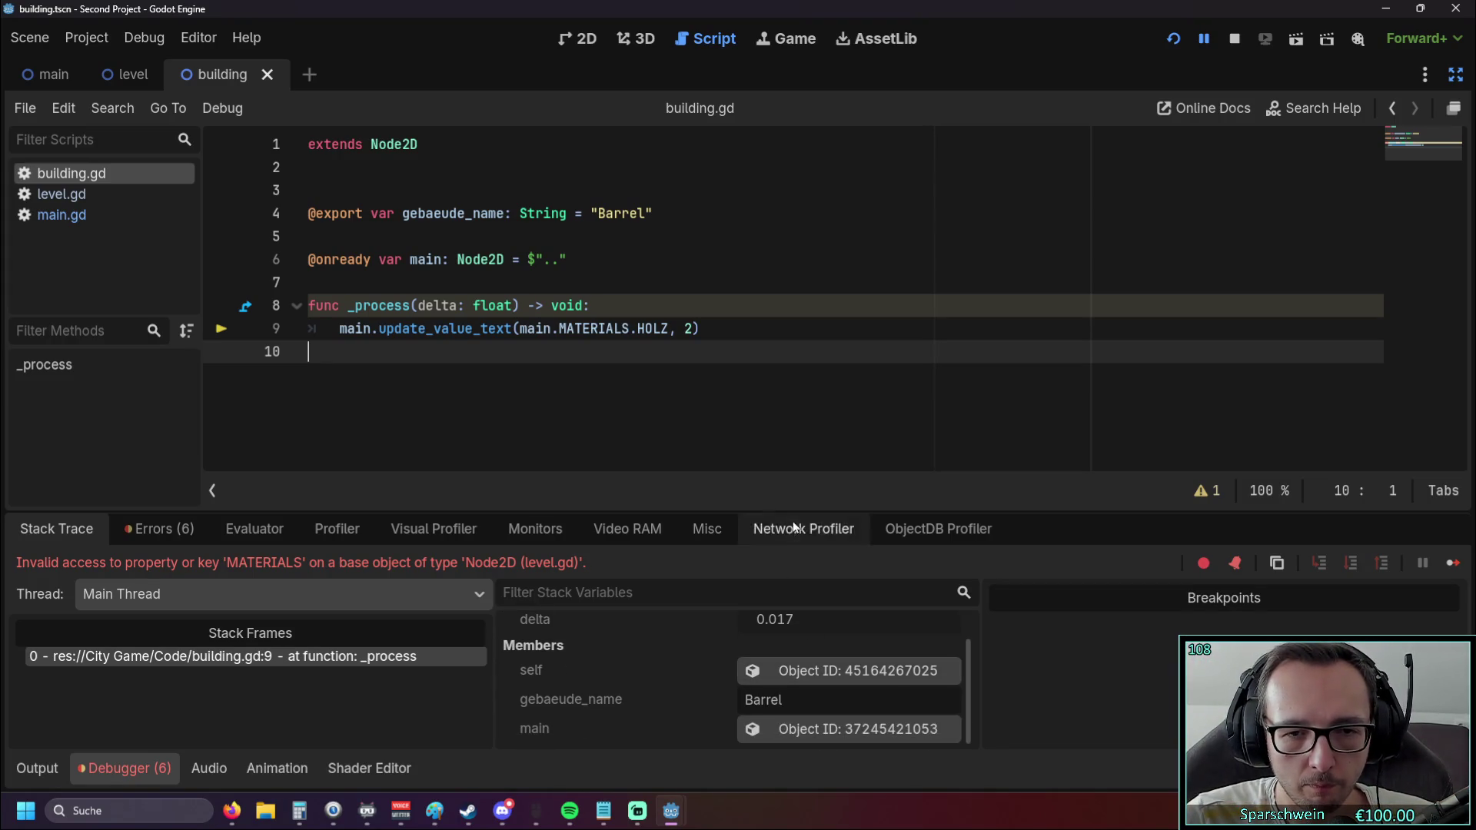
pyautogui.moveTo(746, 508); pyautogui.dragTo(741, 329)
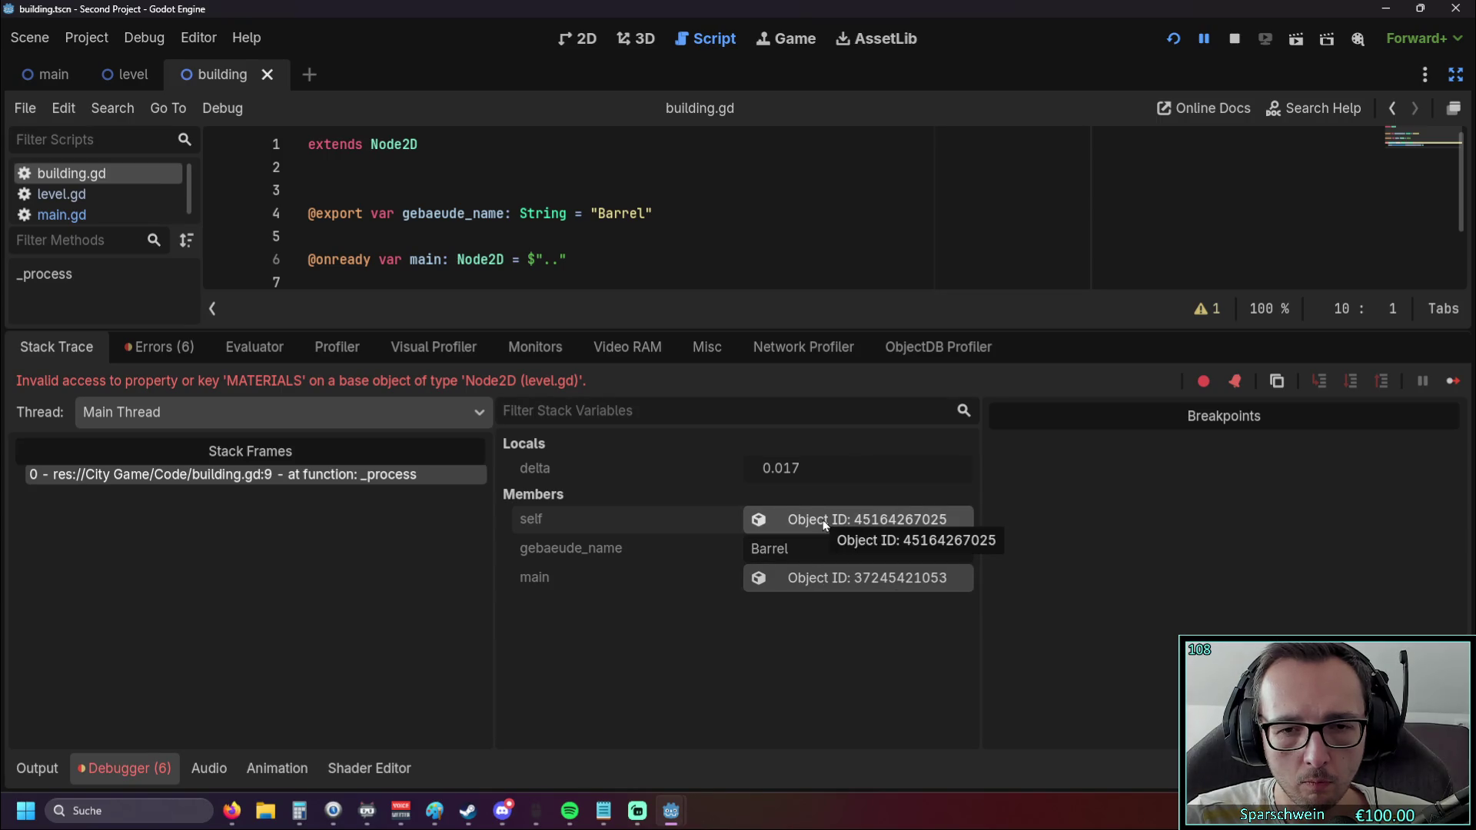
pyautogui.moveTo(722, 331)
pyautogui.mouseDown()
pyautogui.moveTo(714, 482)
pyautogui.moveTo(713, 430)
pyautogui.mouseUp()
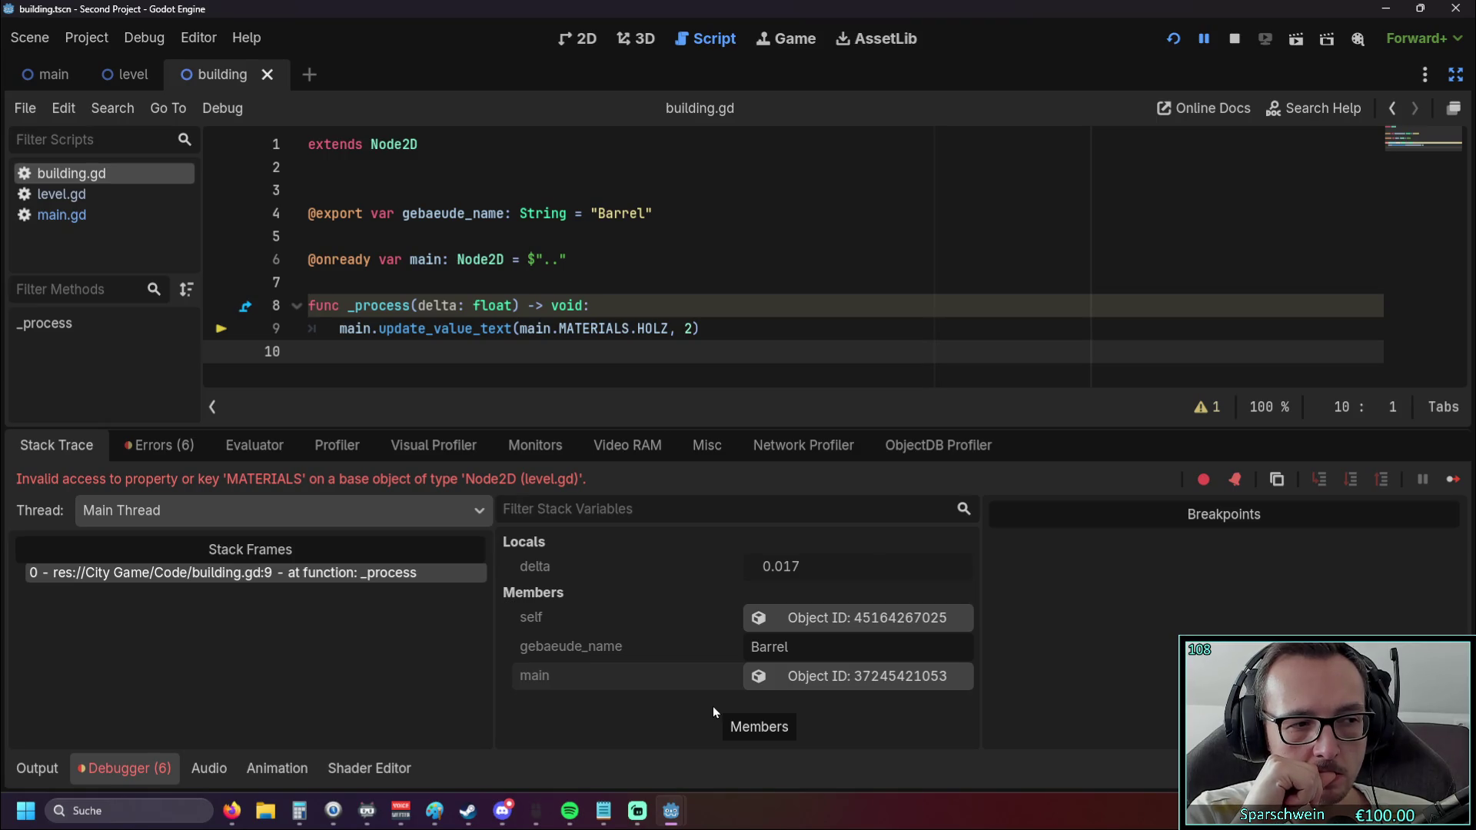
pyautogui.click(221, 330)
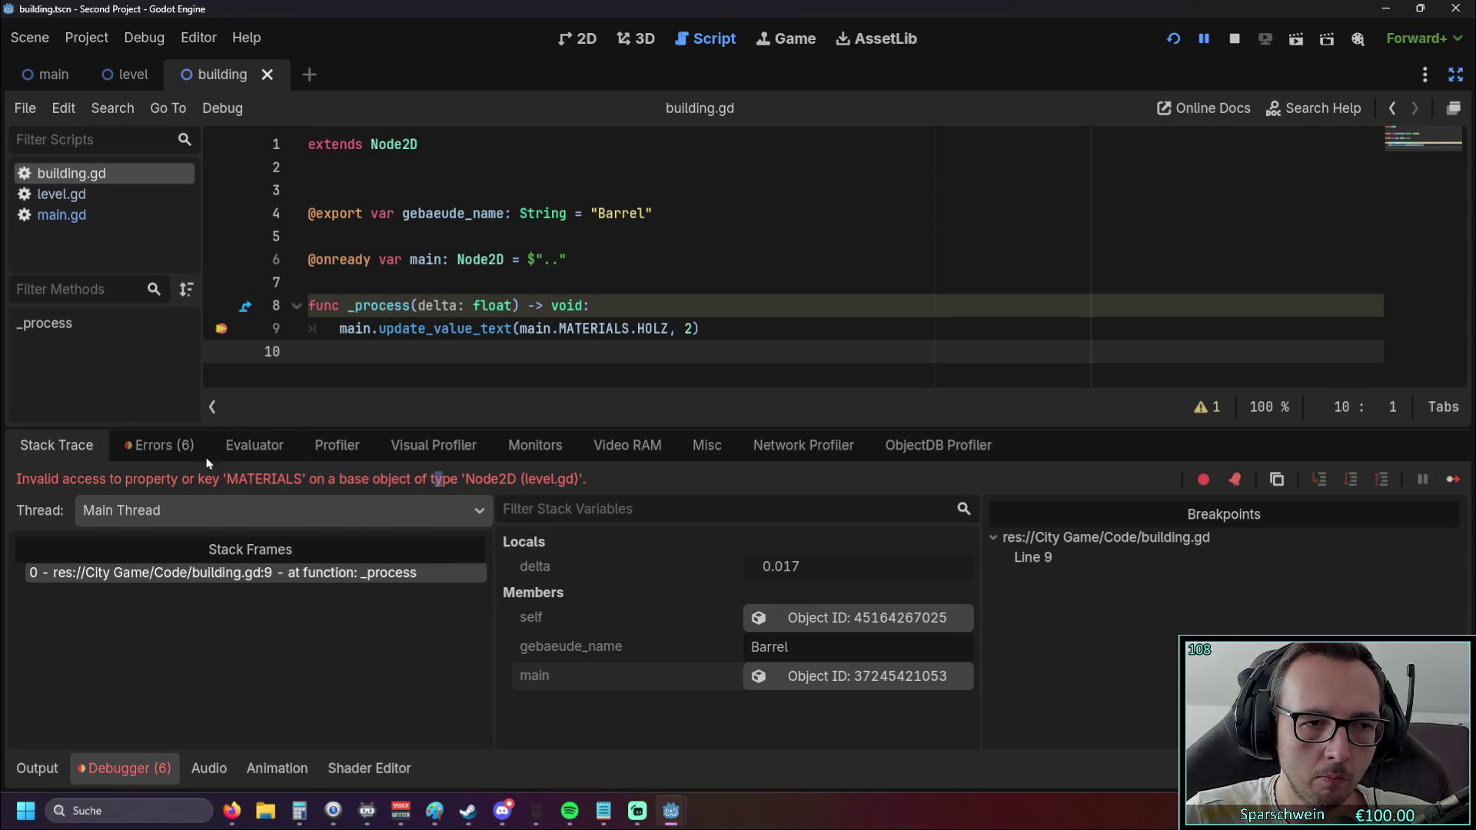
# Step: Expand the MATERIALS access error in the Errors list, jump to its line, then open level.gd
pyautogui.click(161, 446)
pyautogui.doubleClick(240, 619)
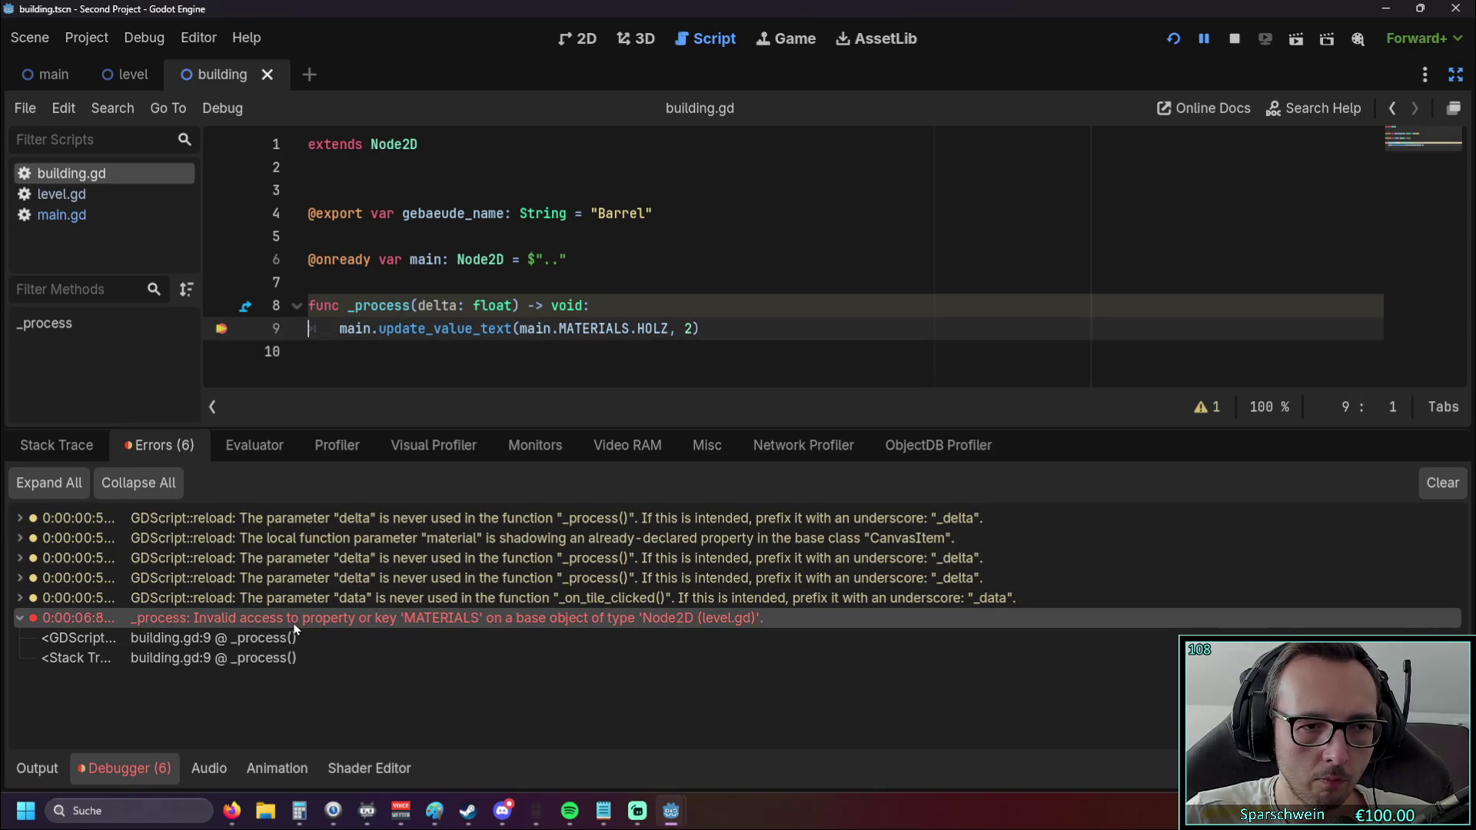
pyautogui.doubleClick(358, 616)
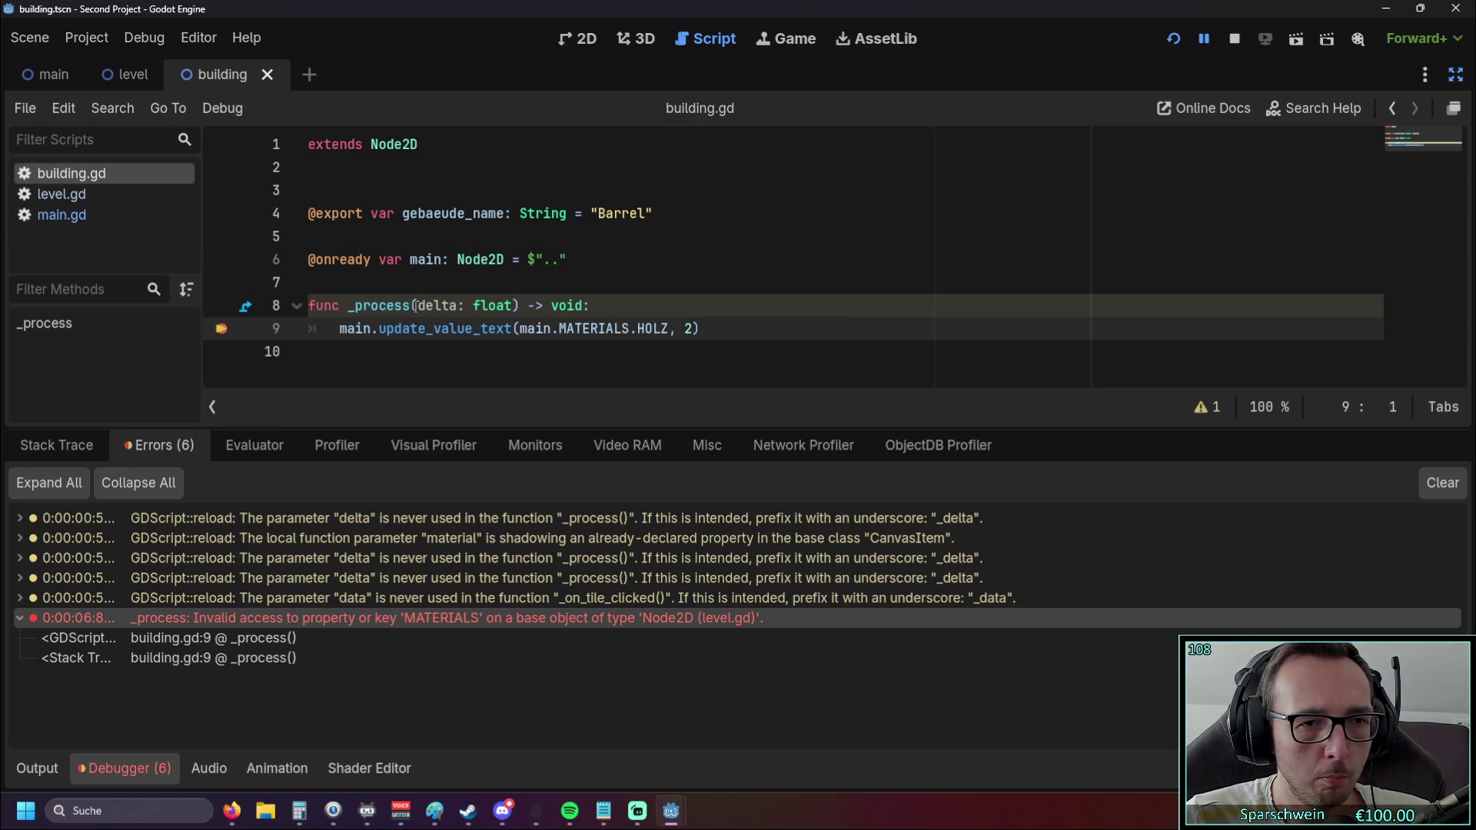
pyautogui.click(86, 199)
pyautogui.scroll(14, 436, 291)
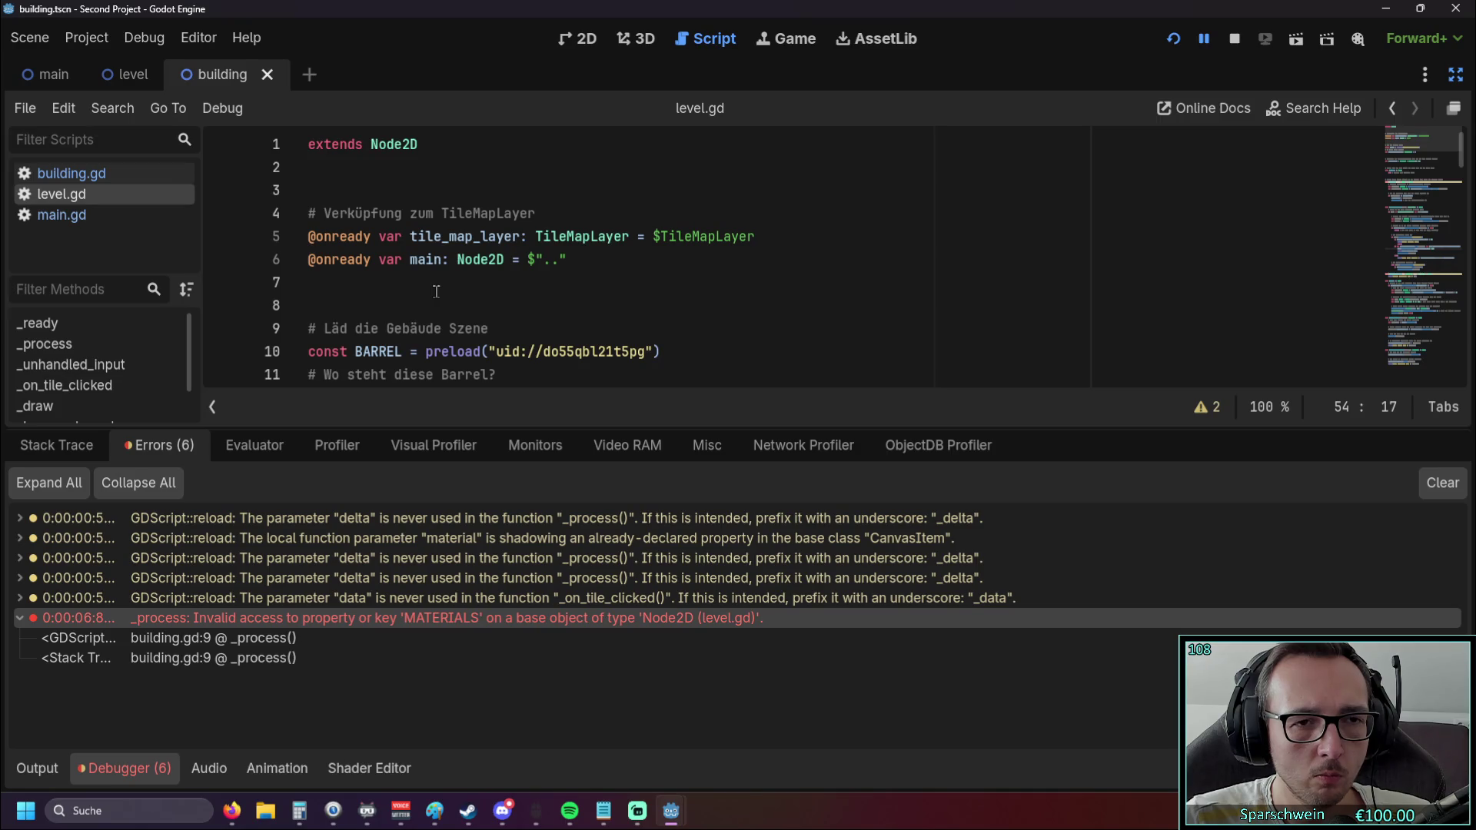
# Step: Read level.gd's main, BARREL and hovered_tile declarations and _process, then switch back to building.gd
pyautogui.moveTo(776, 387)
pyautogui.mouseDown()
pyautogui.moveTo(538, 431)
pyautogui.moveTo(230, 442)
pyautogui.moveTo(815, 385)
pyautogui.mouseUp()
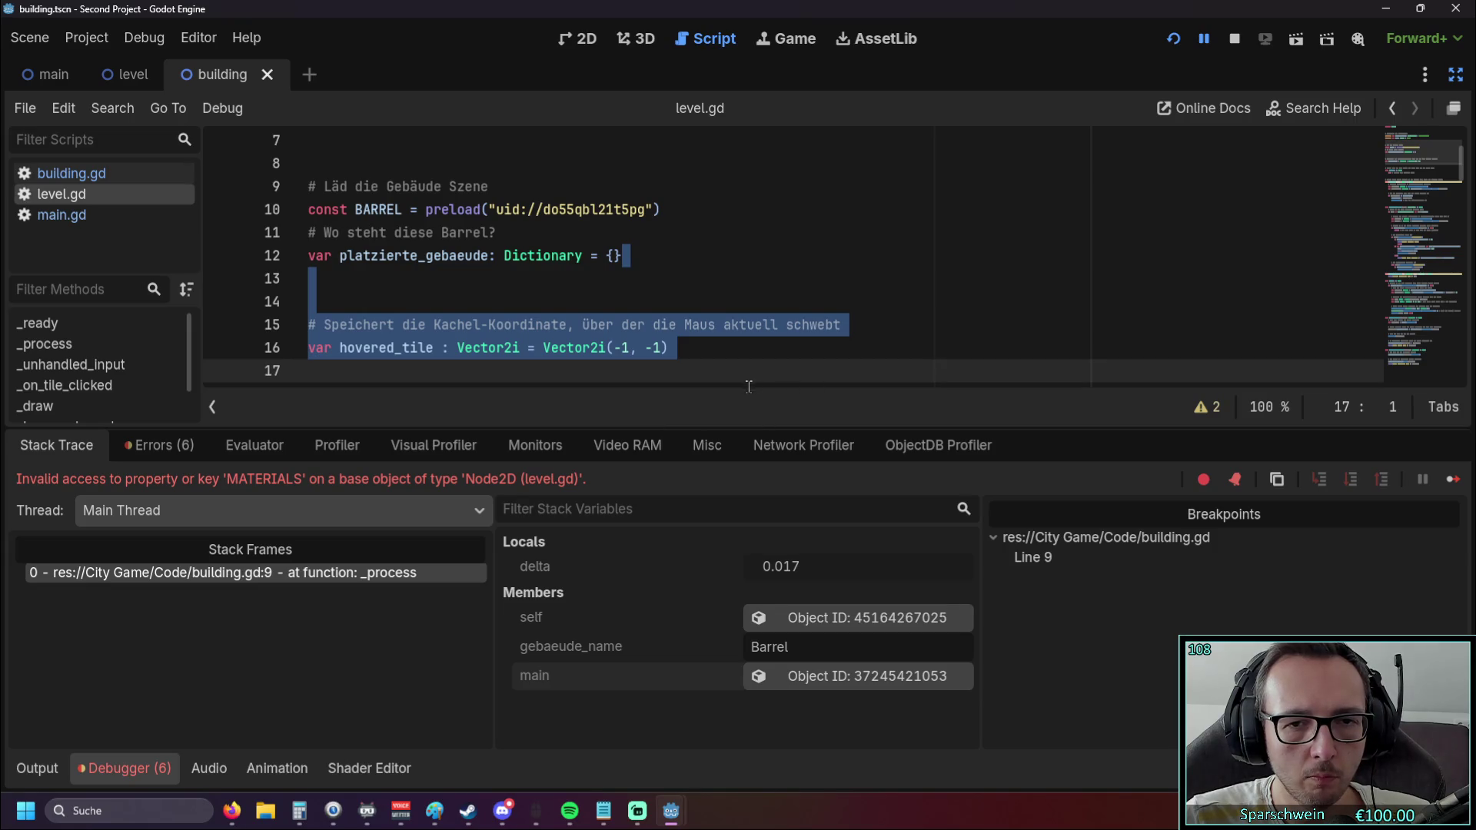
pyautogui.moveTo(700, 428); pyautogui.dragTo(681, 638)
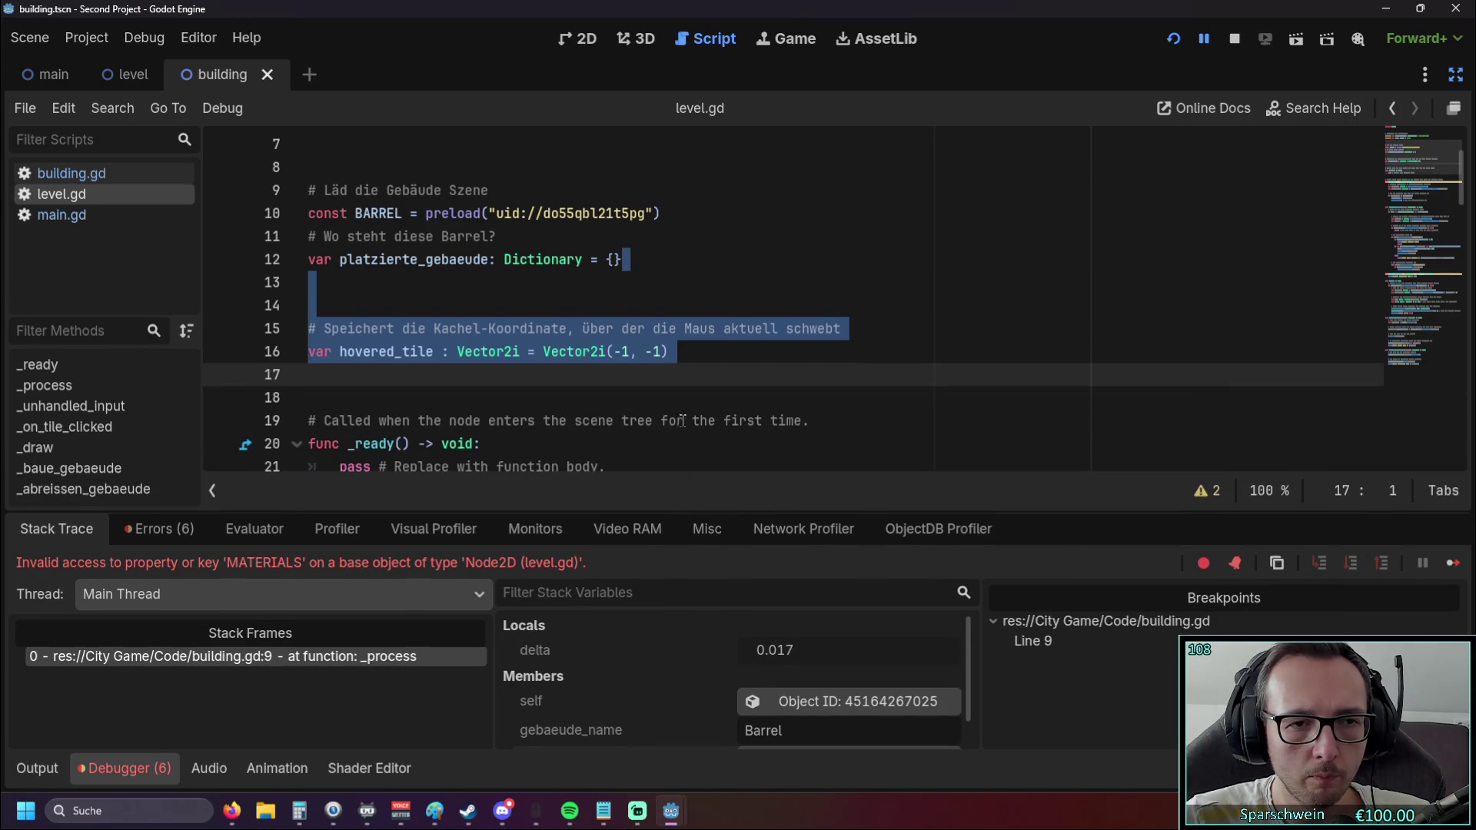
pyautogui.scroll(-2, 688, 369)
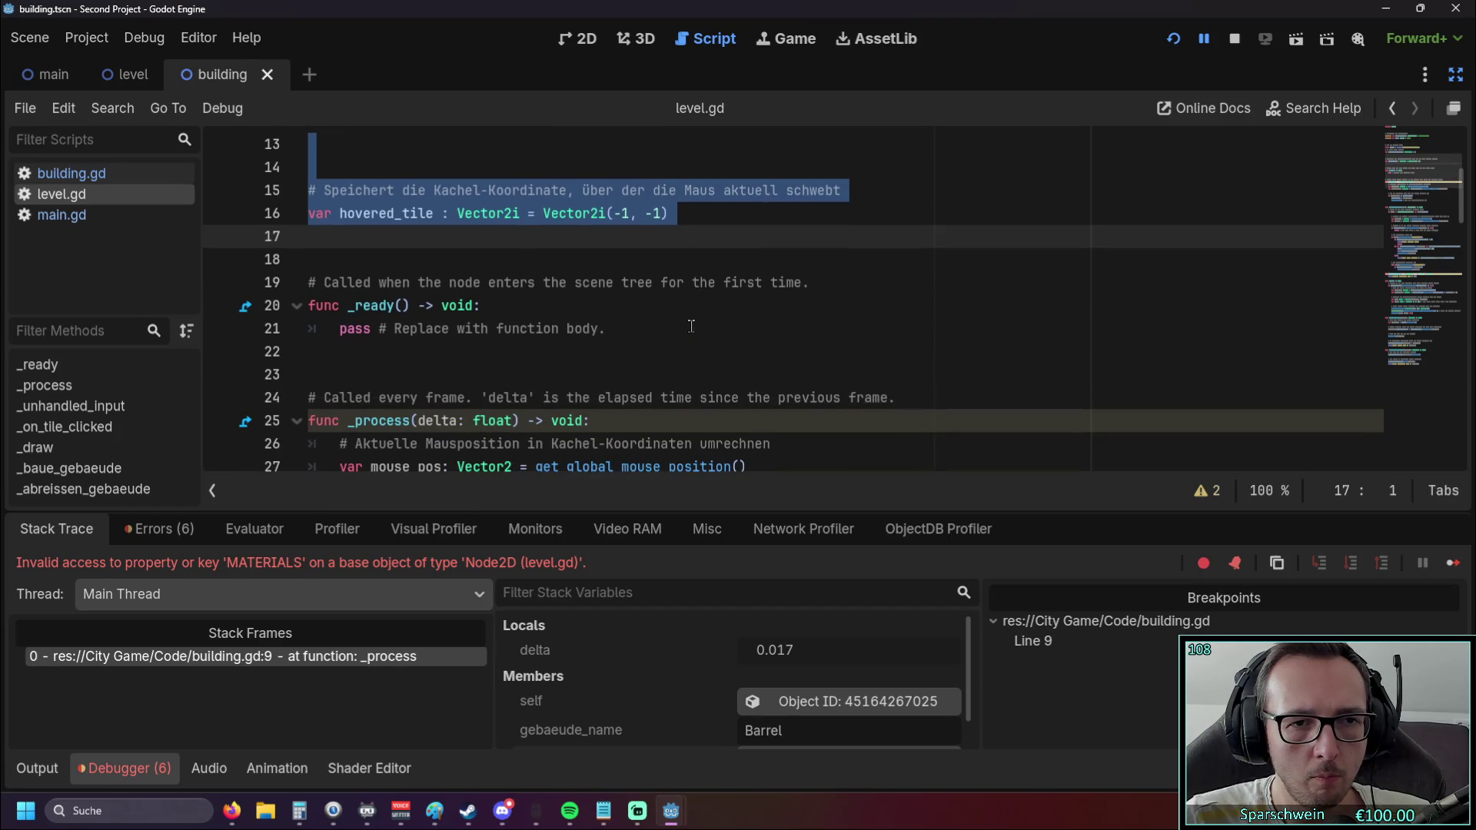
pyautogui.click(691, 325)
pyautogui.scroll(-3, 684, 323)
pyautogui.scroll(5, 669, 321)
pyautogui.scroll(2, 666, 318)
pyautogui.scroll(-6, 666, 318)
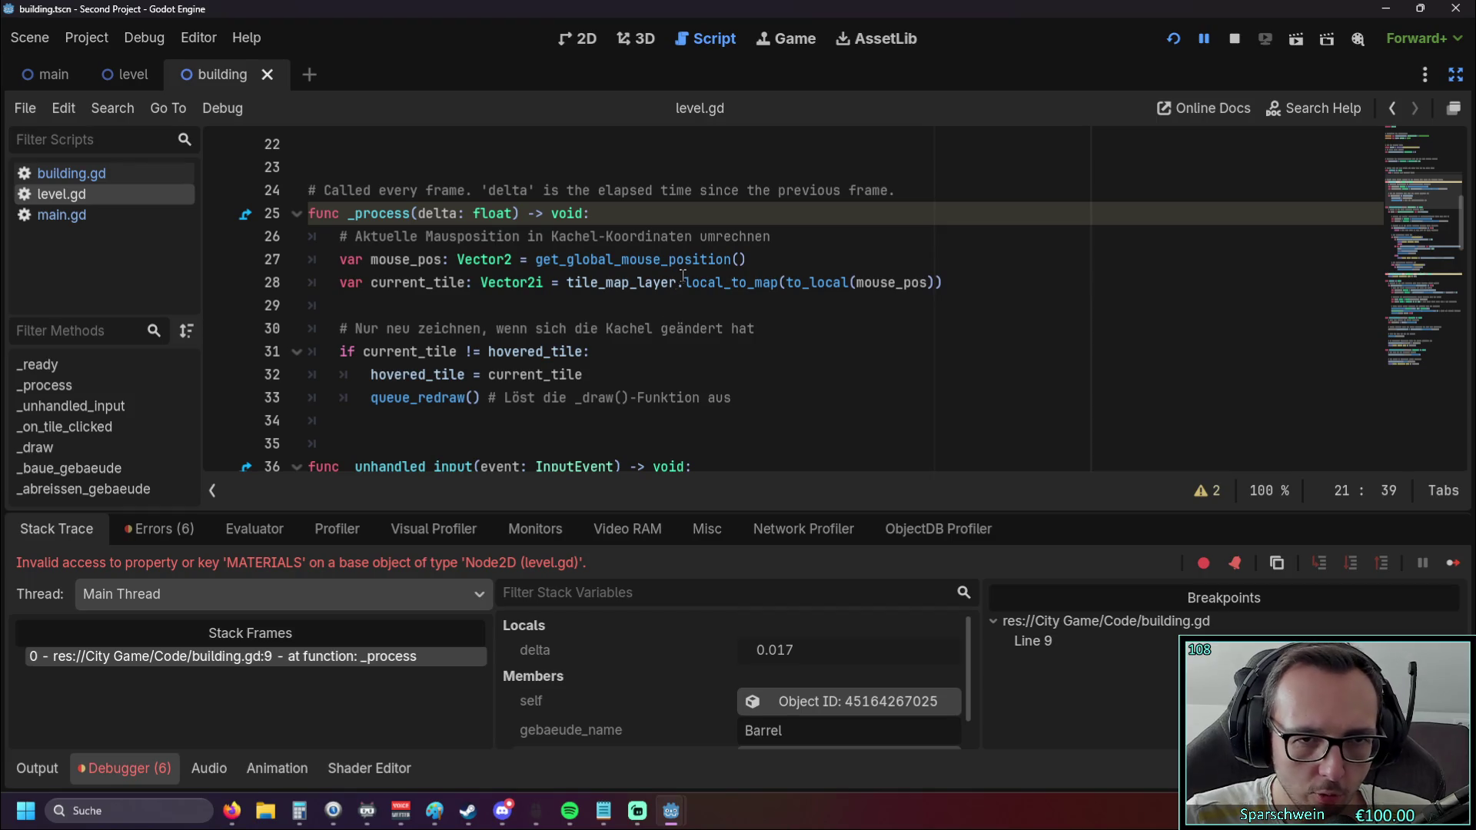
pyautogui.scroll(-1, 682, 277)
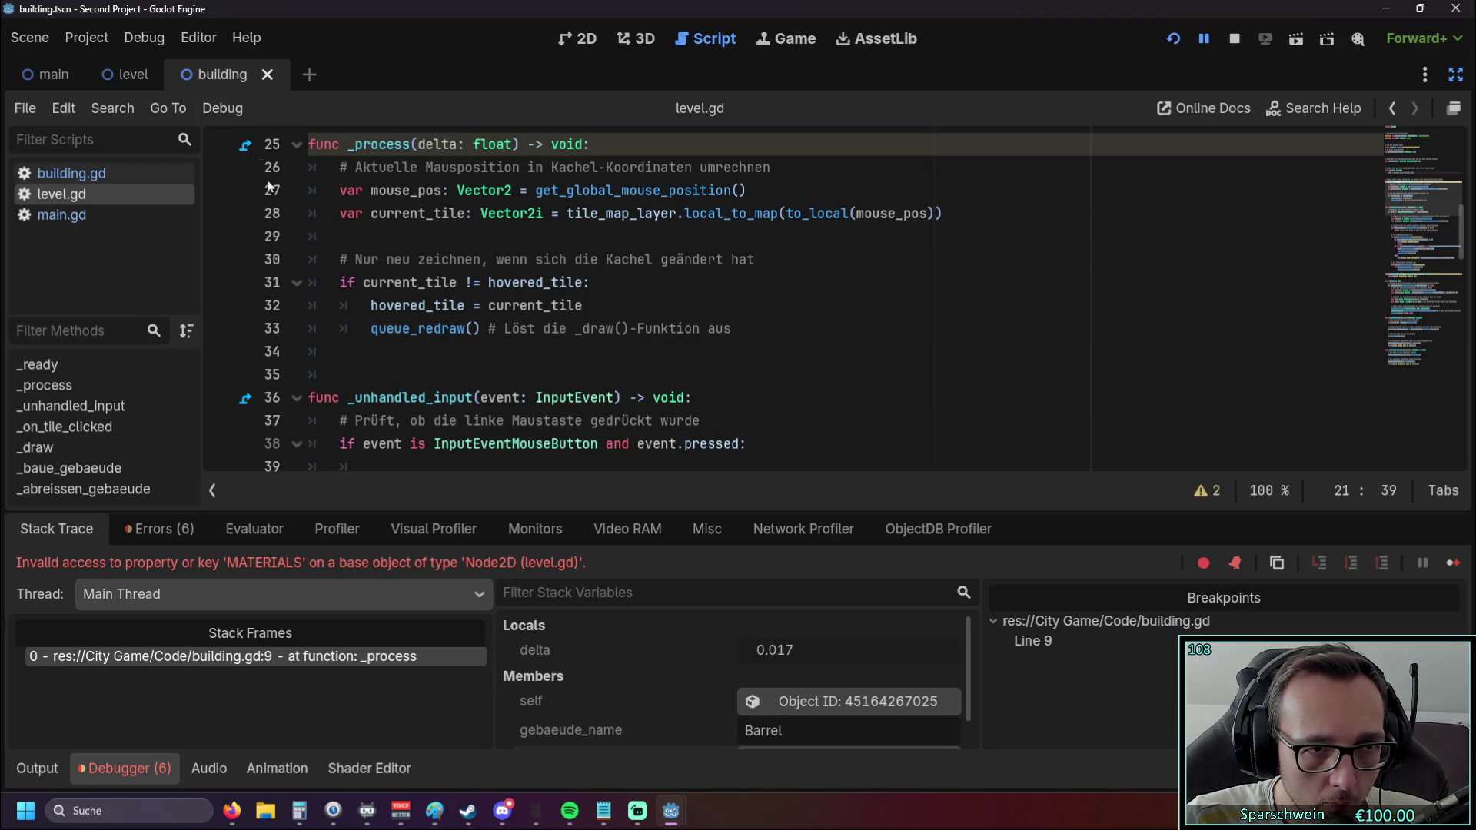
pyautogui.scroll(8, 358, 298)
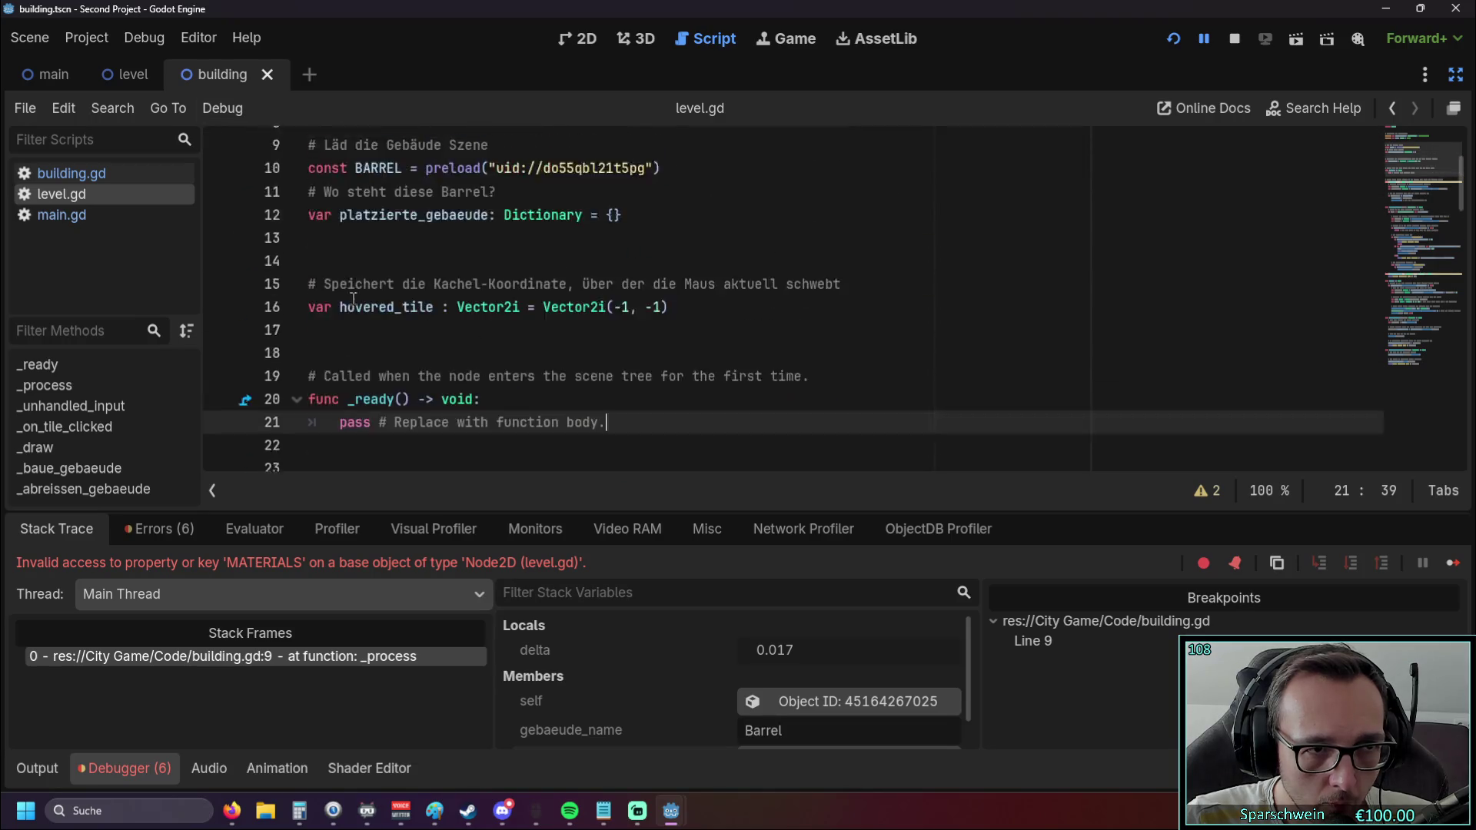
pyautogui.click(69, 173)
# Step: Add a func _ready() -> void: function below the main declaration on line 6
pyautogui.moveTo(566, 259); pyautogui.dragTo(283, 261)
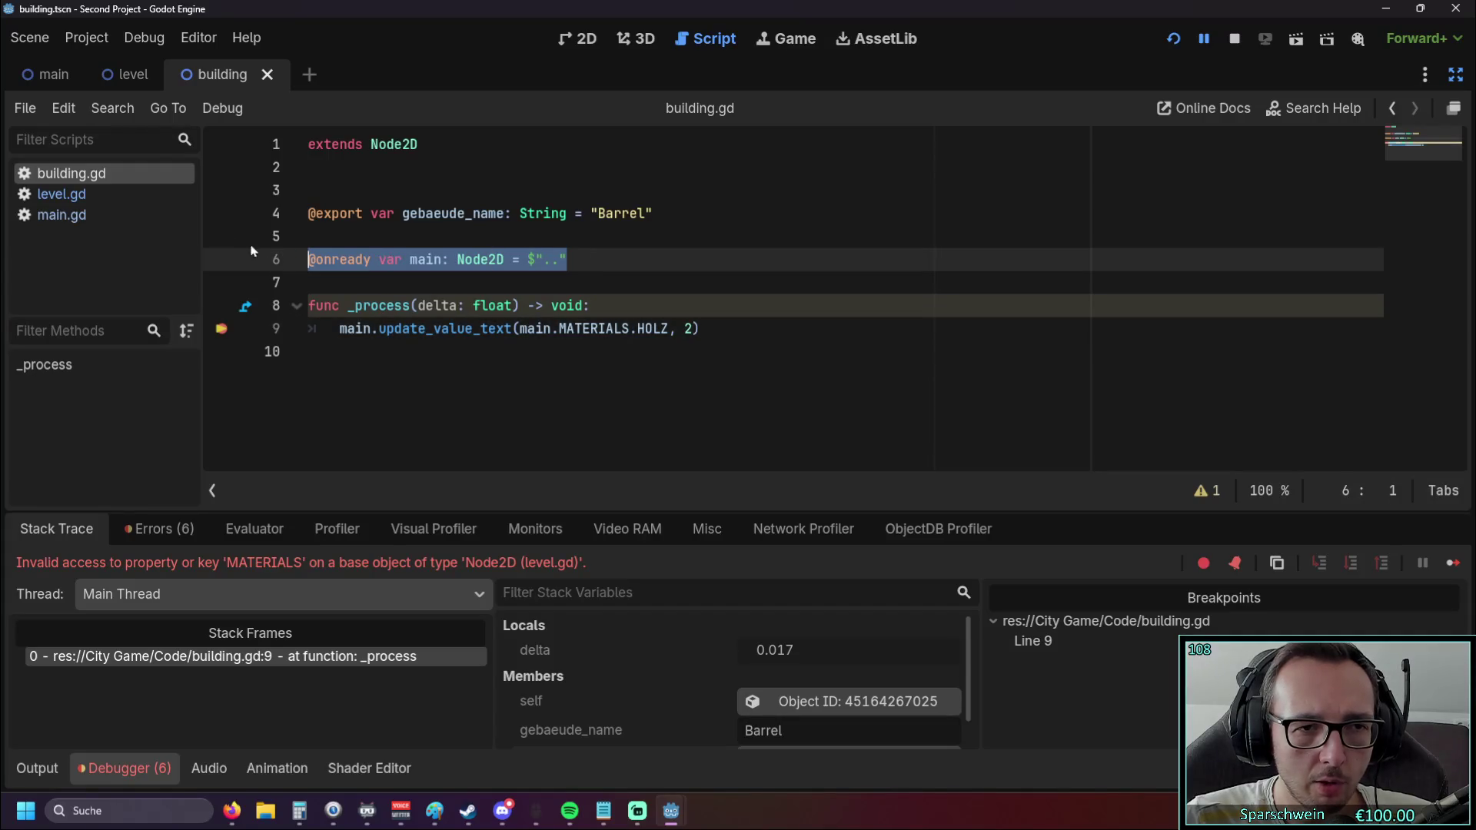
pyautogui.click(405, 352)
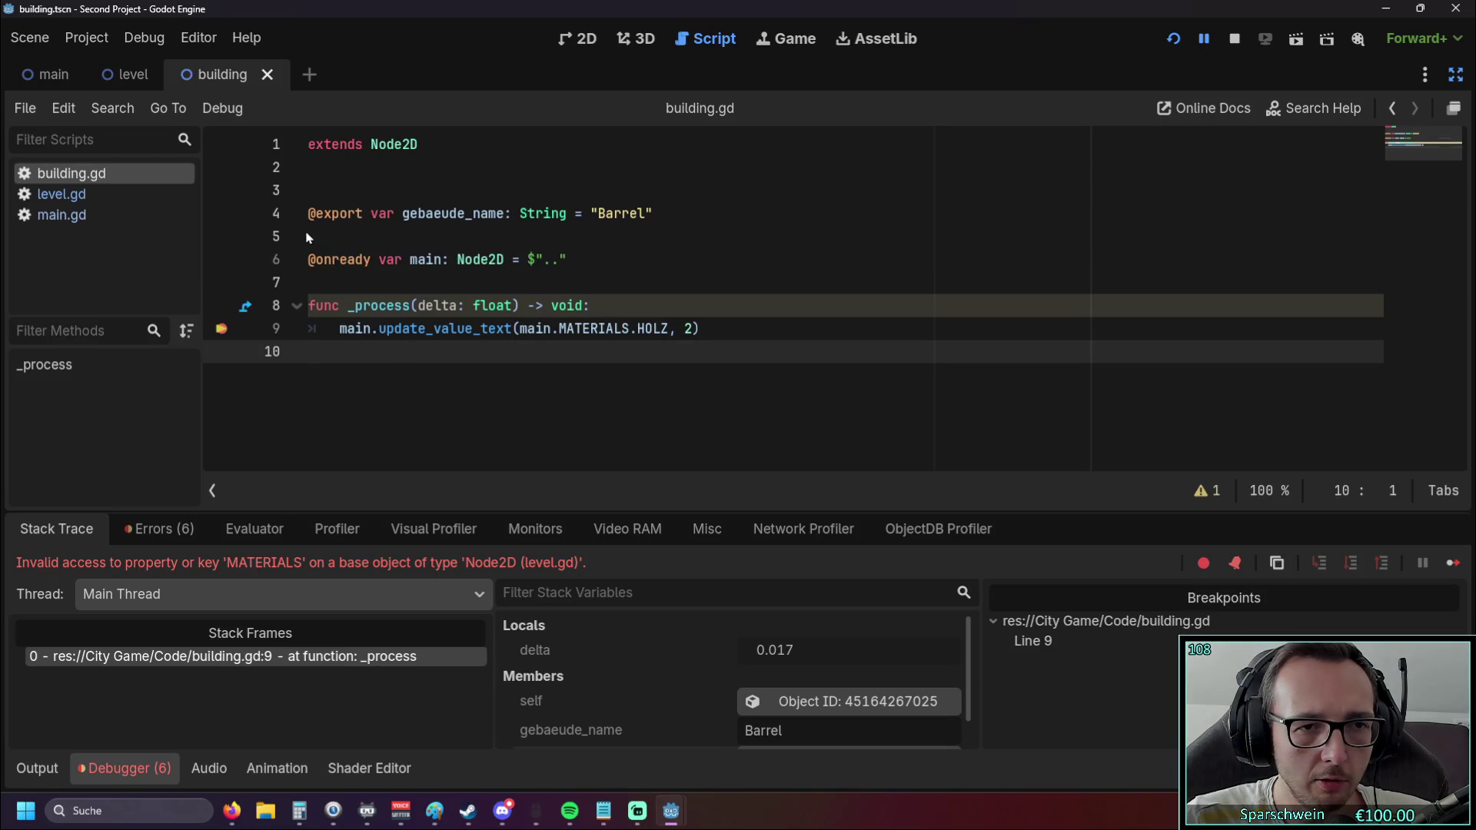
pyautogui.moveTo(309, 258); pyautogui.dragTo(583, 264)
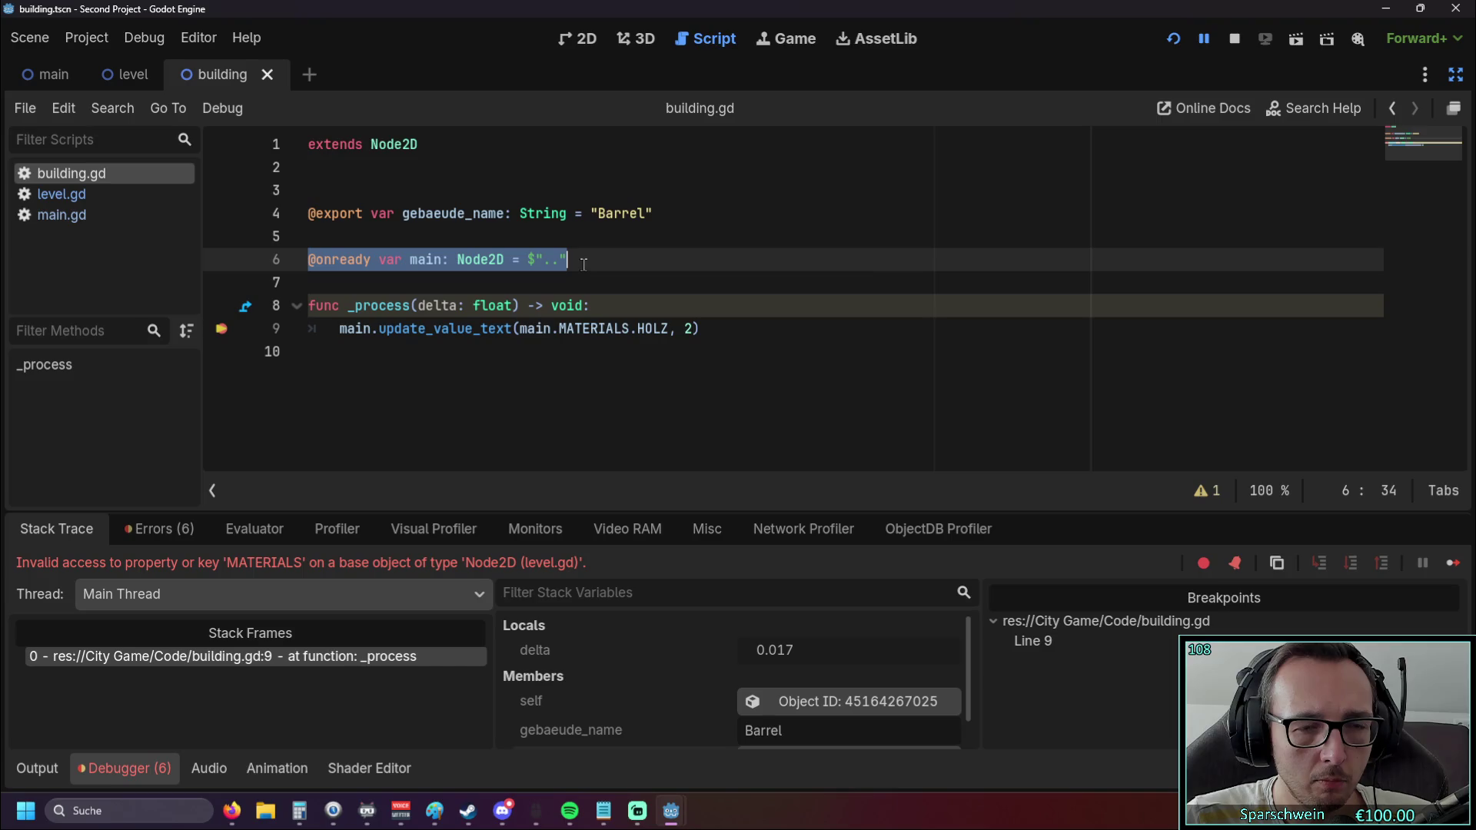
pyautogui.click(583, 263)
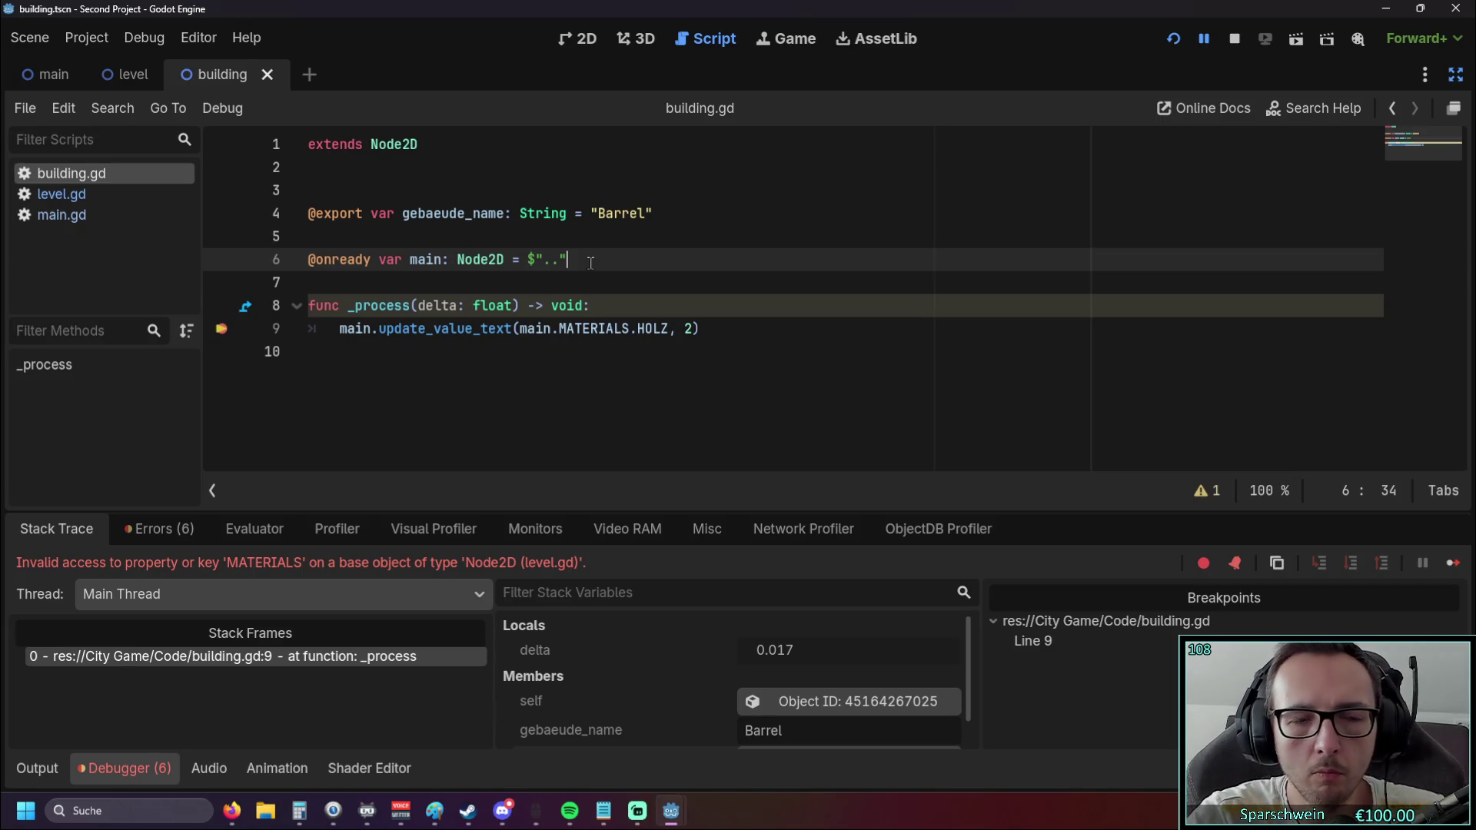
pyautogui.press('Return')
pyautogui.press('Return')
pyautogui.write('func _ra')
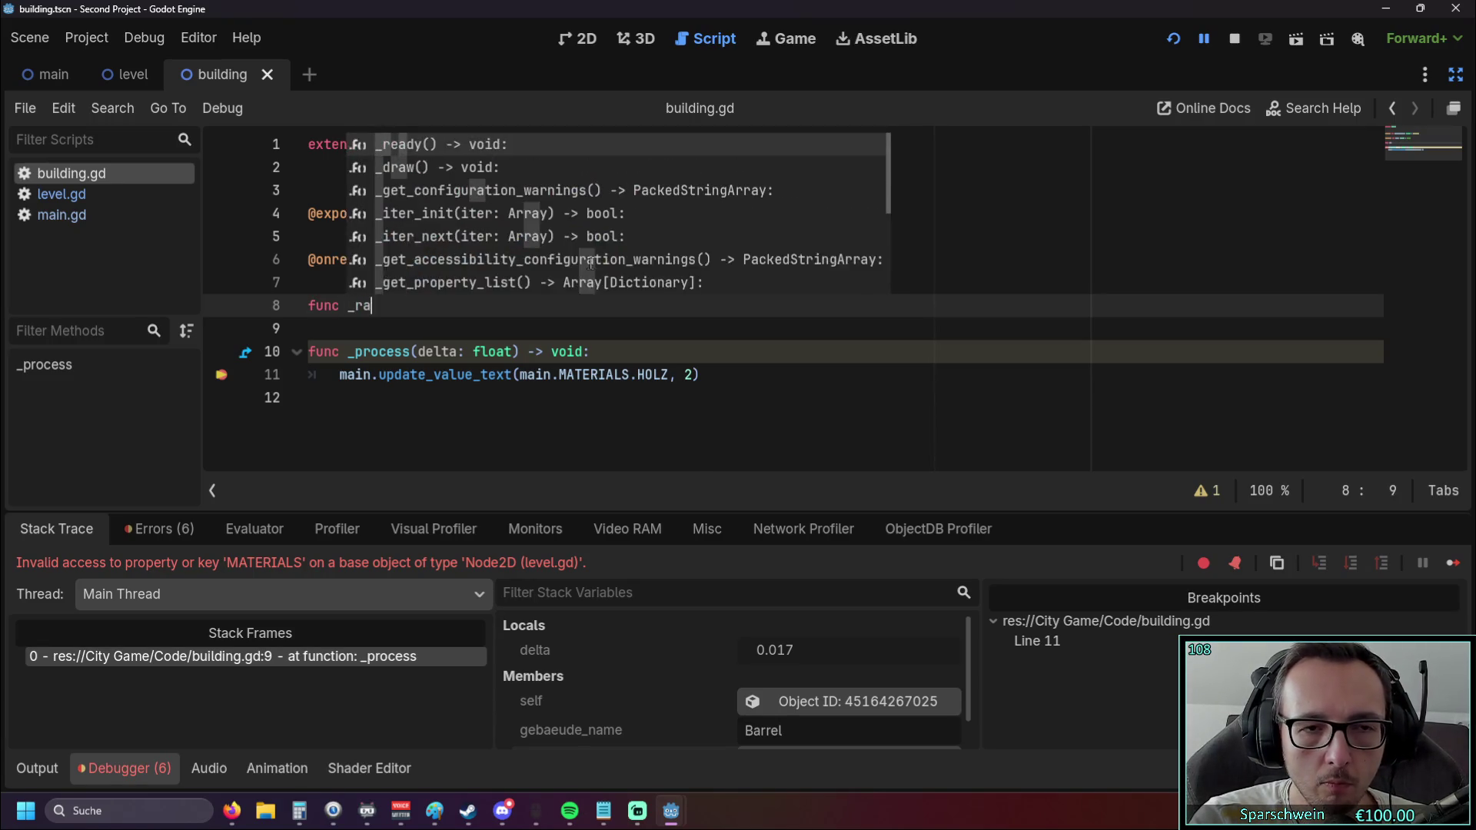
pyautogui.press('Return')
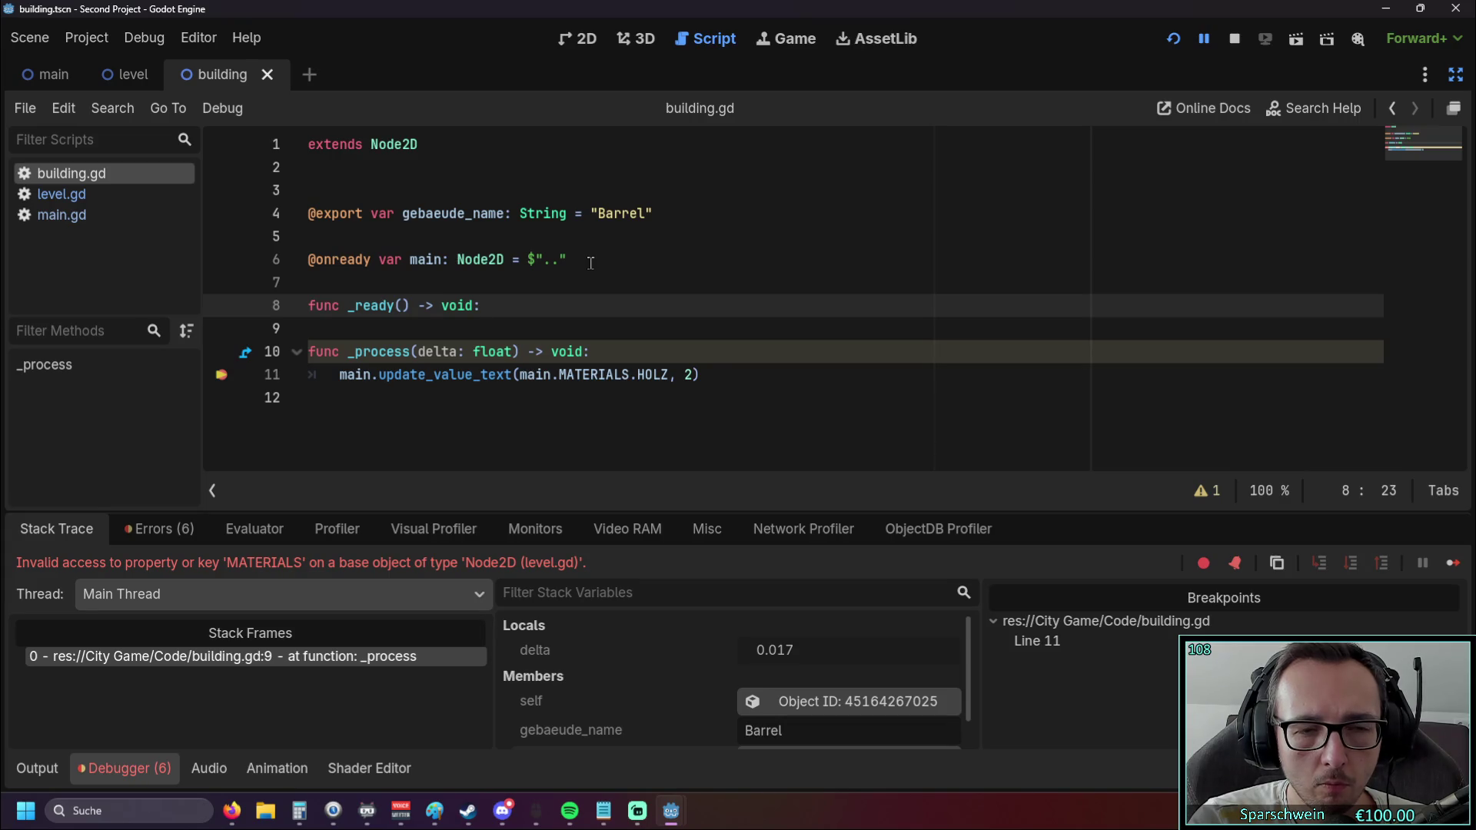
pyautogui.press('Return')
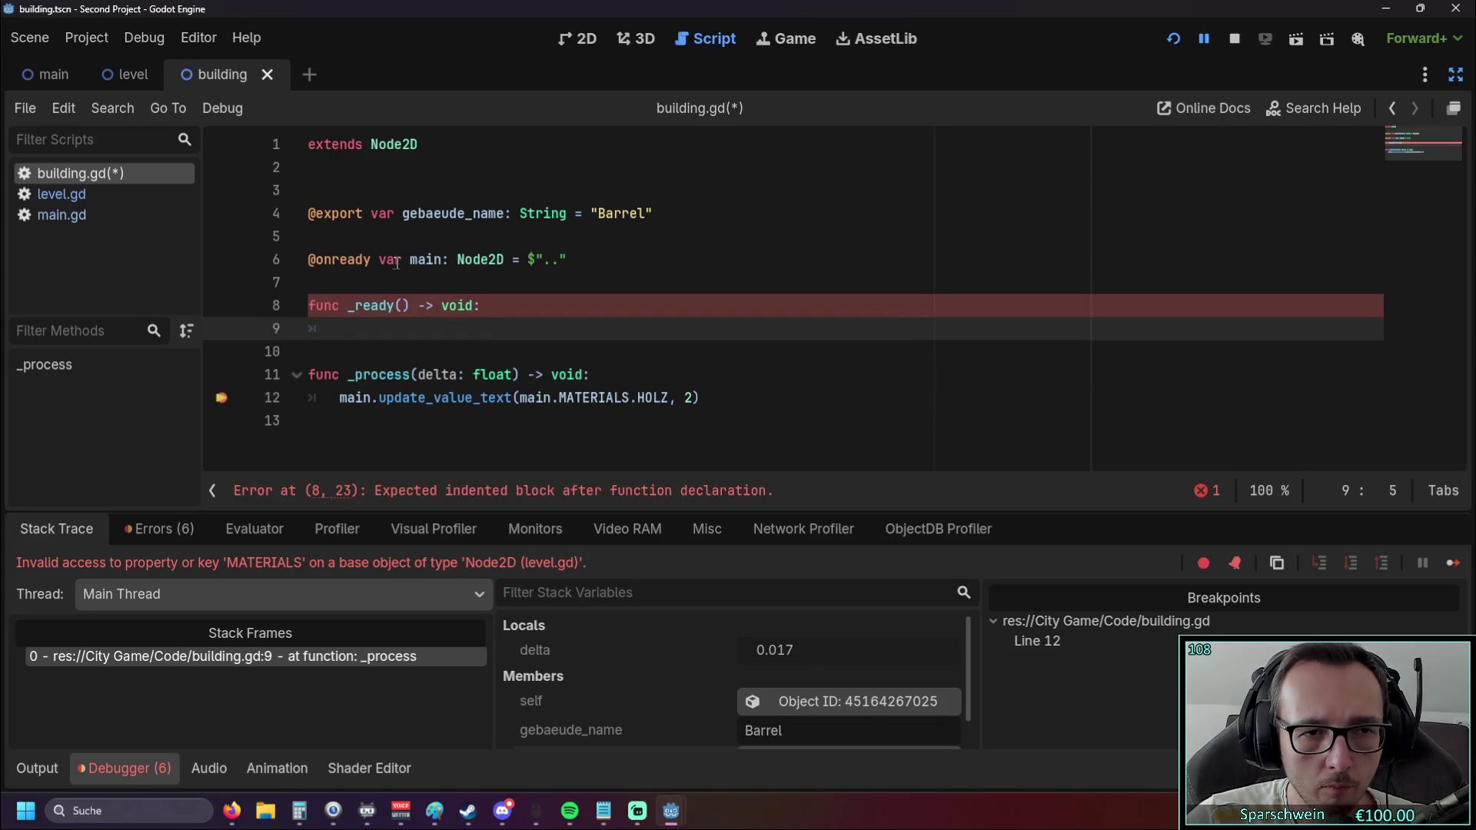
# Step: Copy the var main: Node2D = $".." declaration into _ready's body and open a new first line
pyautogui.moveTo(379, 259); pyautogui.dragTo(598, 266)
pyautogui.hotkey('ctrl', 'c')
pyautogui.click(408, 328)
pyautogui.hotkey('ctrl', 'v')
pyautogui.click(454, 351)
pyautogui.moveTo(574, 260); pyautogui.dragTo(264, 266)
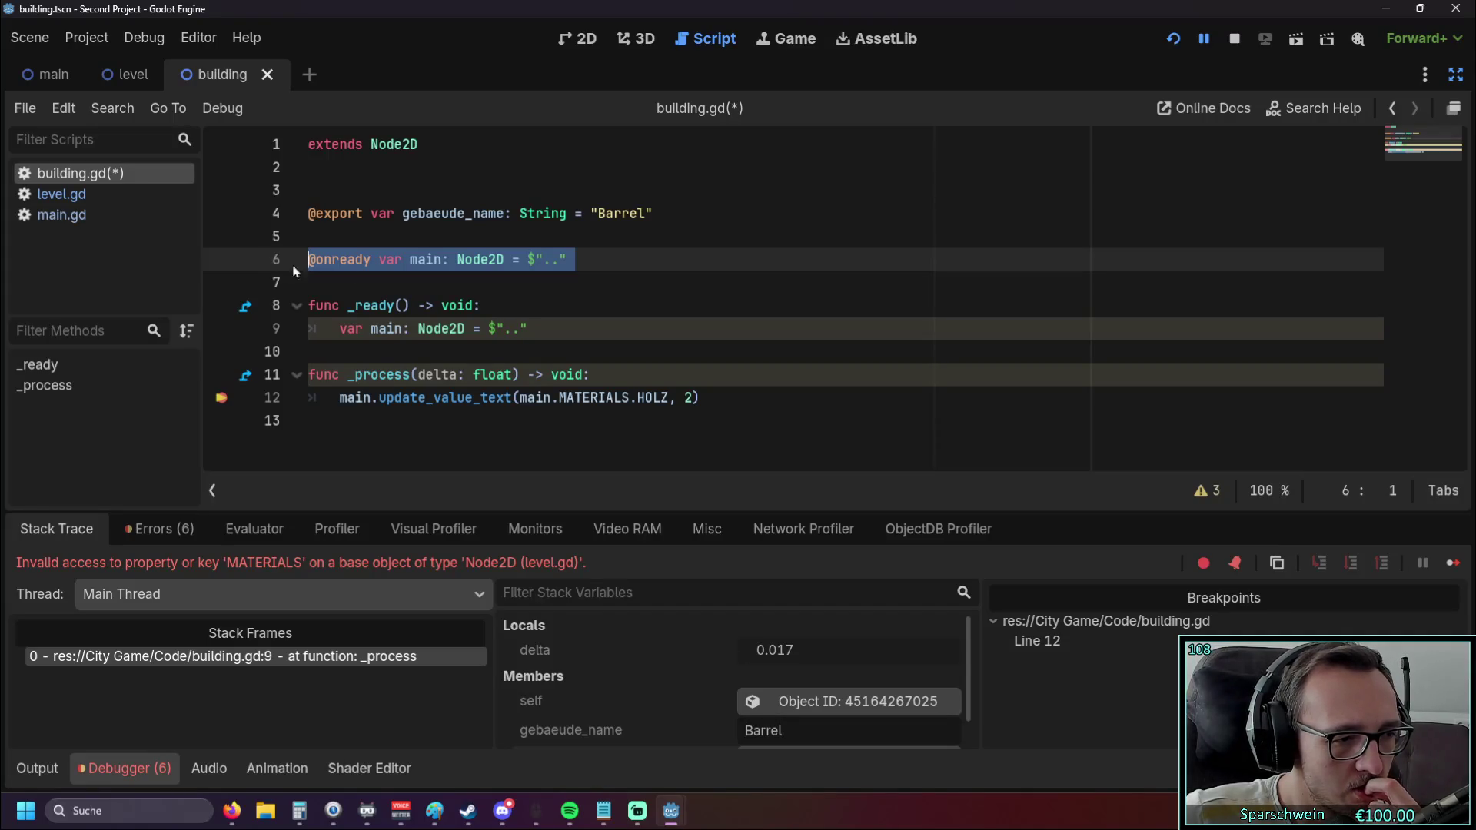
pyautogui.click(488, 346)
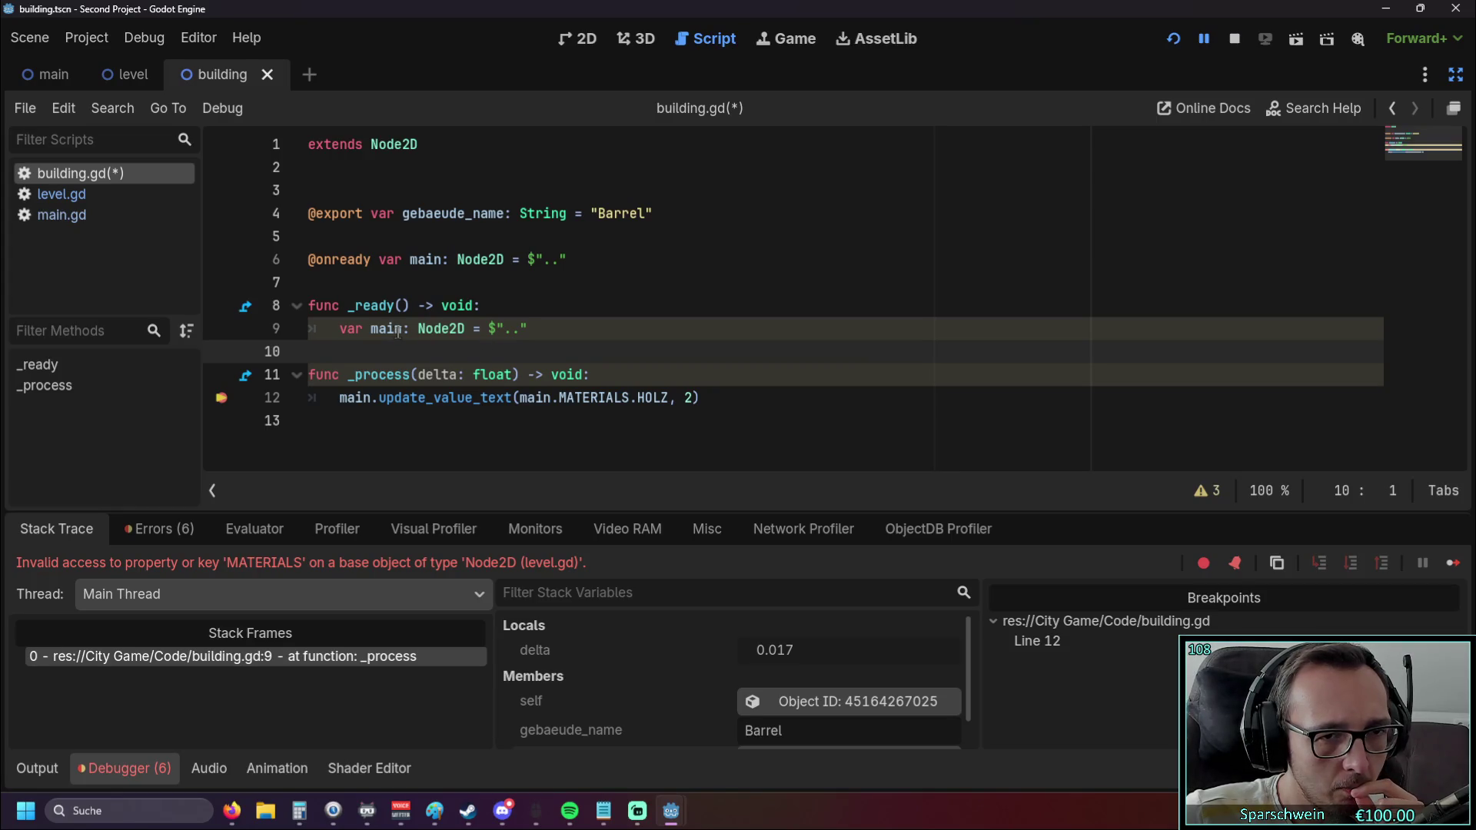
pyautogui.moveTo(399, 332)
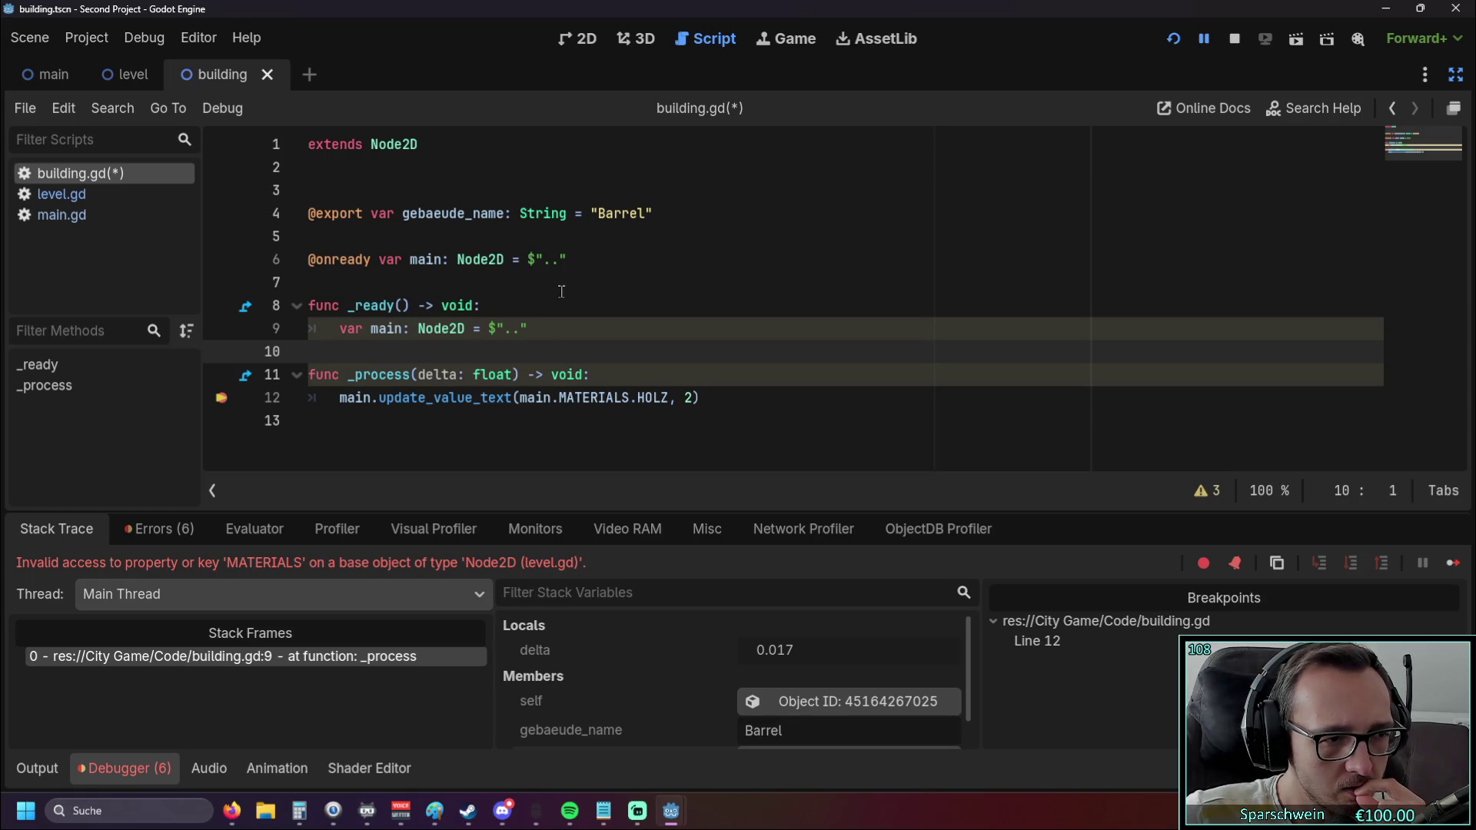
pyautogui.click(498, 306)
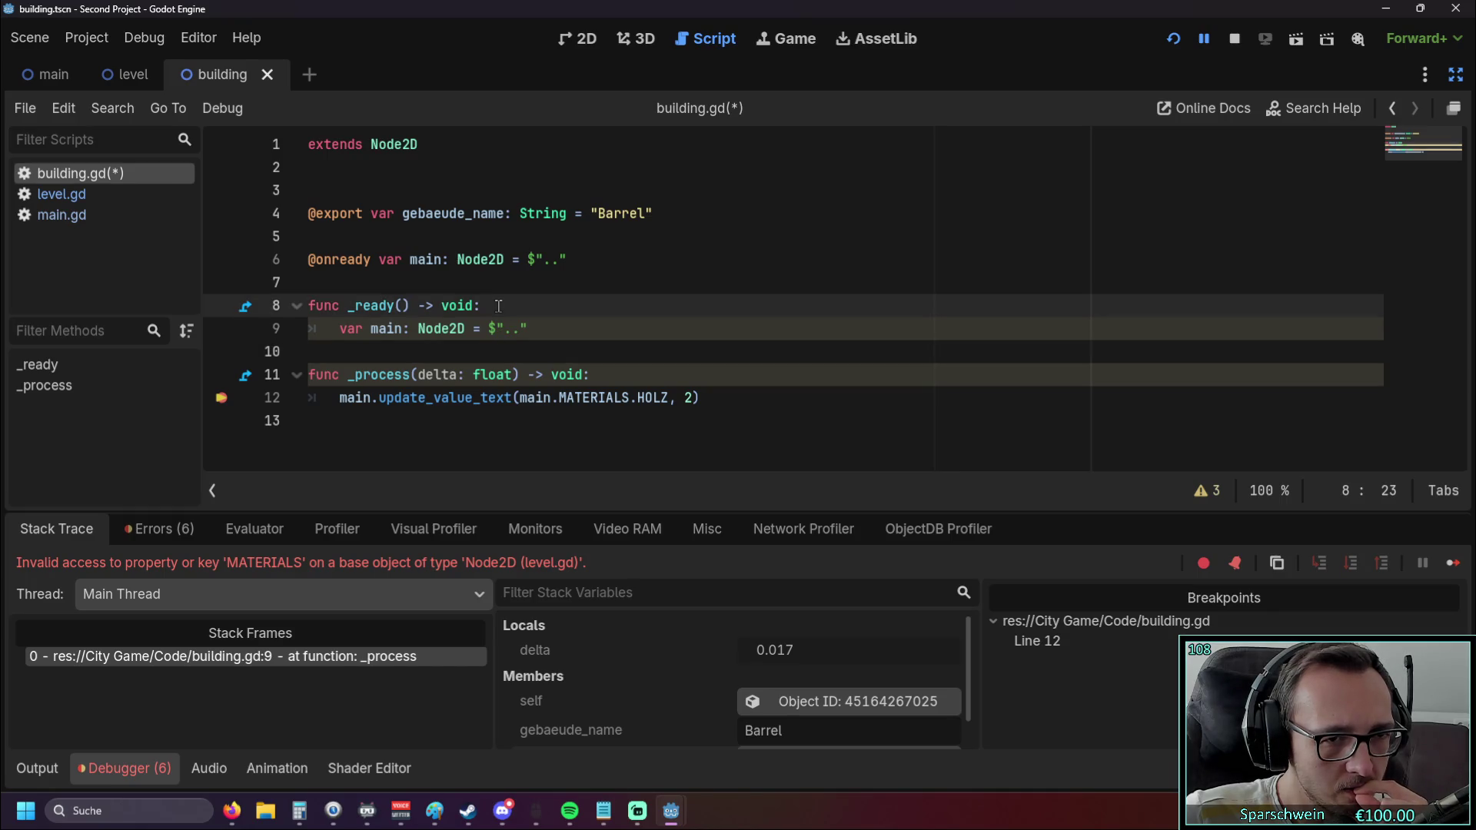
pyautogui.press('Return')
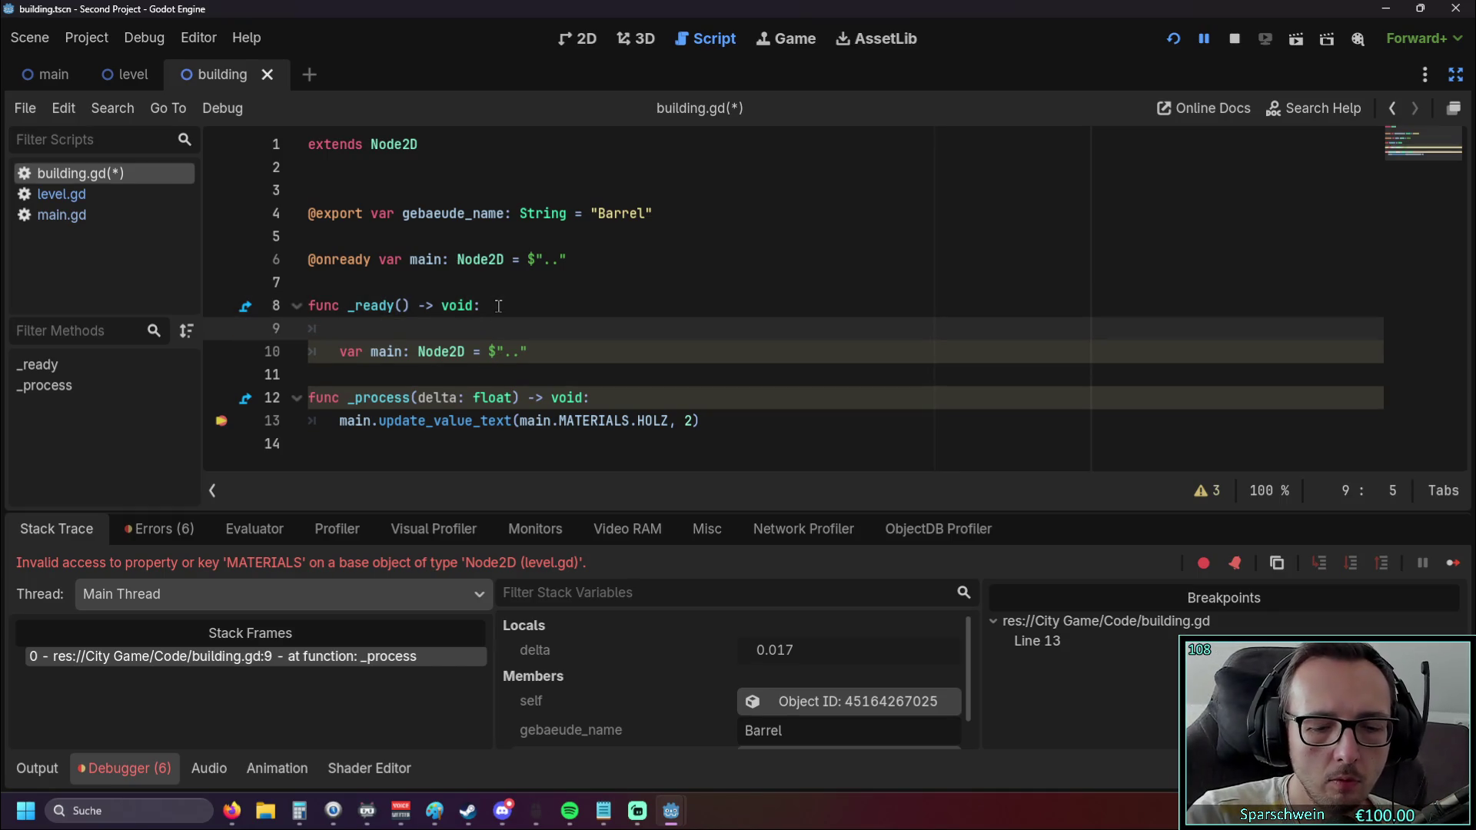
# Step: Write get_tree().get_root() as _ready's first line and select that line for copying
pyautogui.write('get')
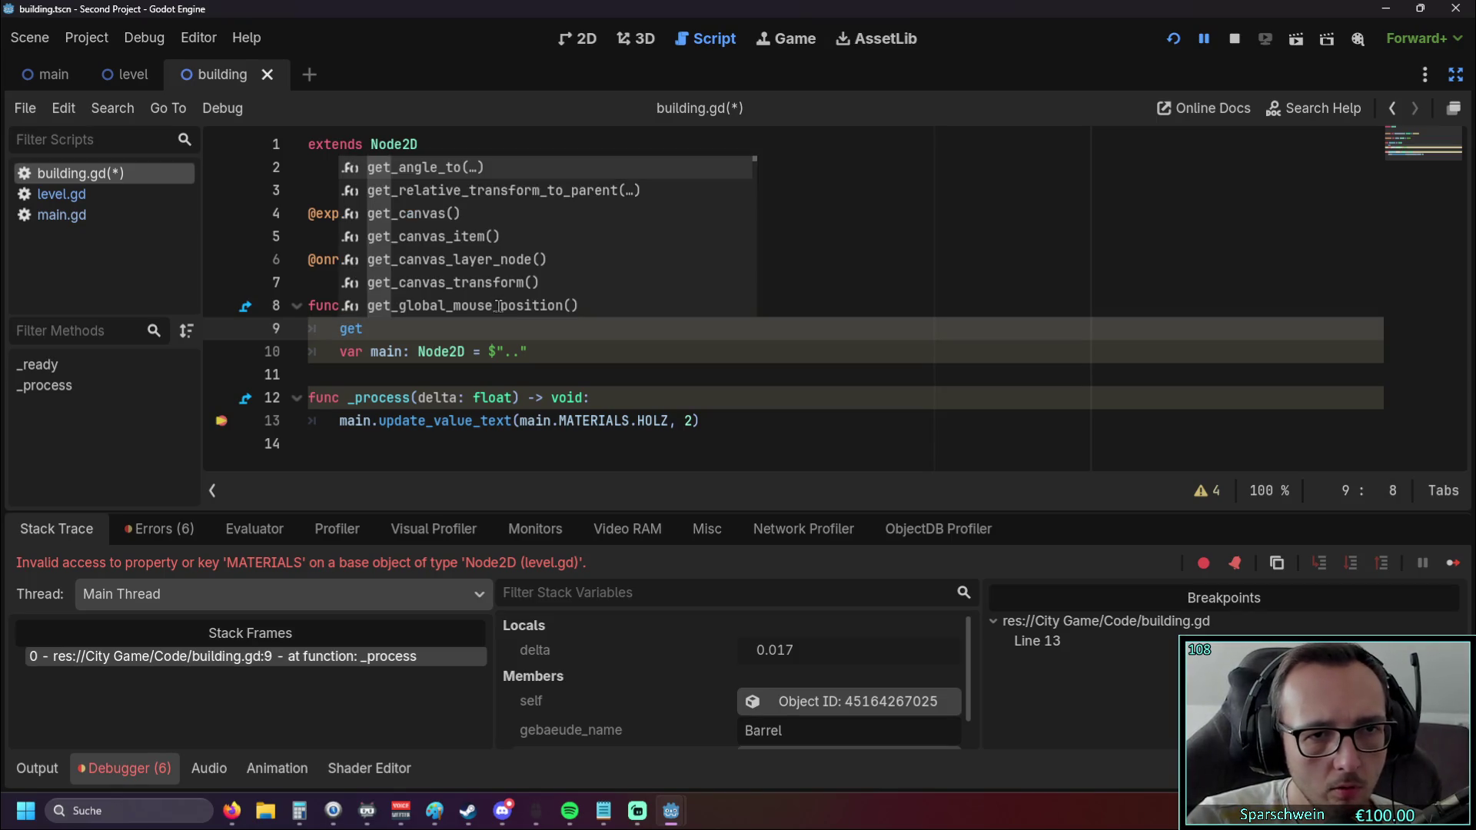
pyautogui.write('_tree')
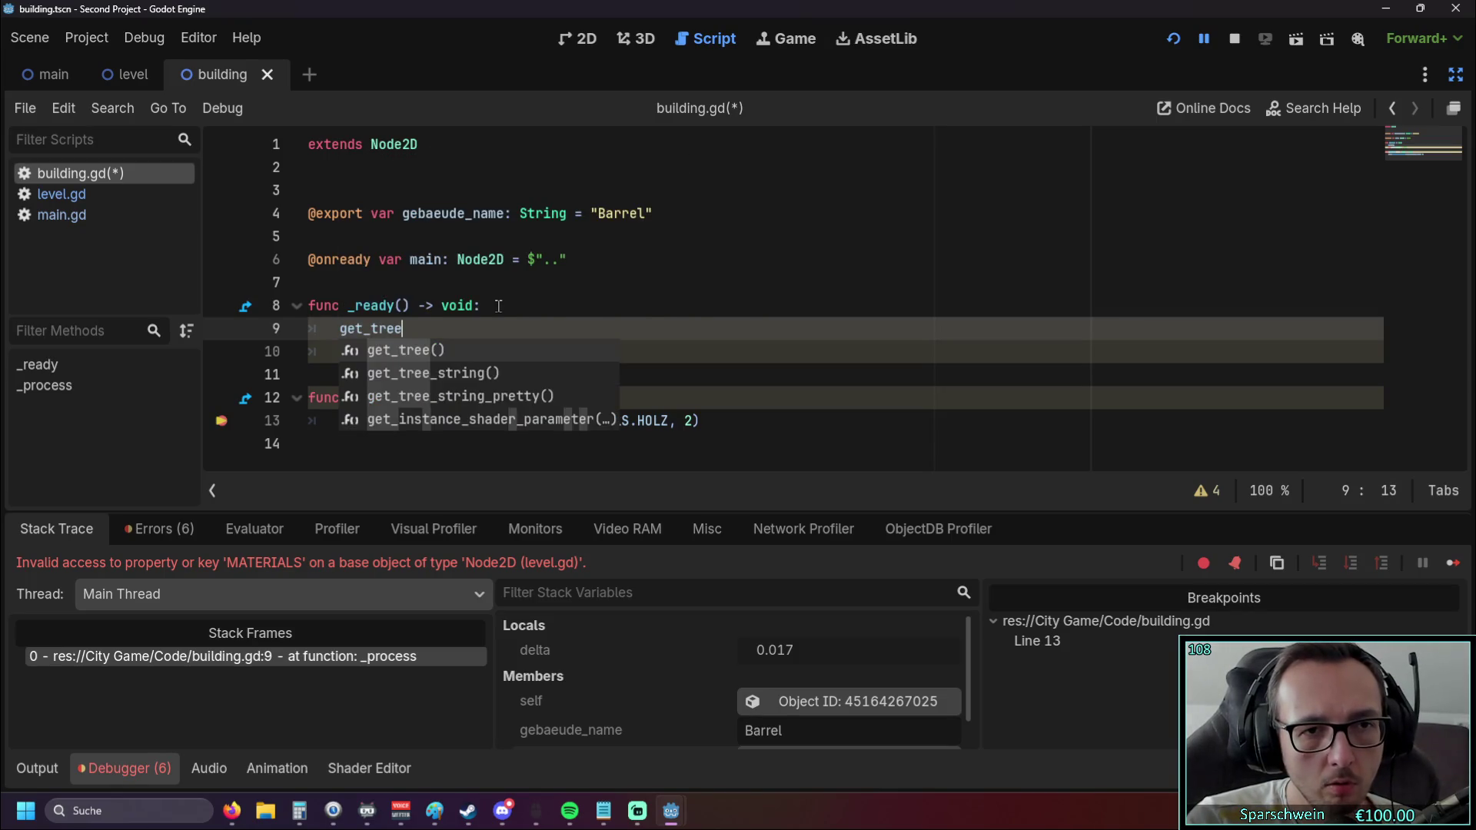
pyautogui.press('Return')
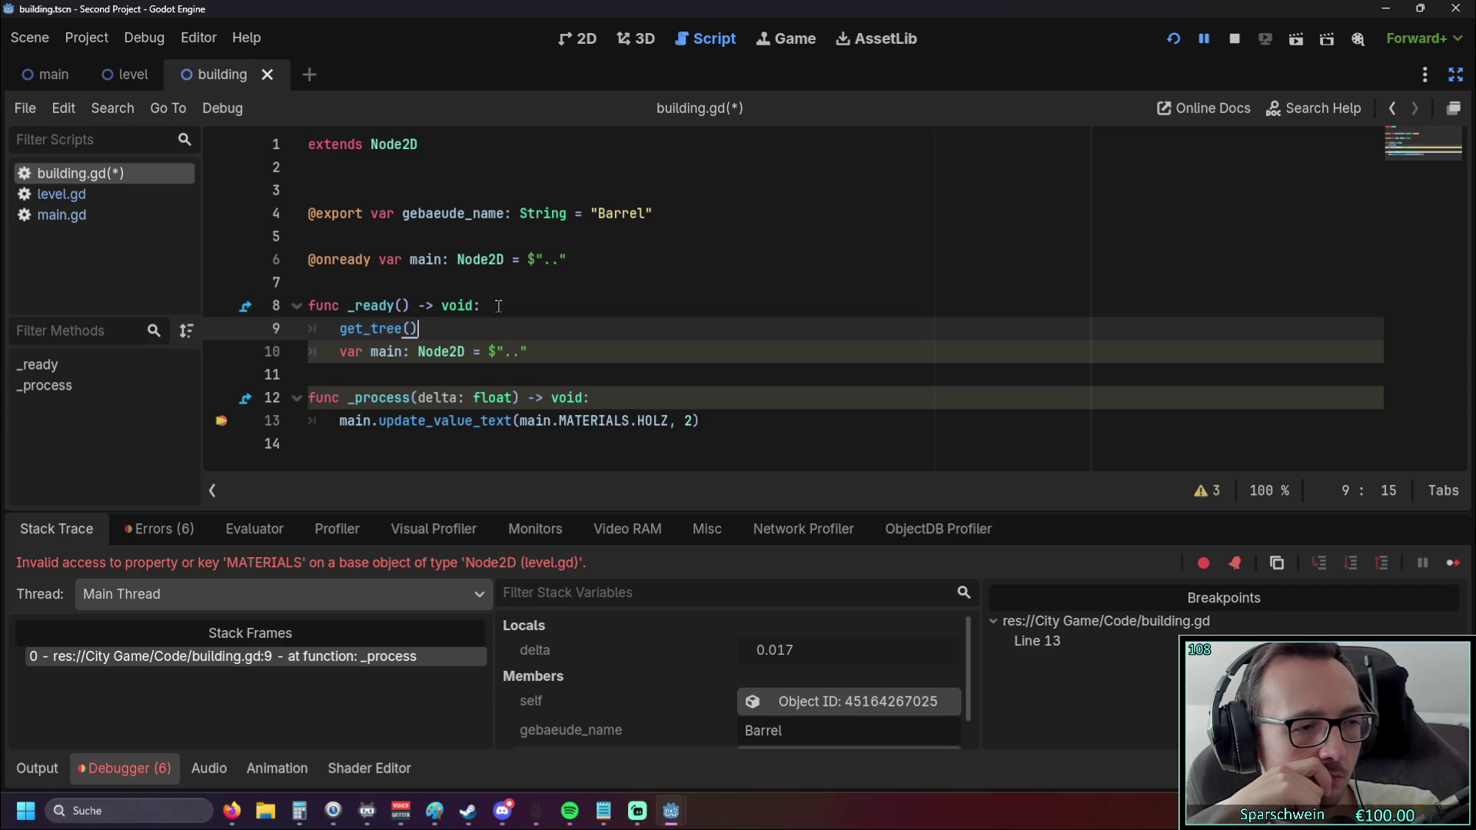
pyautogui.write('.get')
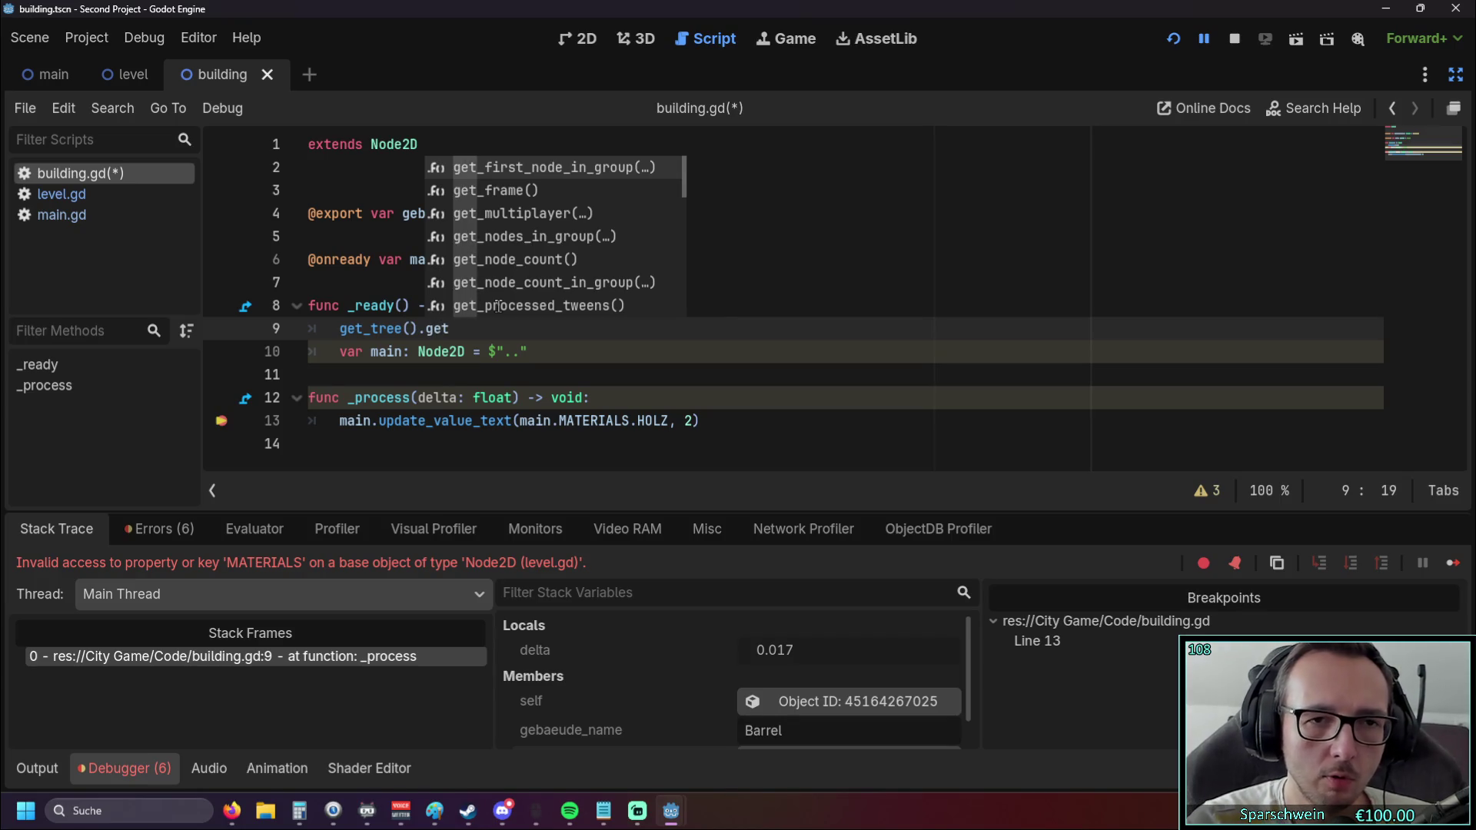
pyautogui.write('_ro')
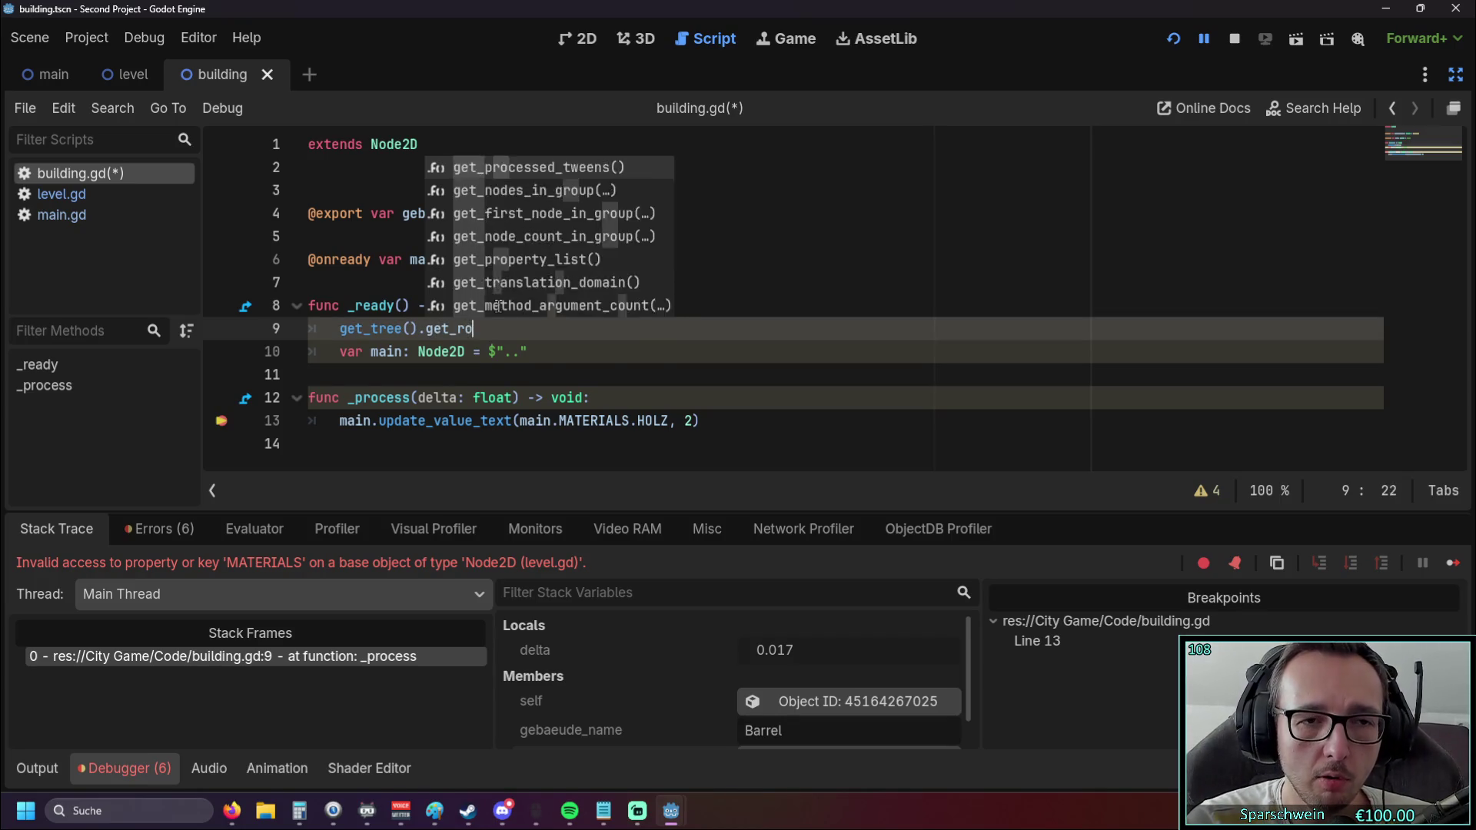
pyautogui.press('BackSpace')
pyautogui.press('BackSpace')
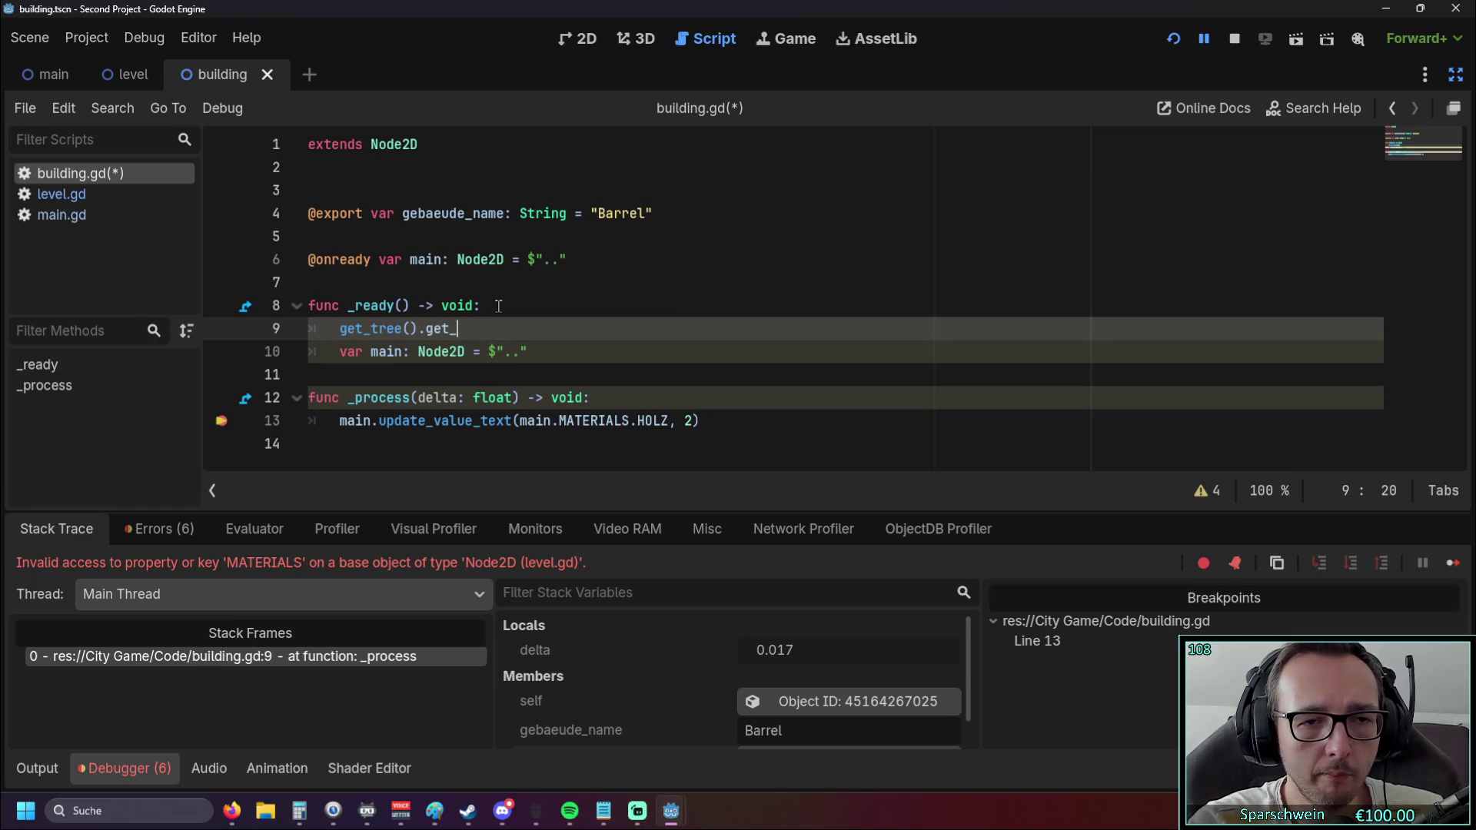
pyautogui.write('roo')
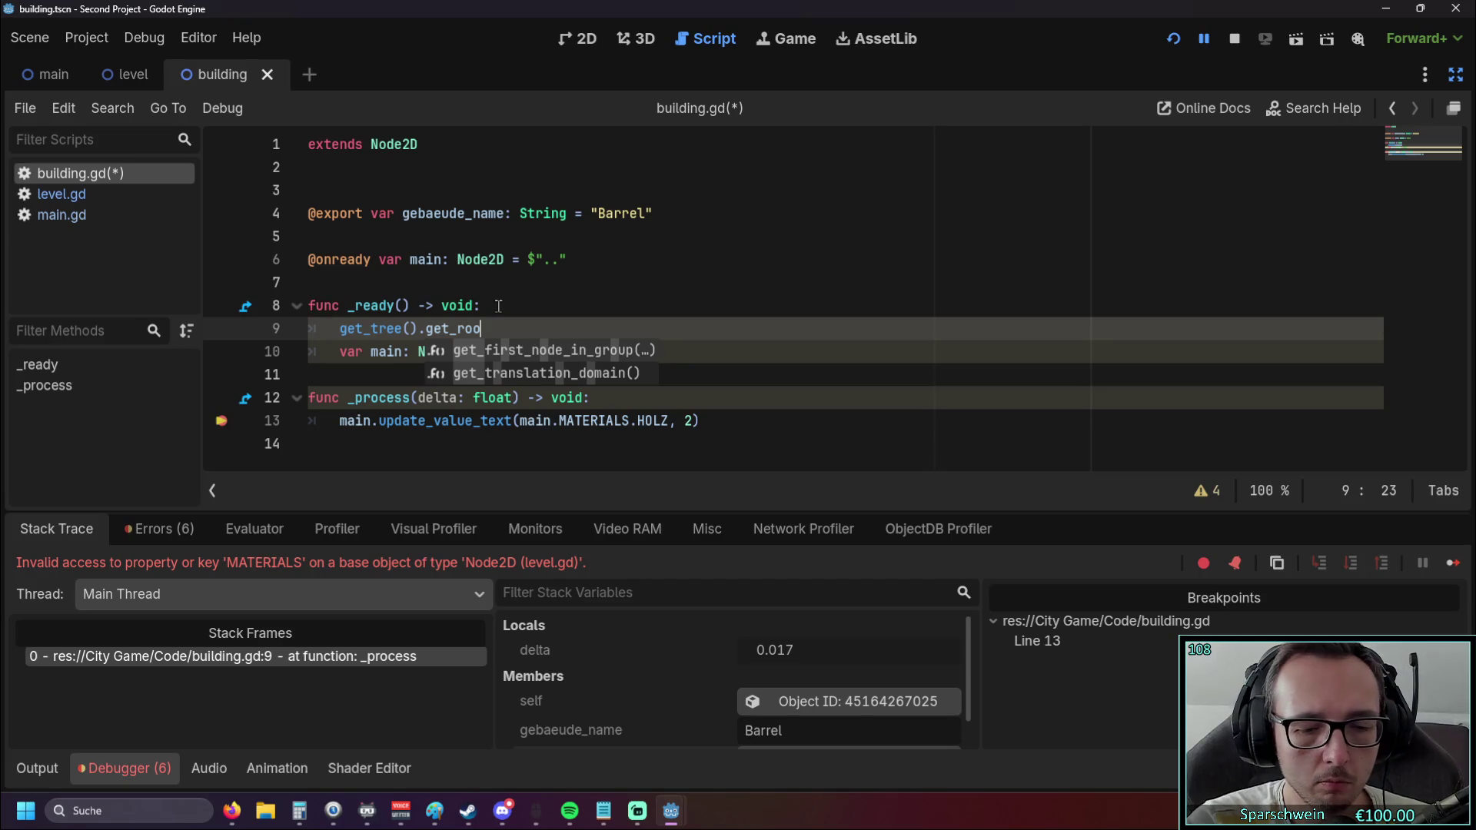
pyautogui.write('t()')
pyautogui.click(498, 305)
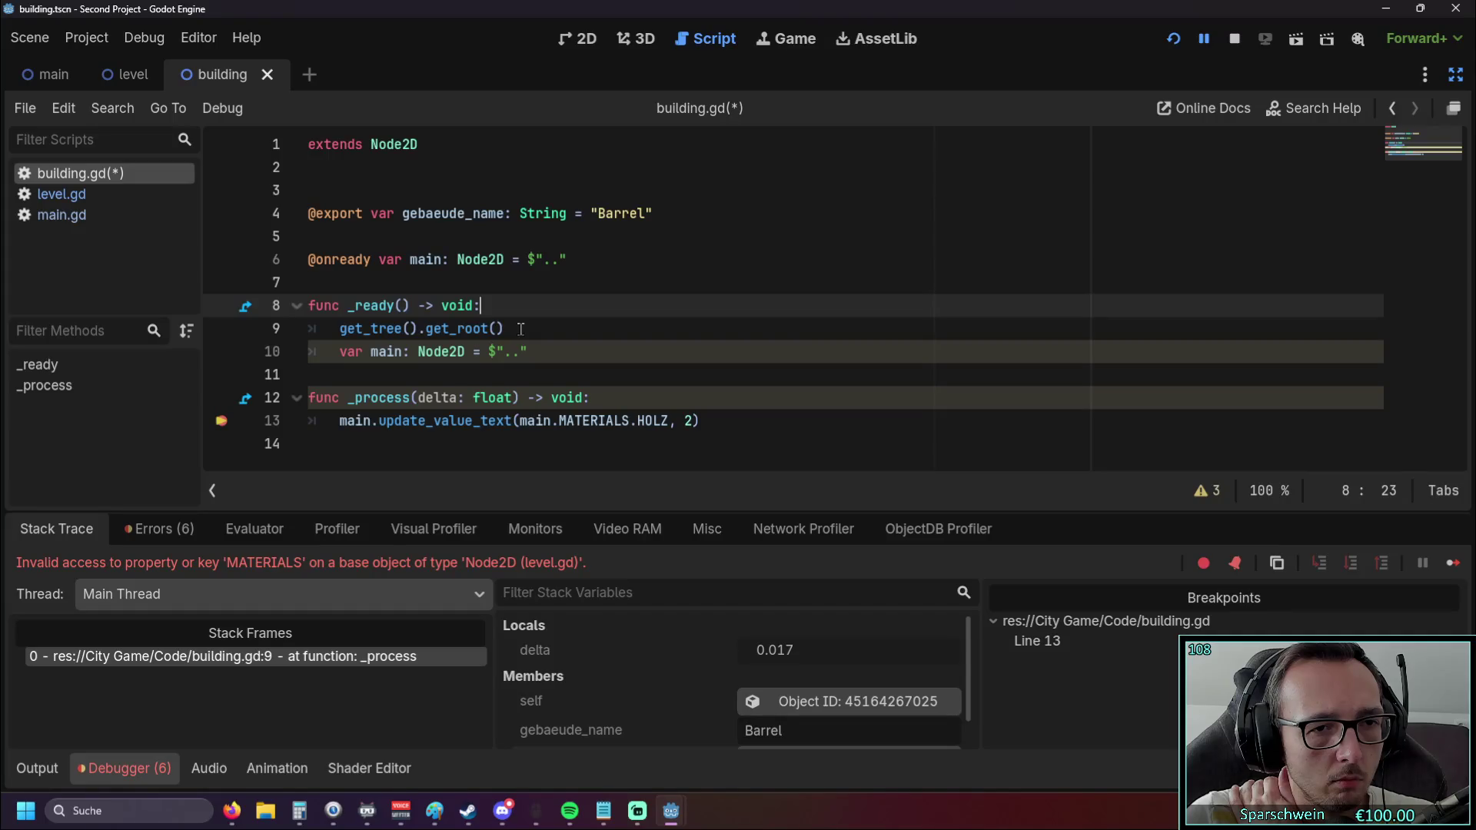
pyautogui.moveTo(520, 329); pyautogui.dragTo(306, 330)
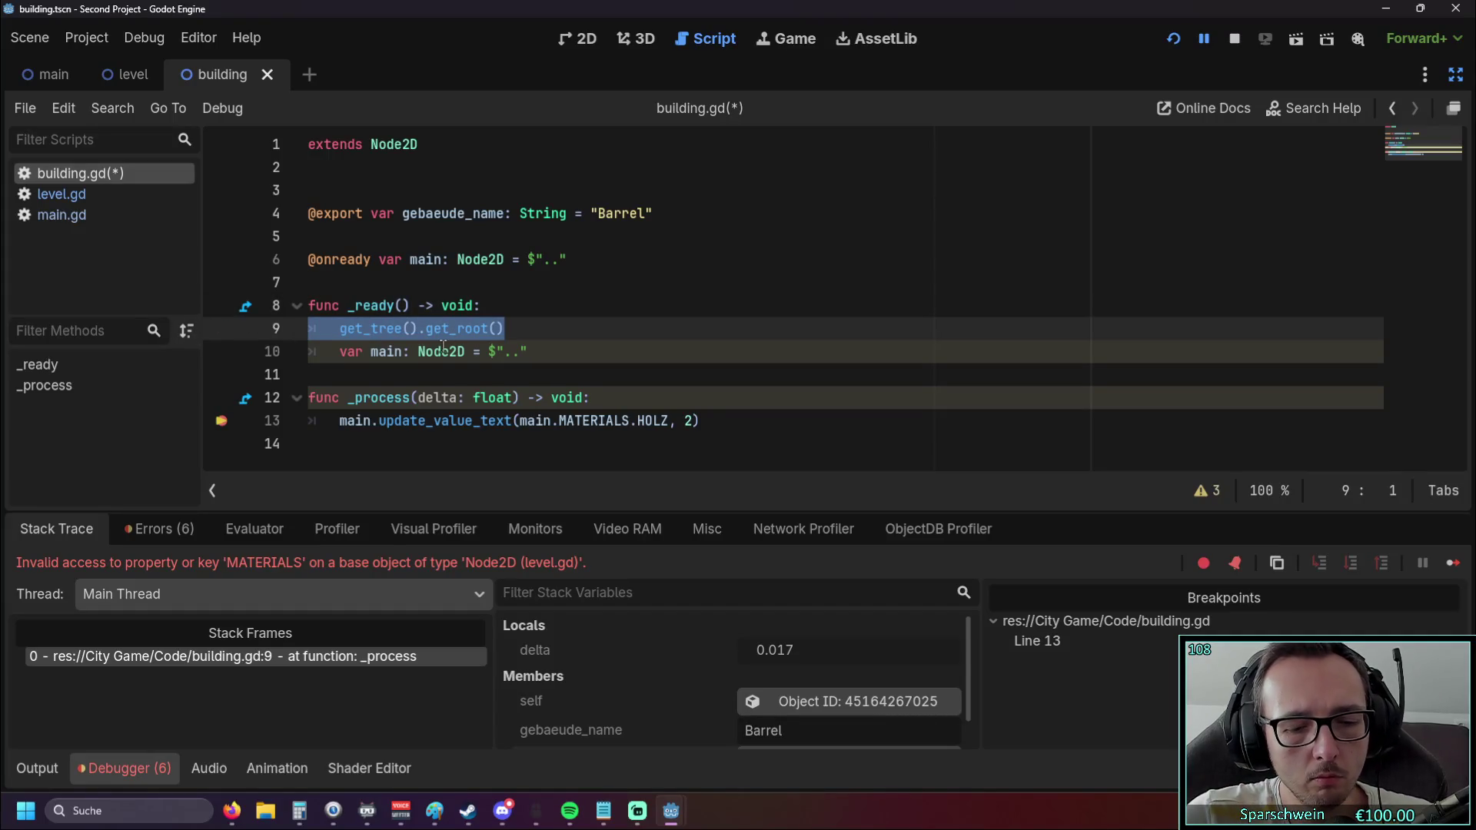
pyautogui.click(565, 40)
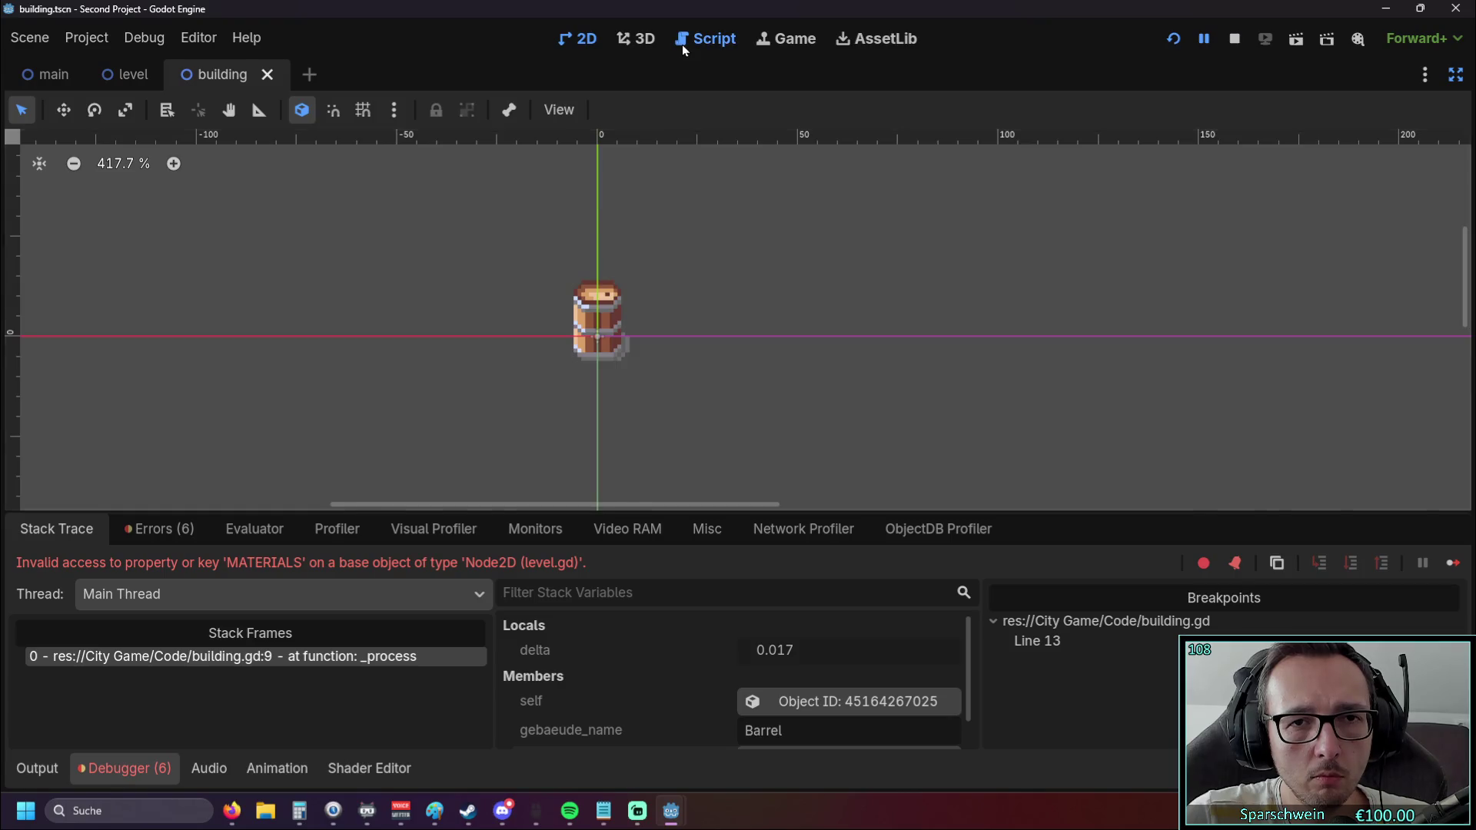
# Step: Add a get_tree().get_root() line inside main.gd's _ready function as a trial
pyautogui.click(691, 40)
pyautogui.click(69, 216)
pyautogui.scroll(1, 486, 369)
pyautogui.scroll(-3, 486, 369)
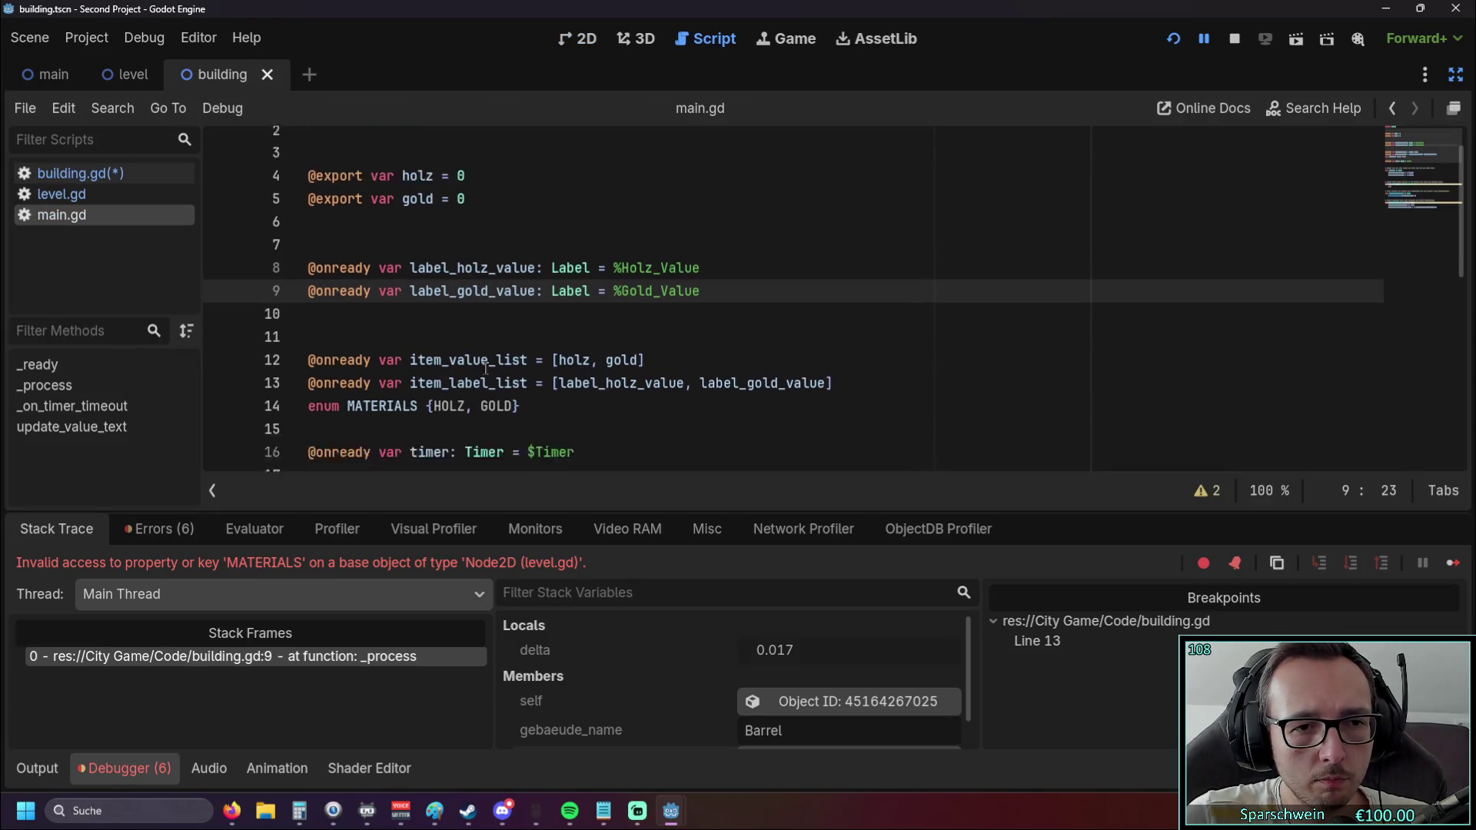
pyautogui.scroll(-2, 485, 369)
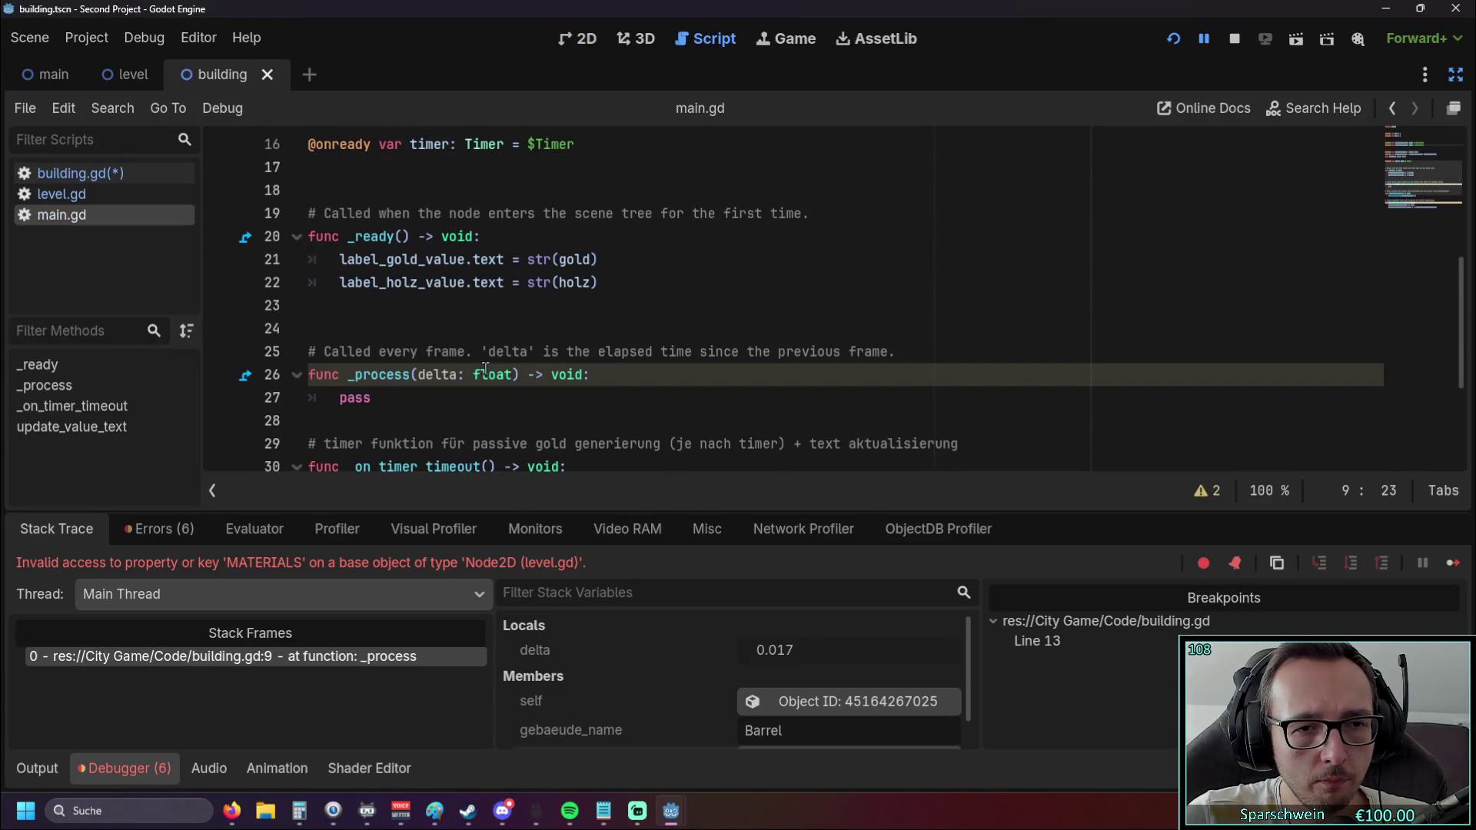
pyautogui.click(530, 236)
pyautogui.press('Return')
pyautogui.press('Tab')
pyautogui.write('get_tree().get_root()')
pyautogui.press('Home')
pyautogui.hotkey('shift', 'Tab')
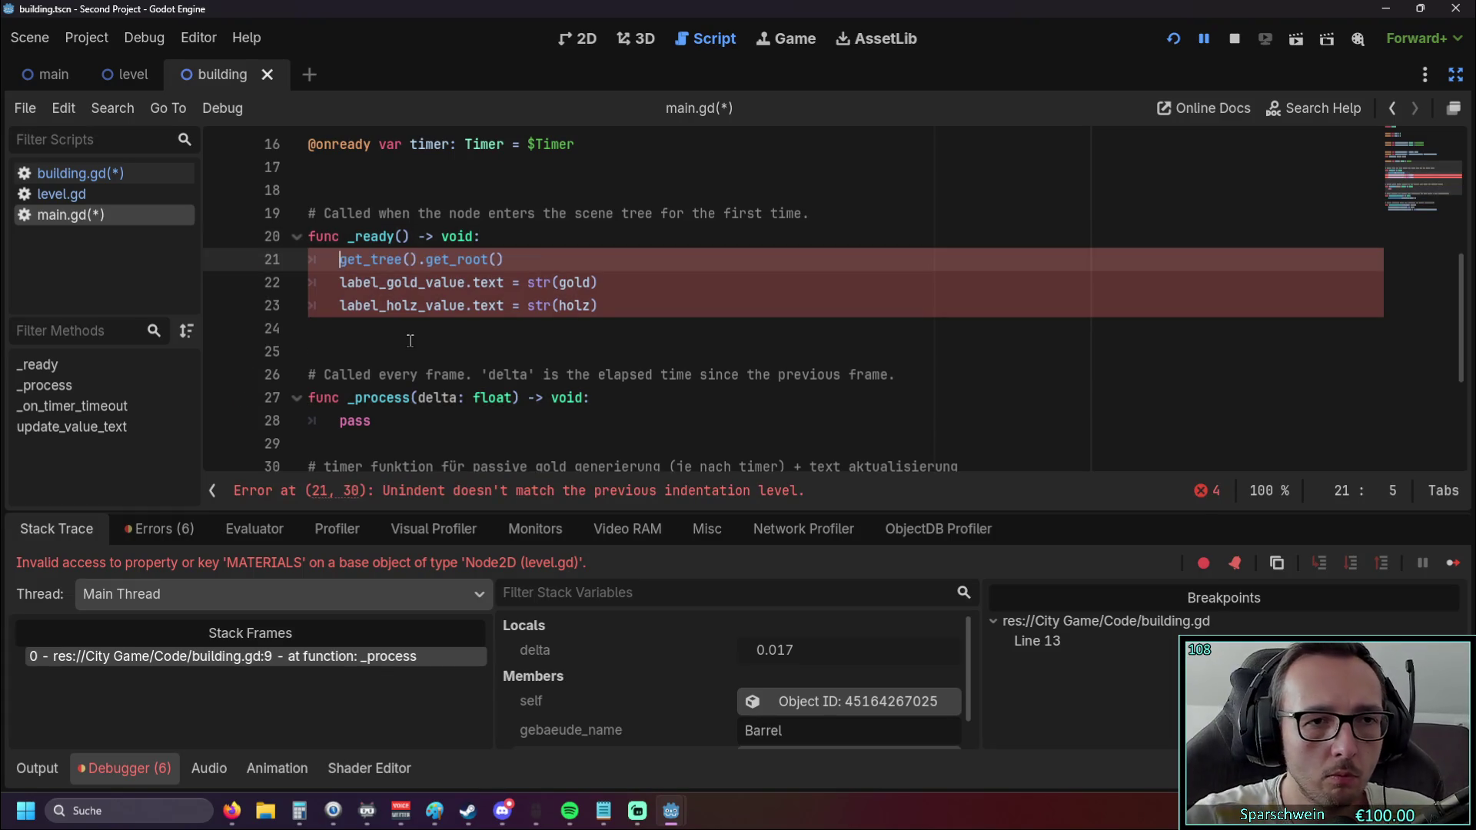
# Step: Undo the trial line in main.gd and return to building.gd
pyautogui.click(410, 341)
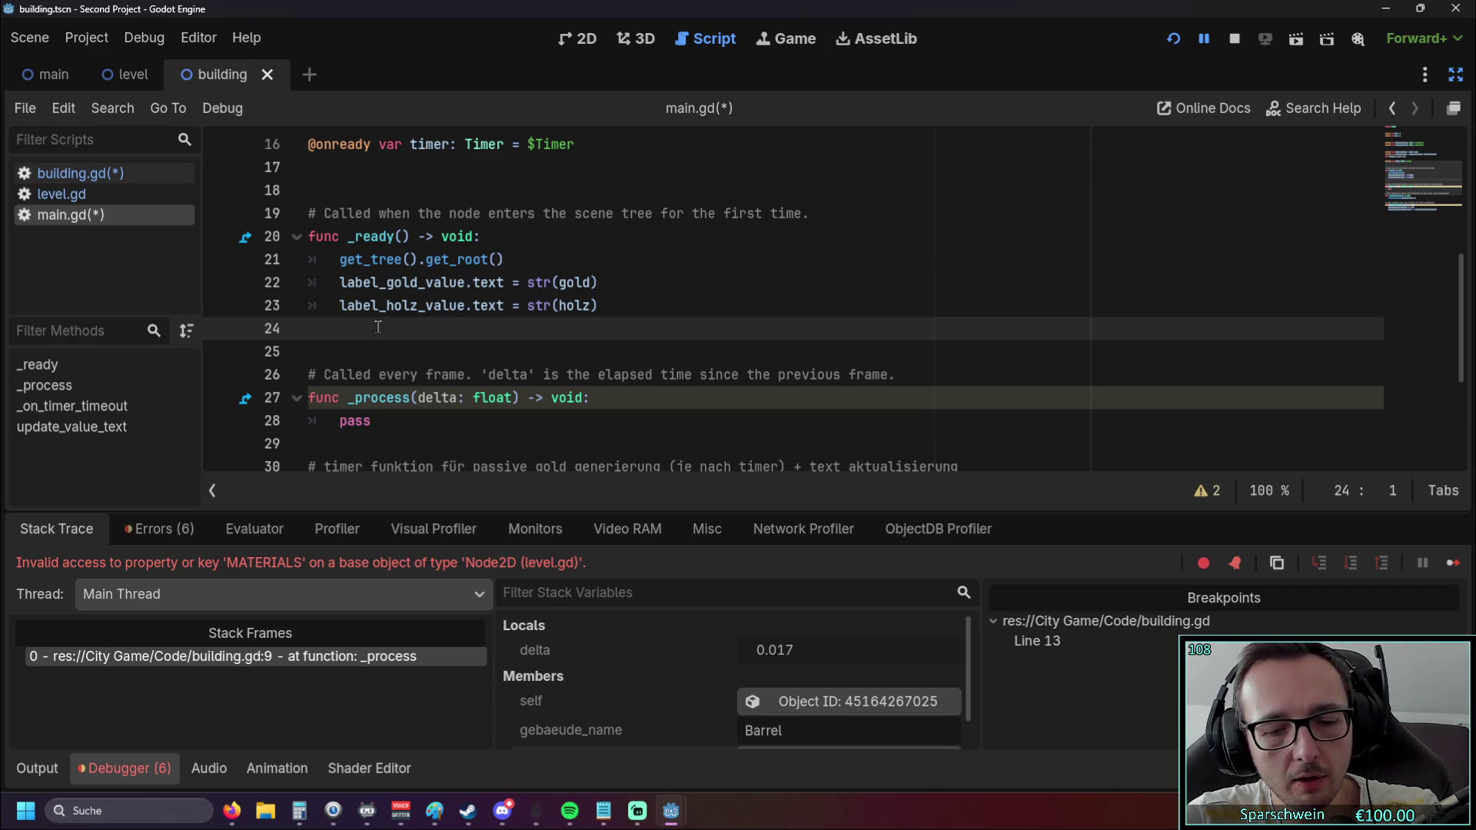
pyautogui.hotkey('ctrl', 'z')
pyautogui.hotkey('ctrl', 'z')
pyautogui.hotkey('ctrl', 'z')
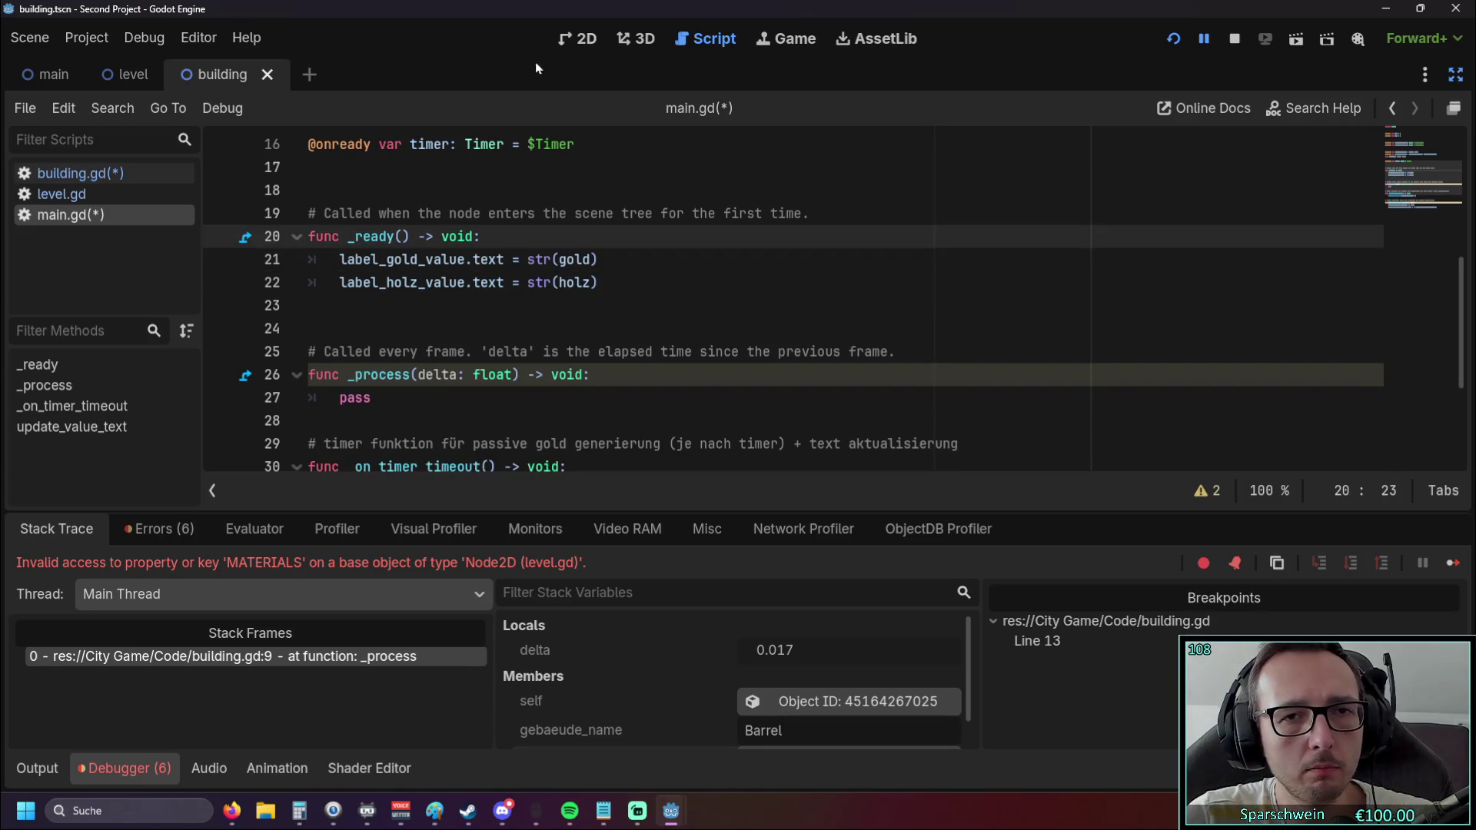
pyautogui.click(97, 175)
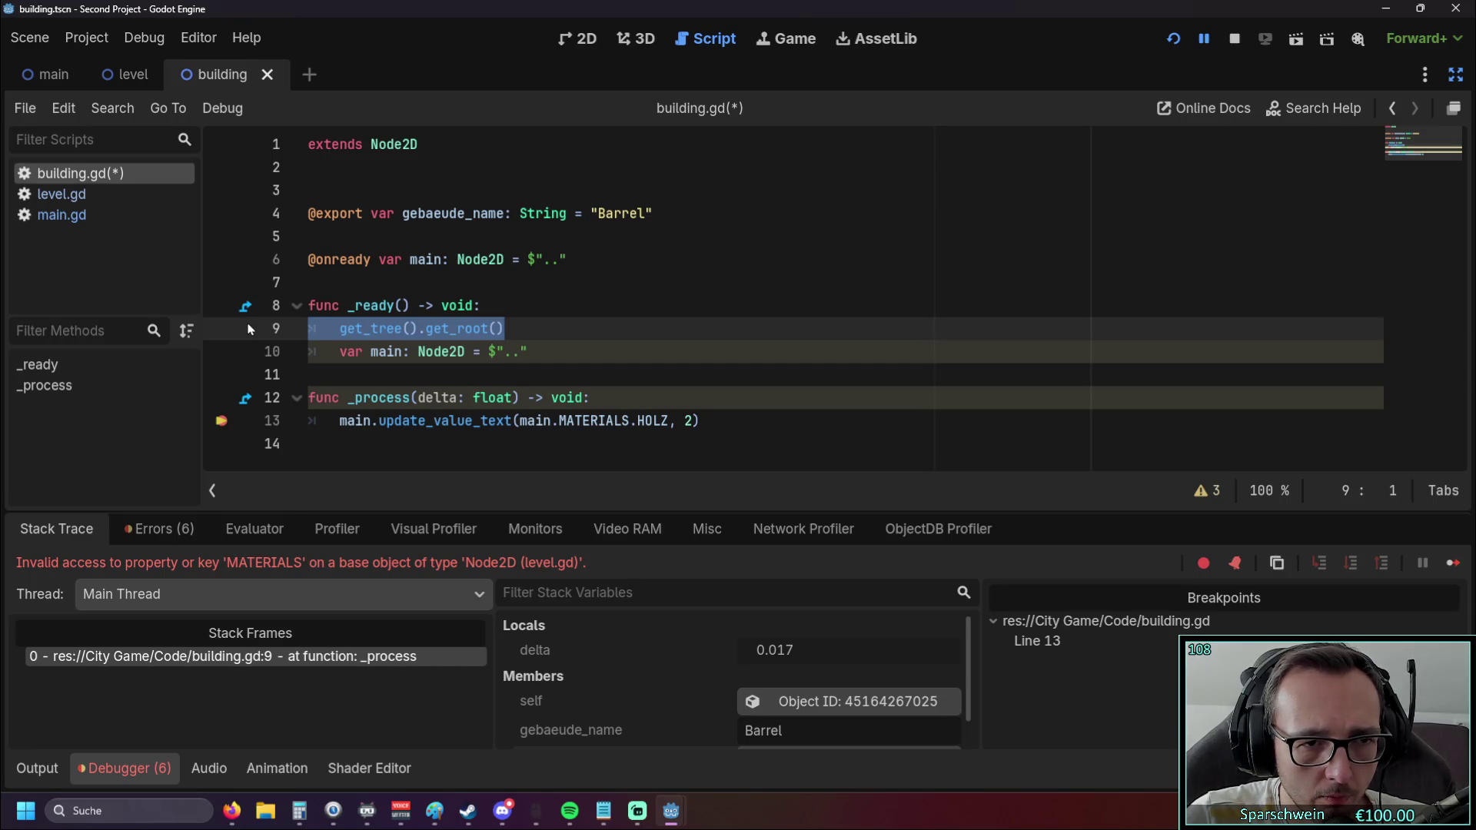
# Step: Move the get_tree().get_root() call onto line 10 so it reads main.get_tree().get_root()
pyautogui.press('BackSpace')
pyautogui.click(403, 352)
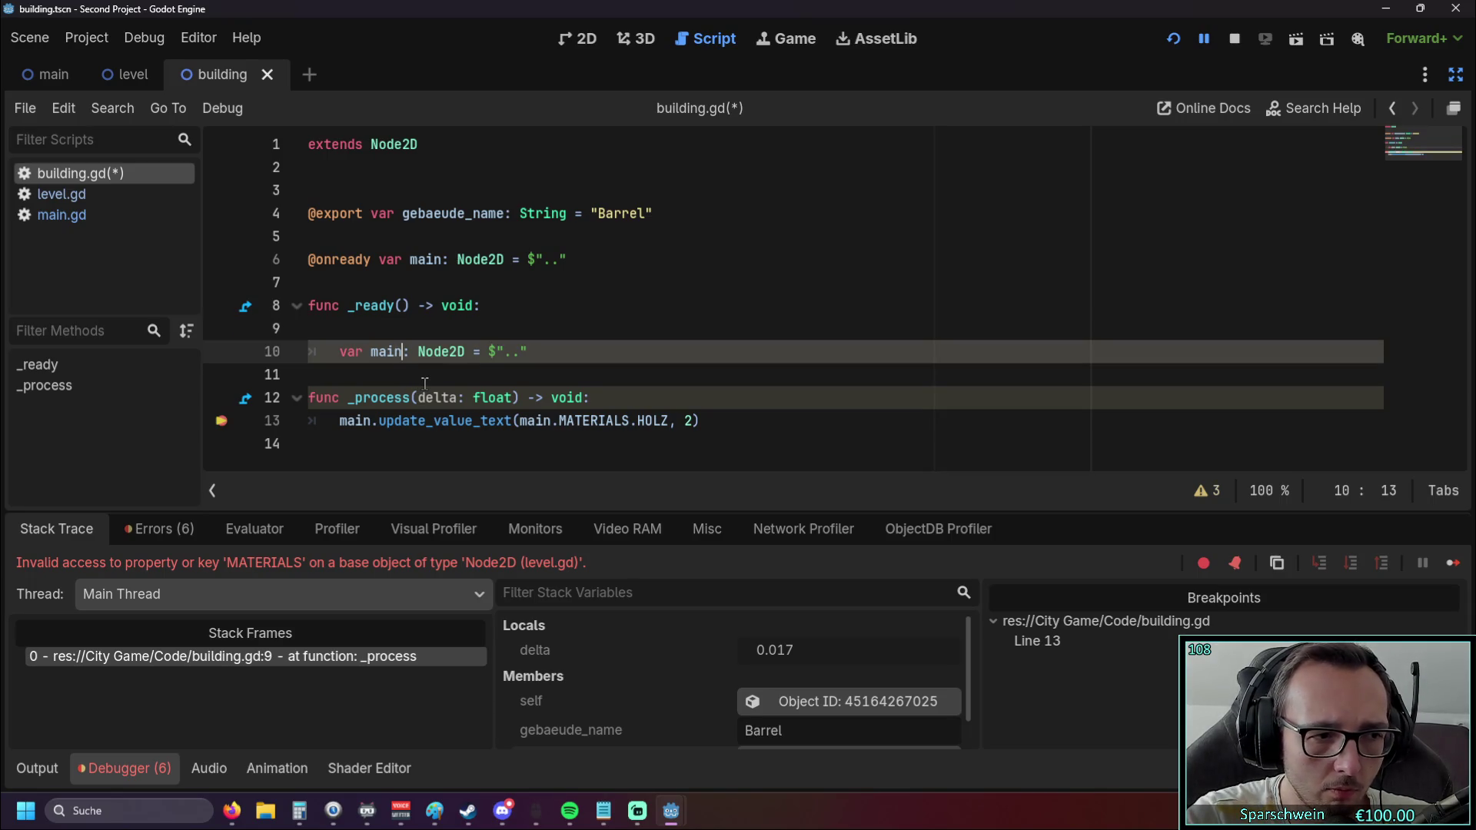
pyautogui.write('.')
pyautogui.write('get_tree().get_root()')
pyautogui.click(411, 351)
pyautogui.press('Delete')
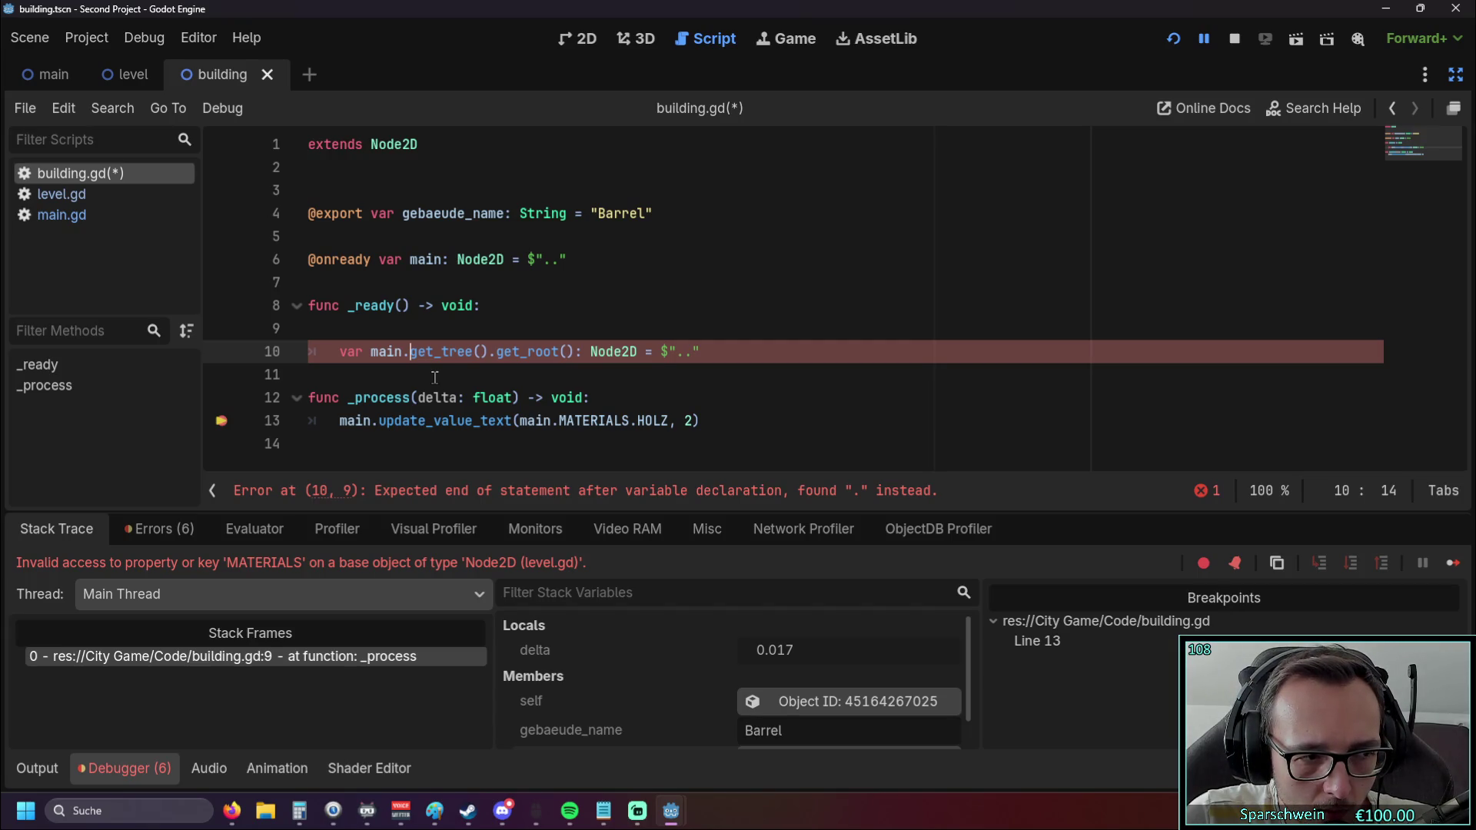
# Step: Delete the blank line above and the var keyword from _ready's main line
pyautogui.click(482, 378)
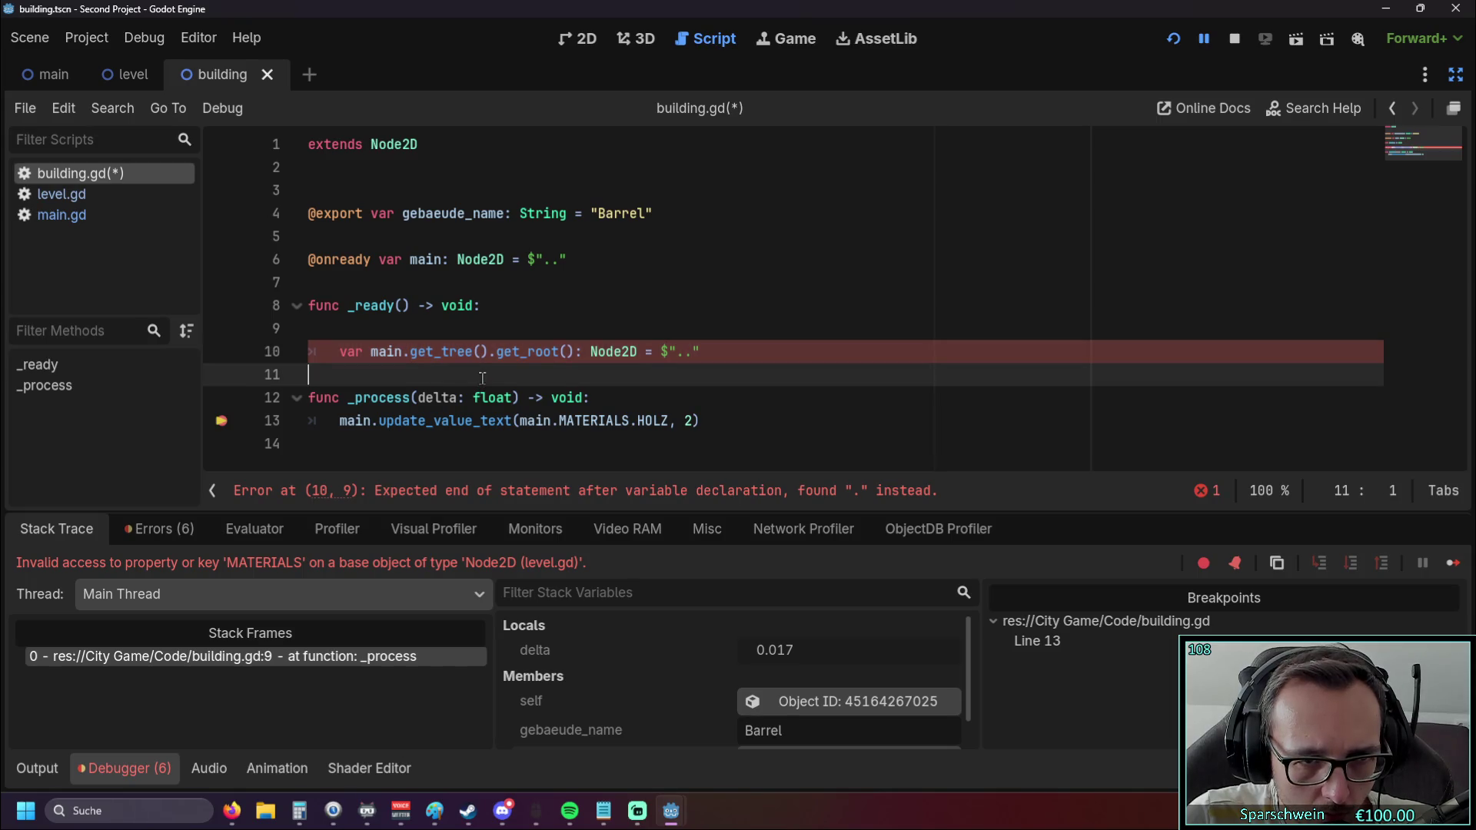
pyautogui.click(385, 332)
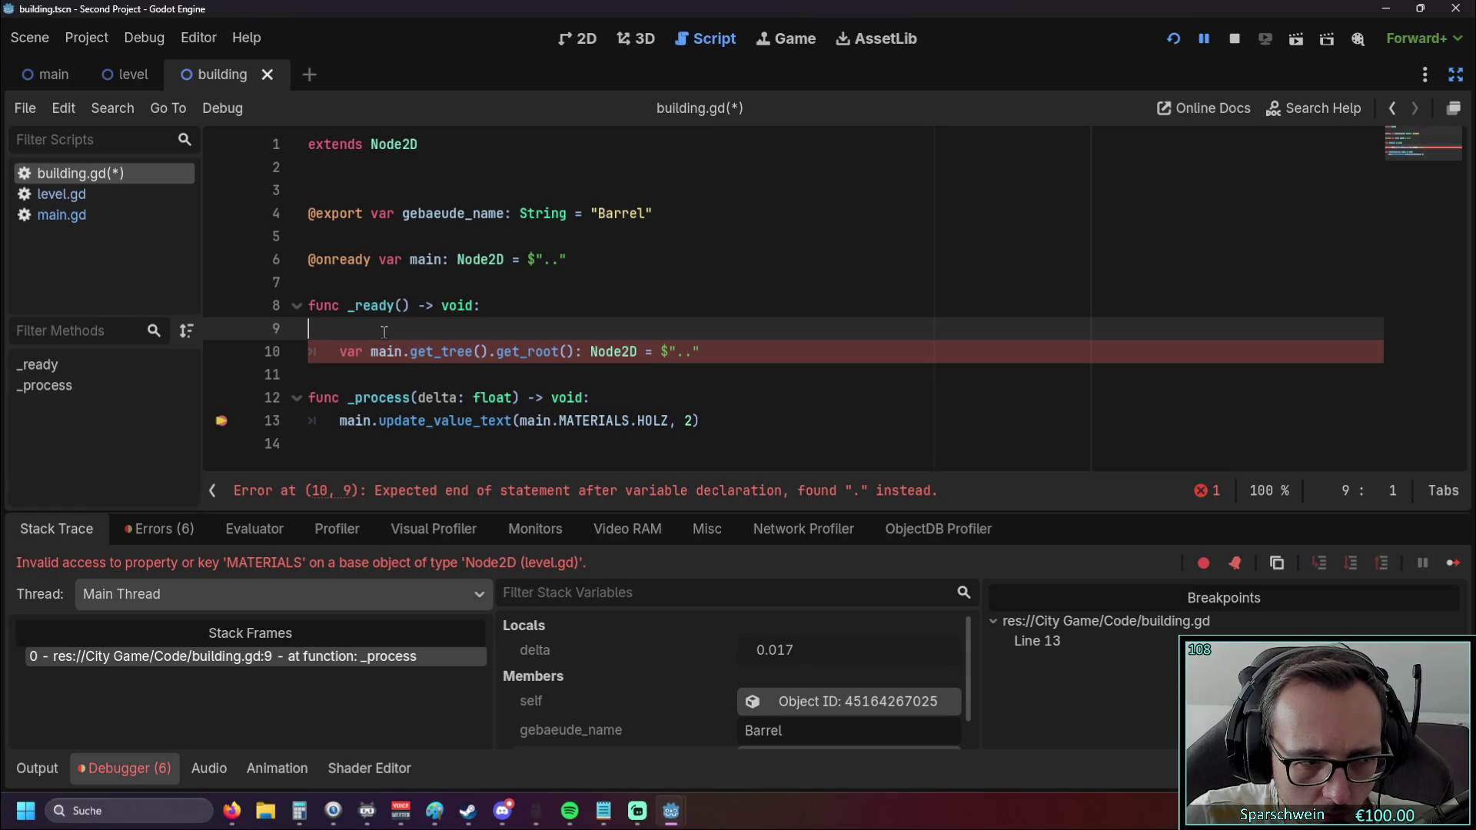
pyautogui.press('BackSpace')
pyautogui.click(336, 330)
pyautogui.press('BackSpace')
pyautogui.click(363, 352)
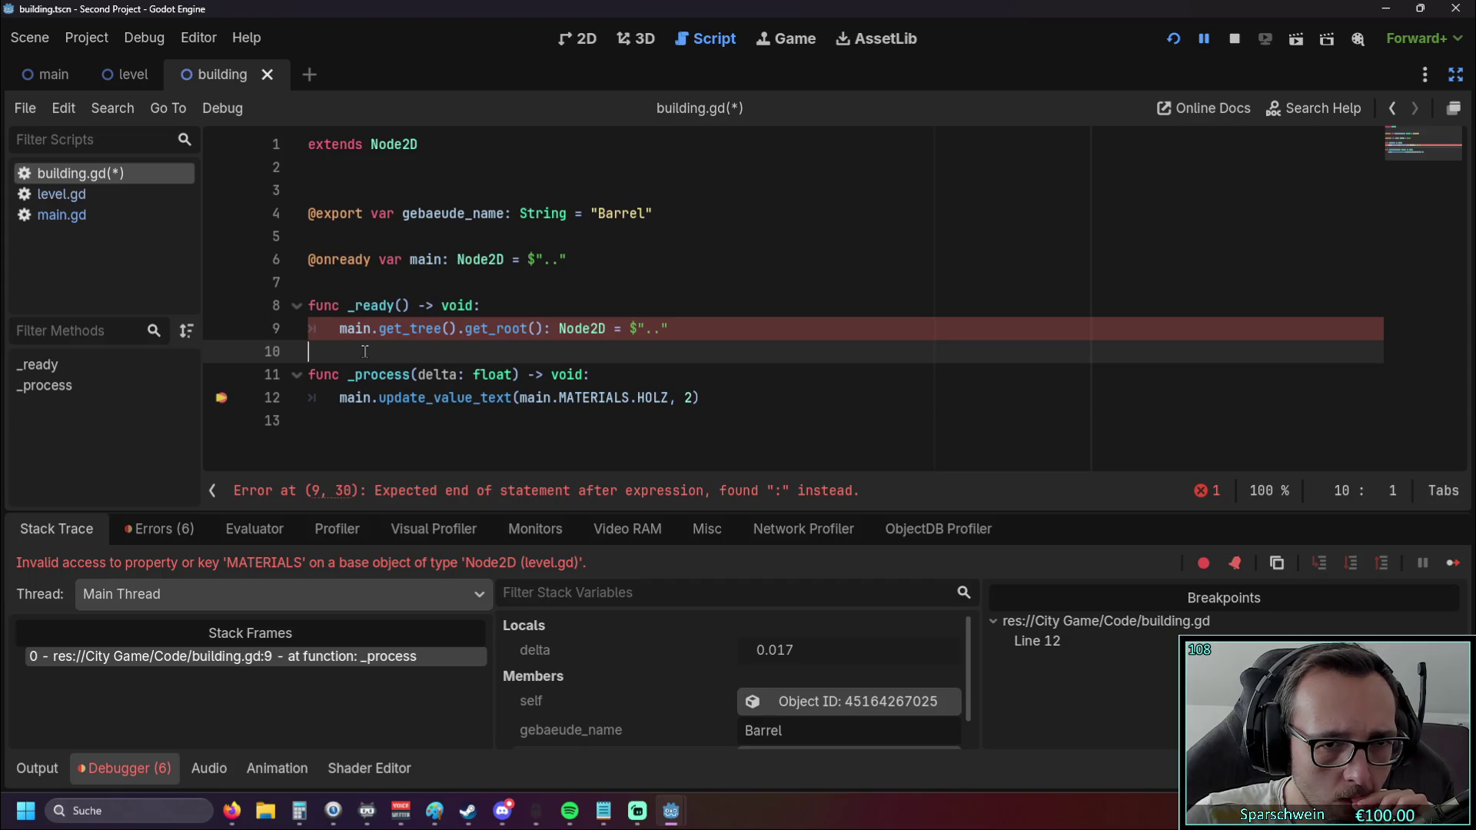
# Step: Attempt an assignment to main on line 9, then undo the failed edits
pyautogui.moveTo(688, 329); pyautogui.dragTo(544, 329)
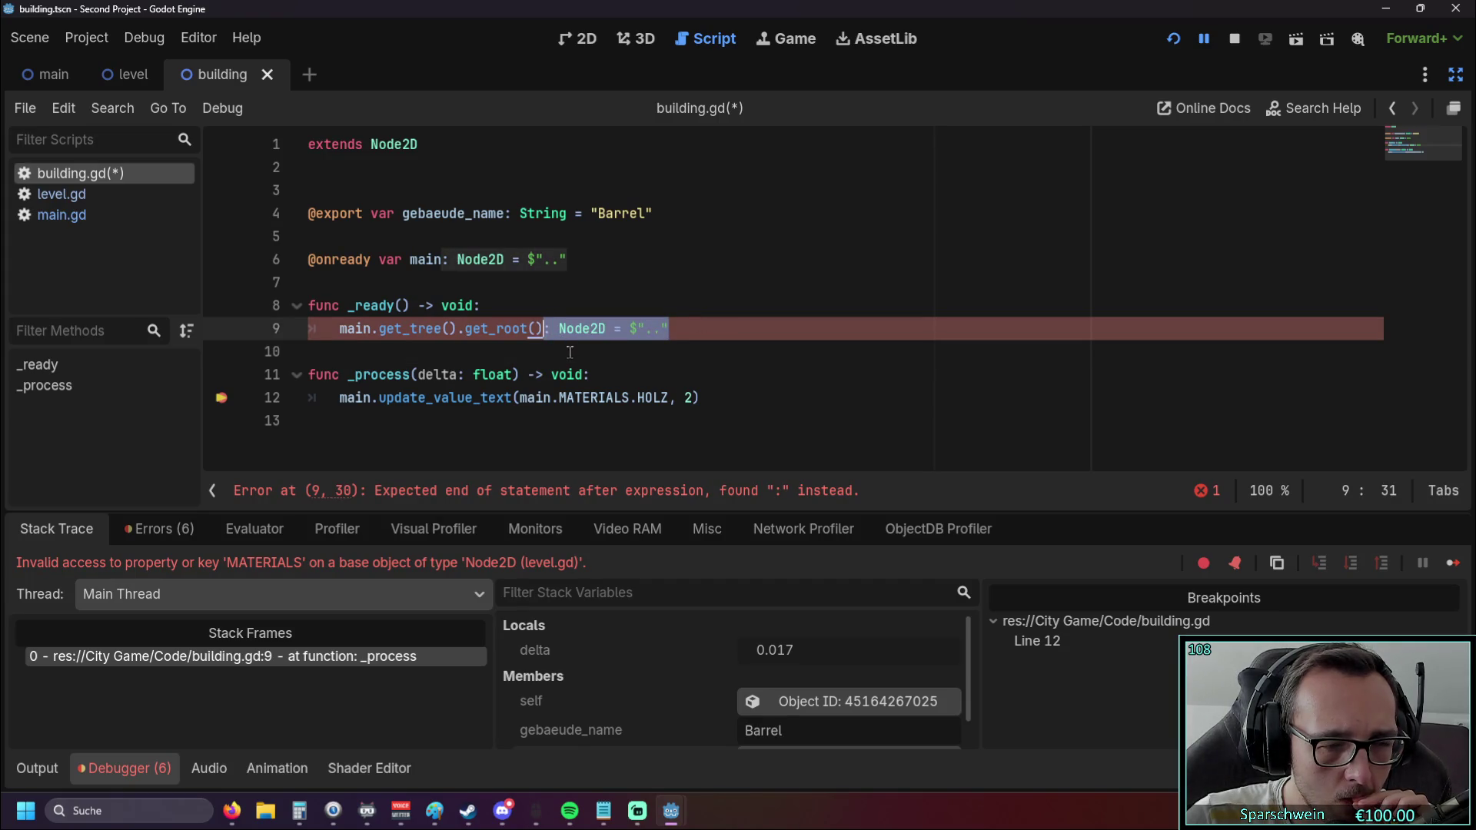
pyautogui.click(375, 328)
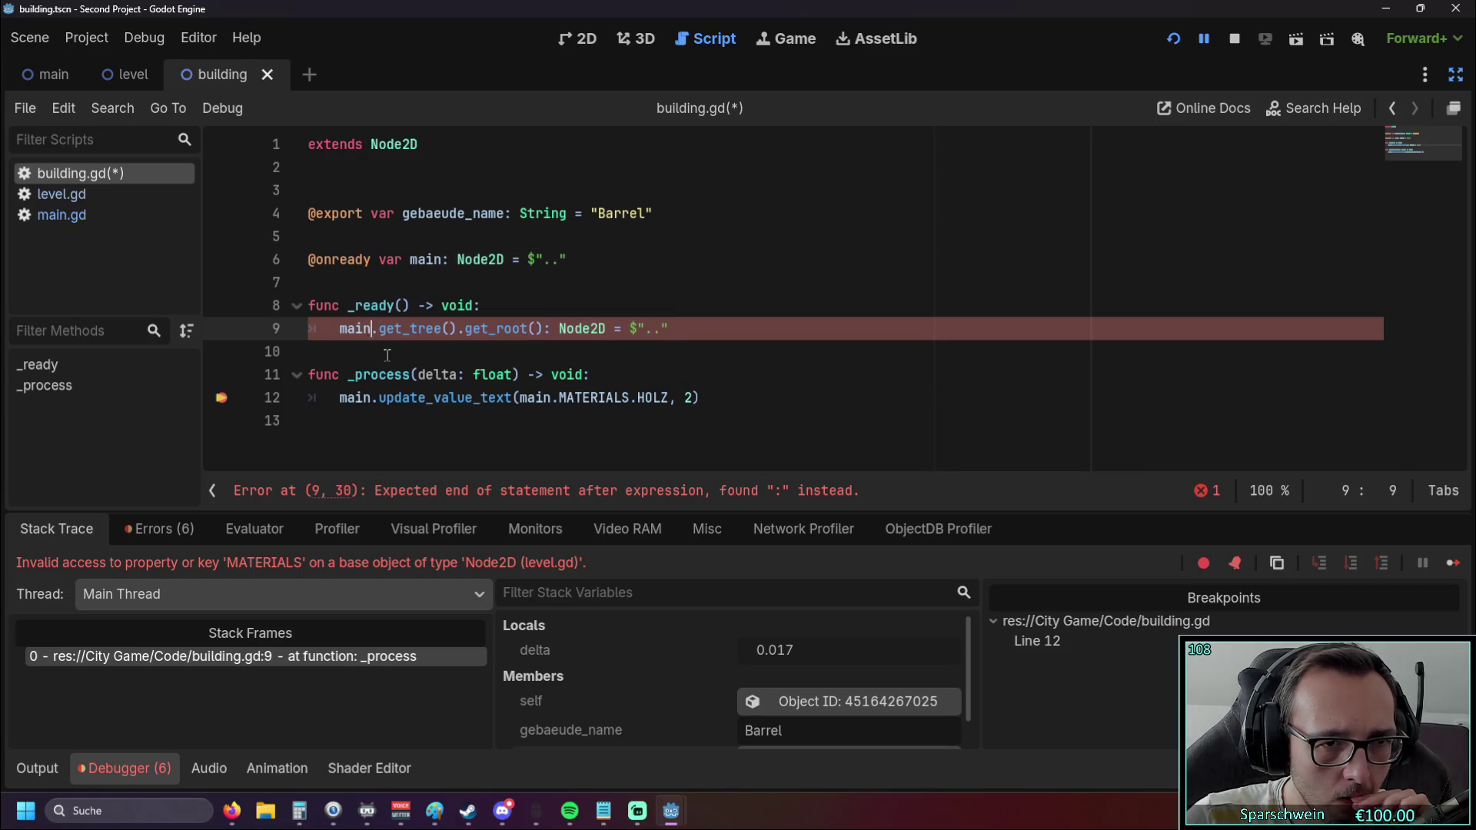
pyautogui.write('= ')
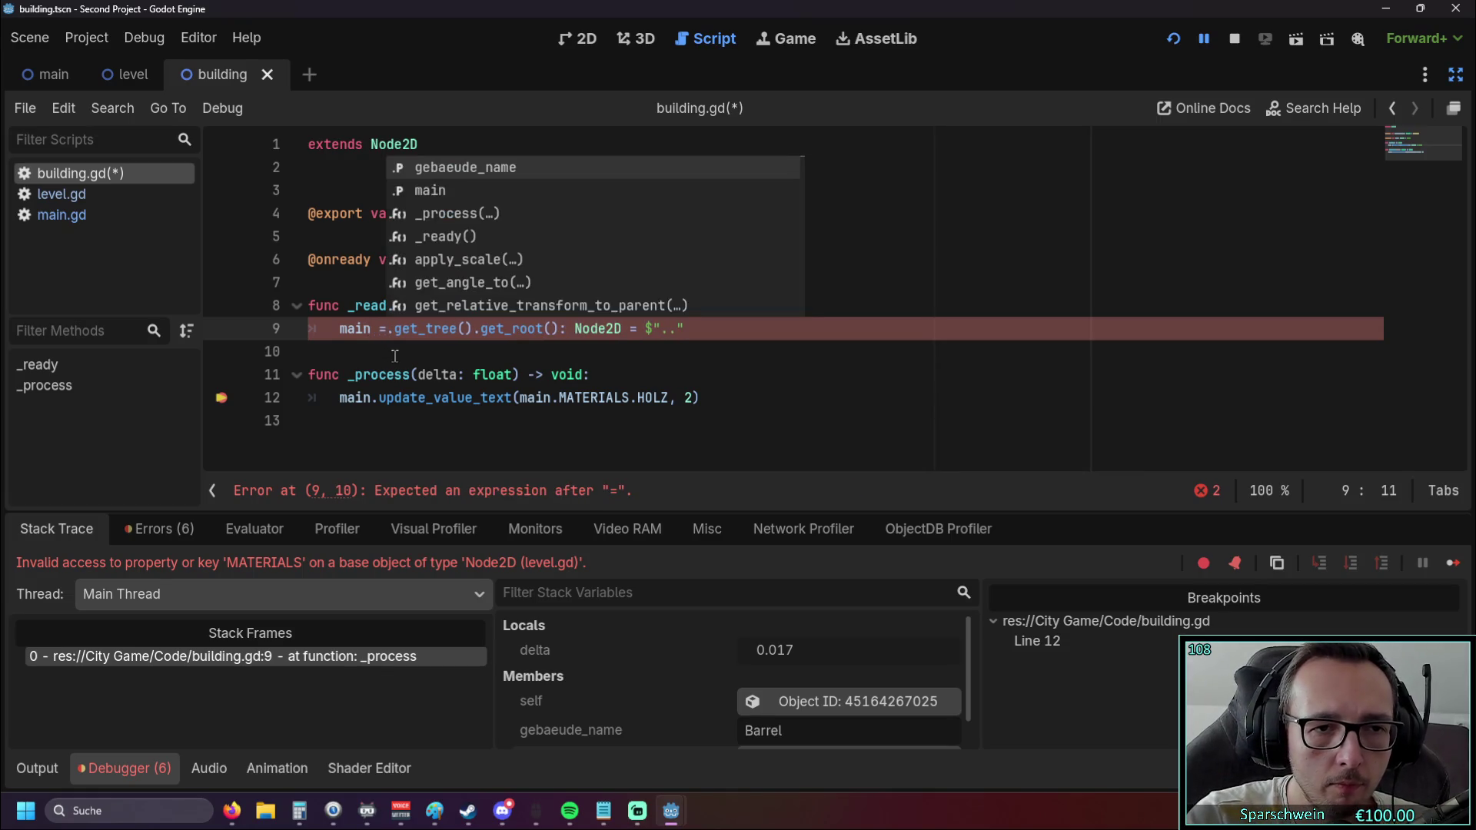
pyautogui.write('main')
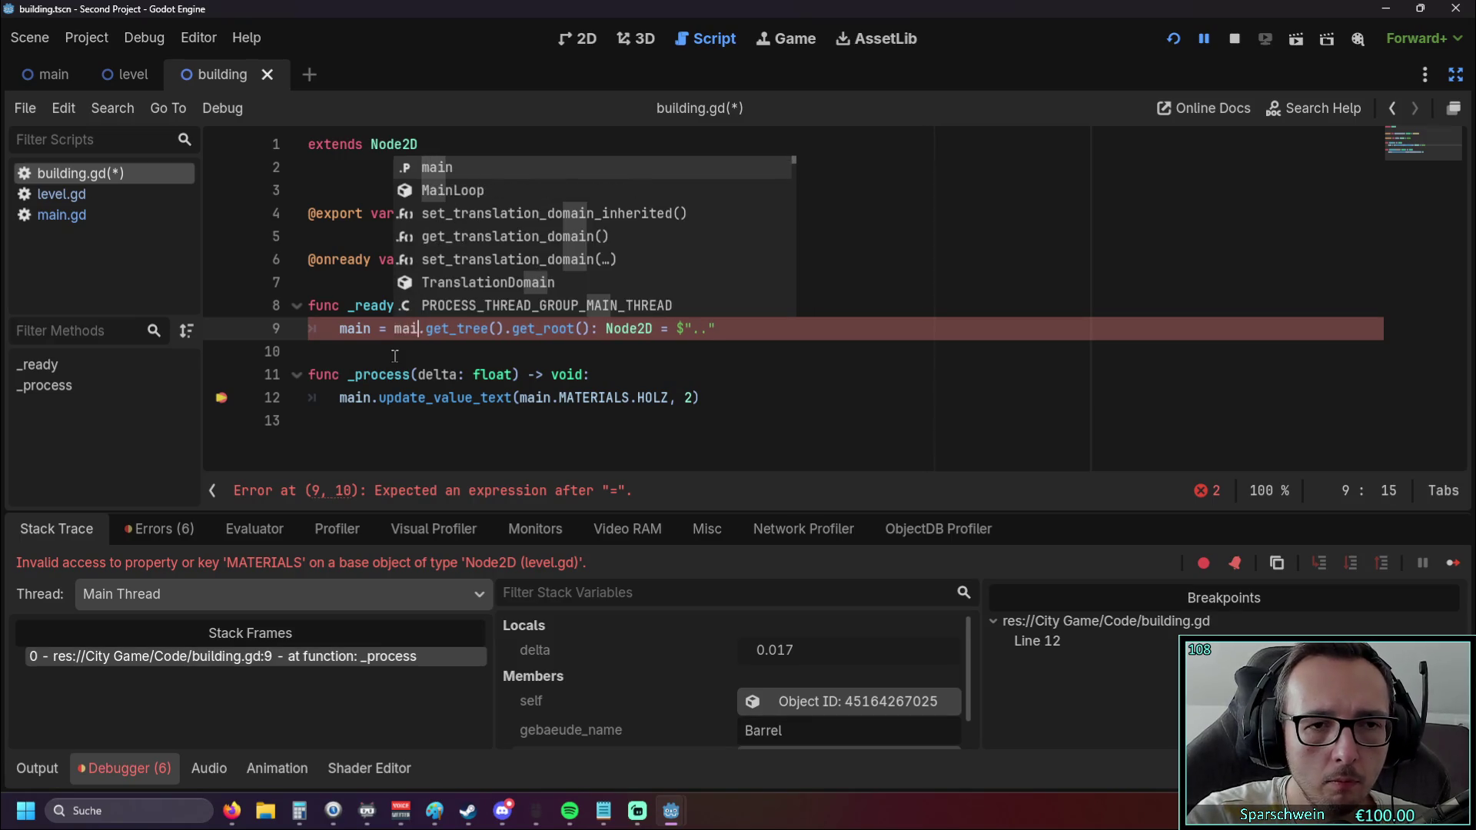
pyautogui.click(394, 356)
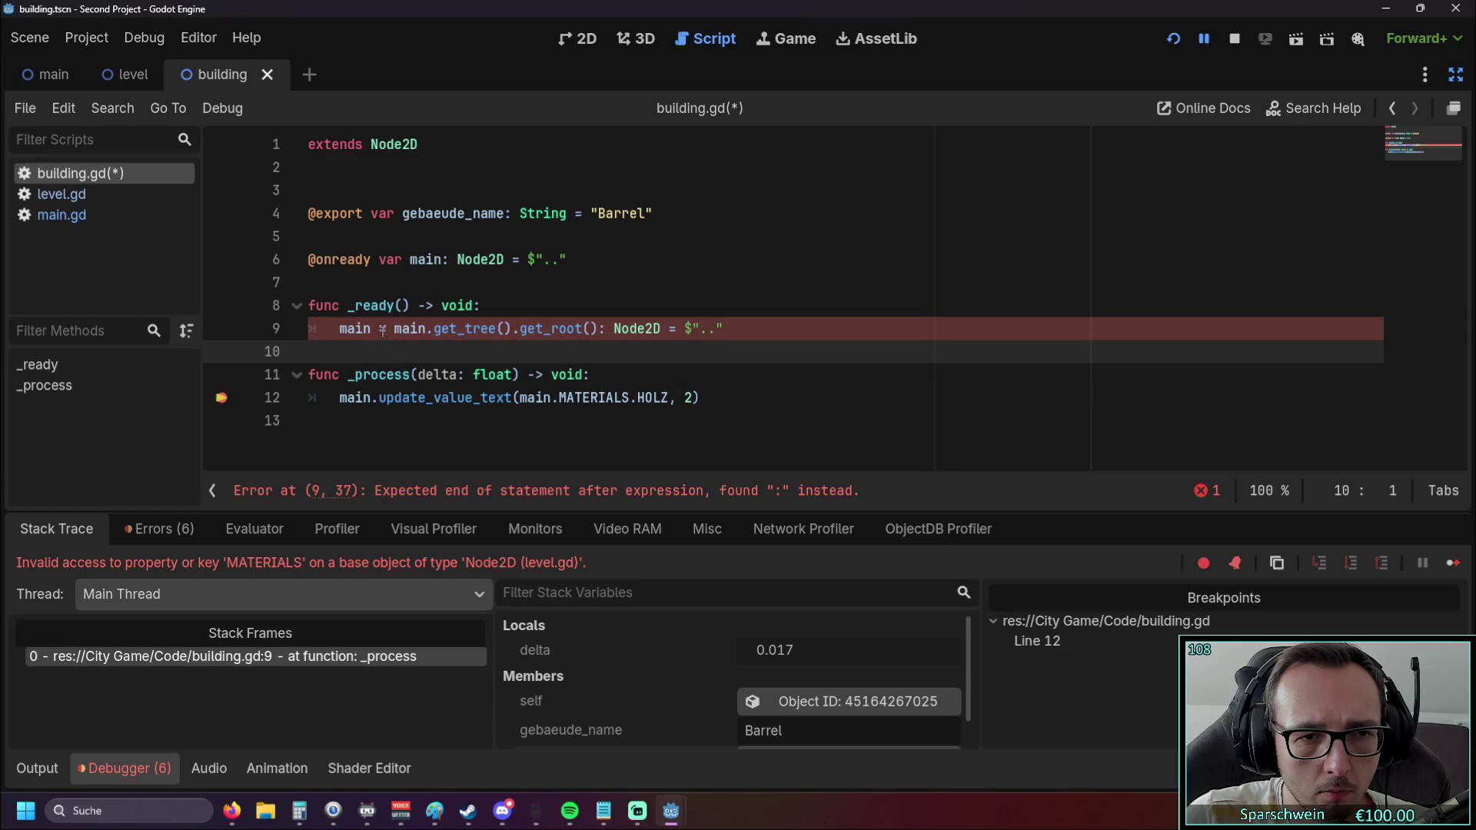
pyautogui.click(372, 328)
pyautogui.write('get_tree().get_root()')
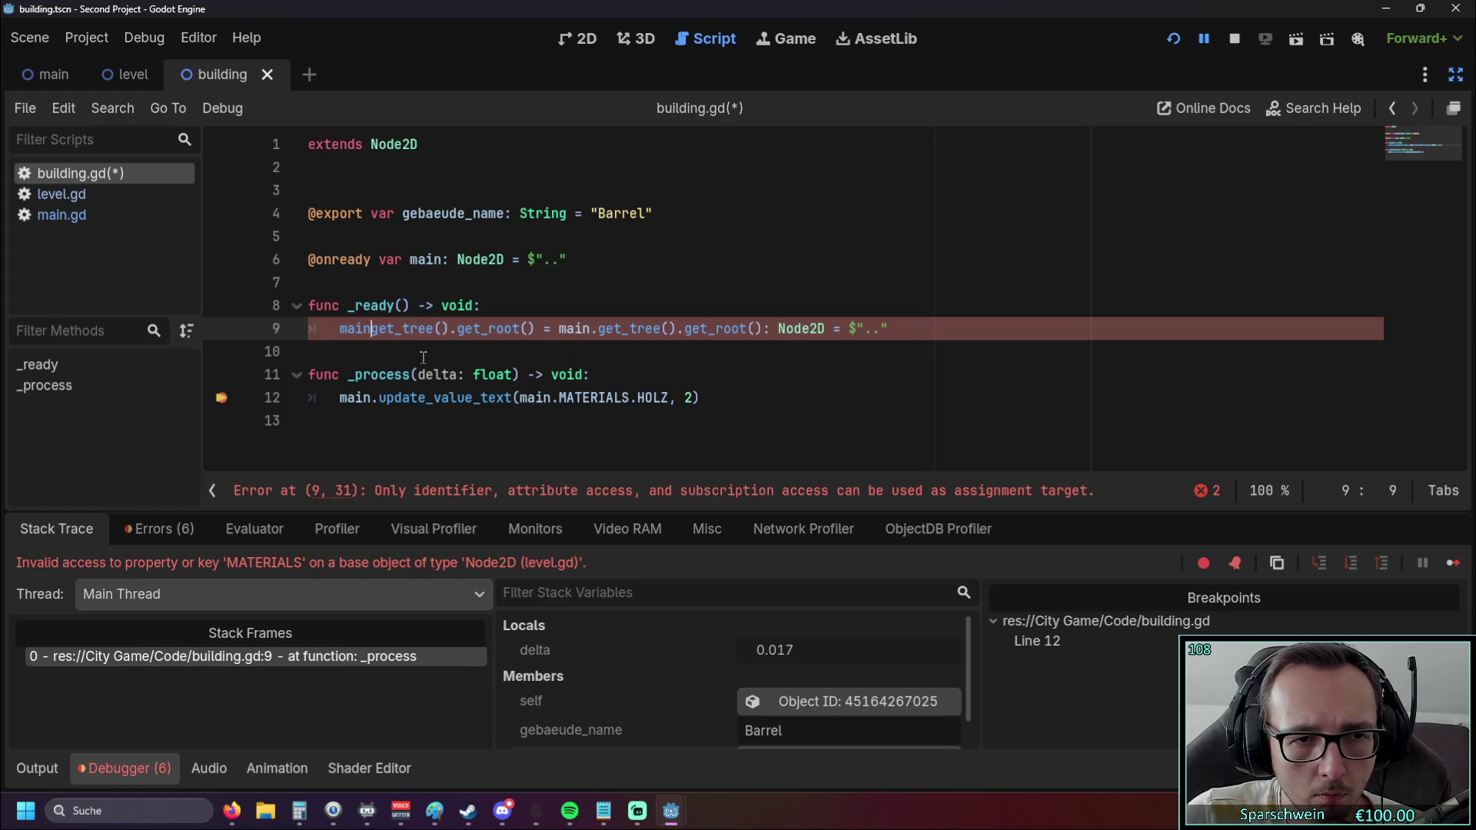
pyautogui.hotkey('ctrl', 'z')
pyautogui.hotkey('ctrl', 'z')
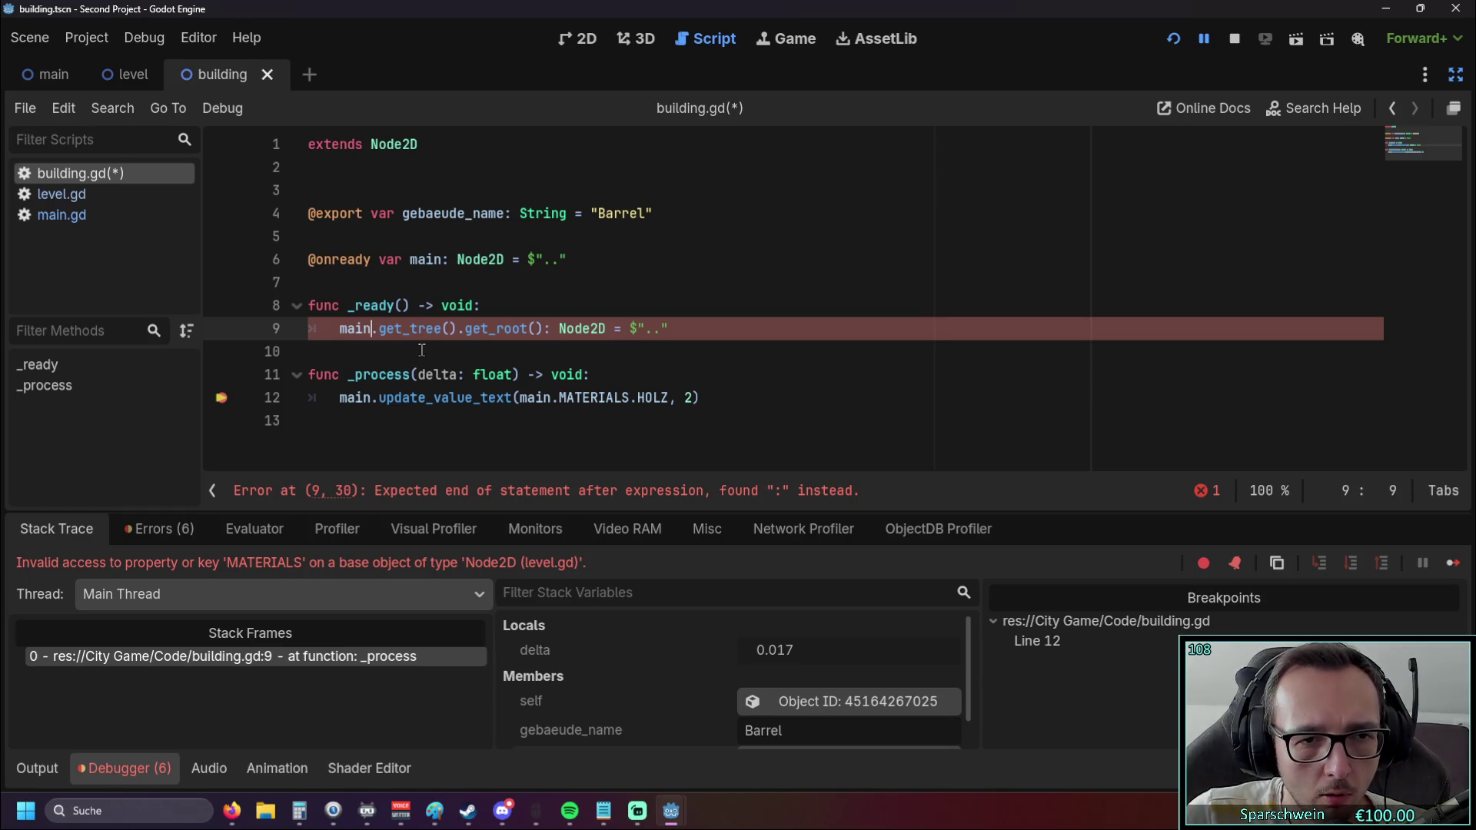
pyautogui.click(421, 351)
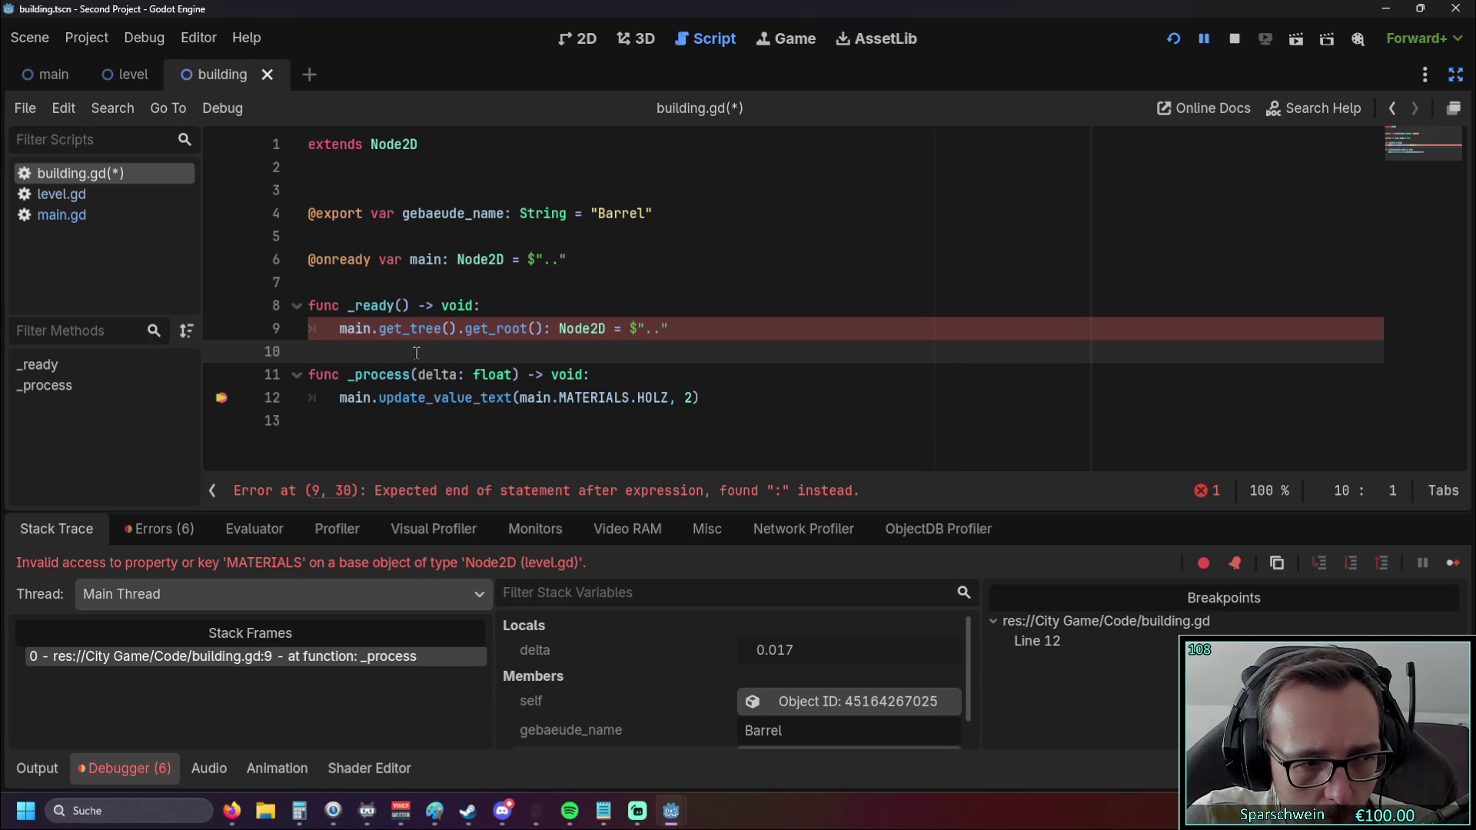
# Step: Replace the dot after main with = and delete the trailing : Node2D = $".."
pyautogui.click(374, 332)
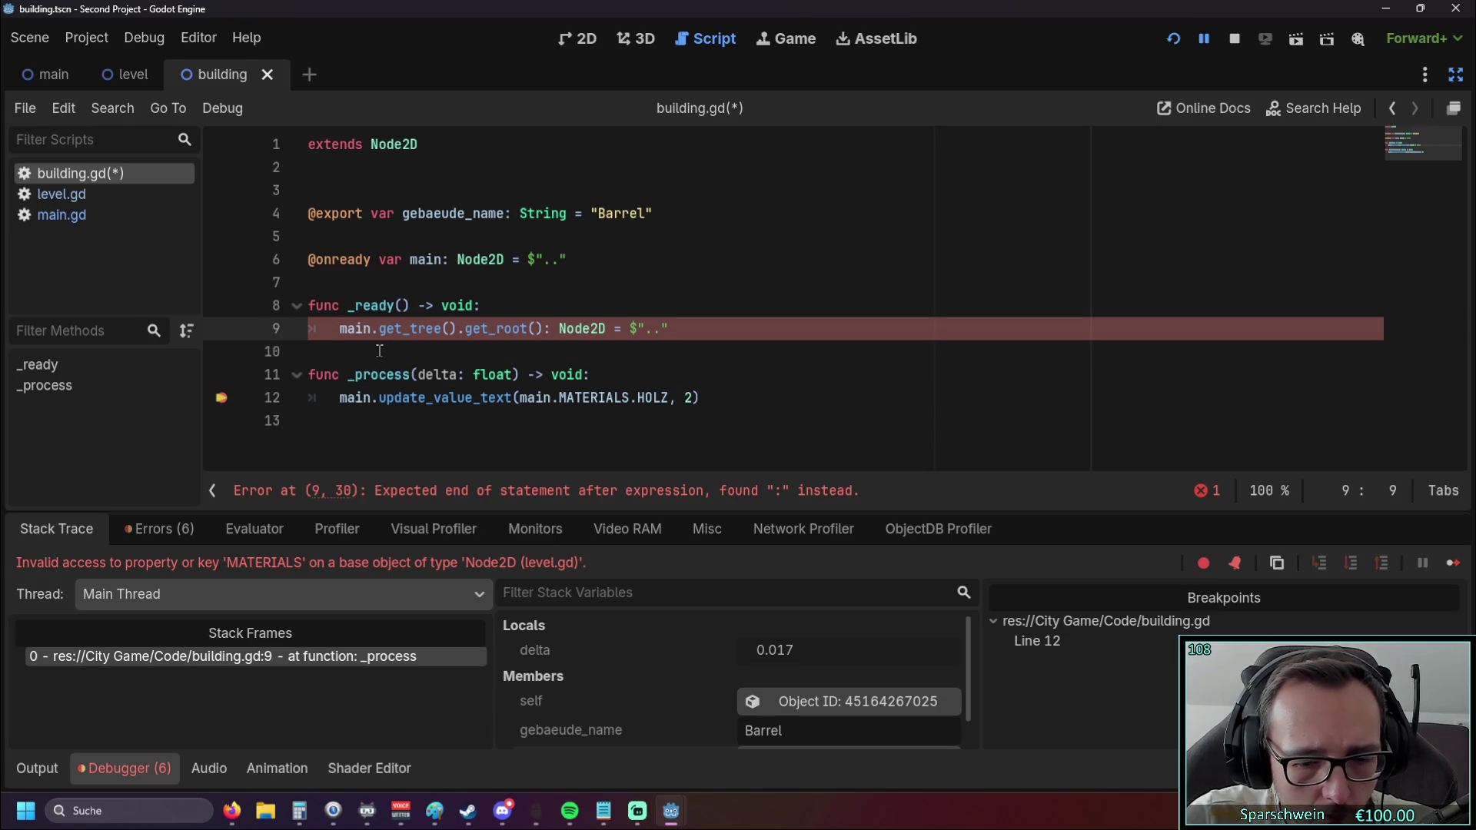
pyautogui.write('=')
pyautogui.press('Delete')
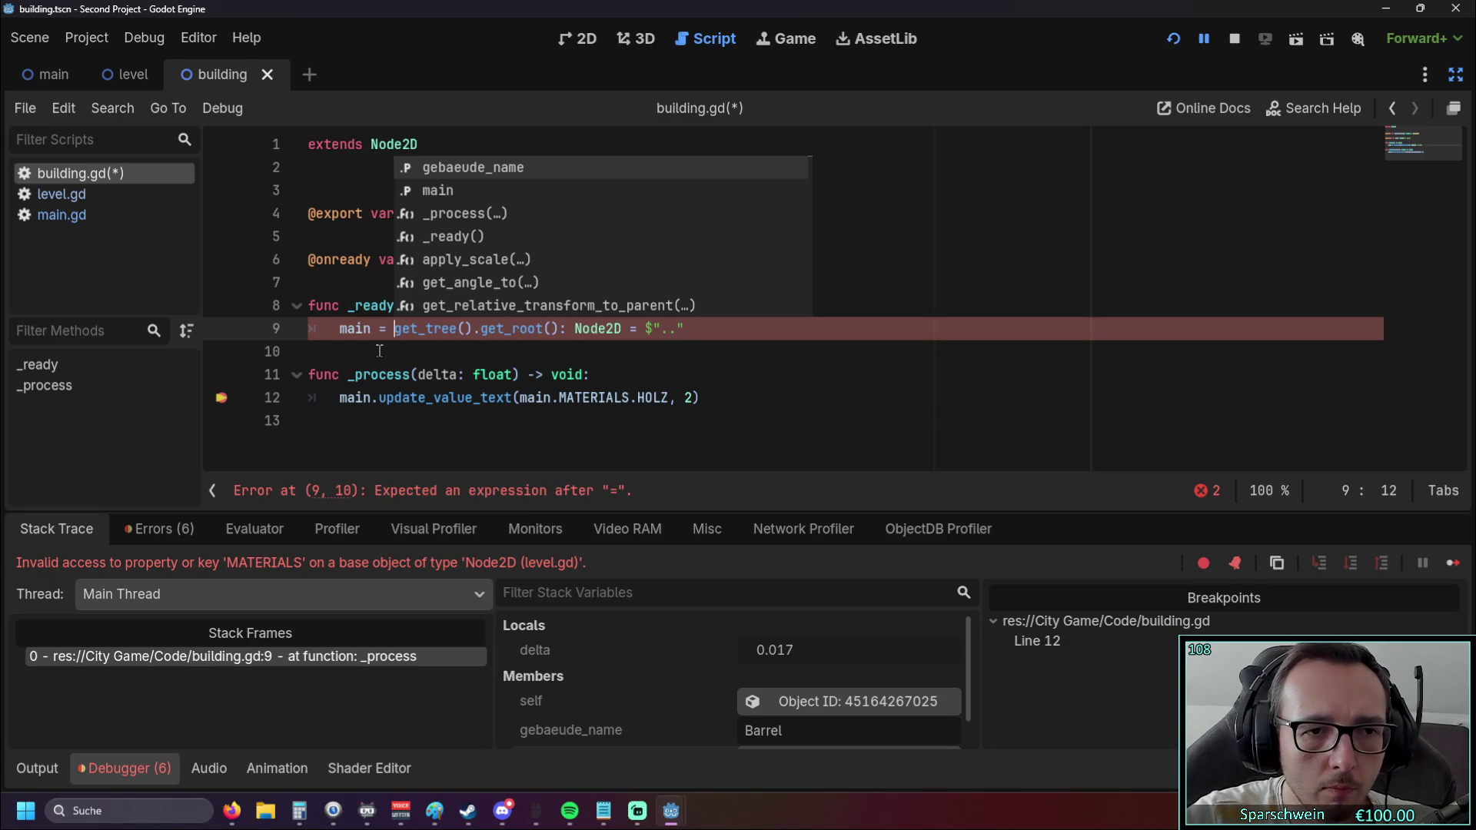
pyautogui.click(388, 354)
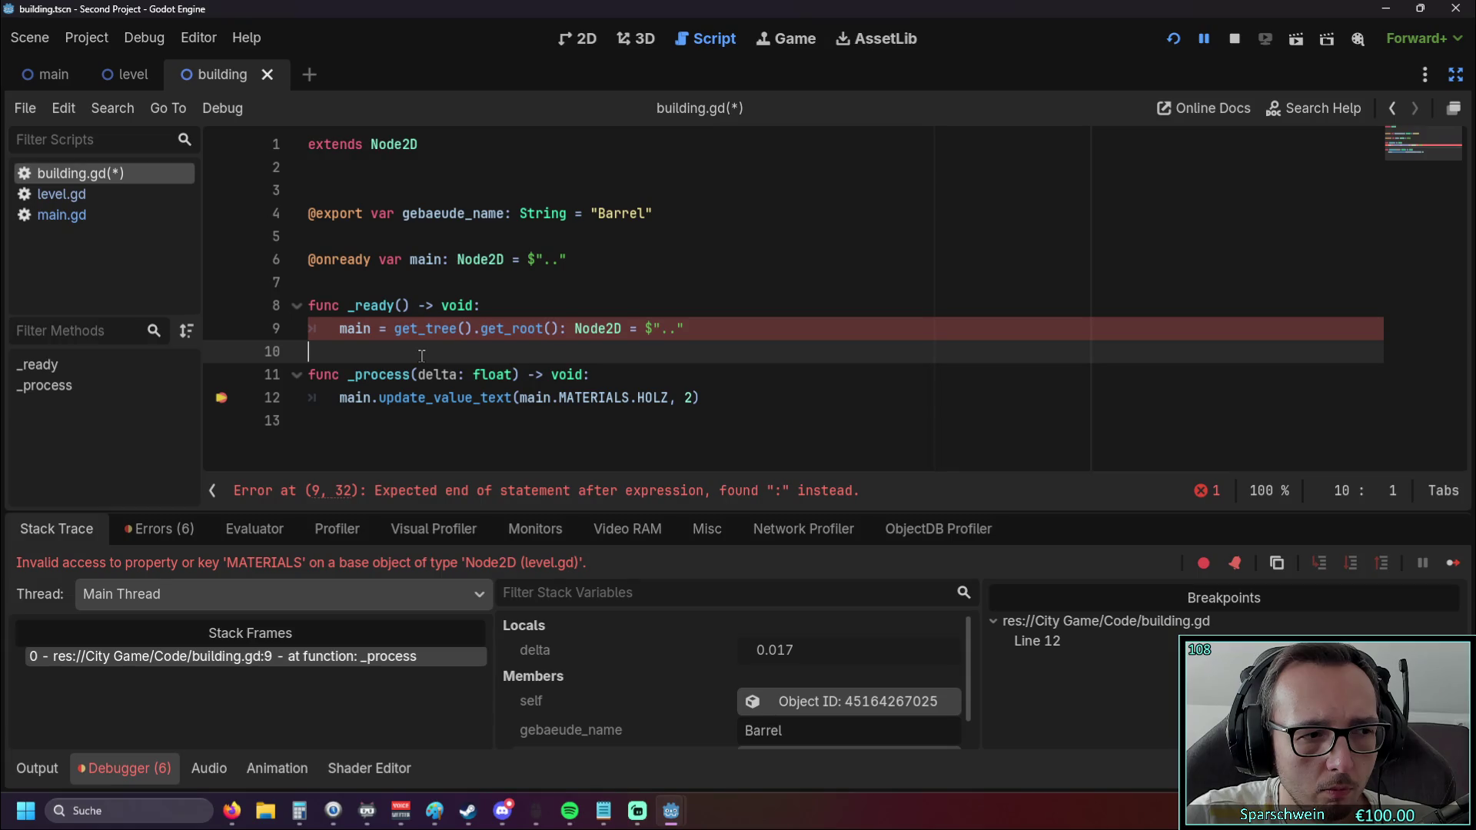
pyautogui.moveTo(722, 329); pyautogui.dragTo(567, 328)
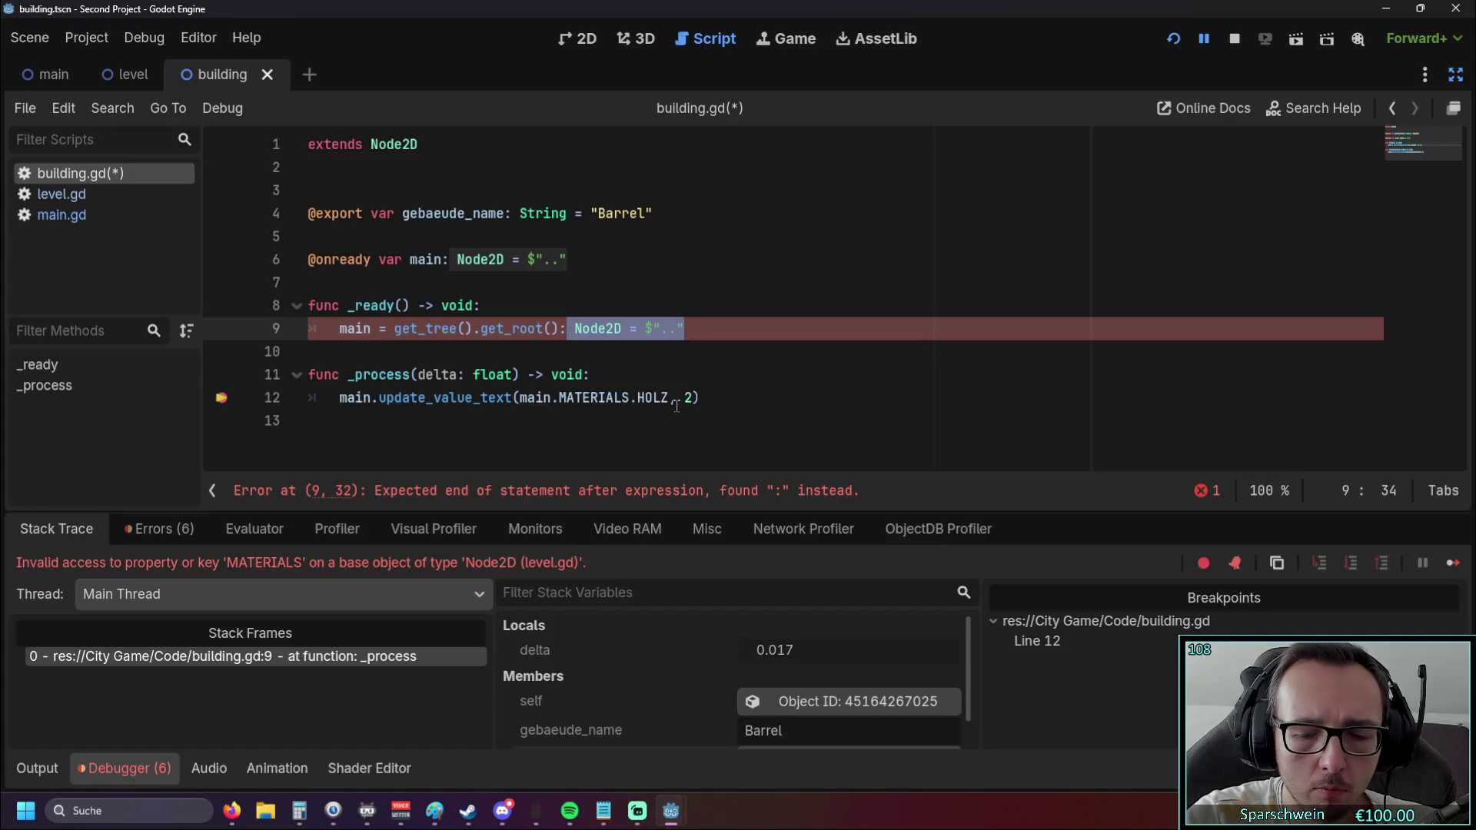
pyautogui.press('BackSpace')
pyautogui.press('BackSpace')
pyautogui.write(':')
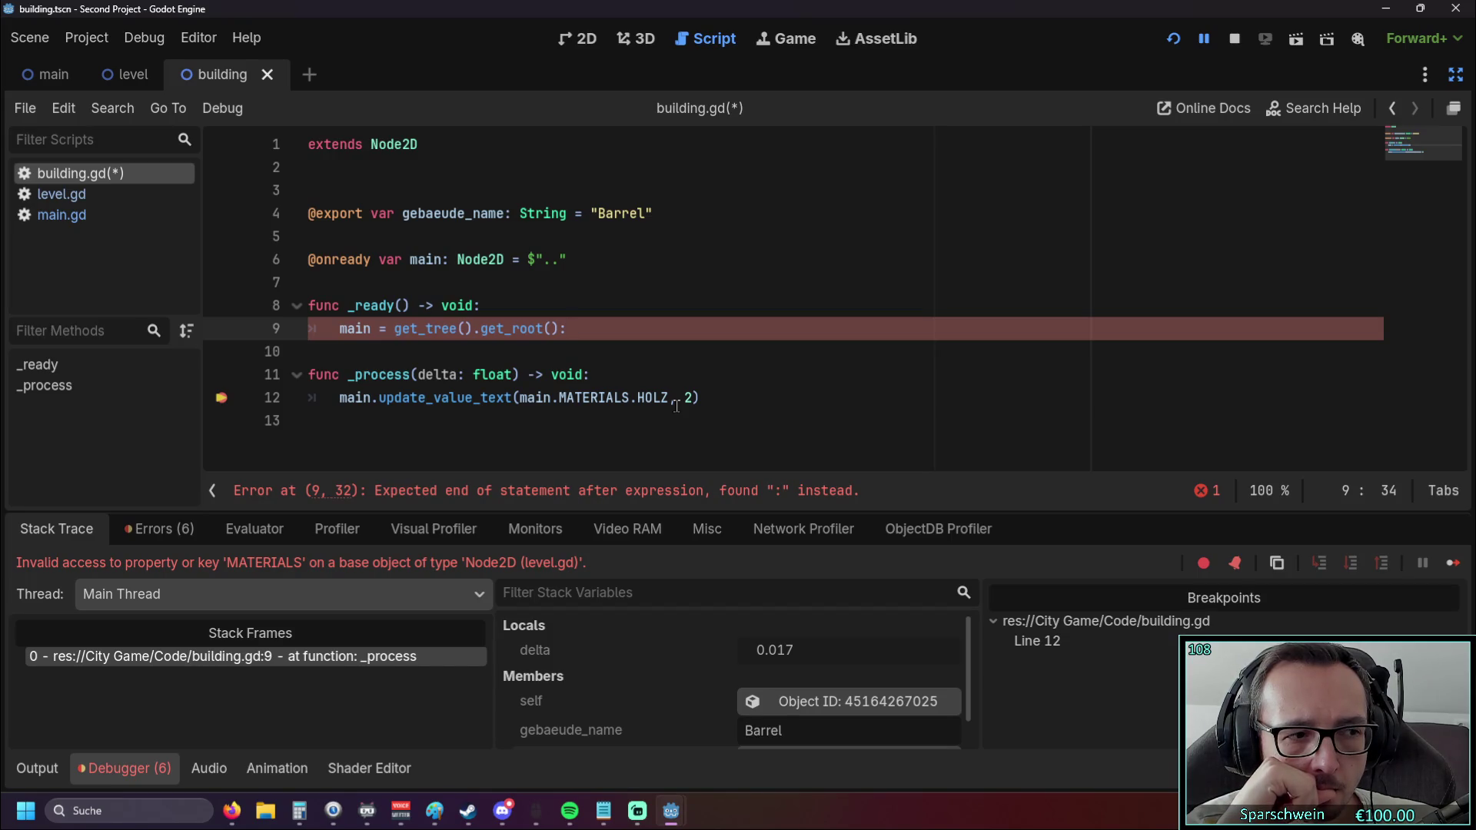
pyautogui.press('BackSpace')
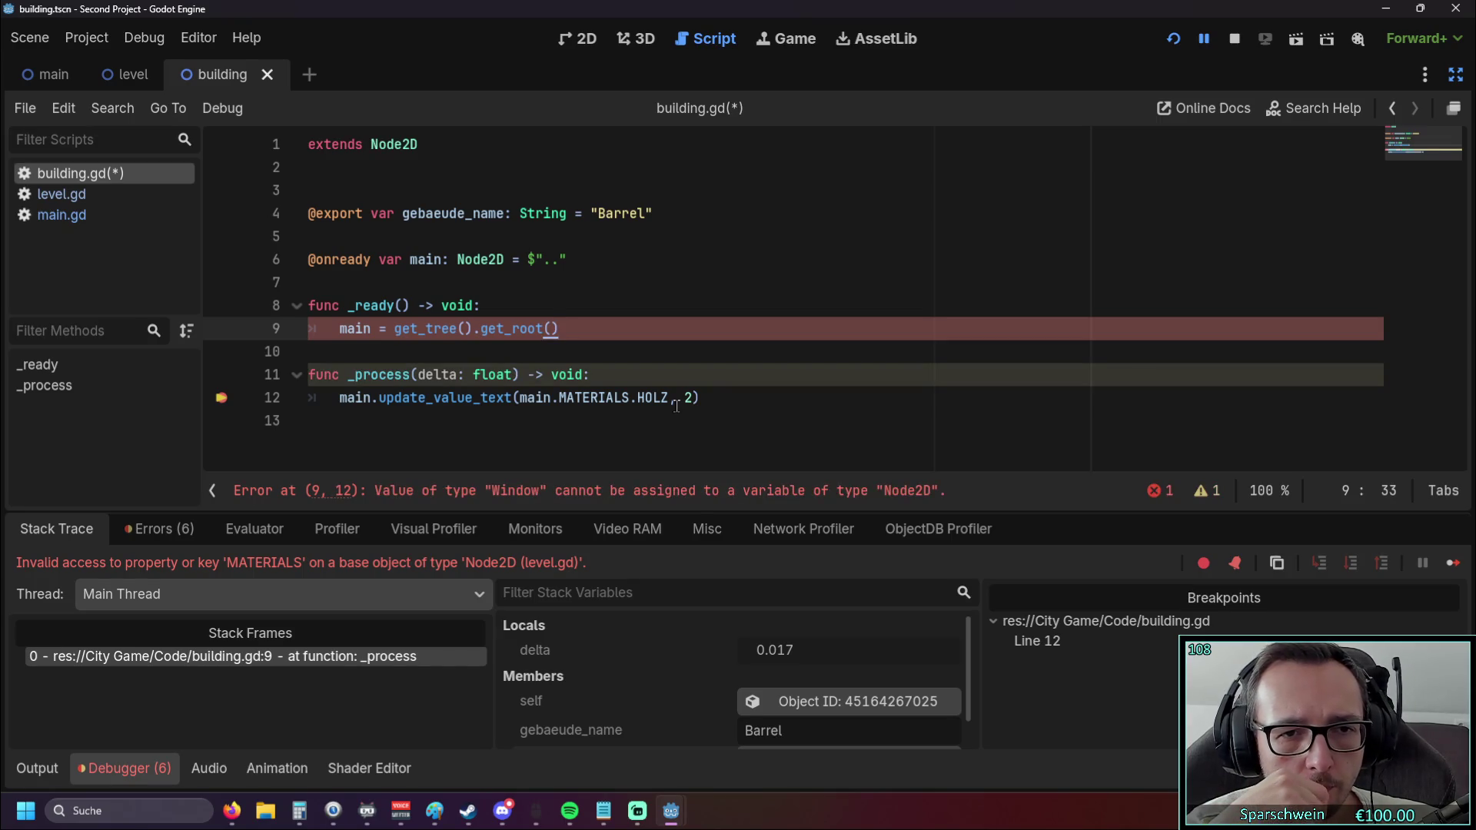
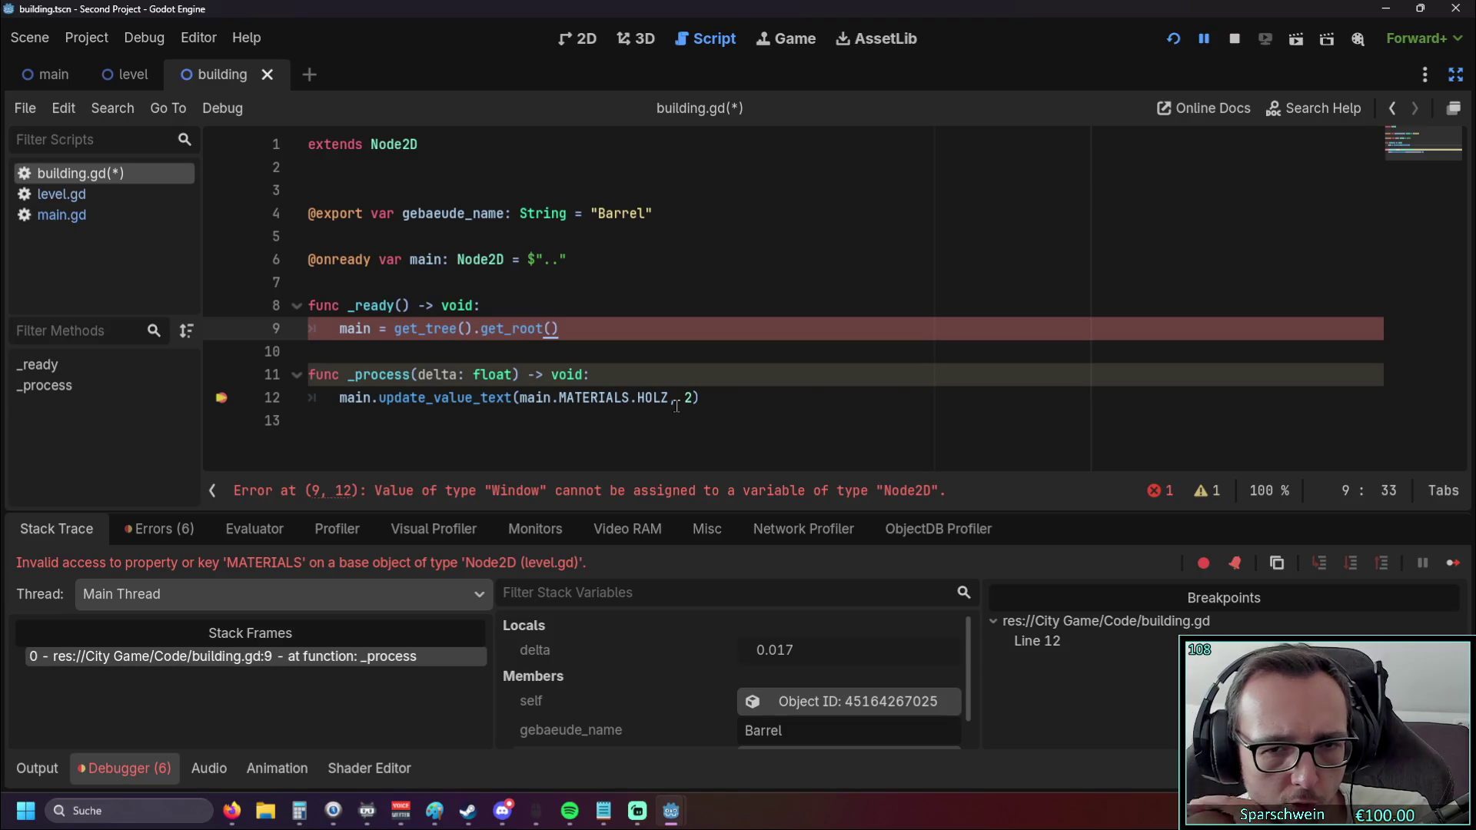
# Step: Retype .get_root() on line 9 of building.gd and jump to the reported error position
pyautogui.press('BackSpace')
pyautogui.press('BackSpace')
pyautogui.press('BackSpace')
pyautogui.press('BackSpace')
pyautogui.press('BackSpace')
pyautogui.press('BackSpace')
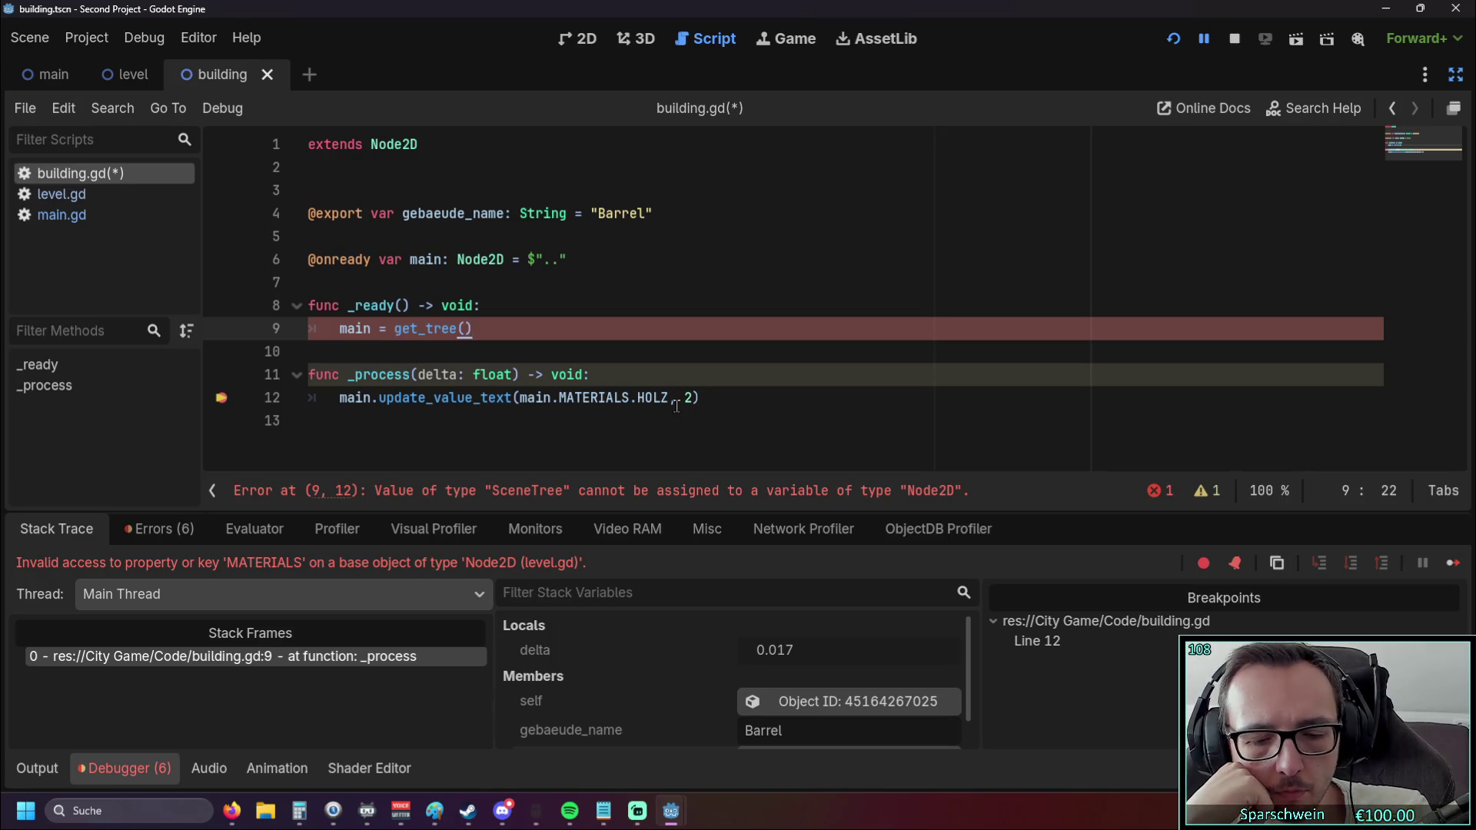
pyautogui.write('.get_root()')
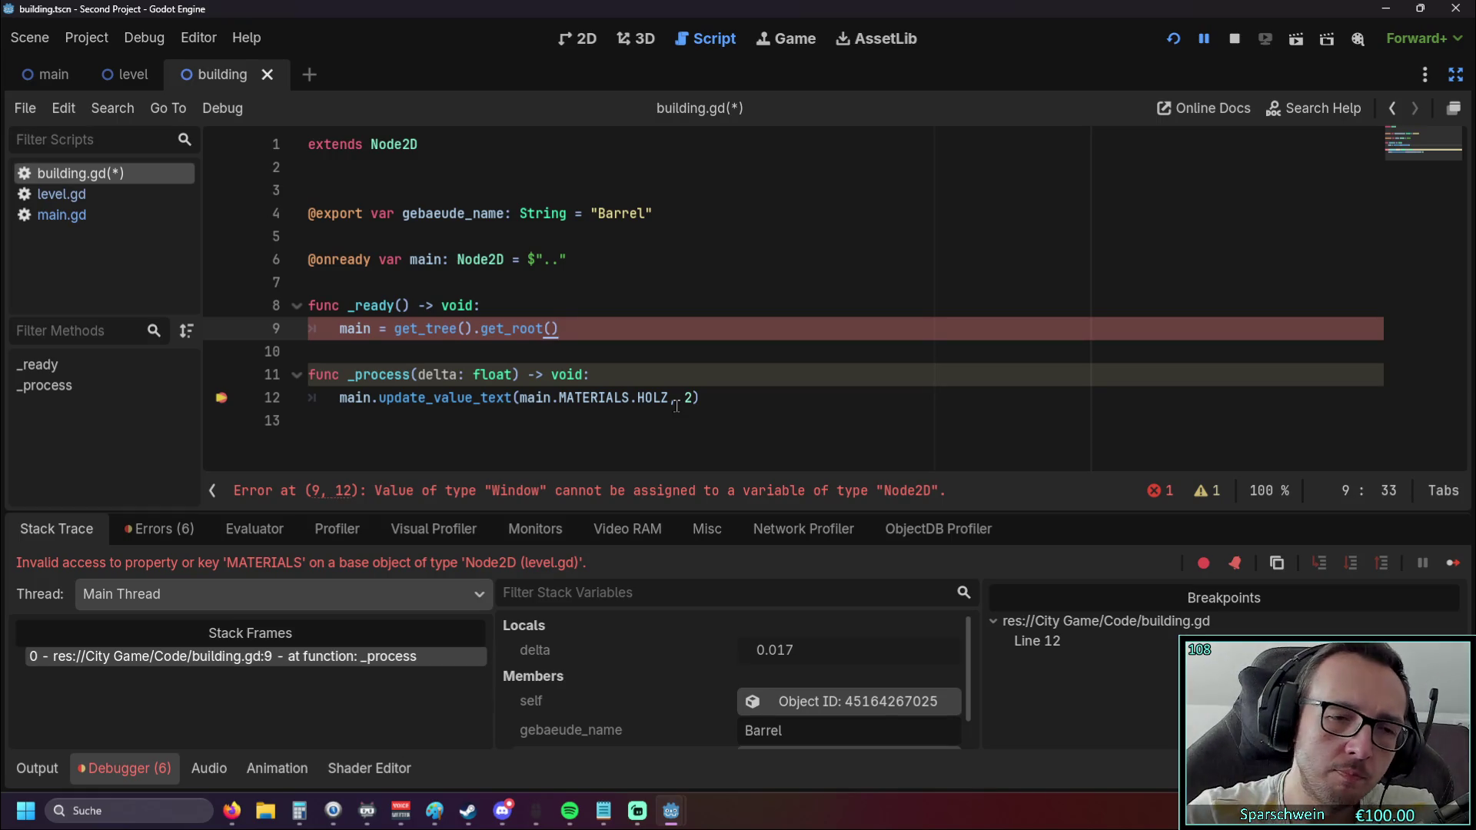
pyautogui.click(475, 492)
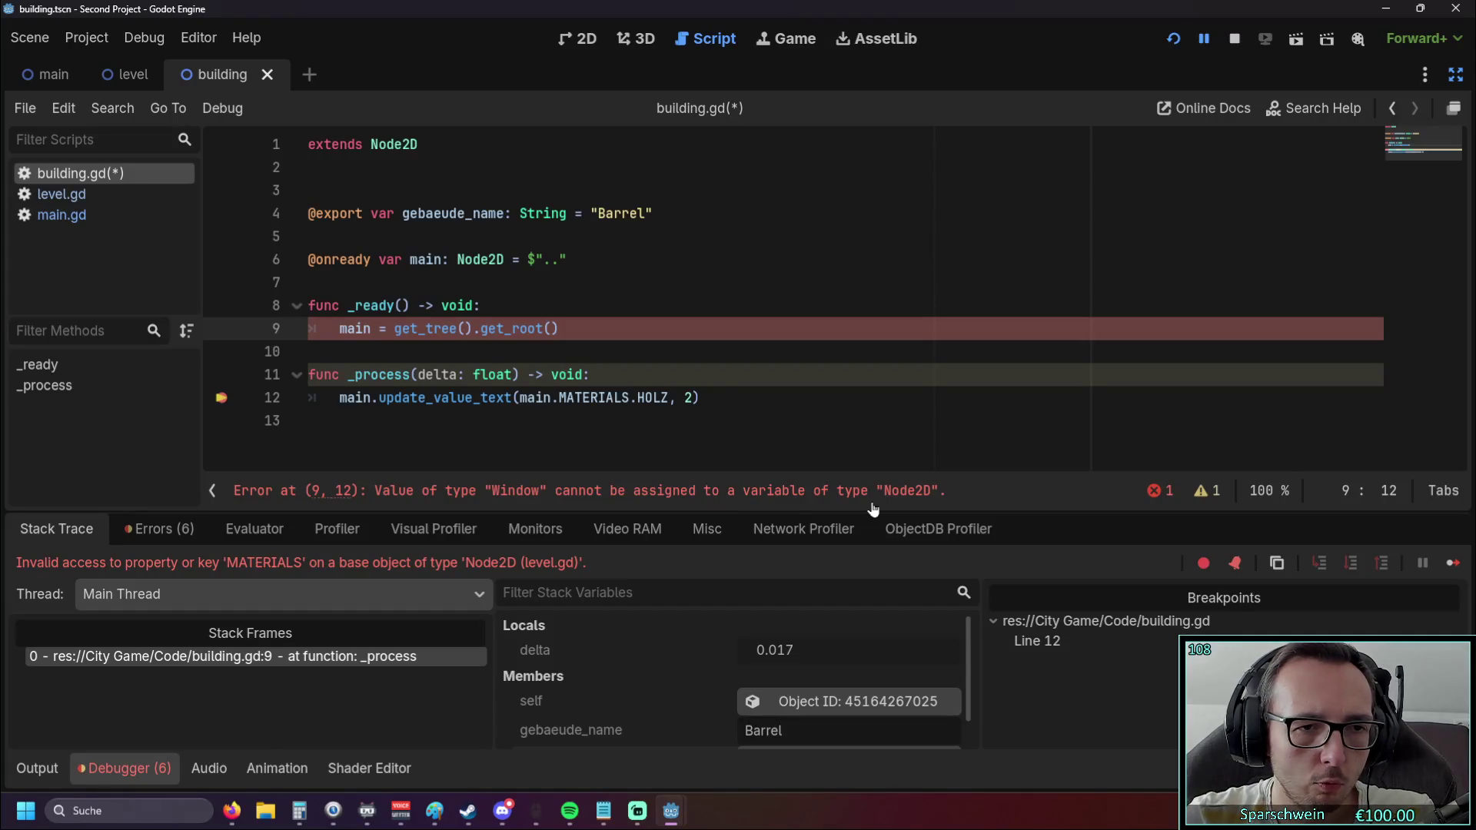
# Step: Undock and maximize the script editor, flip through level.gd, main.gd and building.gd, then close it
pyautogui.click(1451, 108)
pyautogui.doubleClick(761, 90)
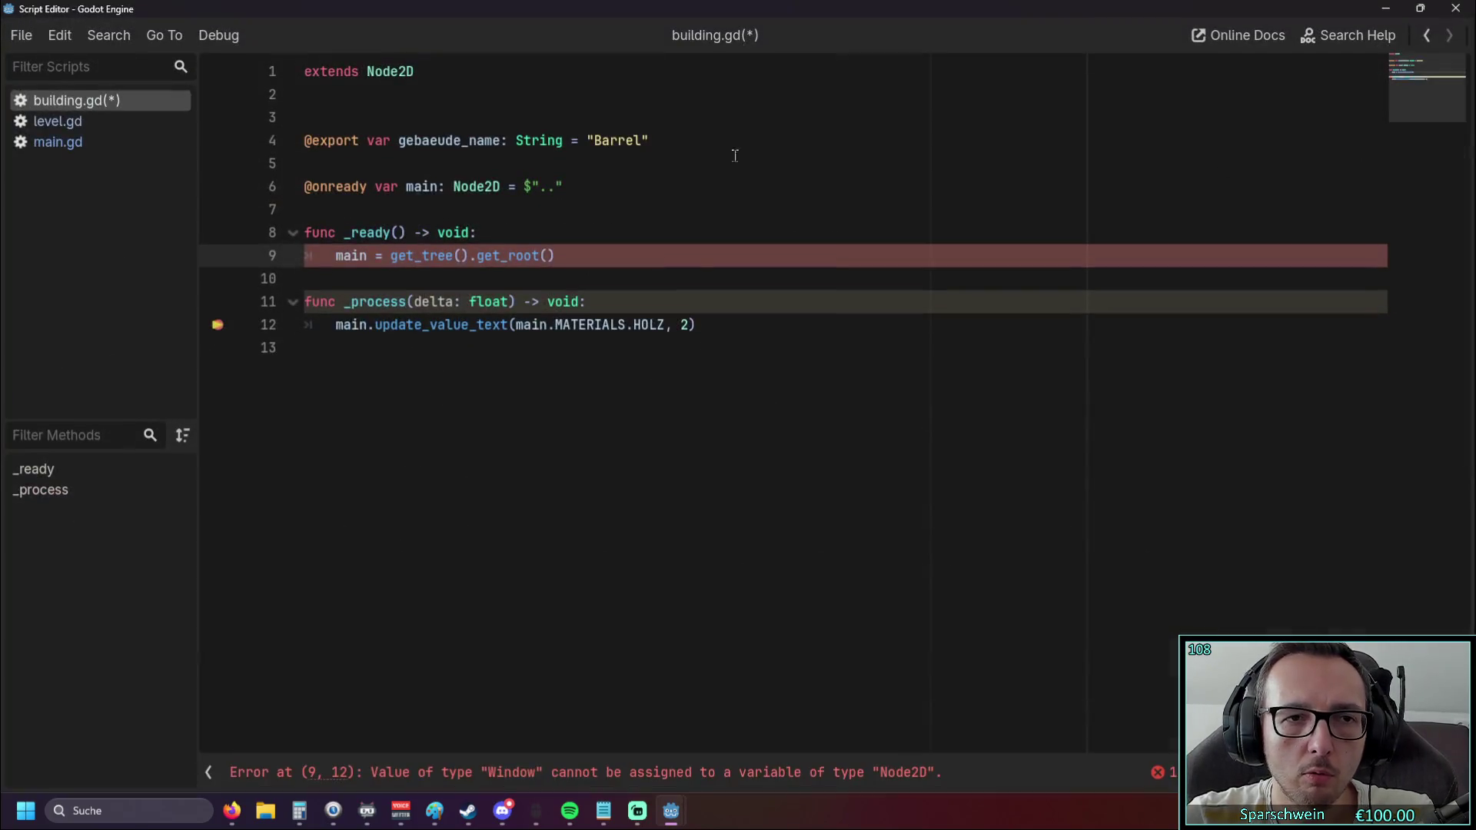
pyautogui.click(76, 125)
pyautogui.click(86, 144)
pyautogui.click(115, 122)
pyautogui.click(92, 101)
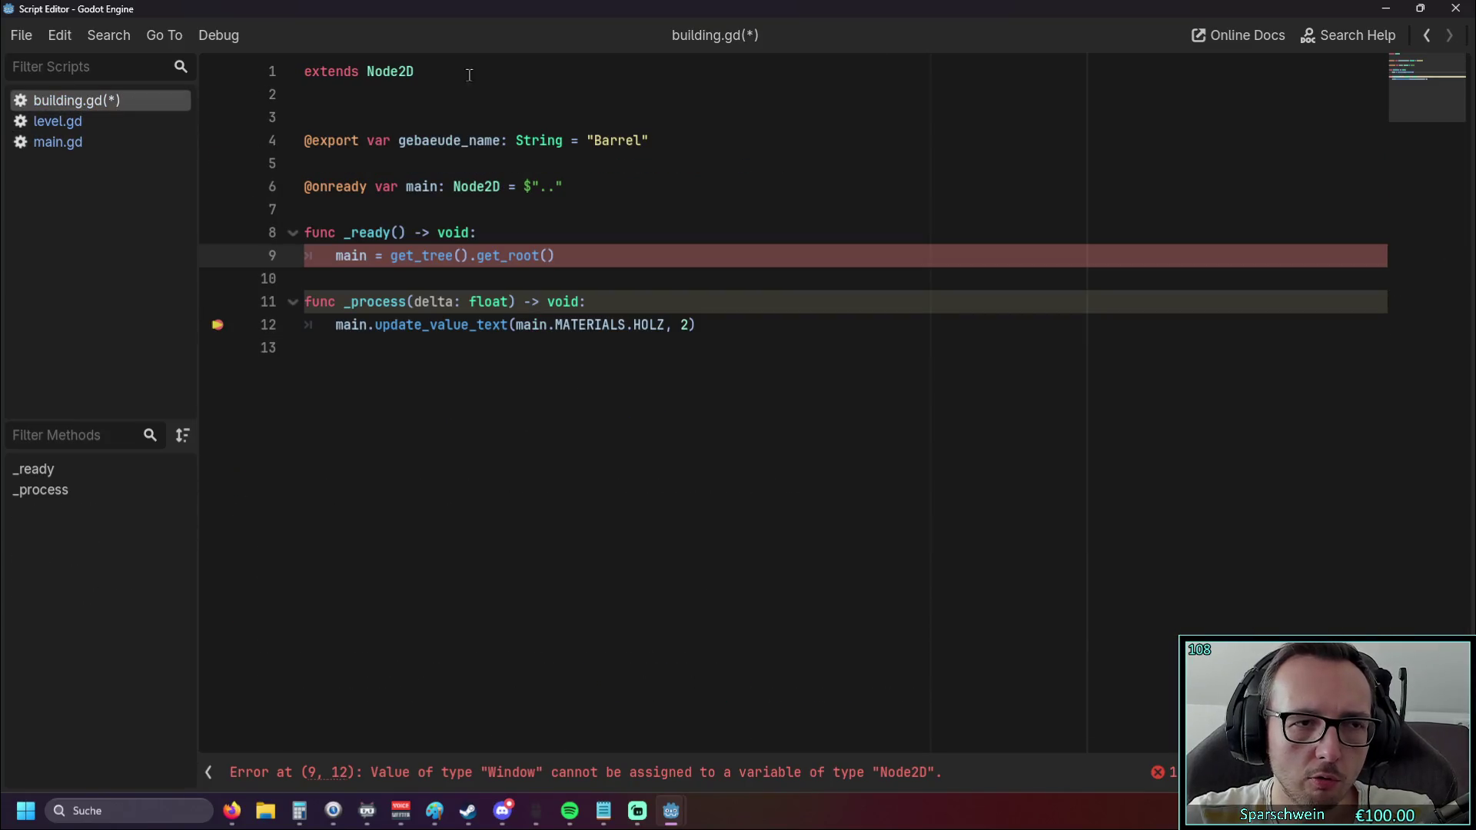
pyautogui.click(1455, 9)
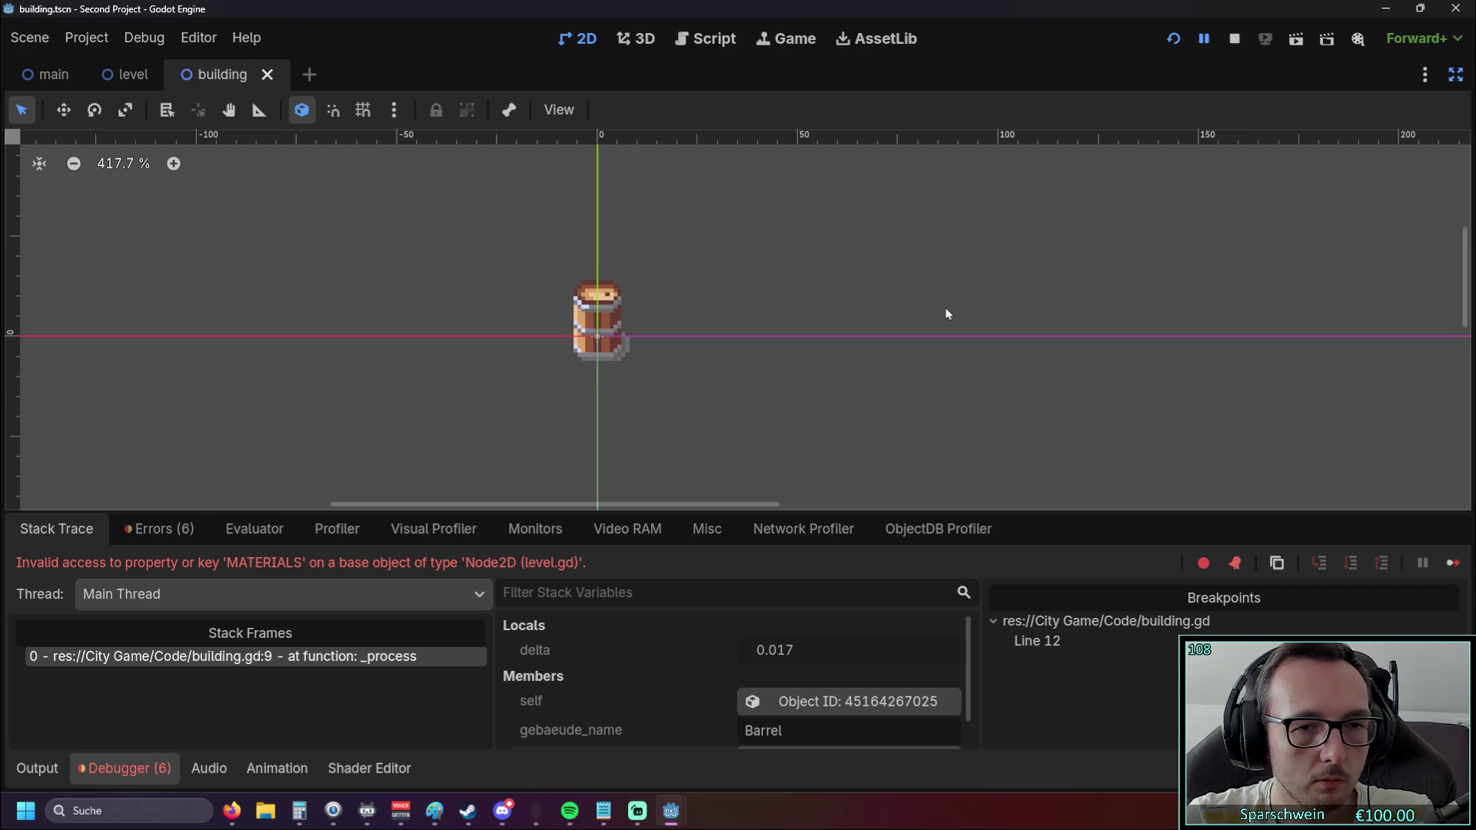
# Step: Exit distraction-free mode, show the level scene in 2D, then return to building.gd
pyautogui.click(1455, 74)
pyautogui.click(403, 74)
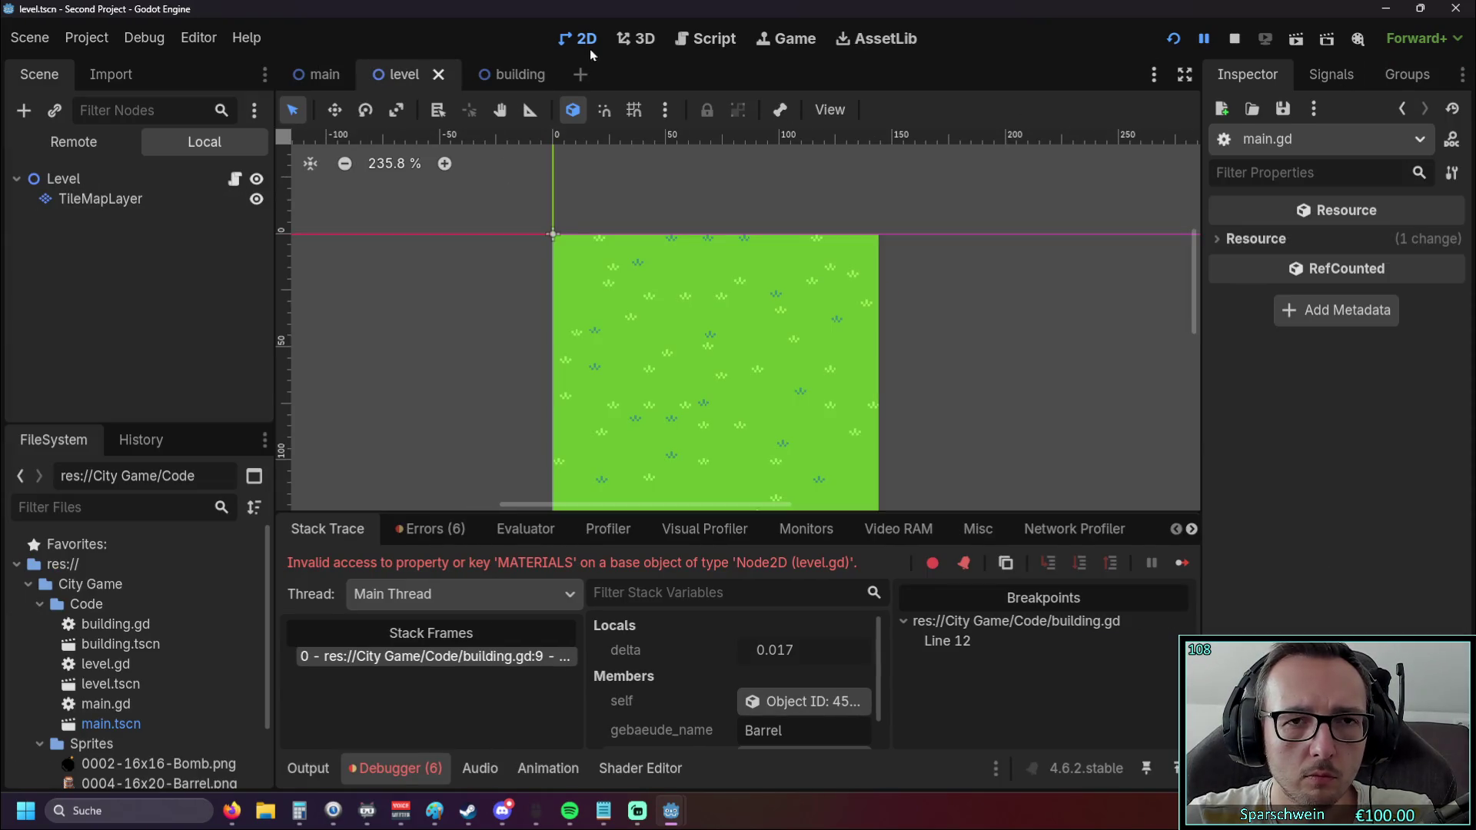
pyautogui.click(705, 39)
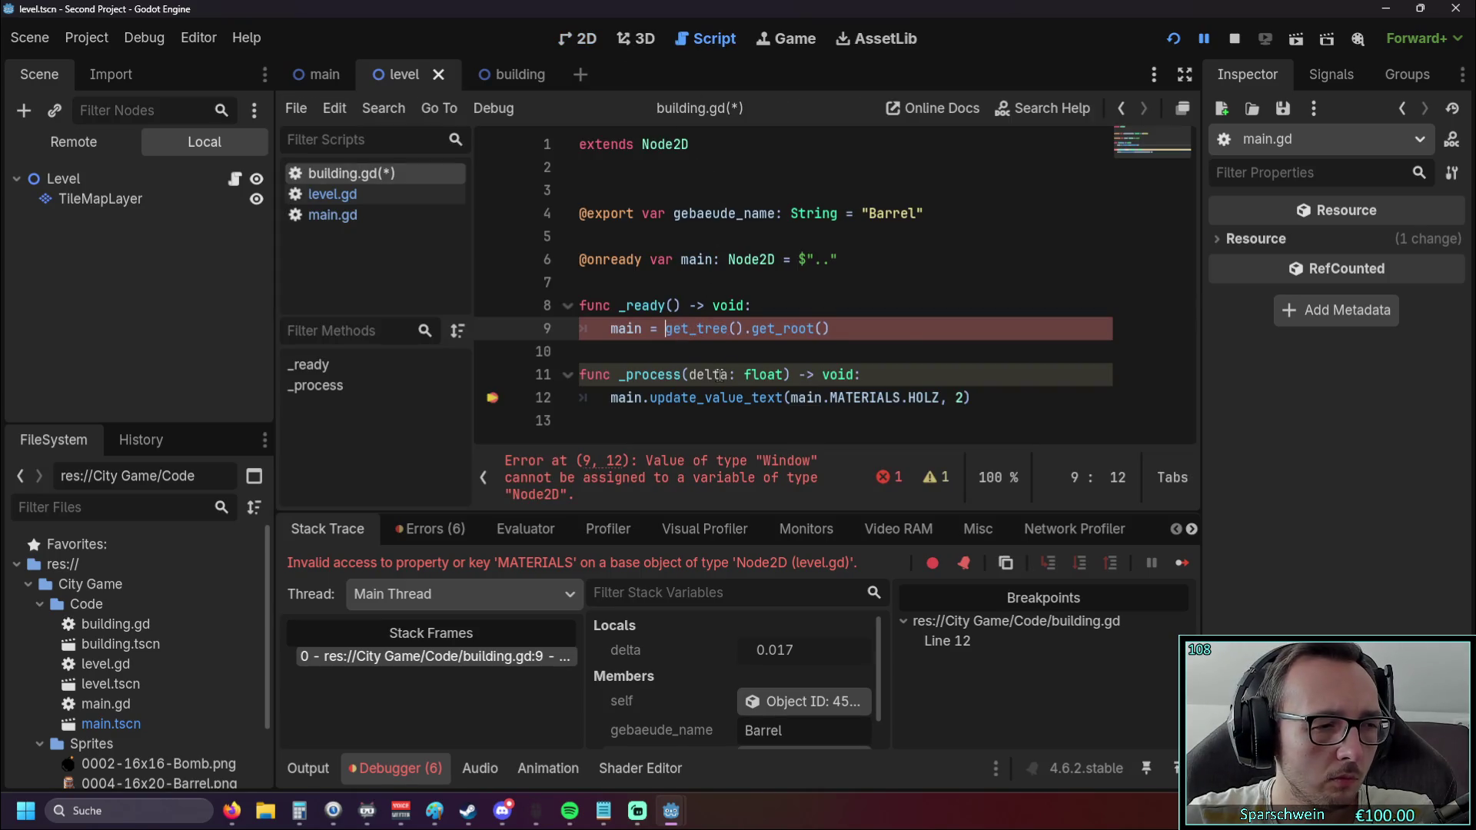
# Step: Close the running DEBUG game window and put the caret at the end of line 9
pyautogui.moveTo(671, 811)
pyautogui.click(757, 718)
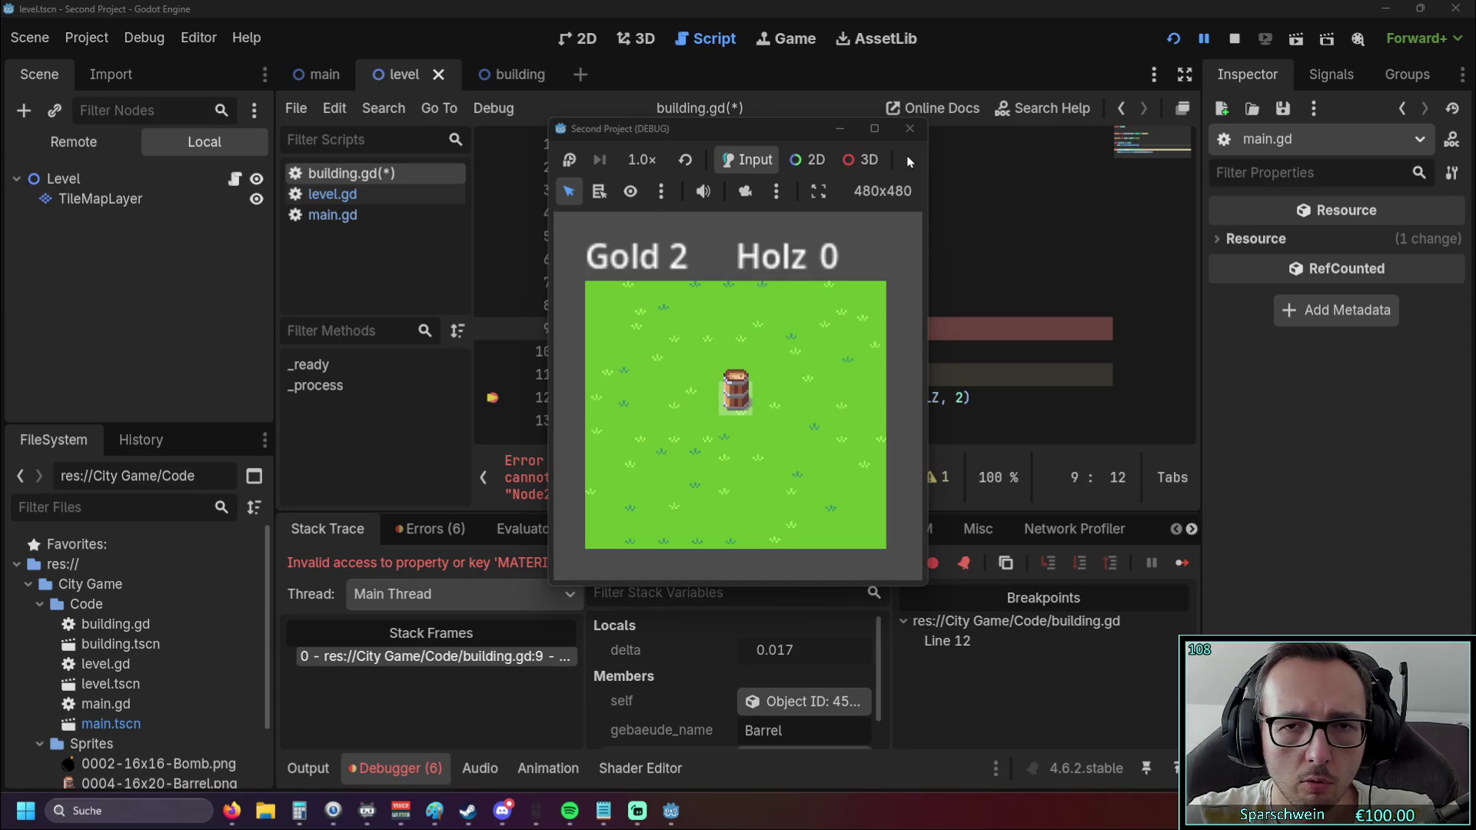
pyautogui.click(909, 129)
pyautogui.click(778, 351)
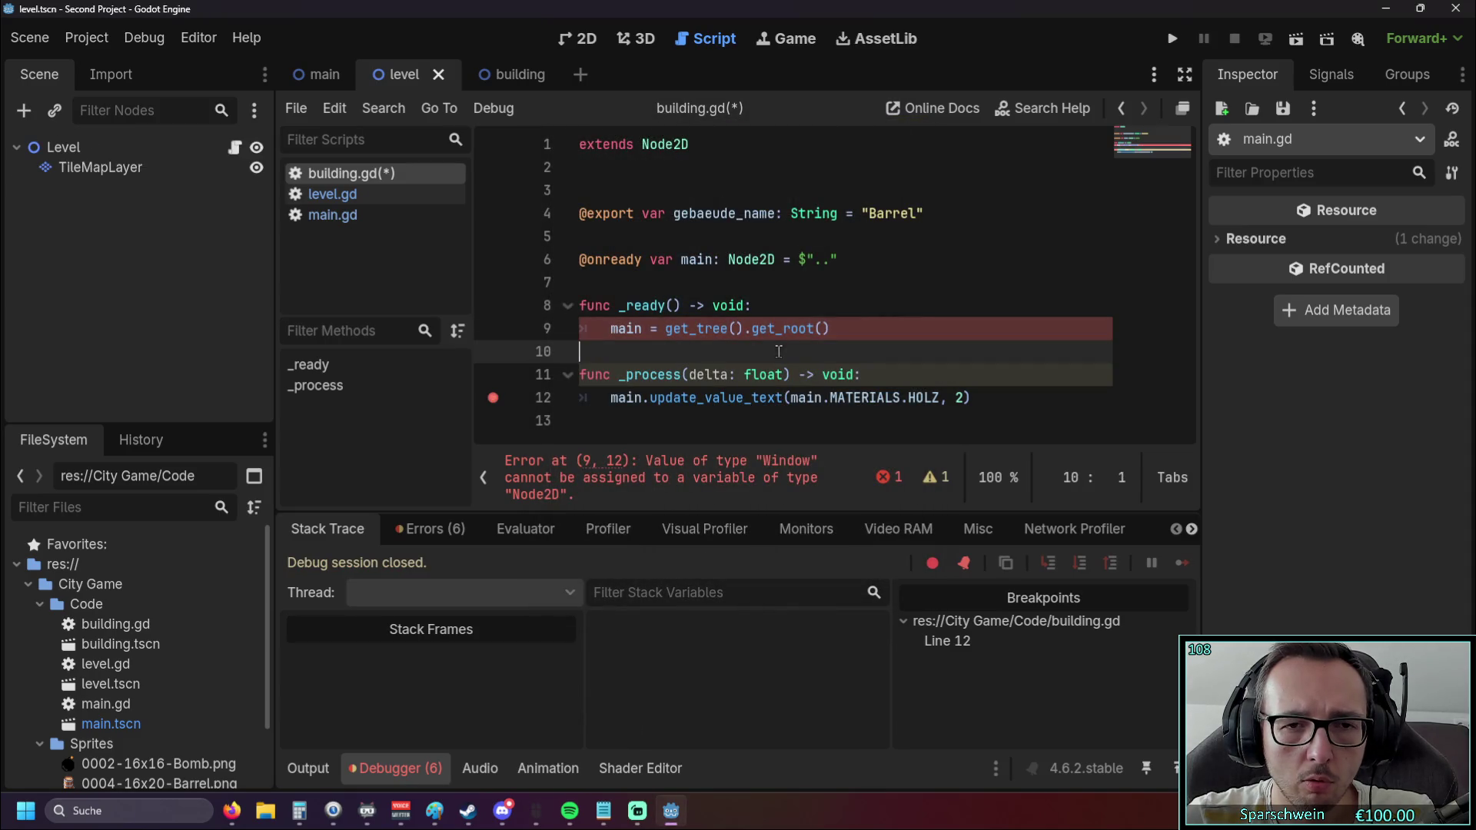
pyautogui.click(865, 332)
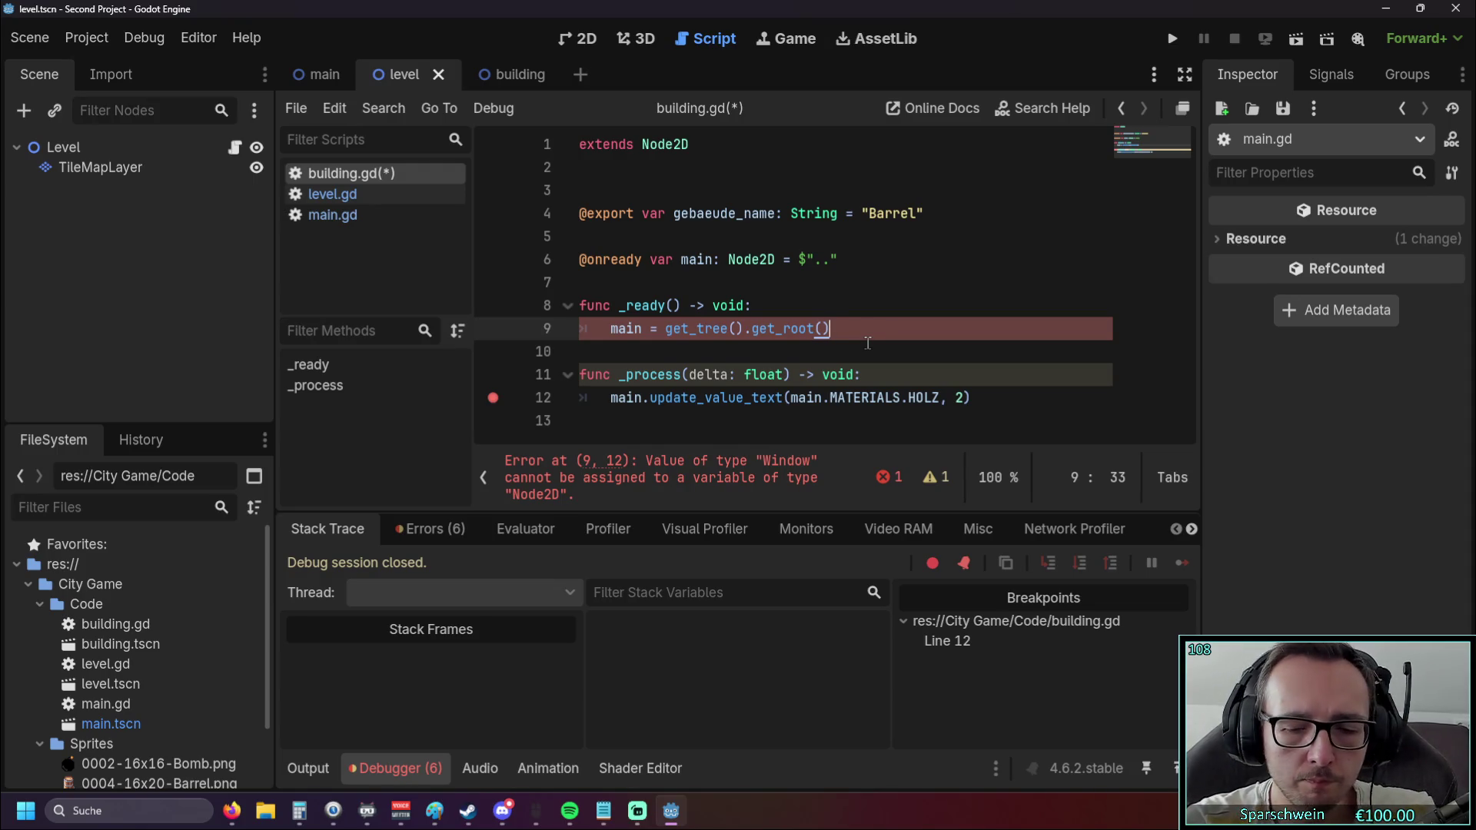
# Step: Replace get_tree().get_root() on line 9 with get_parent(), then save and run the game
pyautogui.press('BackSpace')
pyautogui.press('BackSpace')
pyautogui.press('BackSpace')
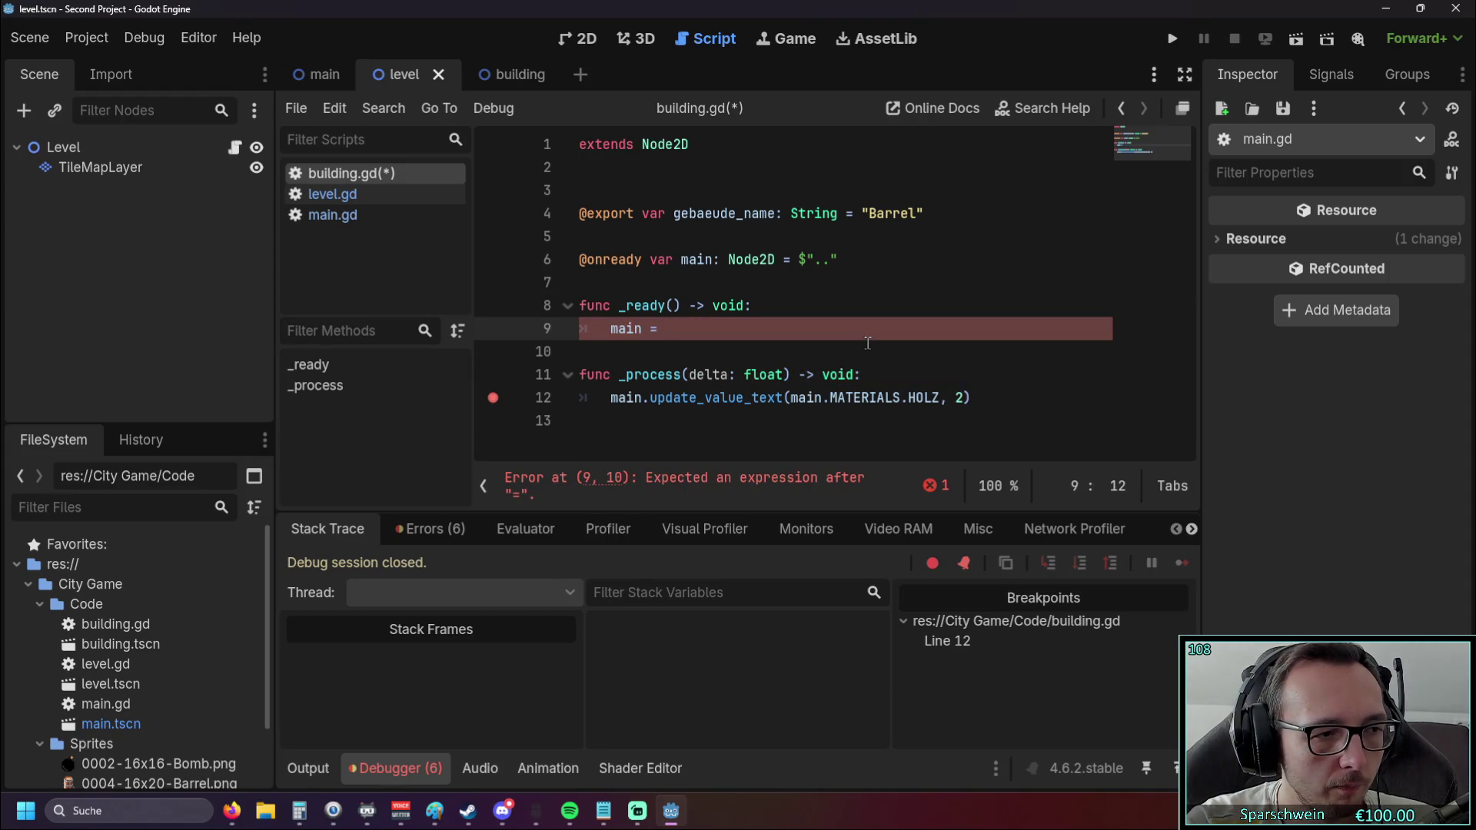
pyautogui.write('get_')
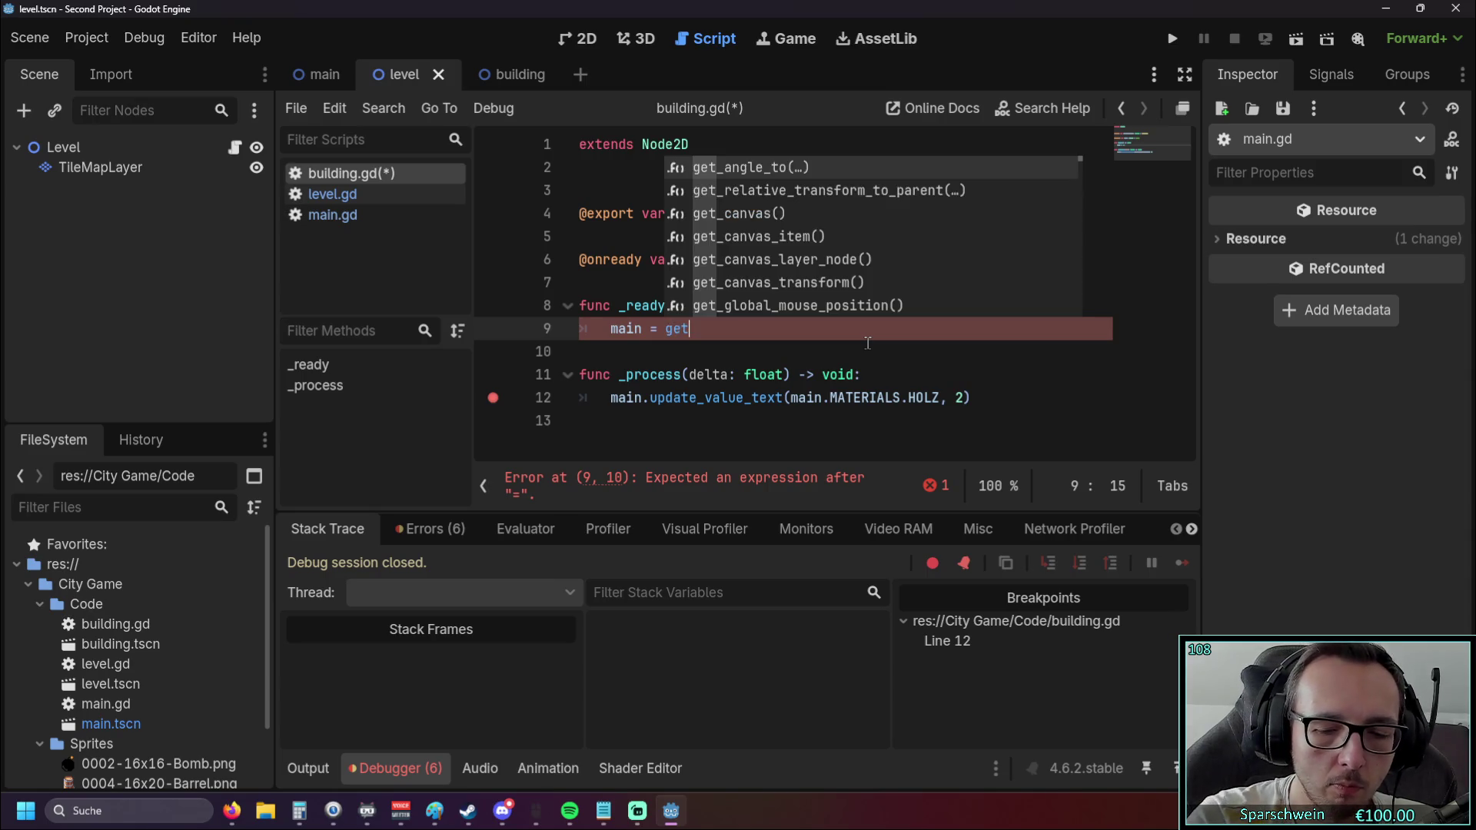
pyautogui.write('p')
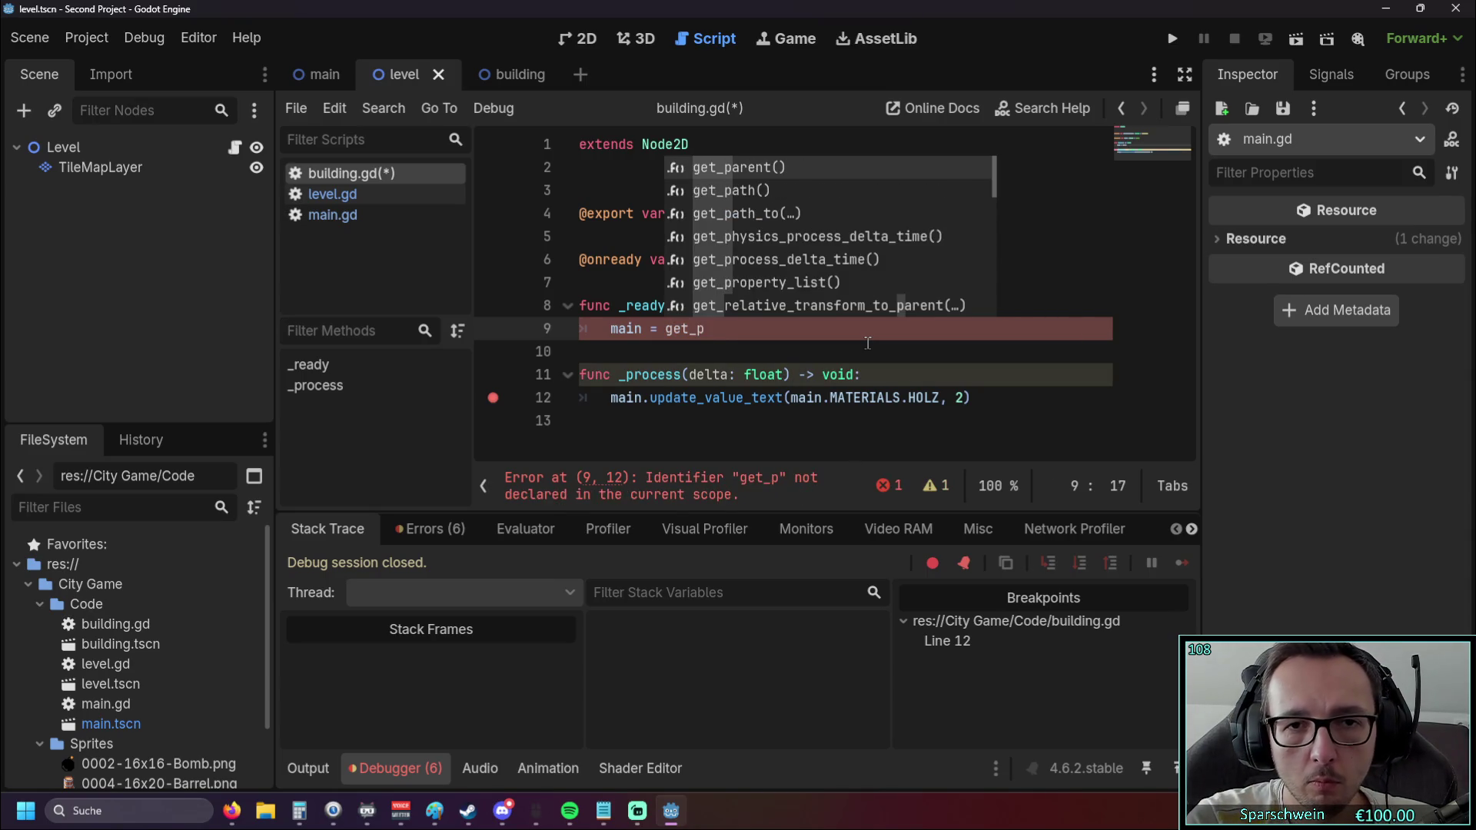
pyautogui.press('Return')
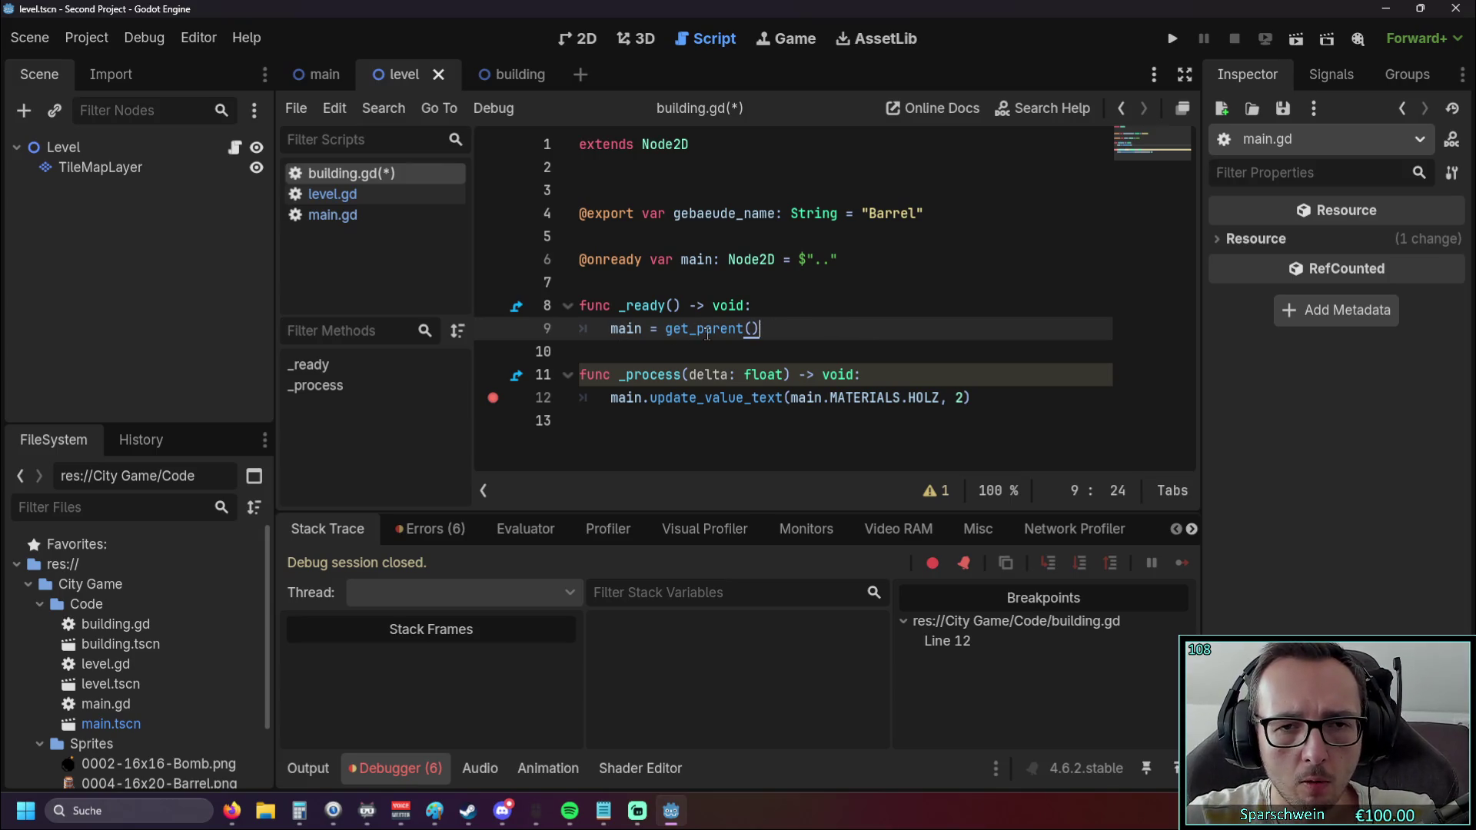
pyautogui.moveTo(707, 332)
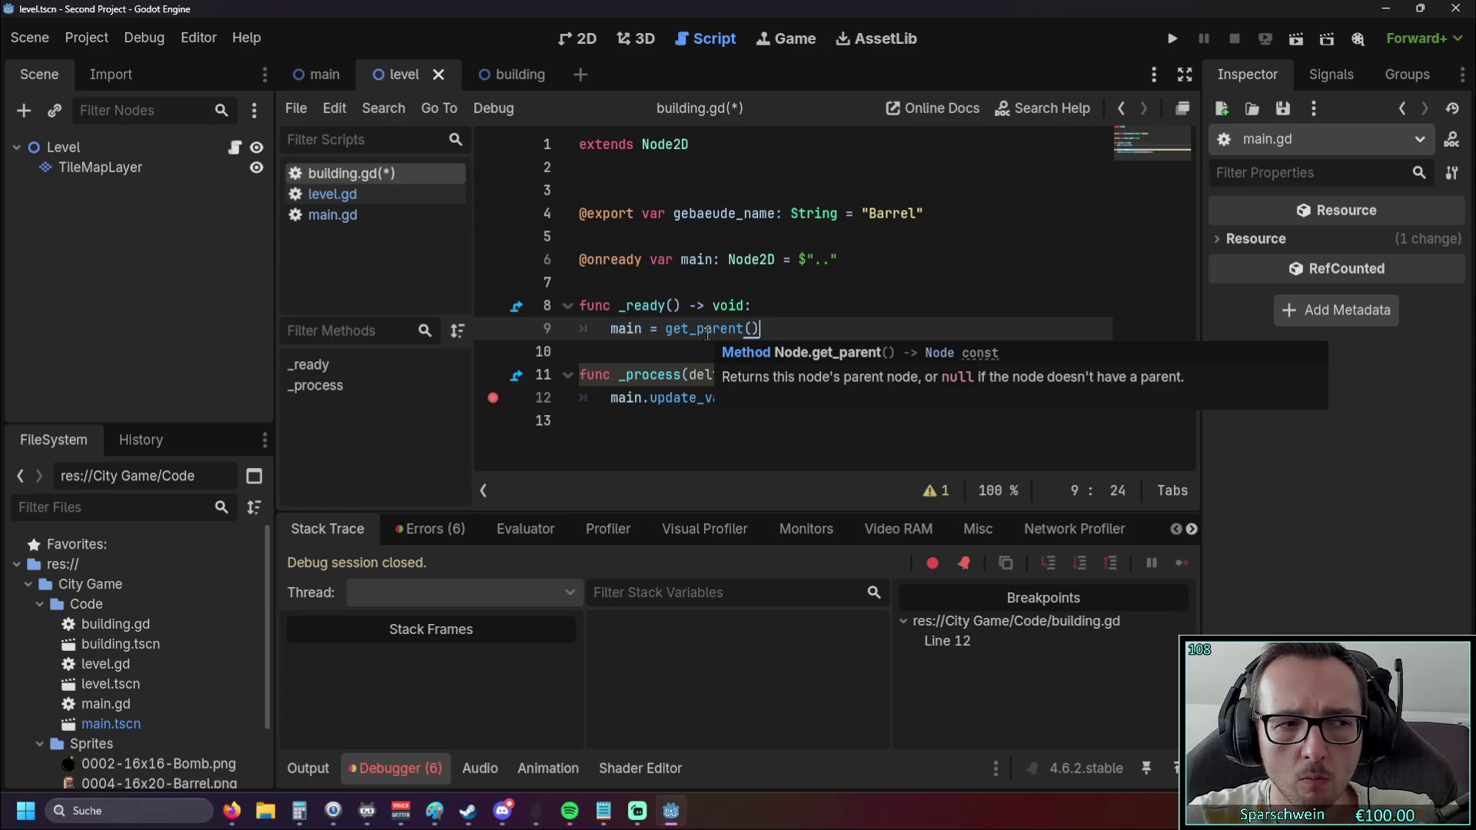
pyautogui.click(713, 374)
pyautogui.click(724, 433)
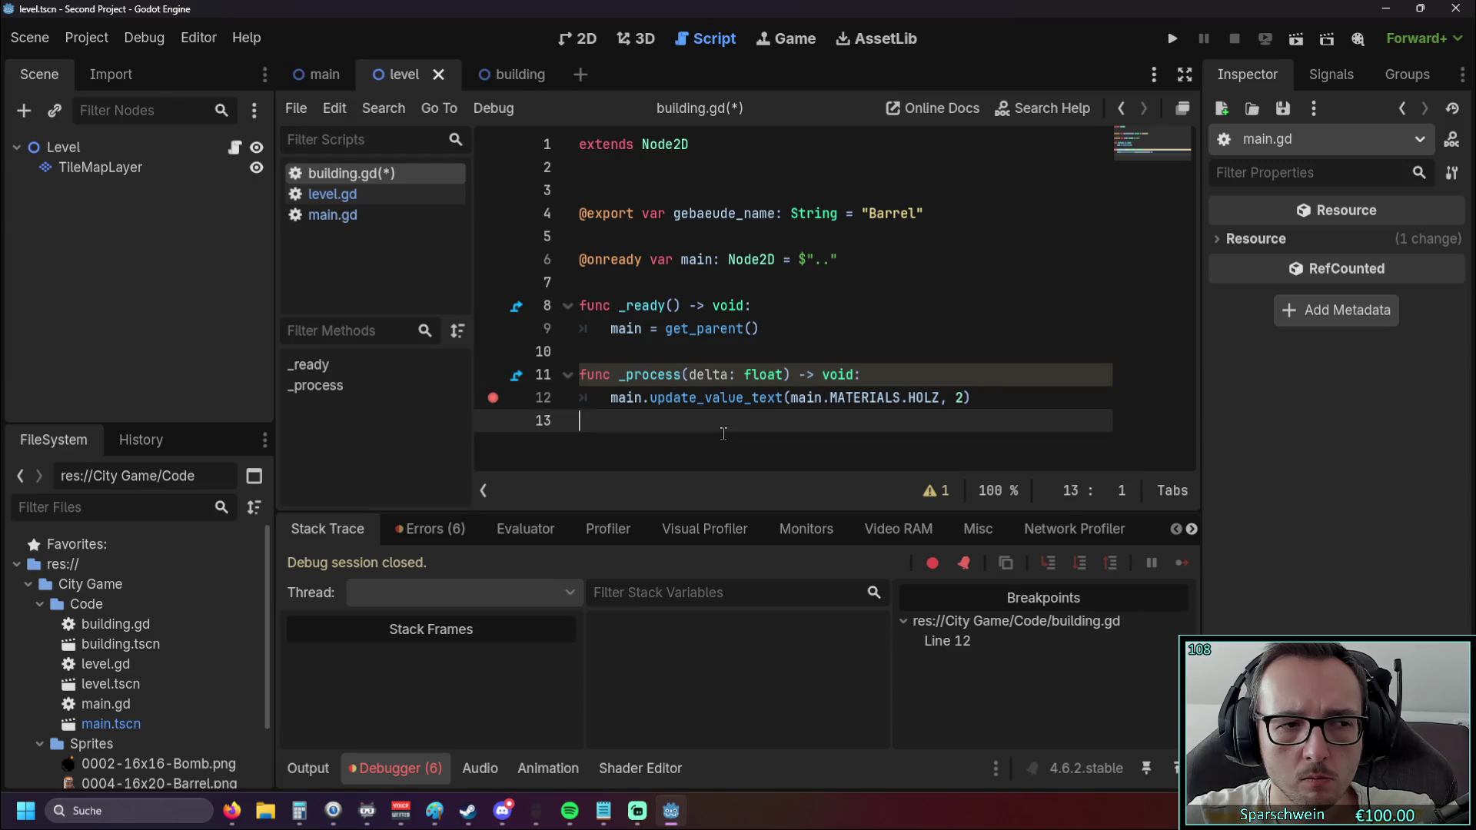
pyautogui.click(1172, 38)
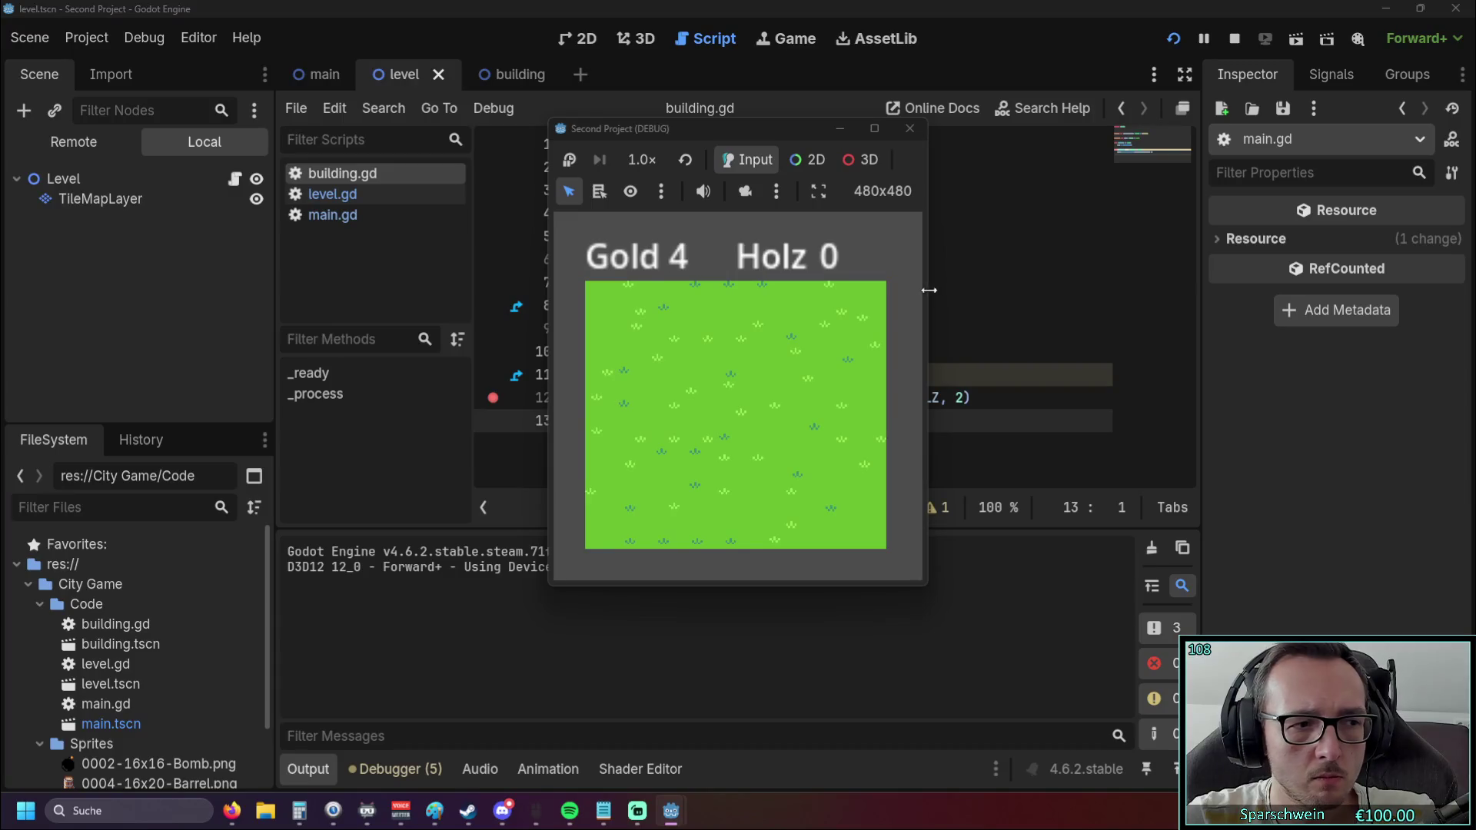
# Step: Move the game window aside and place a barrel to hit the line 12 breakpoint, then view Errors
pyautogui.moveTo(760, 133); pyautogui.dragTo(1054, 144)
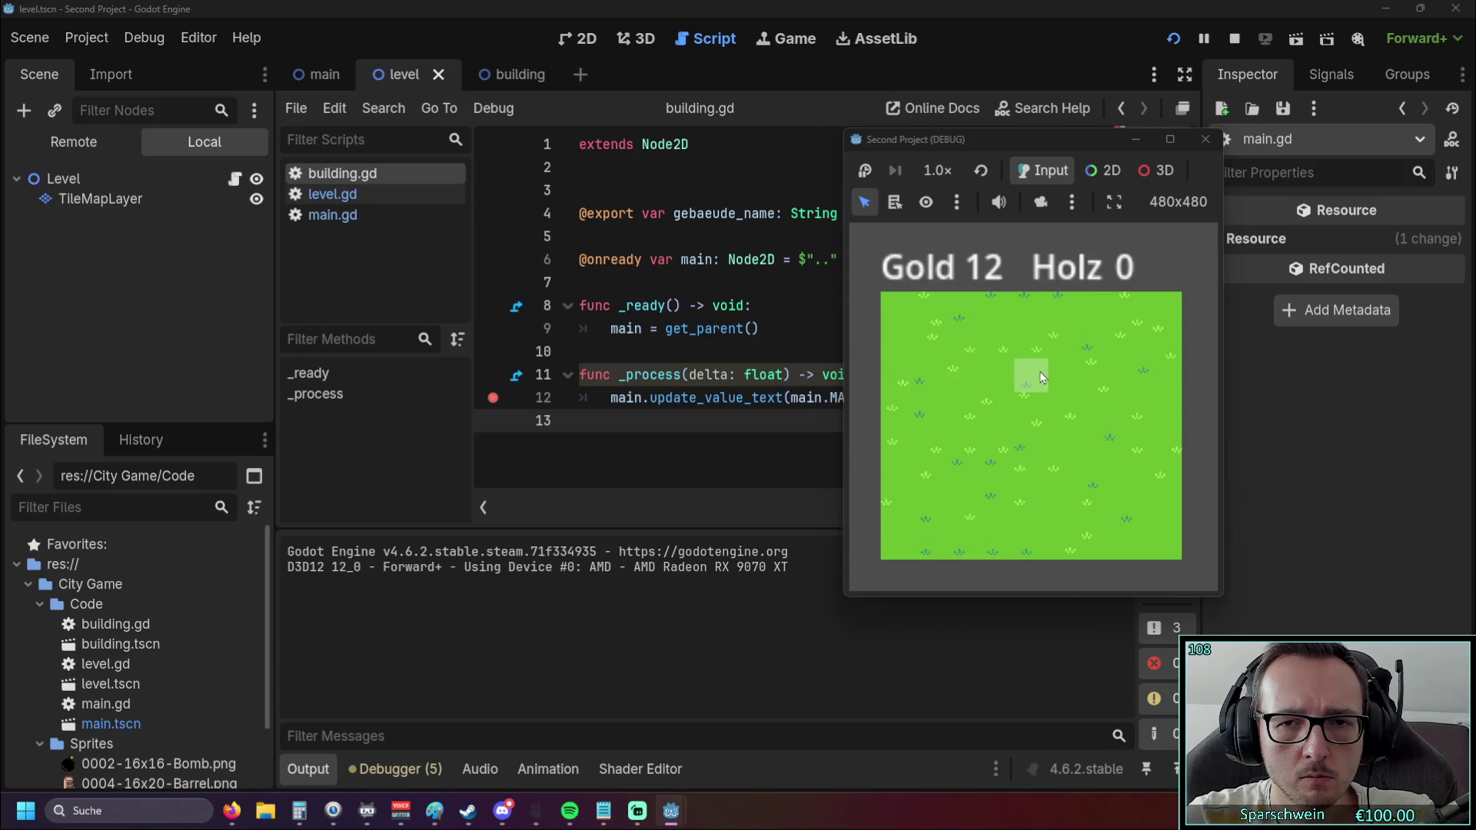
pyautogui.click(1042, 376)
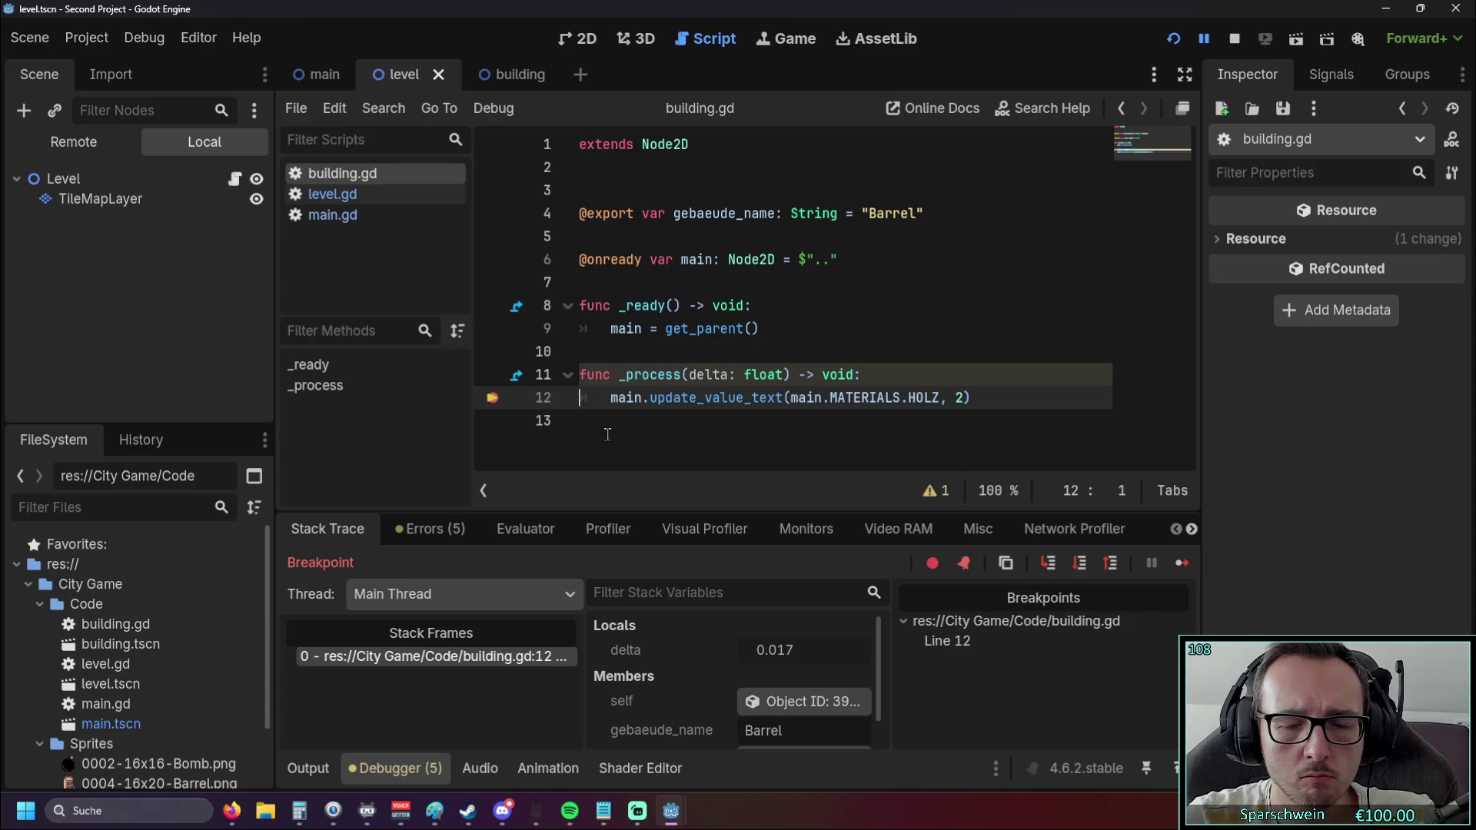
pyautogui.click(442, 532)
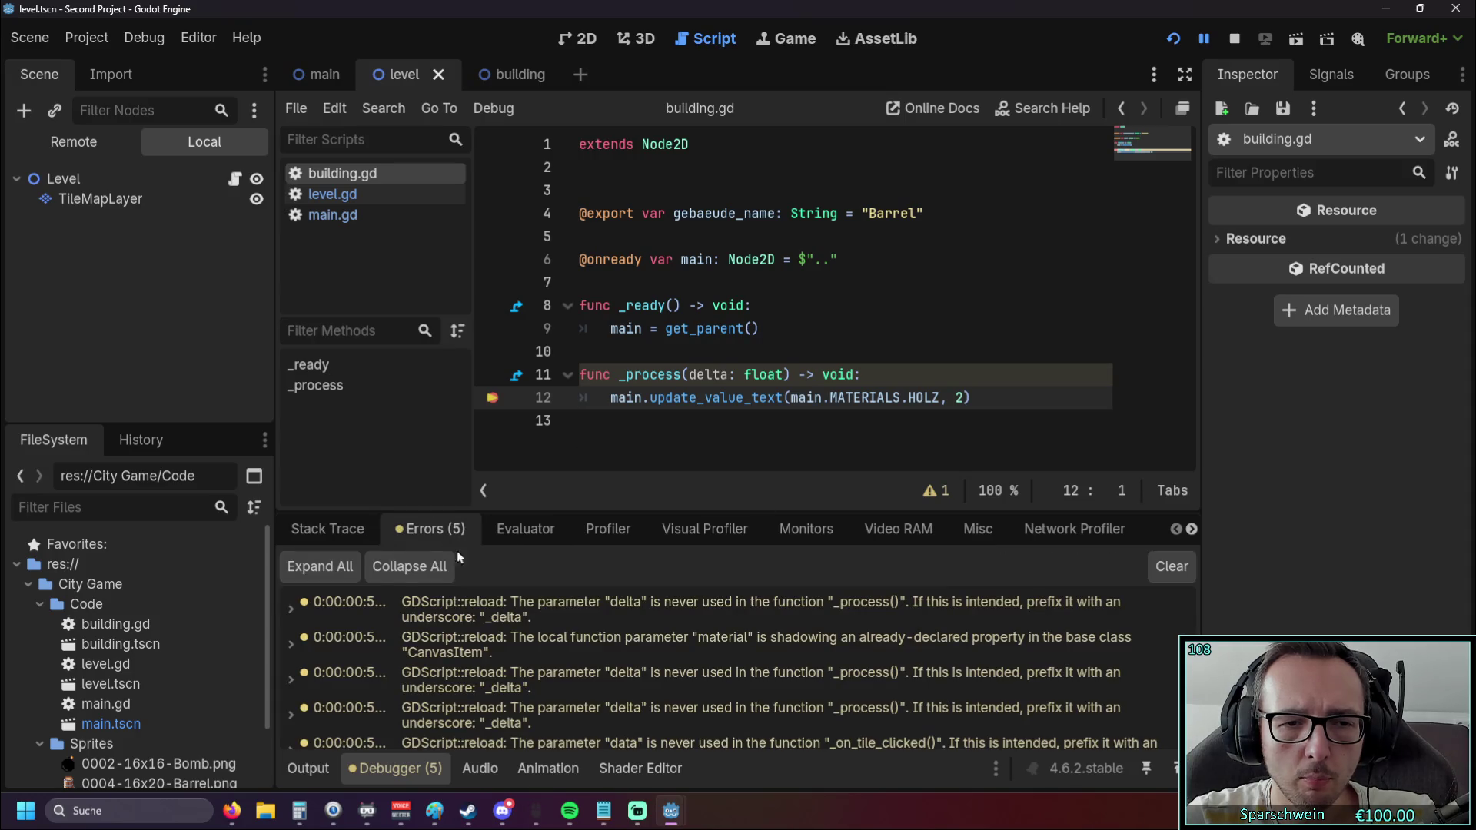
# Step: Return to the stack trace and undo the stray dot typed on line 9
pyautogui.scroll(-1, 601, 629)
pyautogui.press('F12')
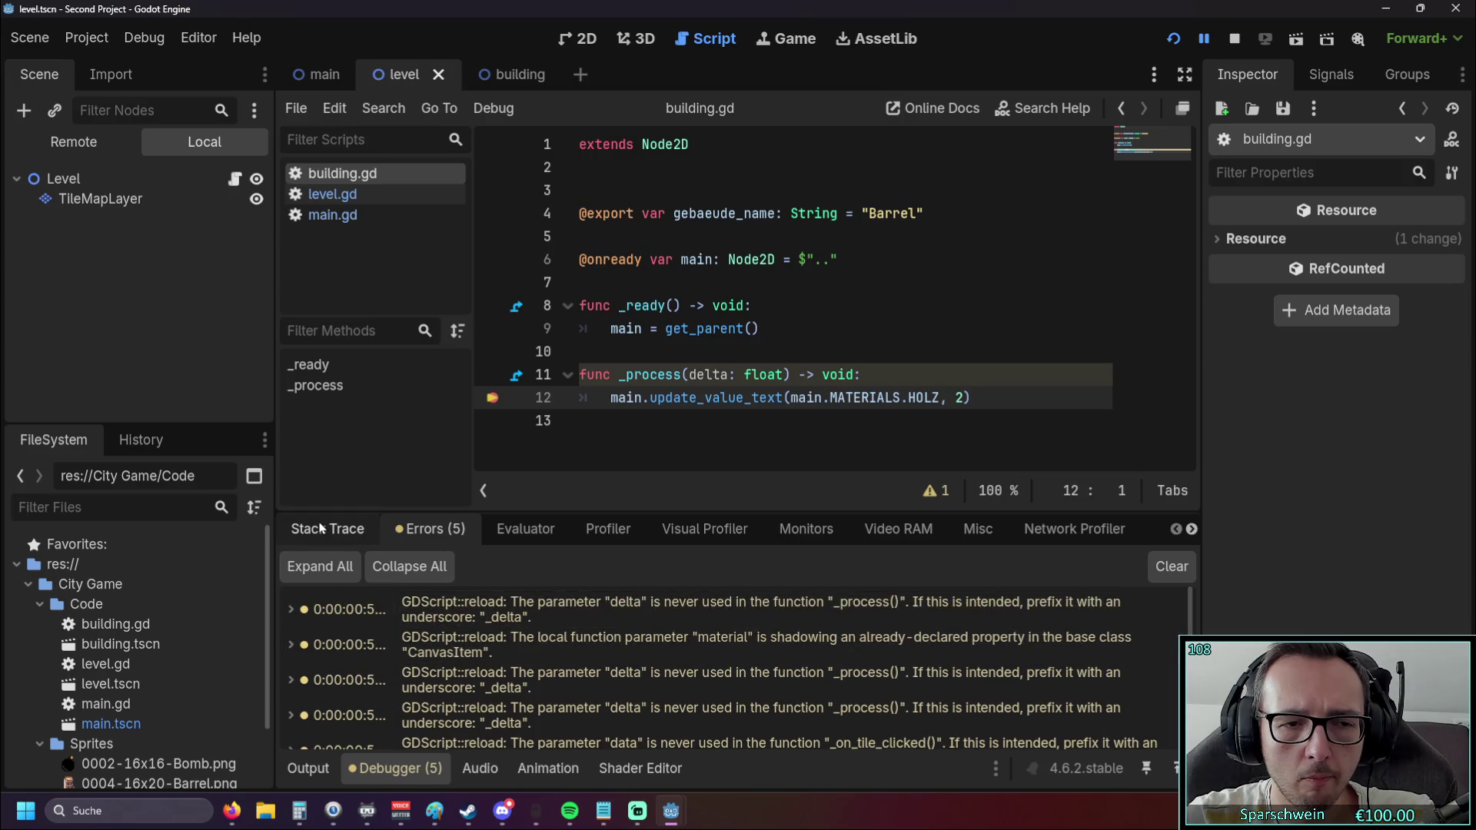
pyautogui.click(690, 336)
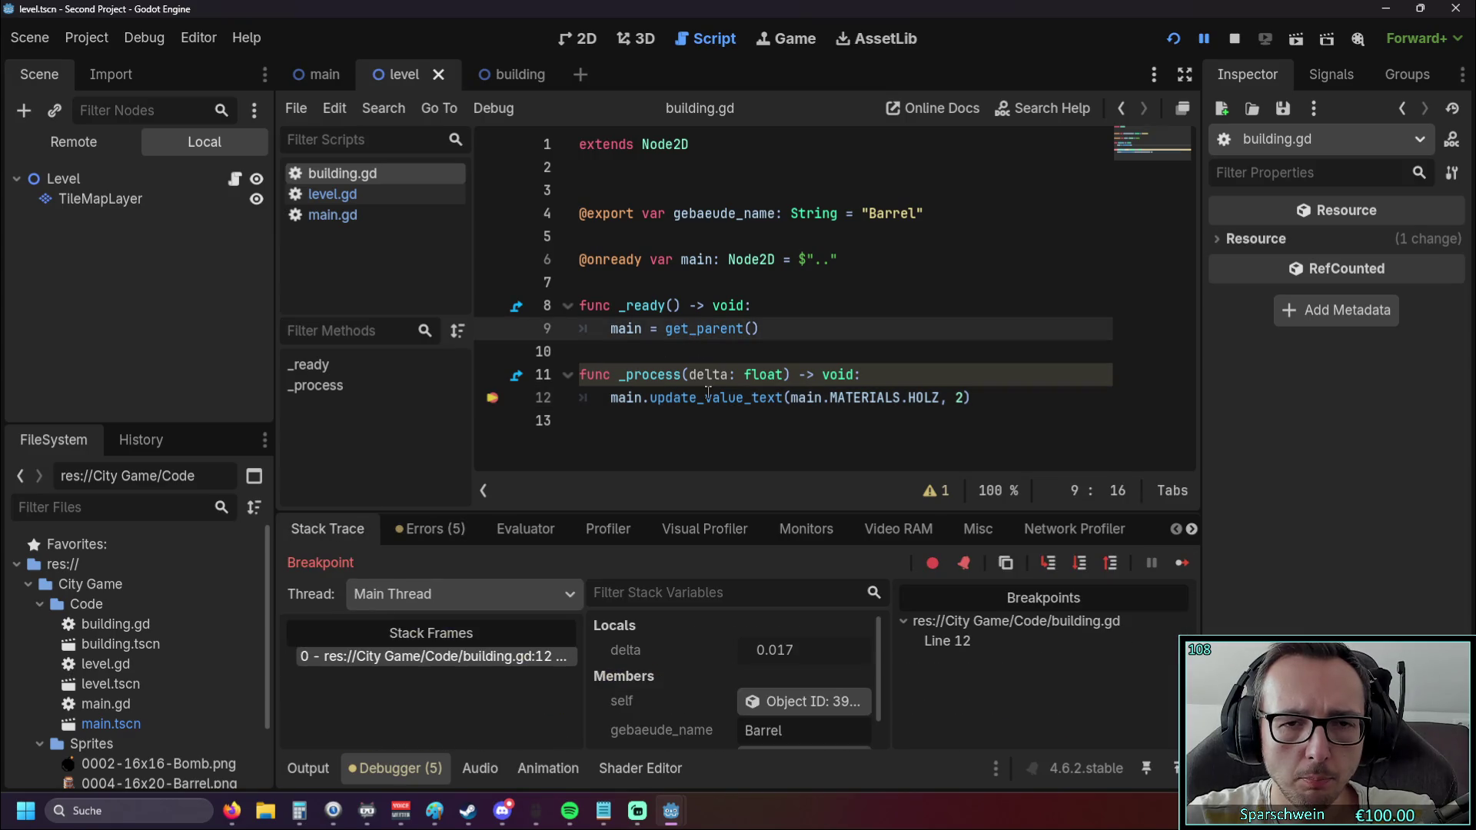
pyautogui.click(645, 328)
pyautogui.moveTo(646, 331)
pyautogui.write('.')
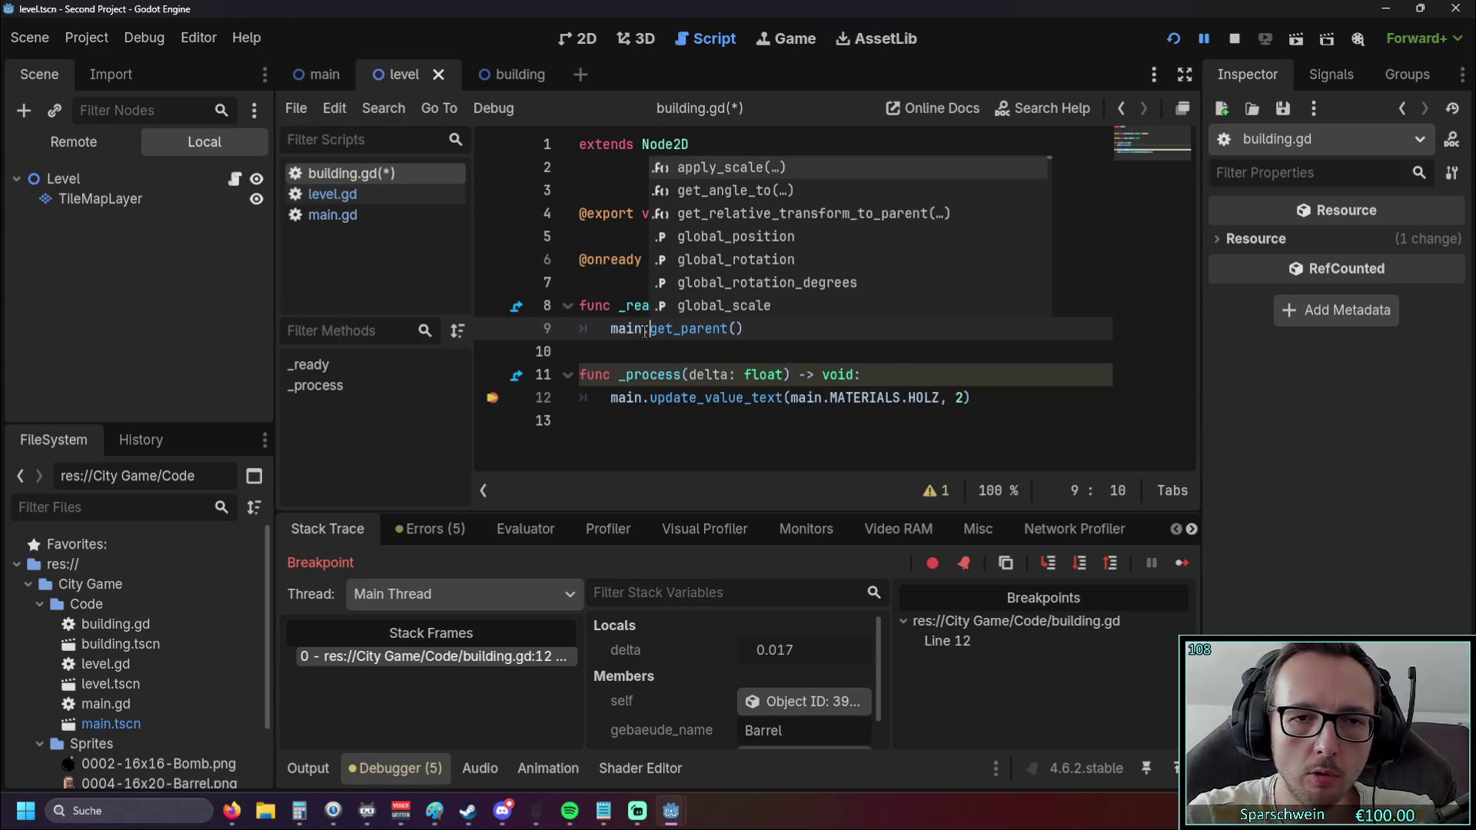
pyautogui.click(619, 355)
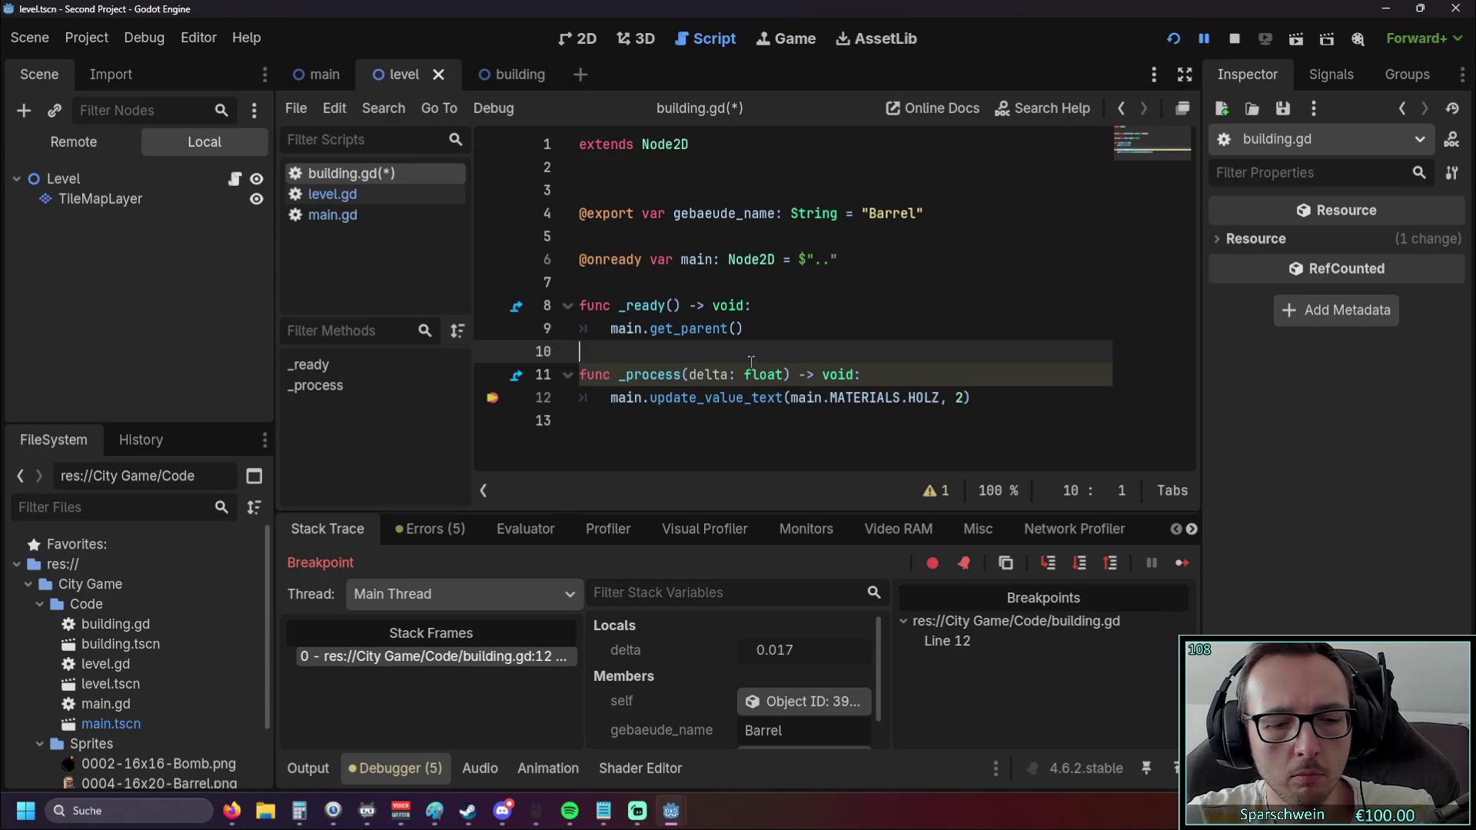
pyautogui.hotkey('ctrl', 'z')
# Step: Save building.gd and remove the breakpoint on line 12
pyautogui.click(702, 412)
pyautogui.hotkey('ctrl', 's')
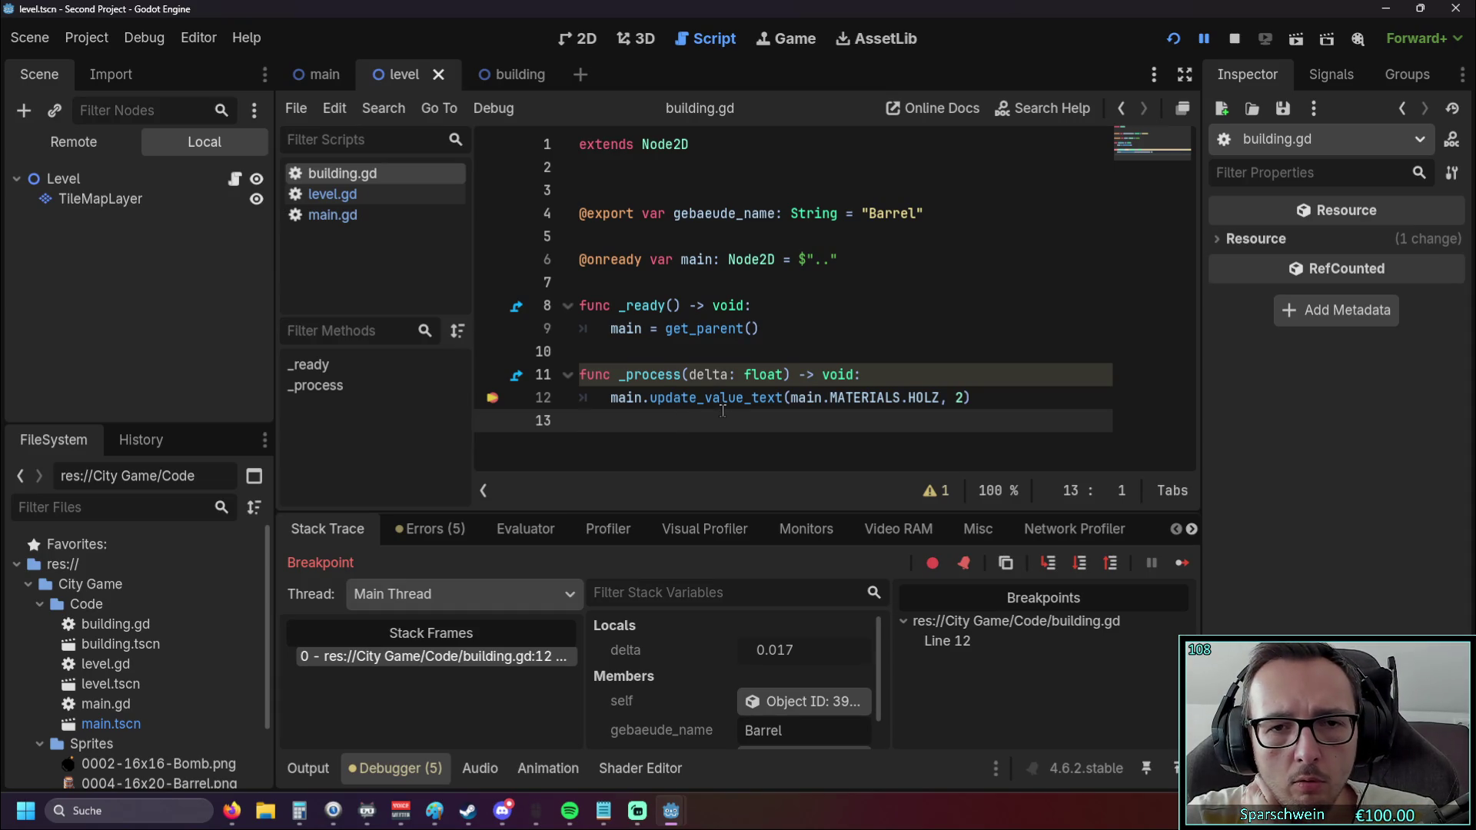
pyautogui.click(493, 398)
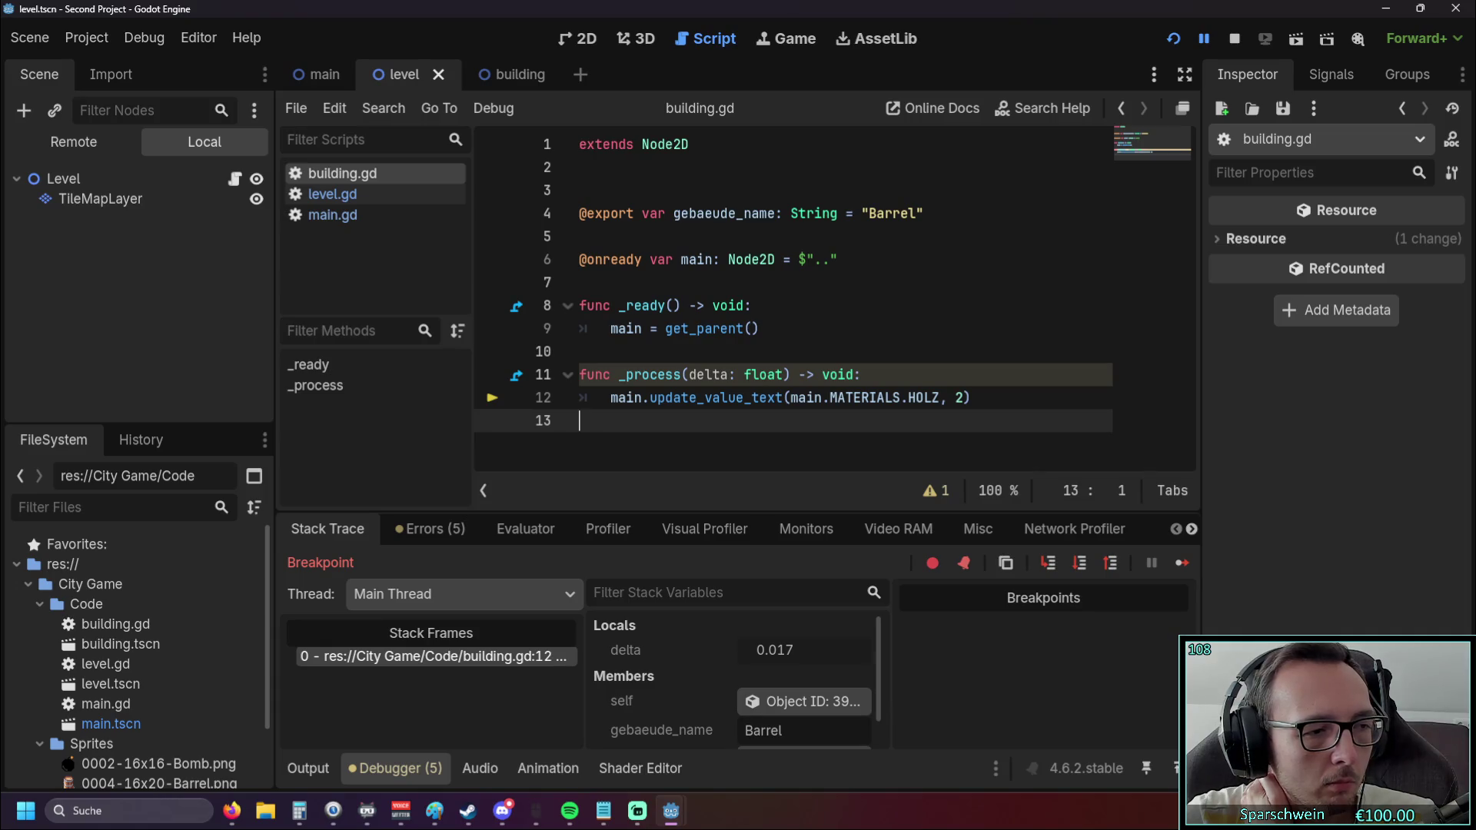
# Step: Restart the game and place barrels on a grass tile until the MATERIALS access error appears
pyautogui.click(1172, 39)
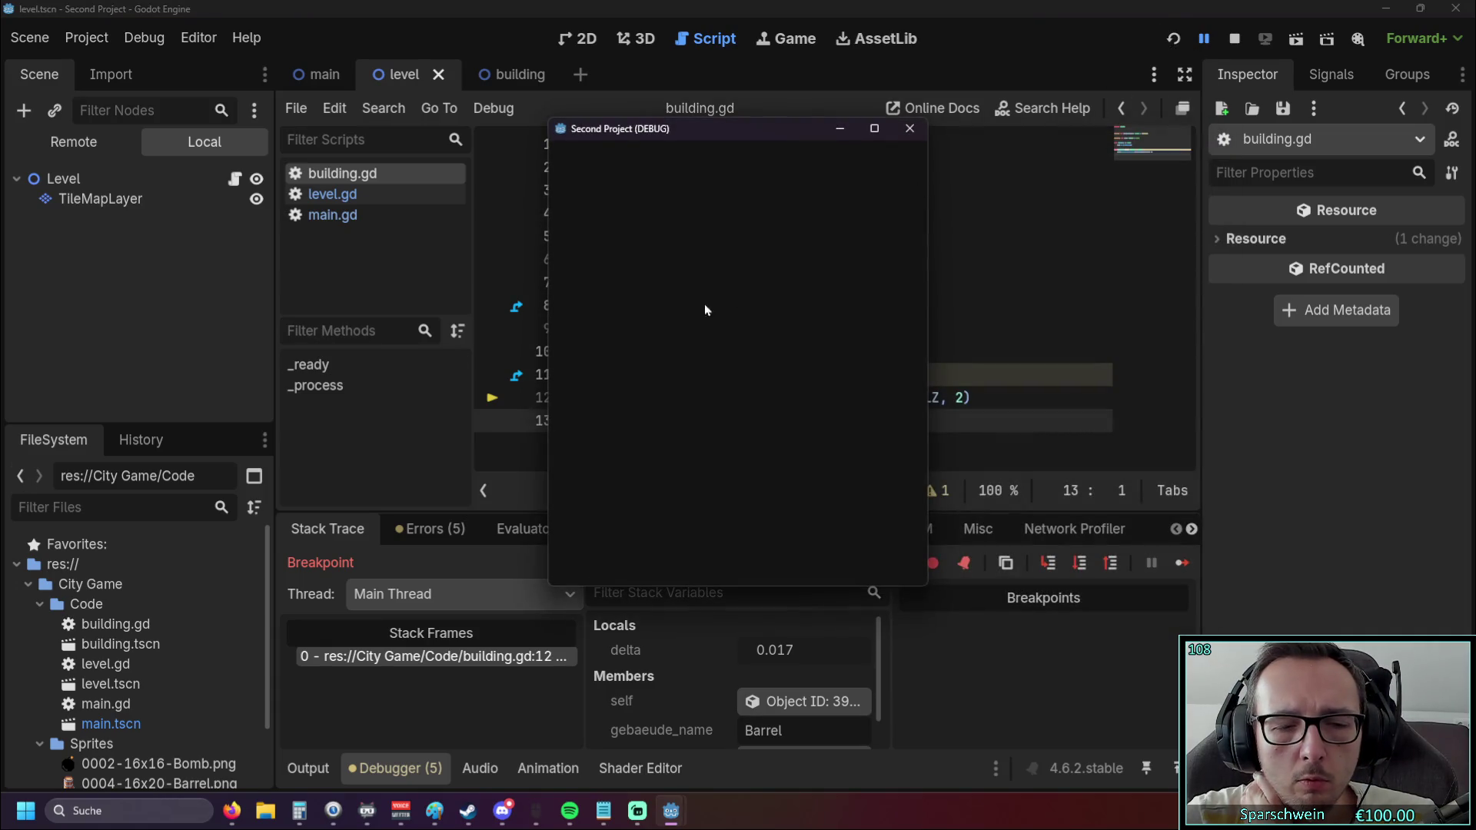
pyautogui.click(721, 382)
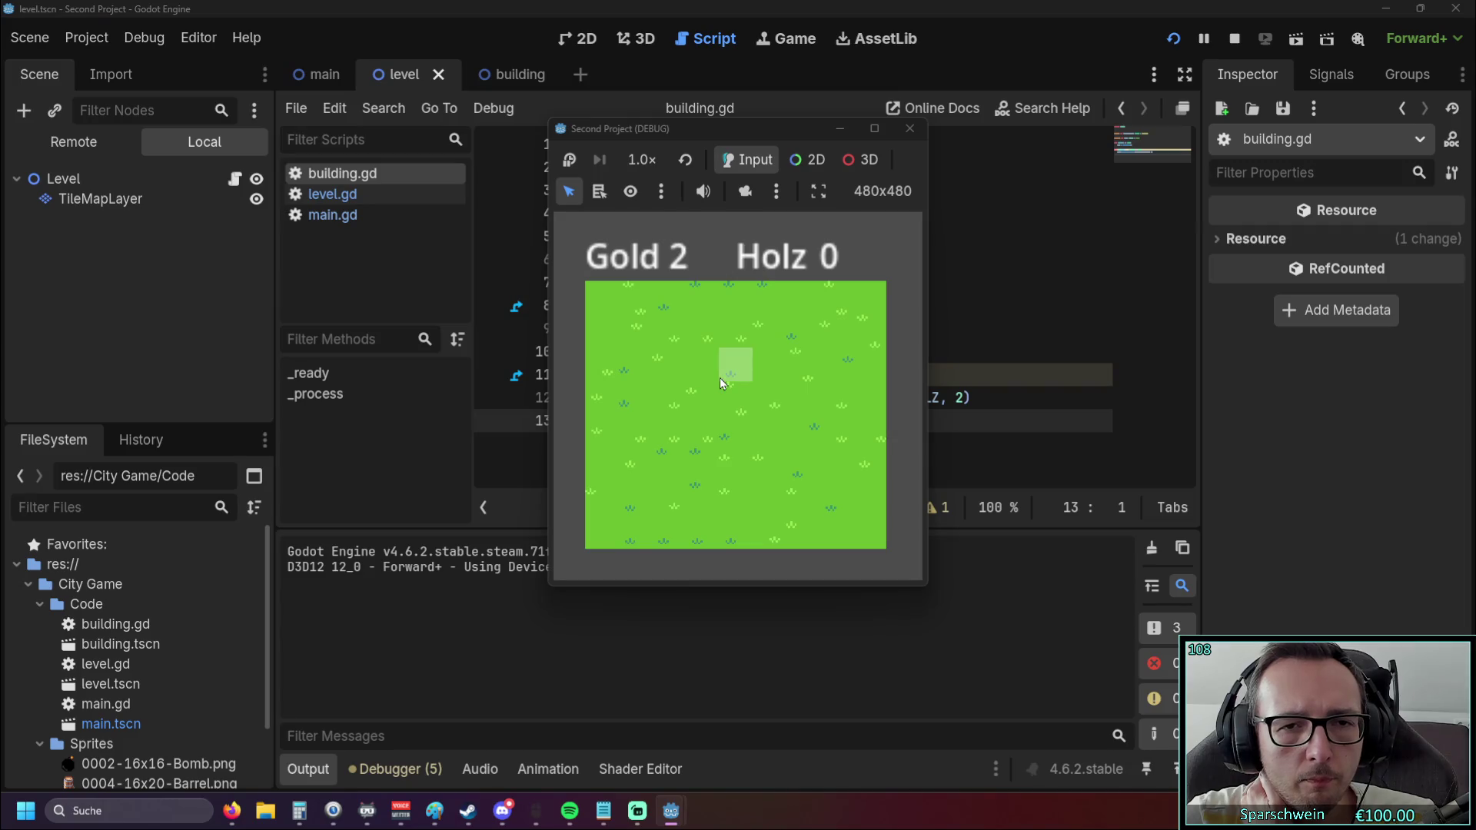
pyautogui.click(720, 378)
pyautogui.click(719, 377)
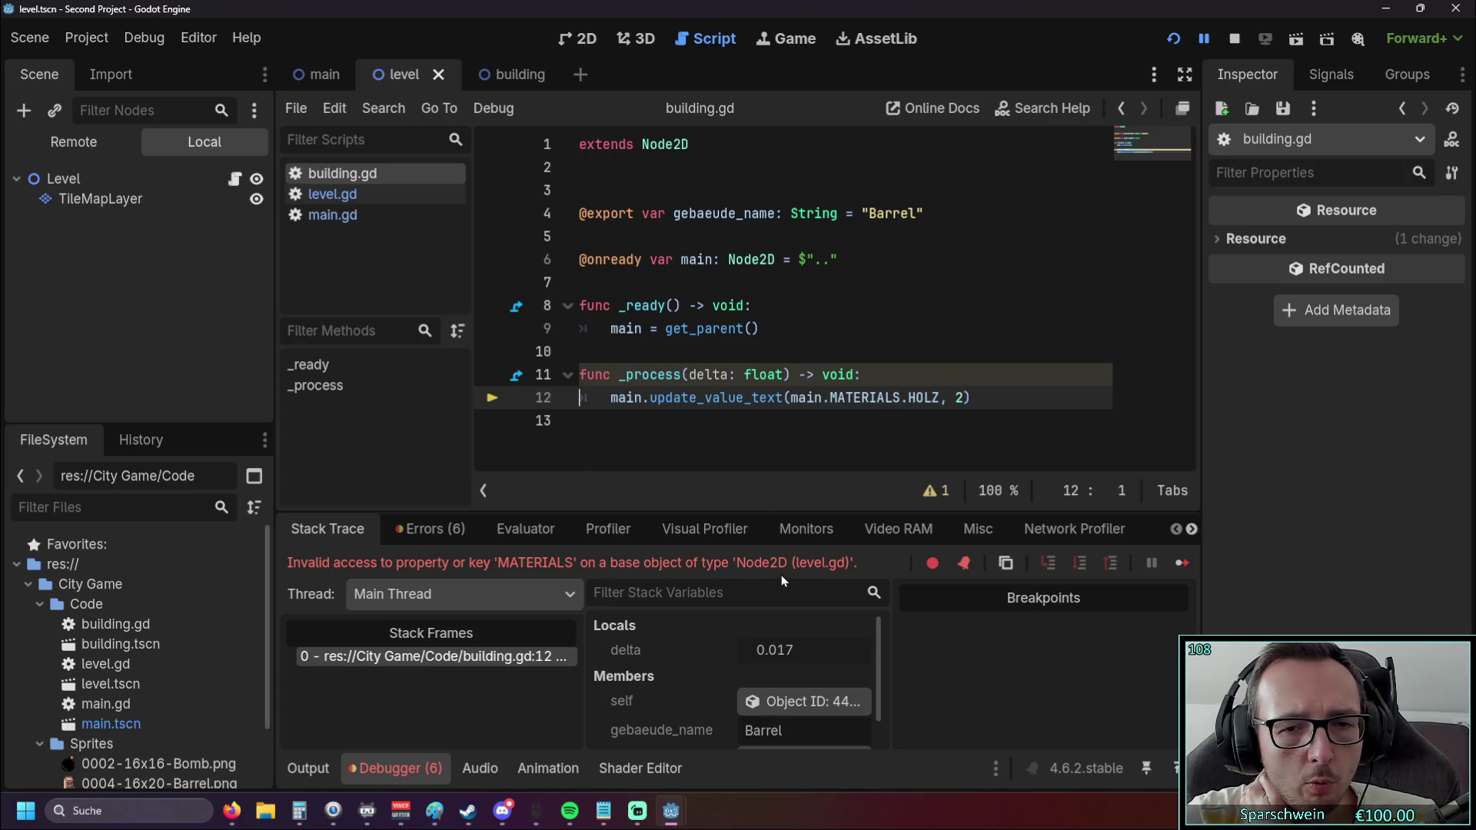
# Step: Append .get_parent() to line 9 so it reads main = get_parent().get_parent()
pyautogui.click(771, 331)
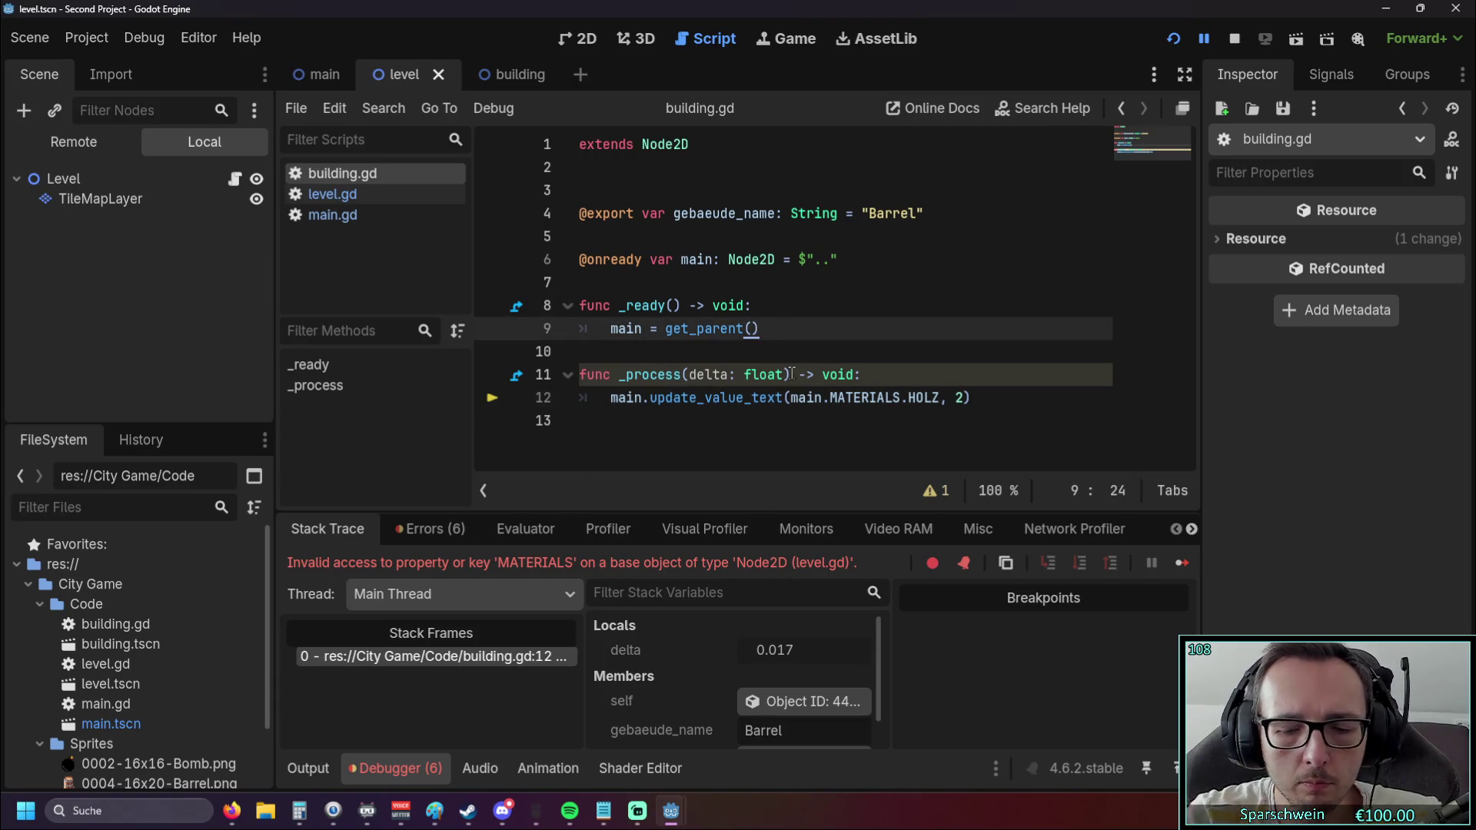
pyautogui.write('.get')
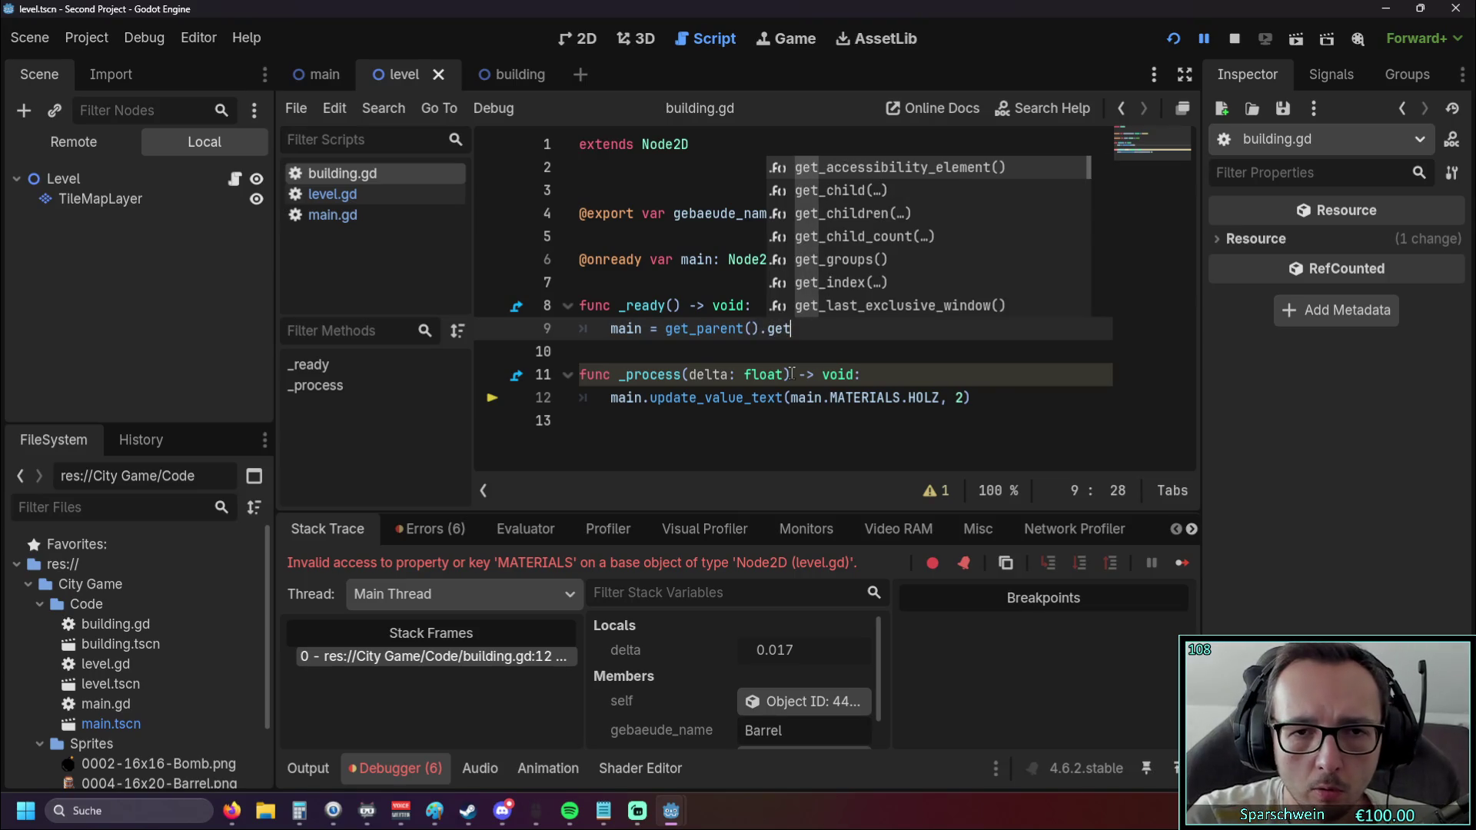
pyautogui.write('_')
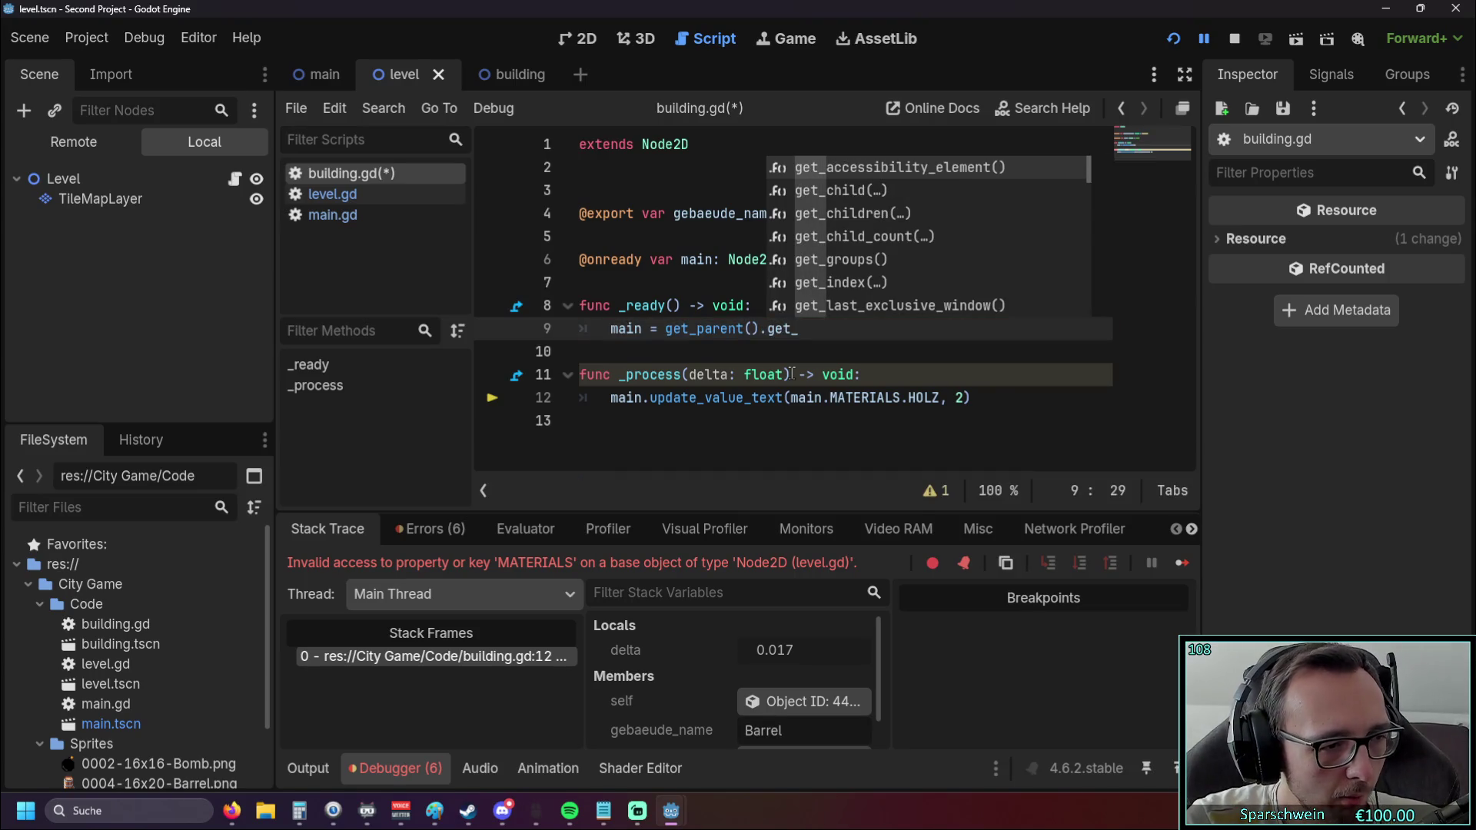
pyautogui.write('pa')
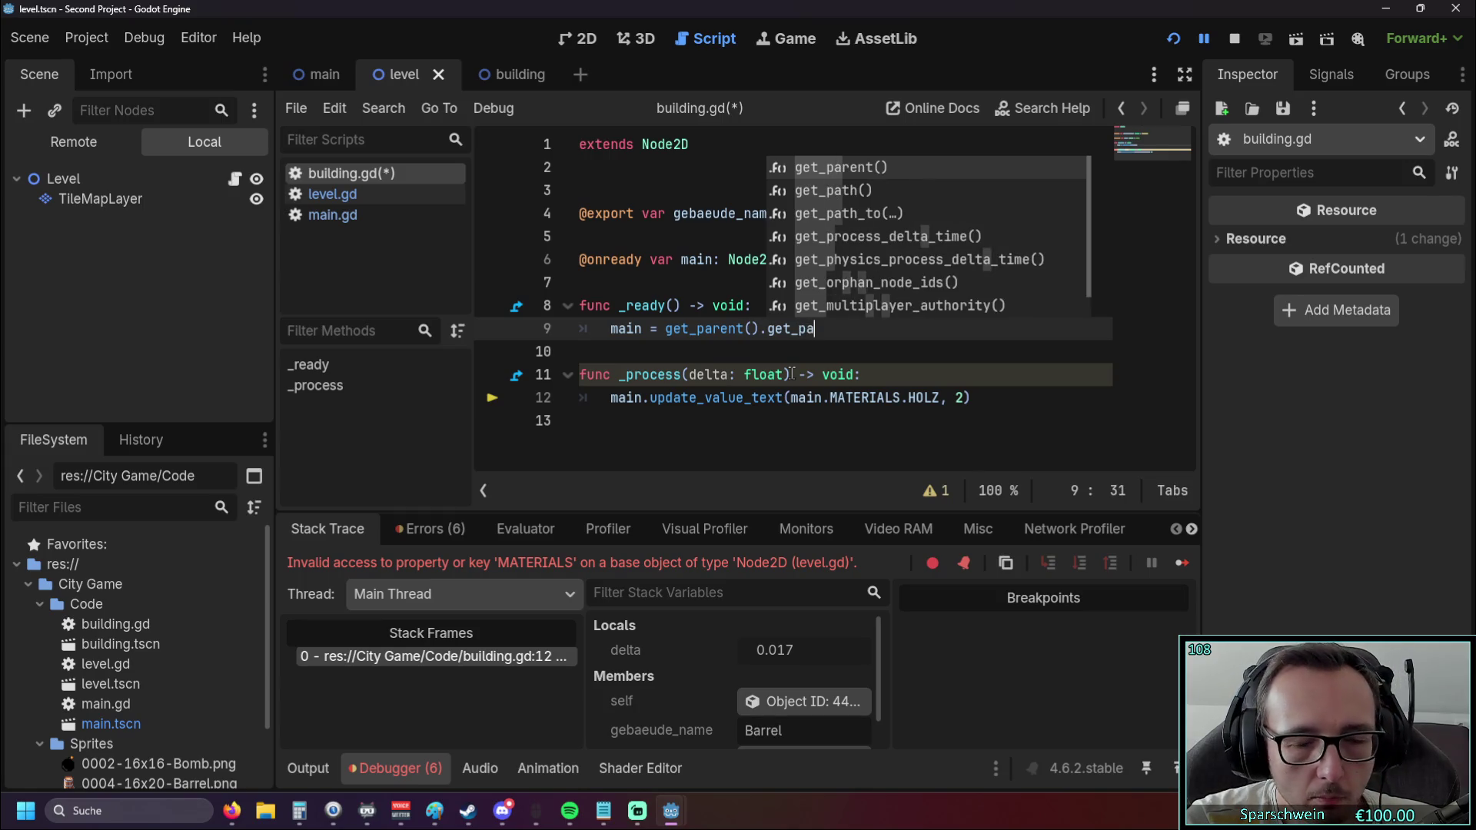
pyautogui.press('Return')
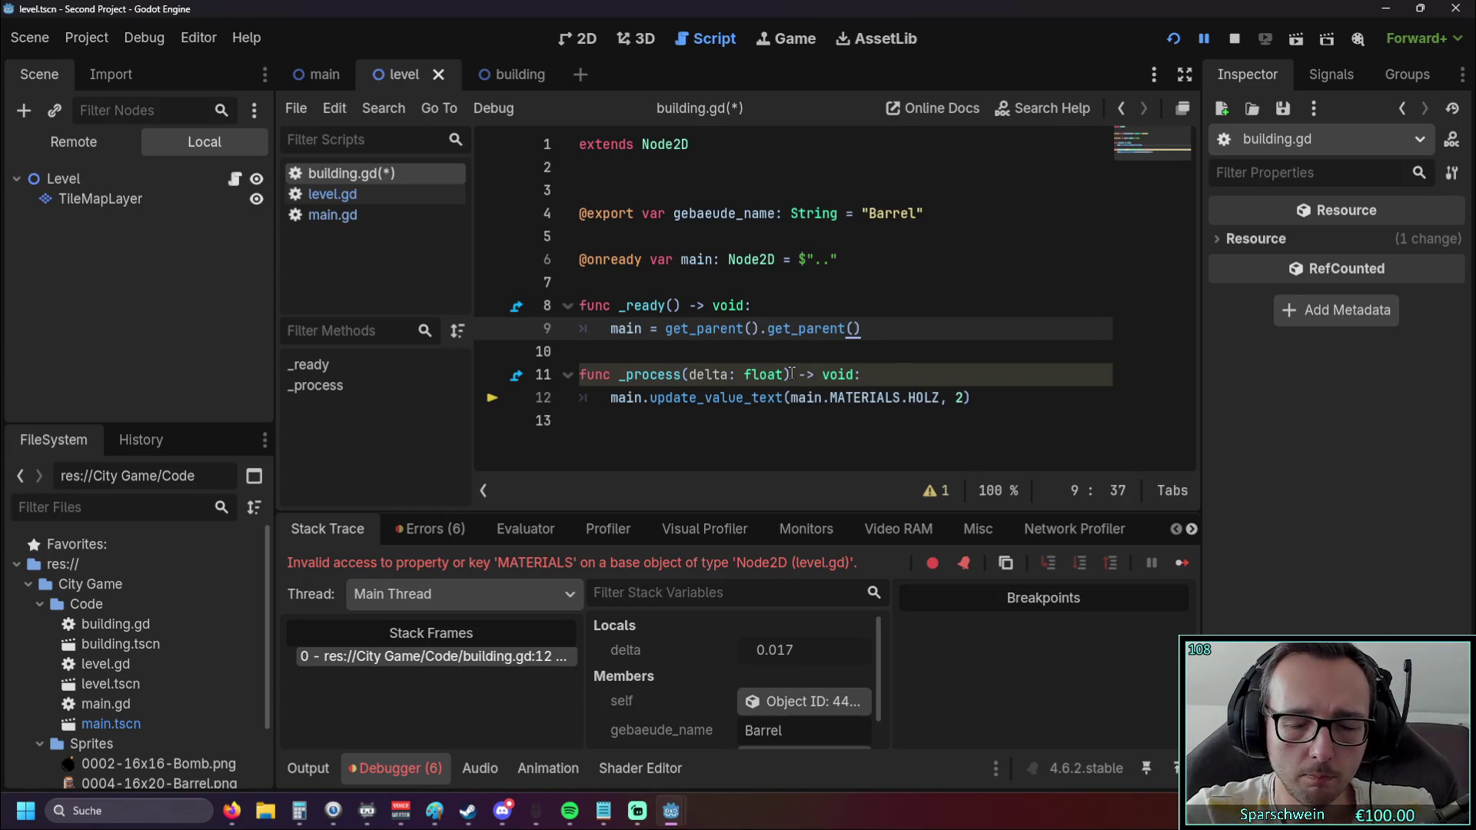
pyautogui.click(795, 351)
# Step: Rerun the game and place four barrels, including tiles (4, 3), (5, 5) and (3, 5), then stop it
pyautogui.moveTo(799, 330)
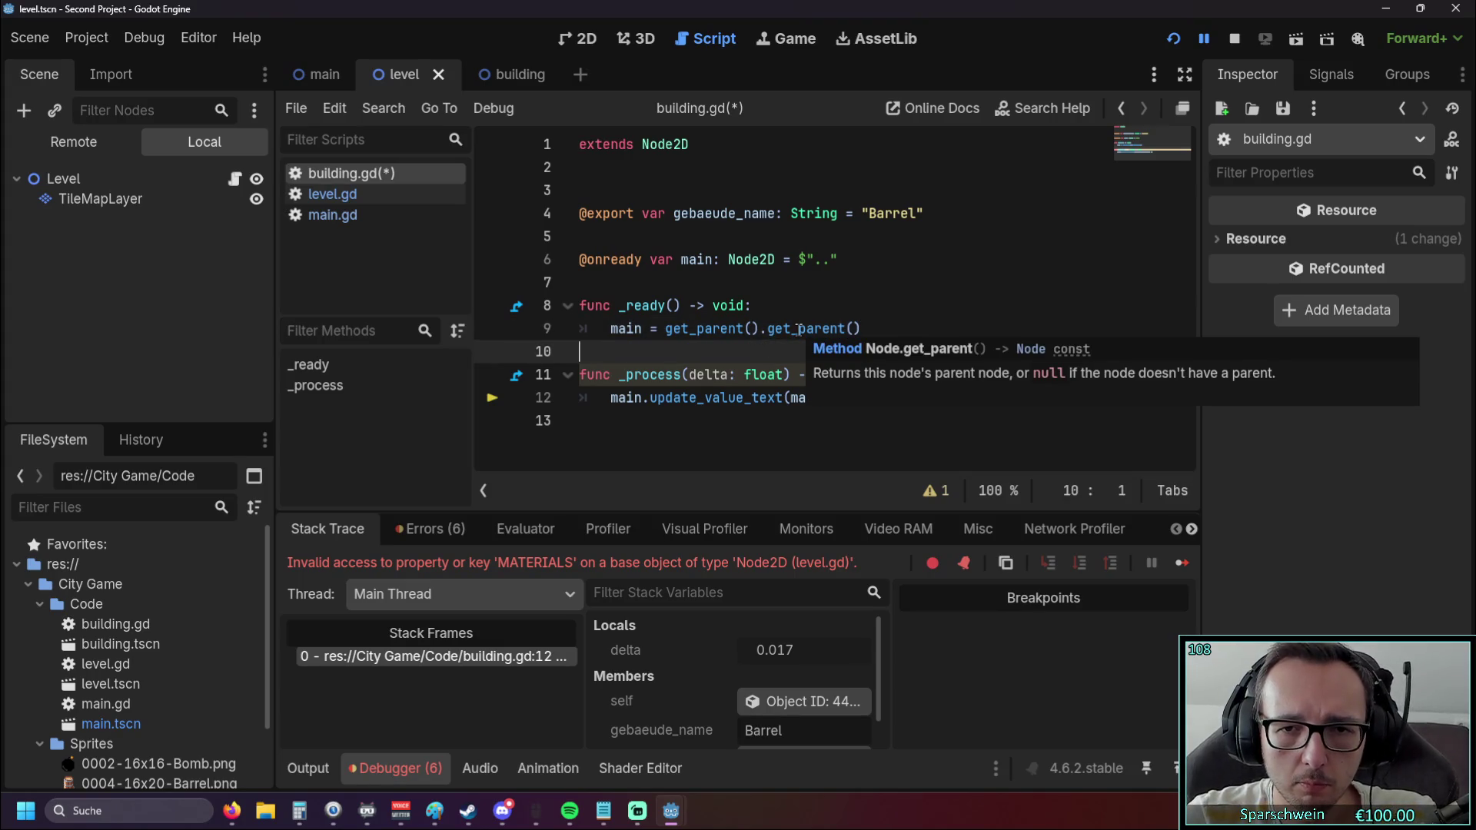
pyautogui.click(1172, 39)
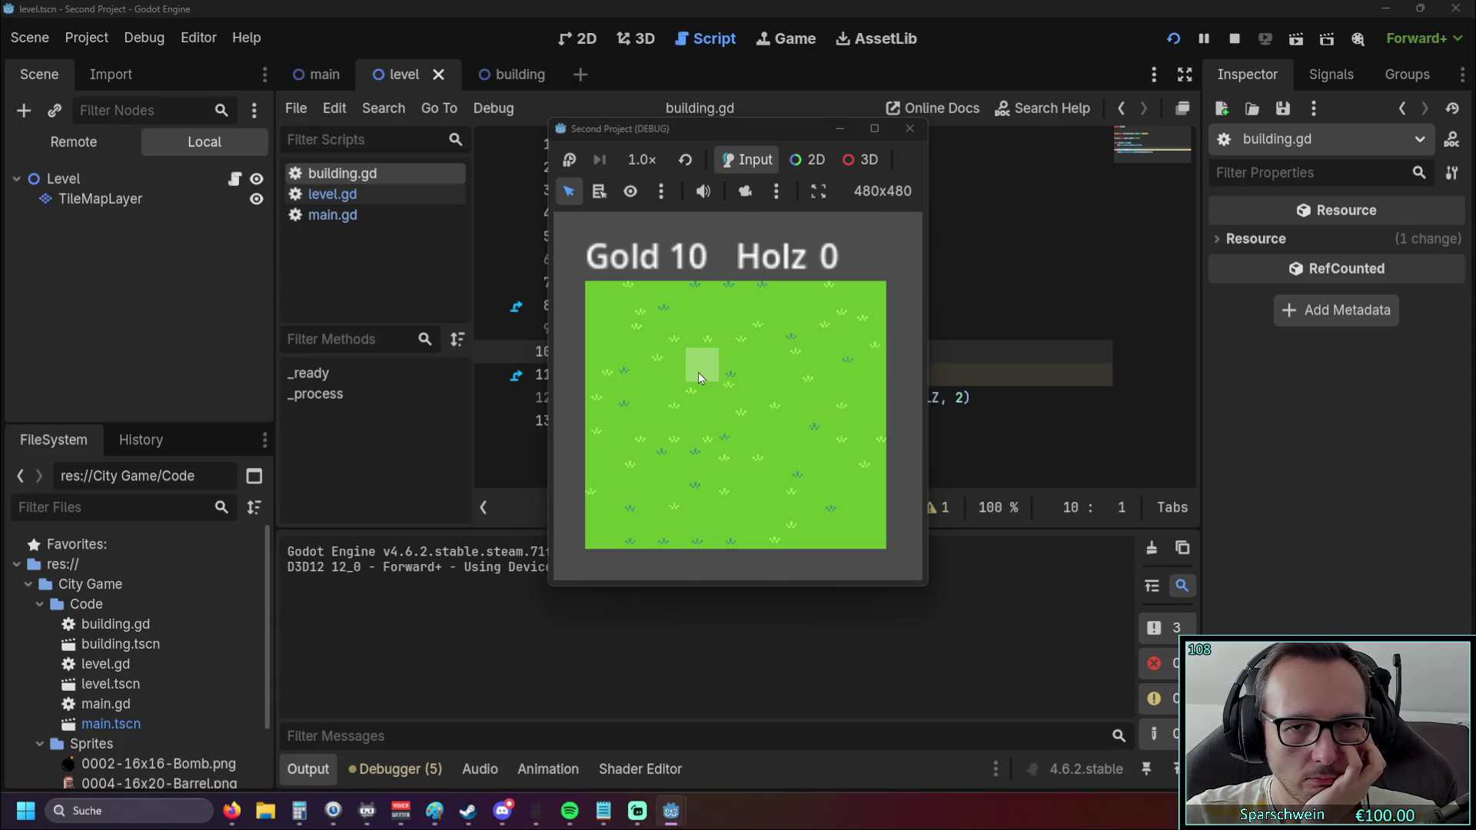
pyautogui.click(697, 372)
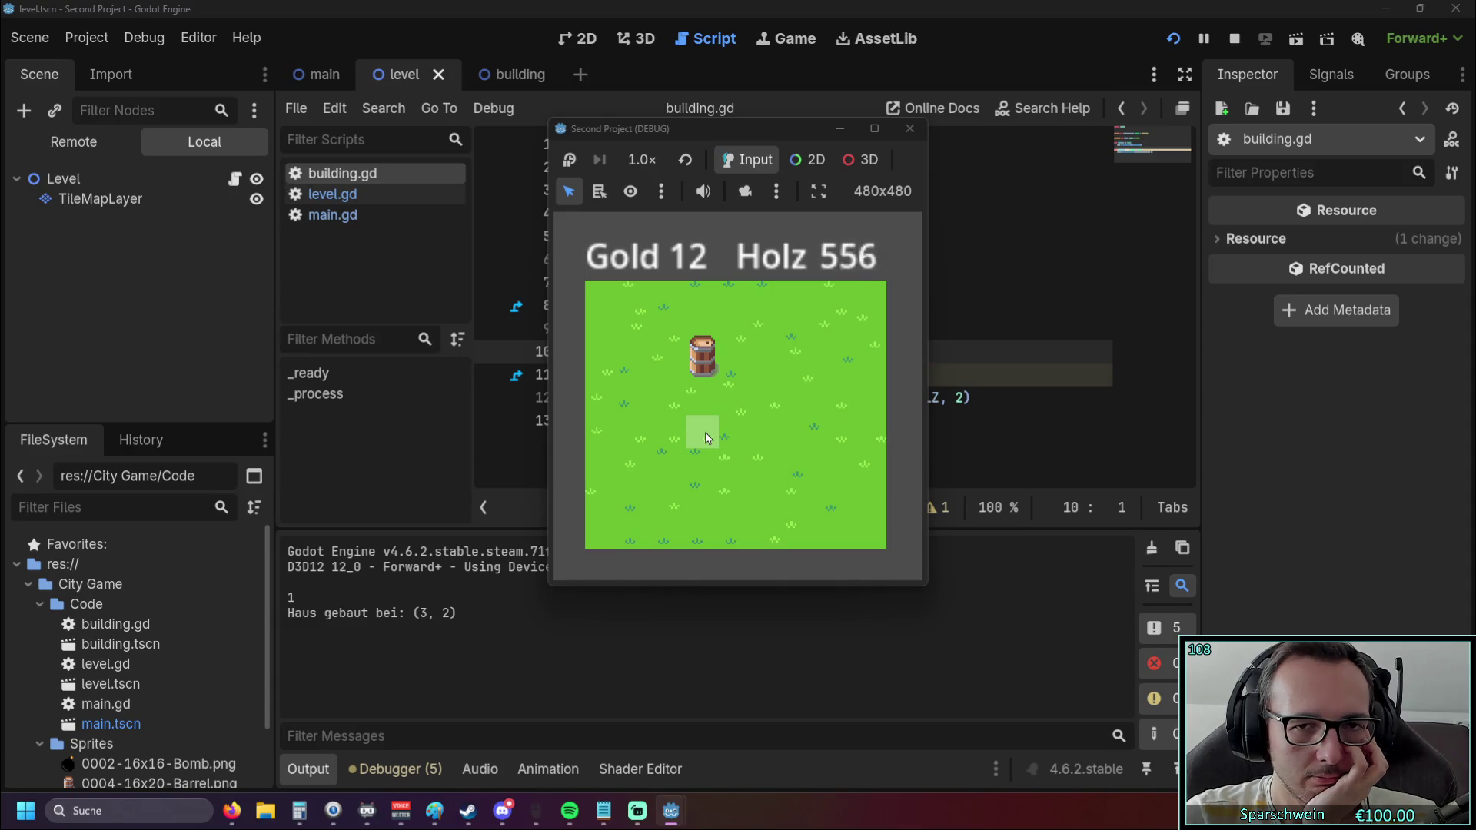
pyautogui.click(747, 413)
pyautogui.click(666, 442)
pyautogui.click(782, 470)
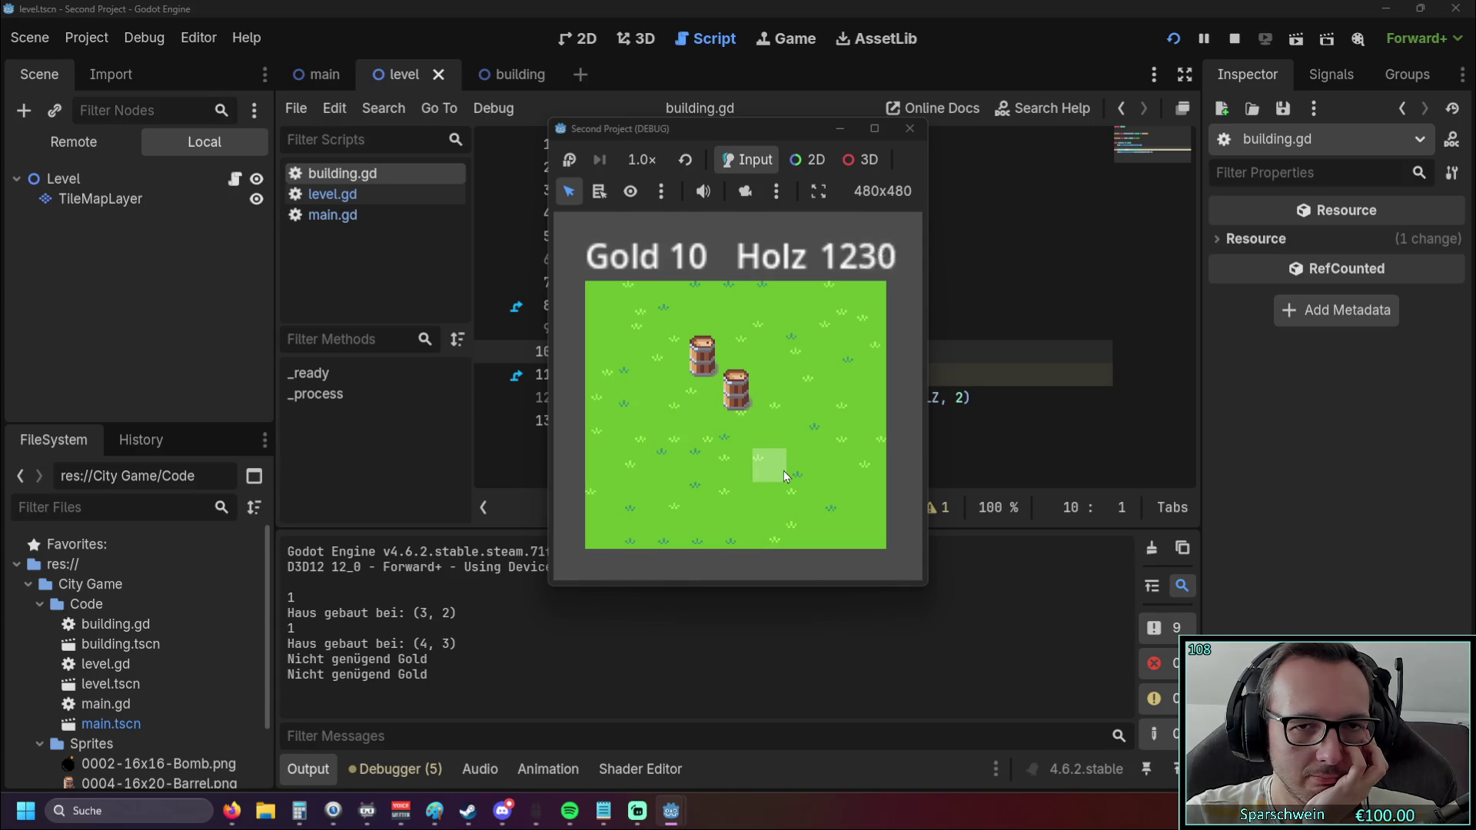
pyautogui.click(782, 471)
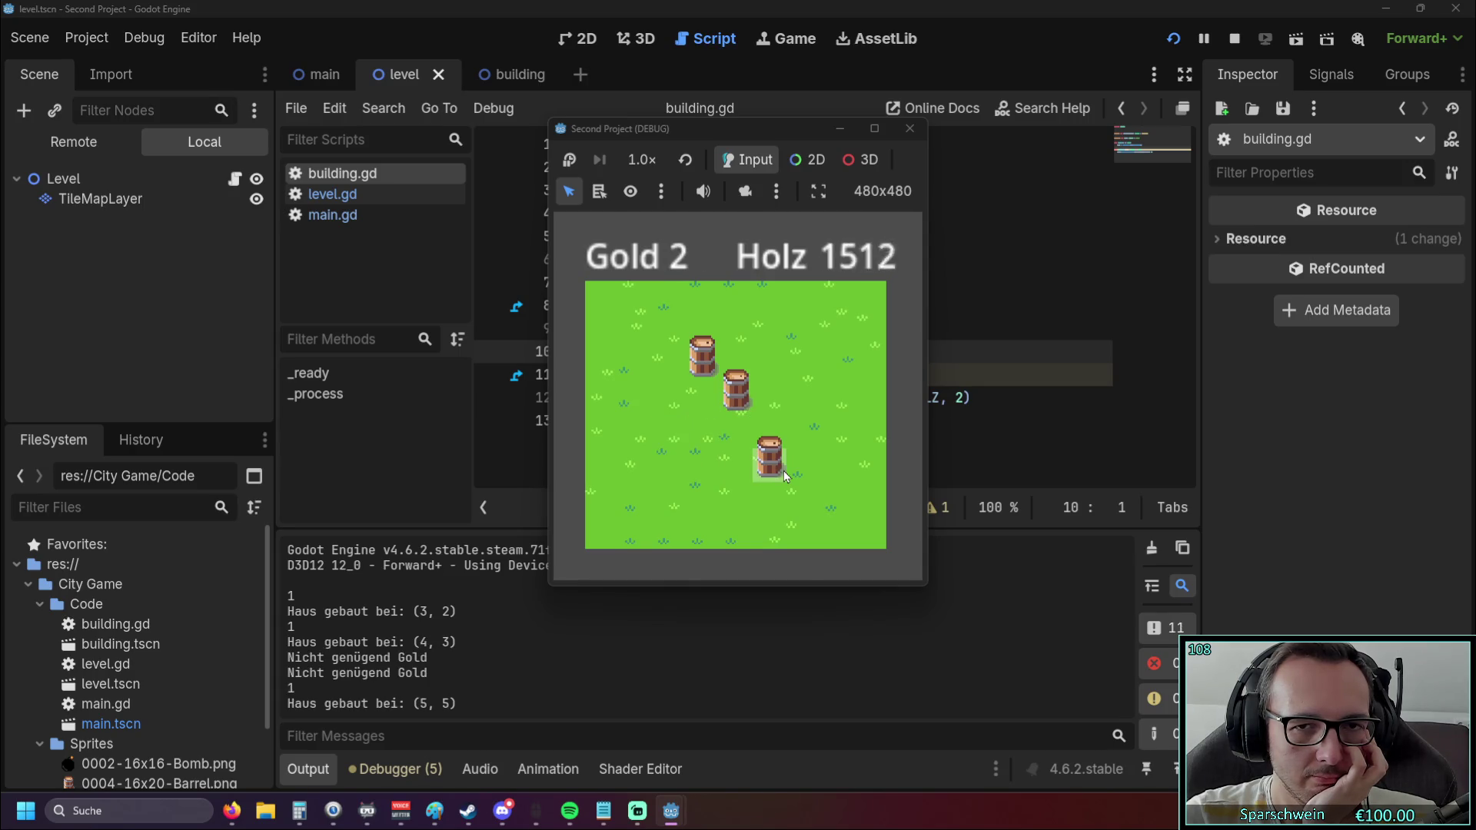
pyautogui.click(686, 466)
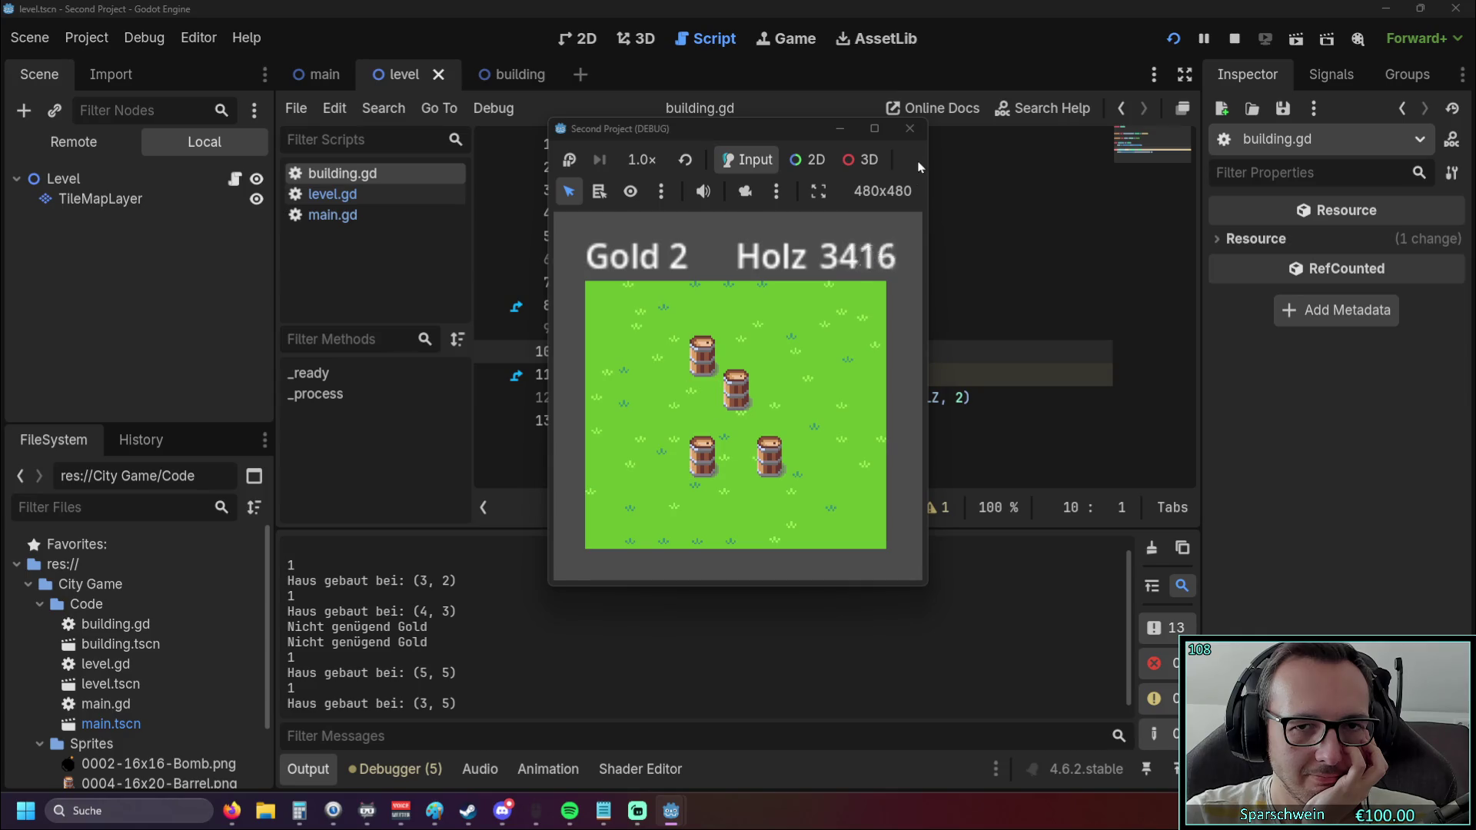
pyautogui.click(913, 133)
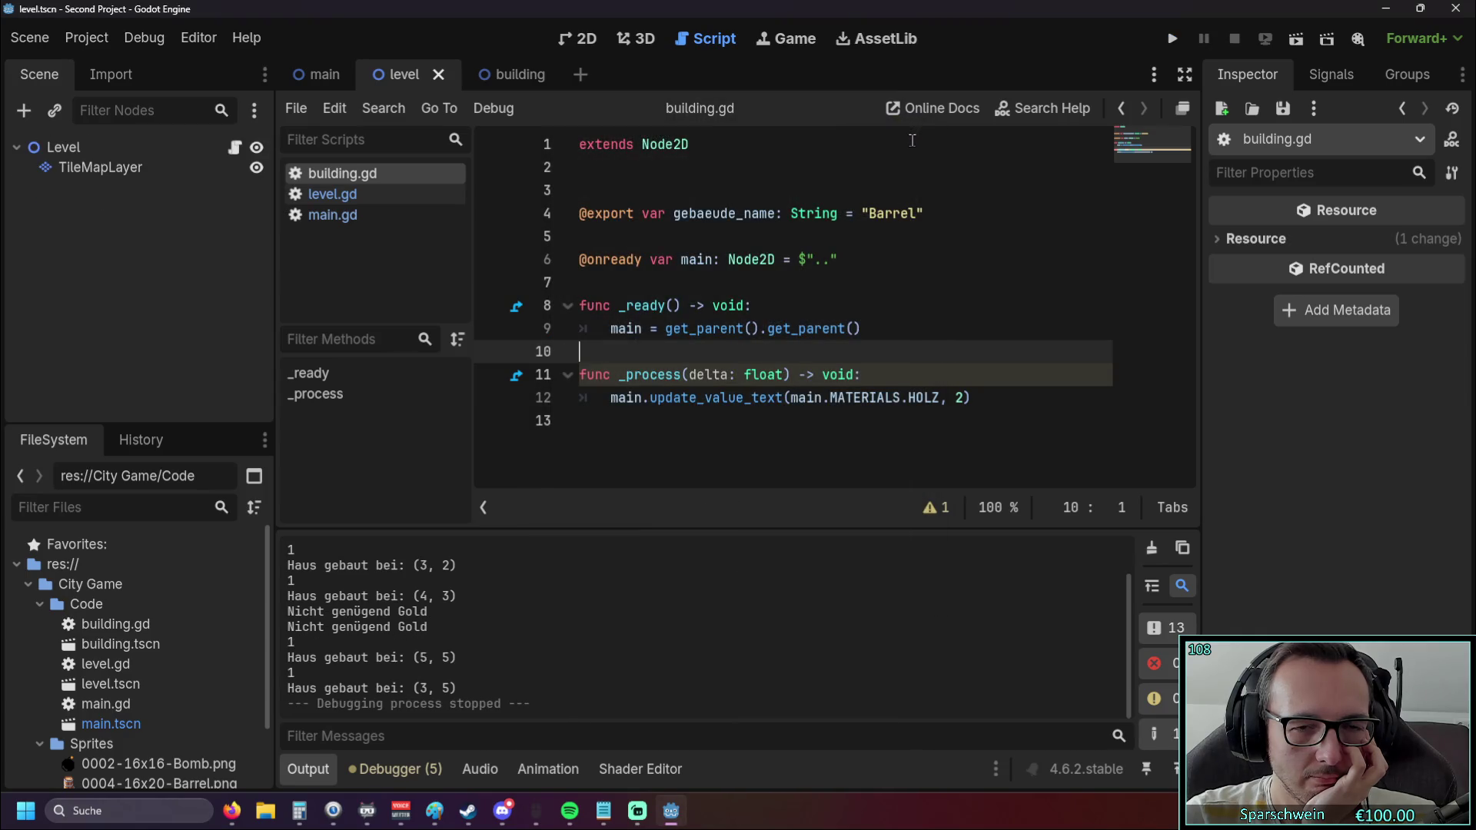
pyautogui.click(879, 375)
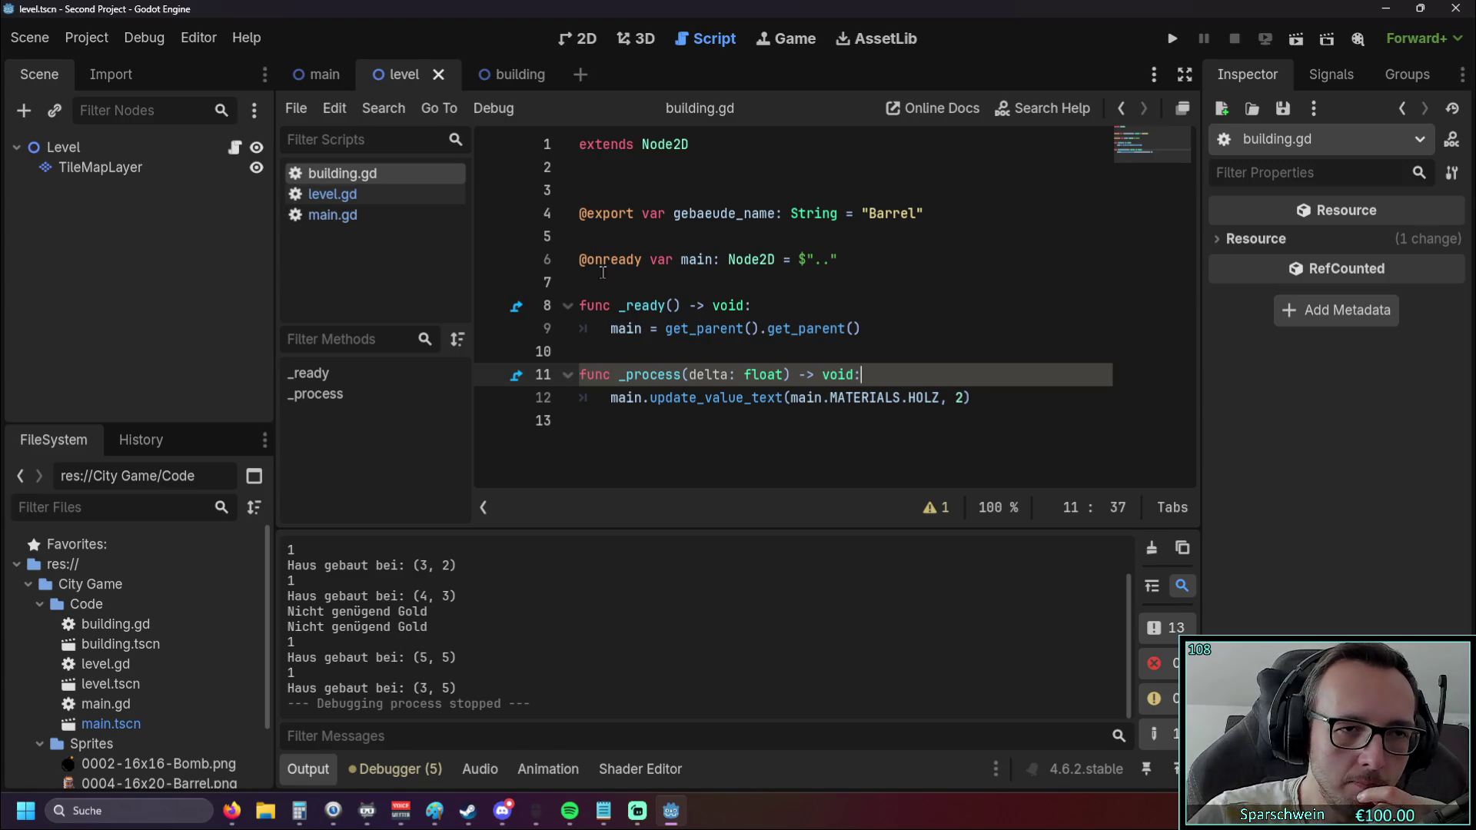
# Step: Open main.gd from the Scripts list to check its MATERIALS enum
pyautogui.click(358, 219)
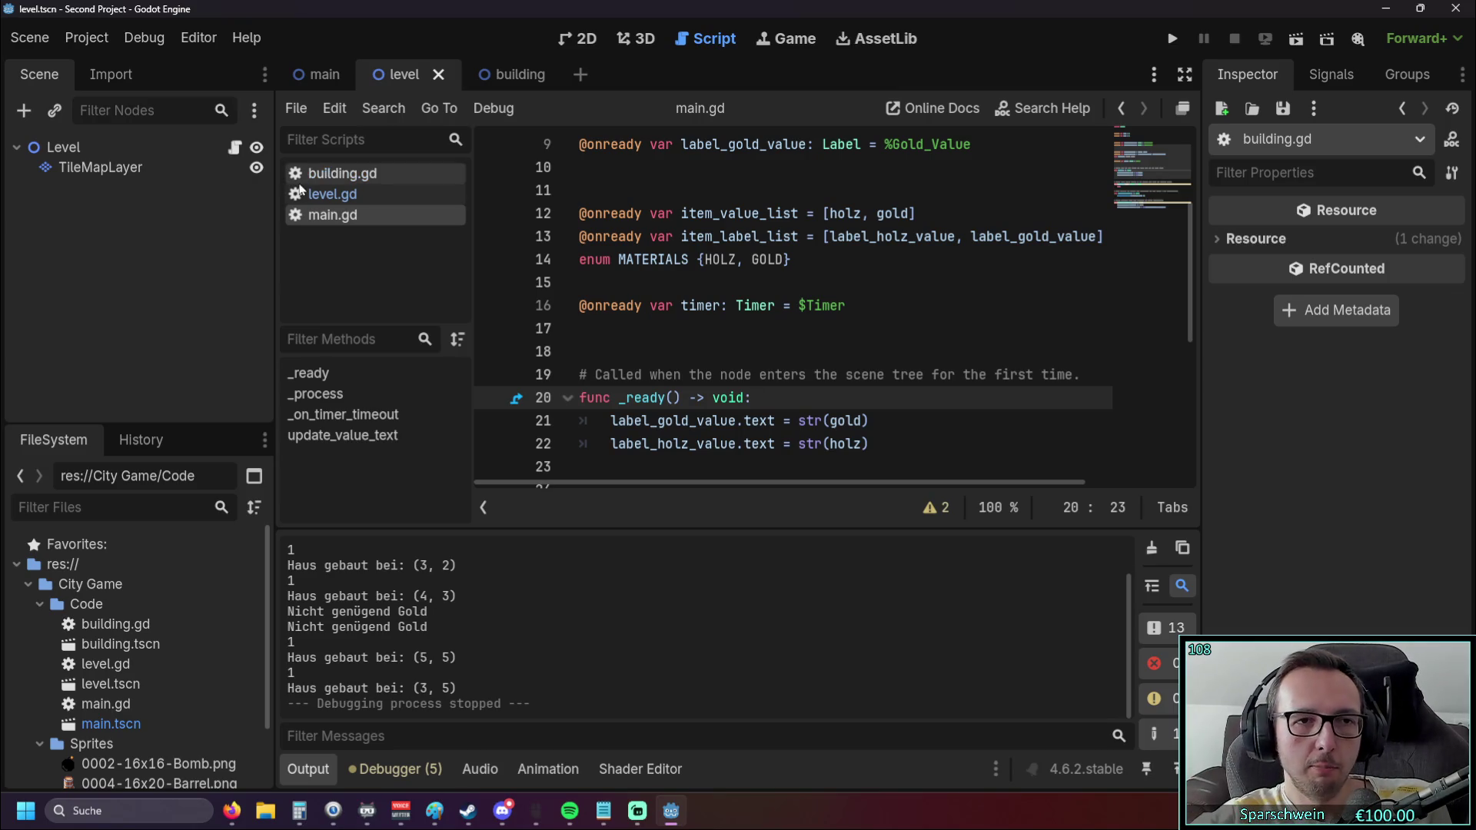
# Step: Switch to building.gd for the main.update_value_text(main.MATERIALS.HOLZ, 2) call, then reopen main.gd
pyautogui.click(342, 173)
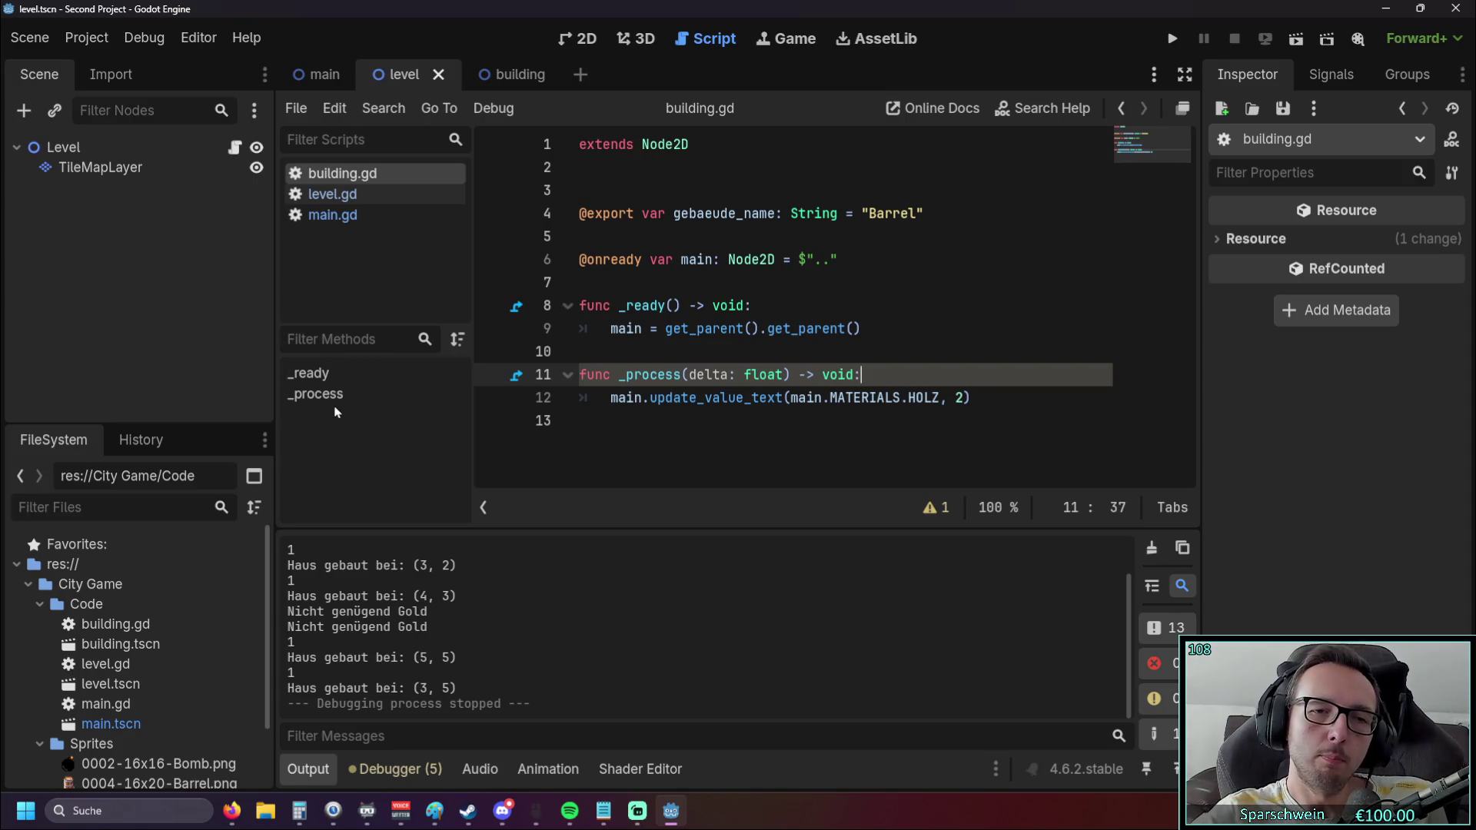
pyautogui.click(353, 222)
# Step: Scroll main.gd down and select lines 30–31 of _on_timer_timeout, the update_value_text(MATERIALS.GOLD, 2) call
pyautogui.scroll(-5, 738, 353)
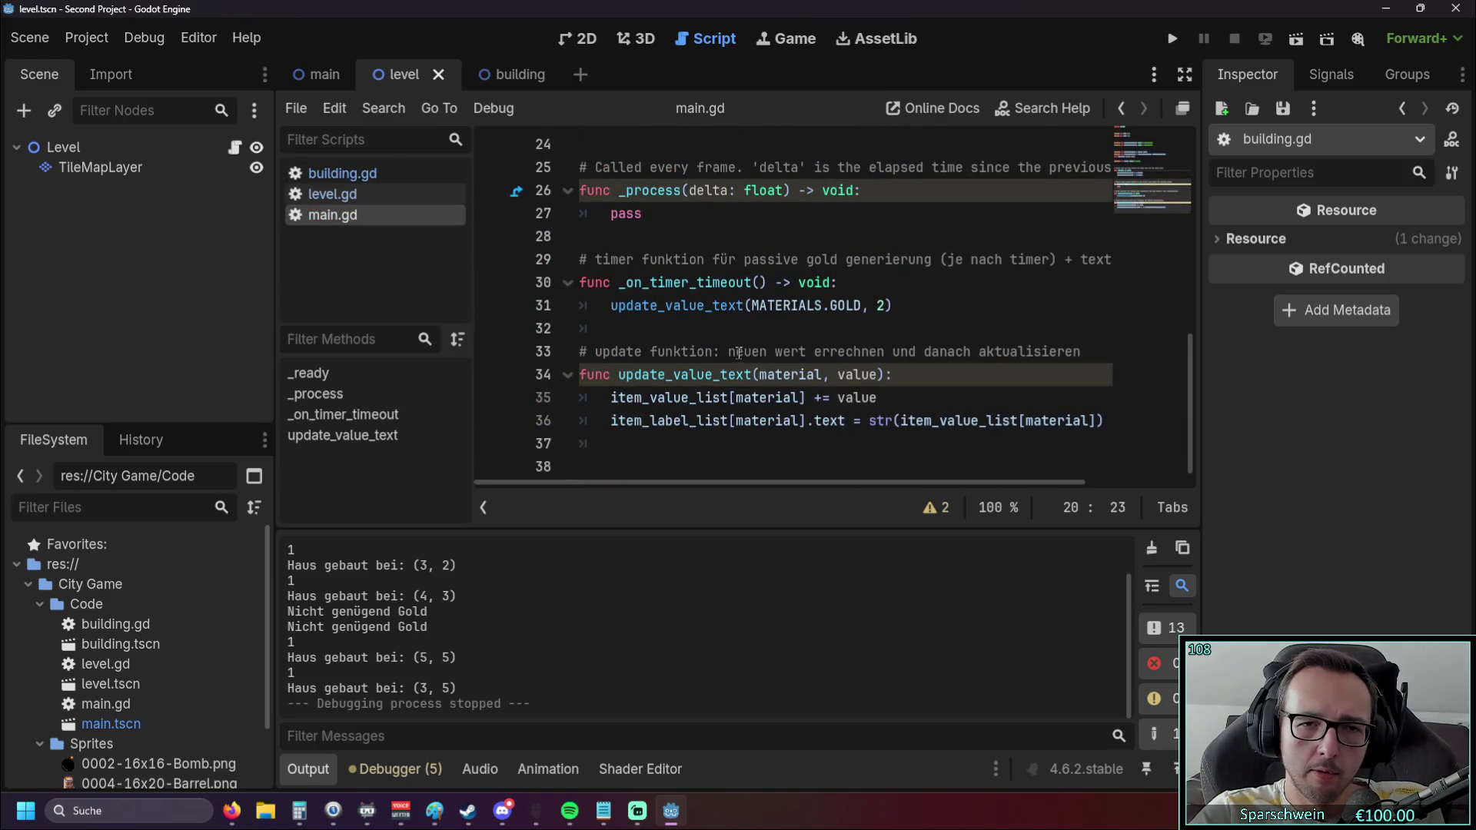
pyautogui.moveTo(896, 305)
pyautogui.mouseDown()
pyautogui.moveTo(584, 305)
pyautogui.moveTo(580, 282)
pyautogui.mouseUp()
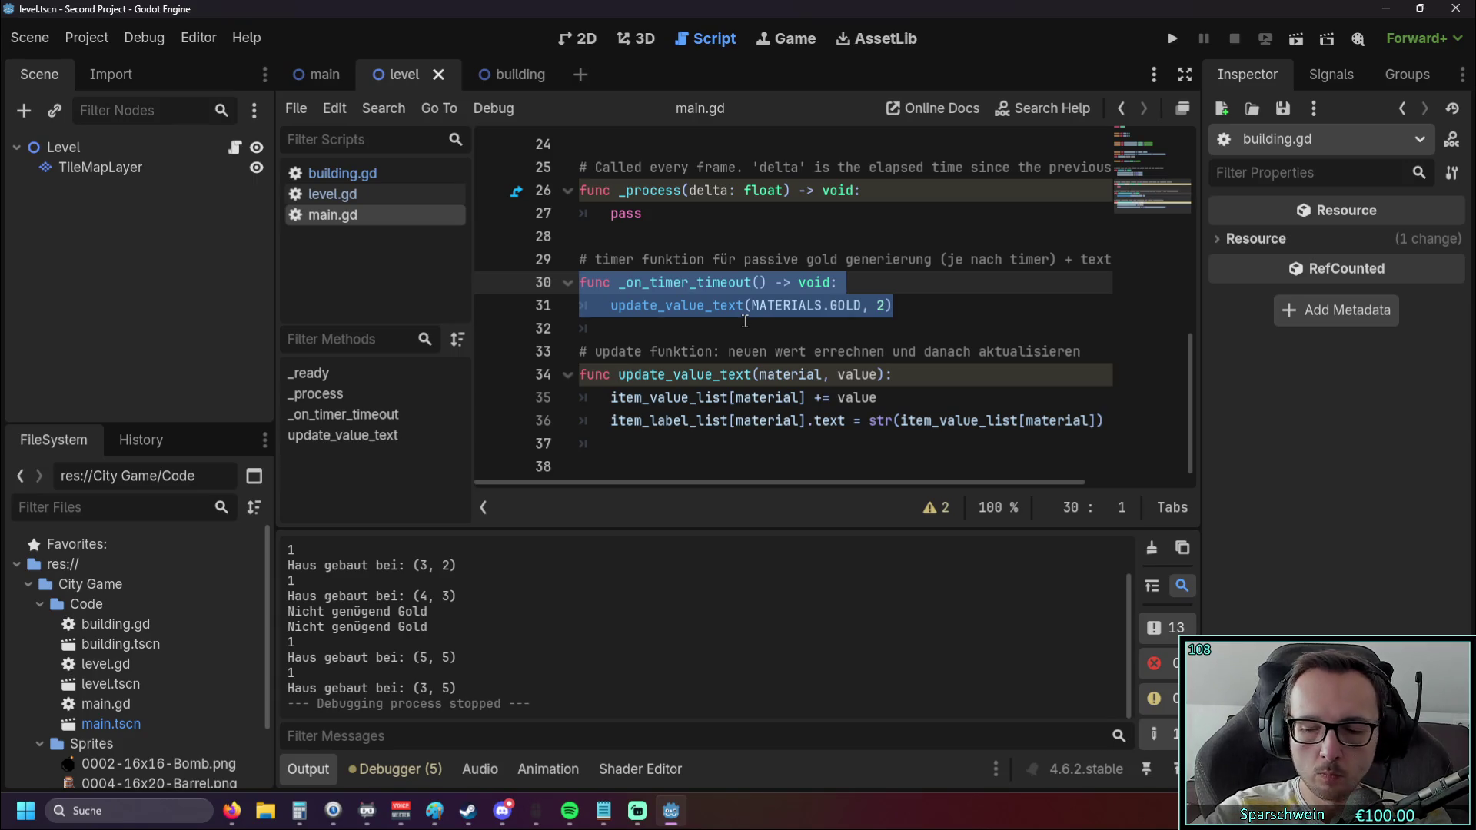
# Step: Review building.gd's _process code adding 2 HOLZ via main.update_value_text, then return to main.gd
pyautogui.click(367, 175)
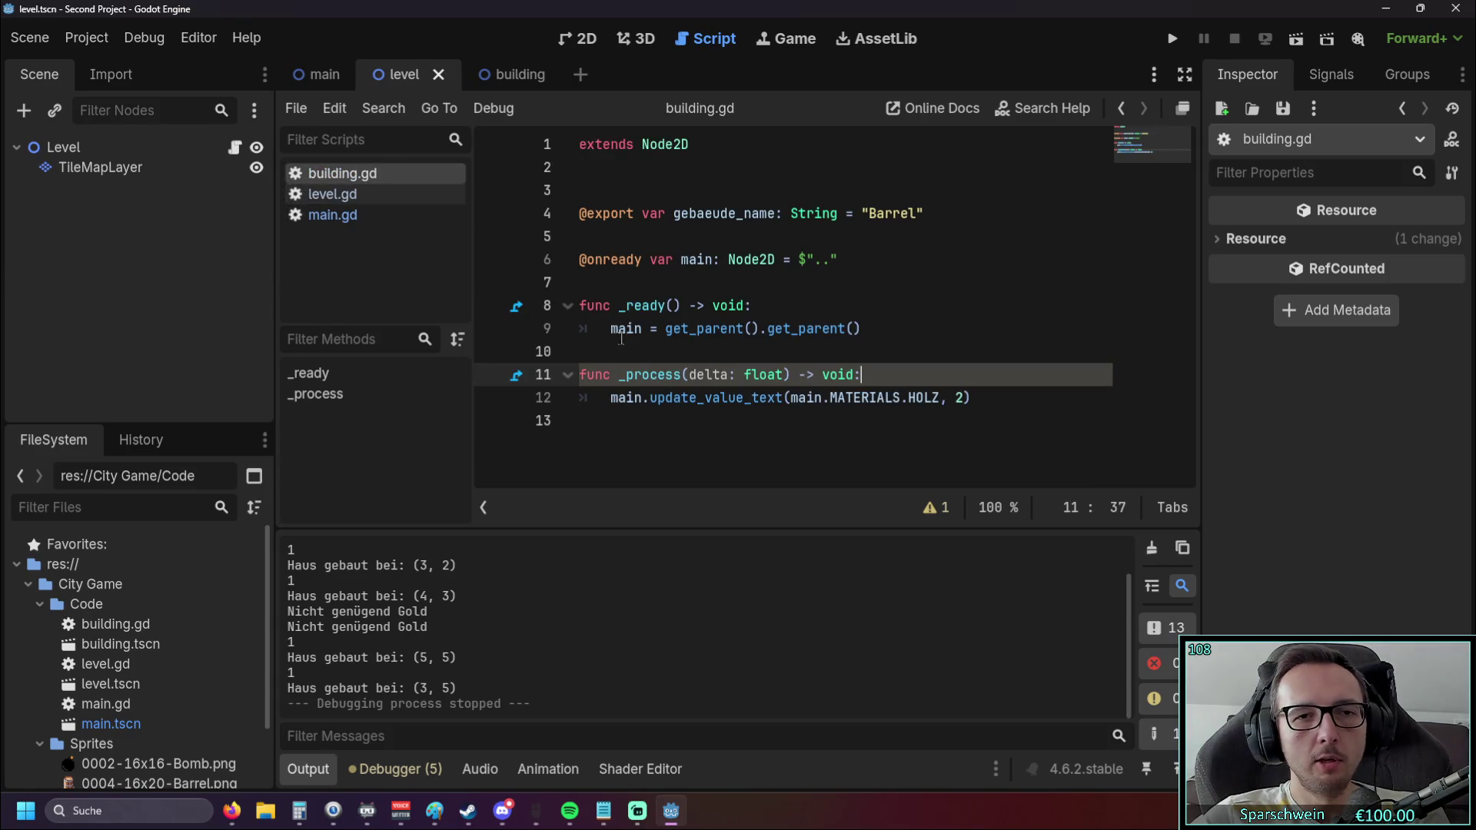
pyautogui.moveTo(661, 371)
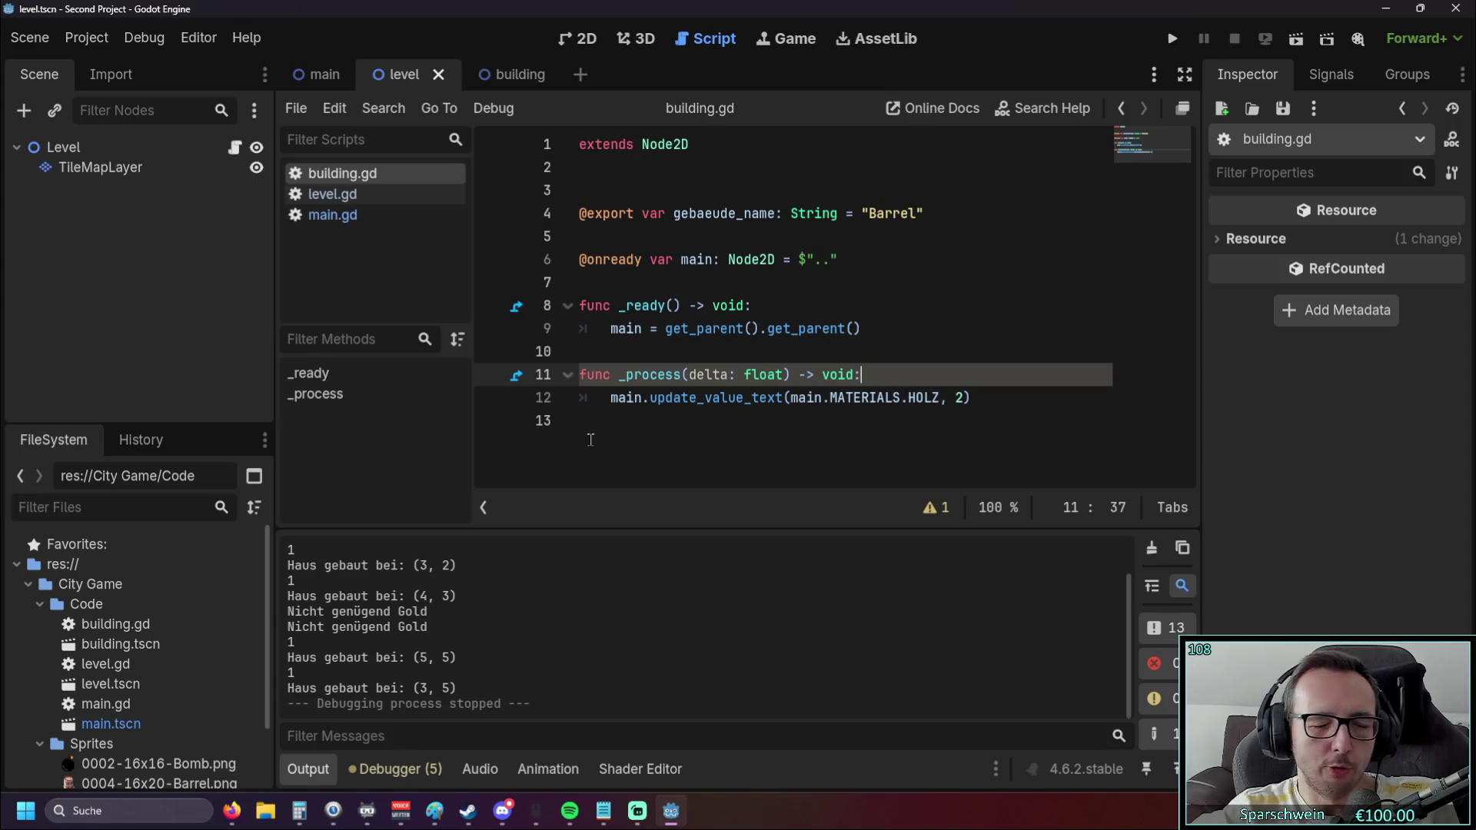
pyautogui.click(333, 215)
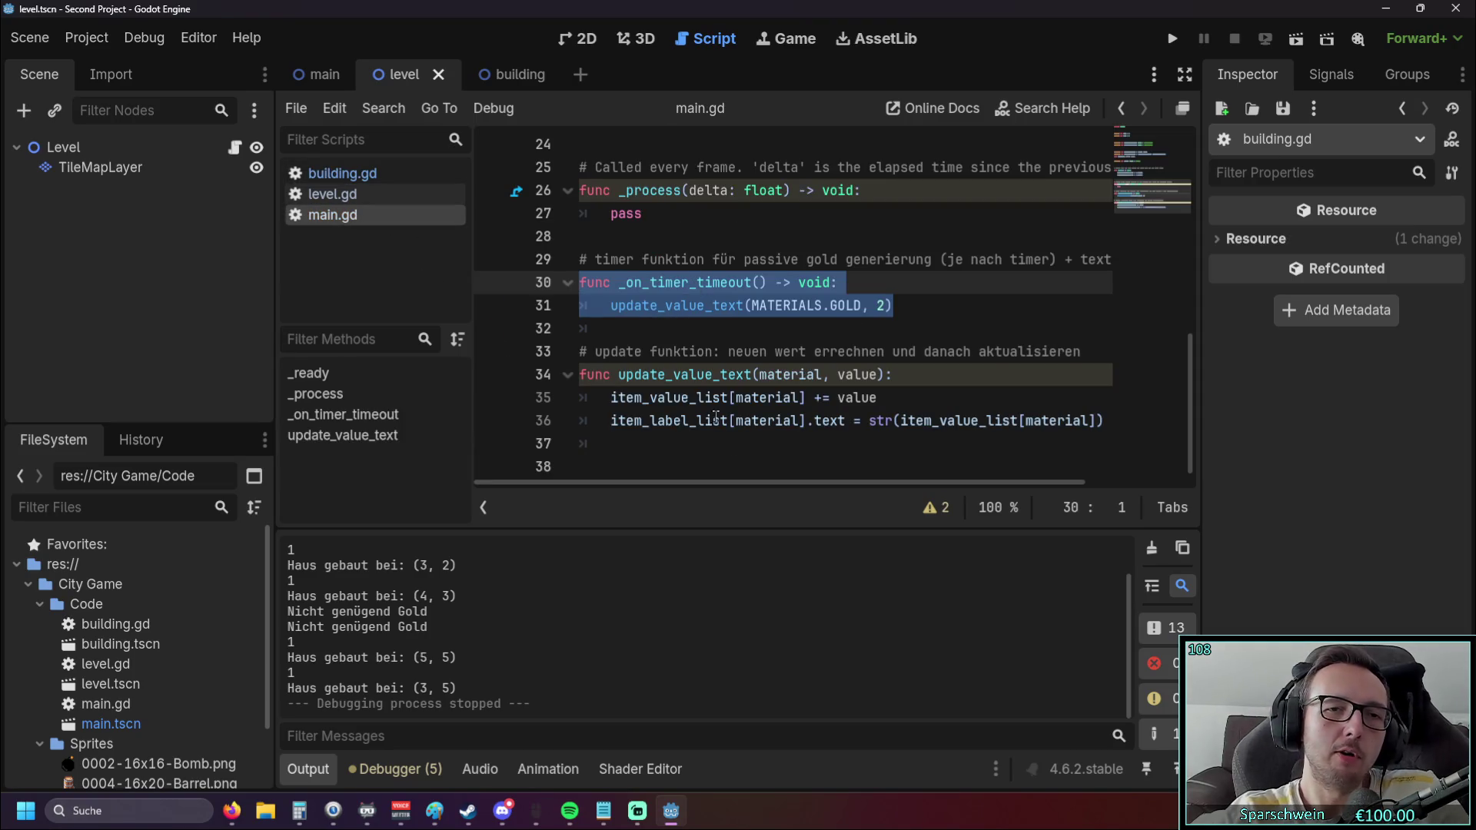
# Step: Scroll main.gd to lines 24–38 and place the cursor in the update_value_text call on line 31
pyautogui.scroll(8, 709, 396)
pyautogui.scroll(-2, 731, 426)
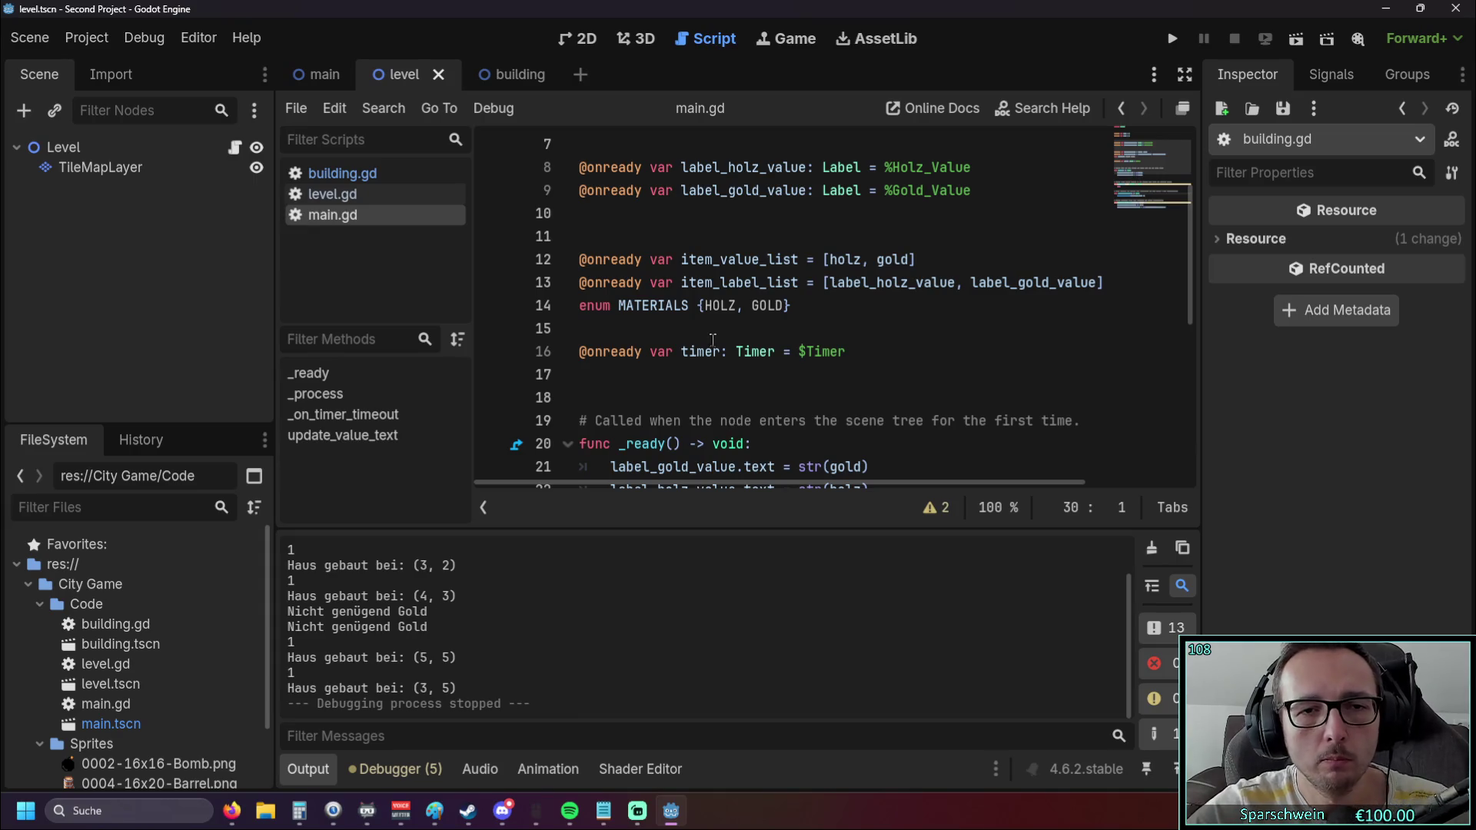
pyautogui.scroll(-5, 695, 317)
pyautogui.scroll(-1, 696, 317)
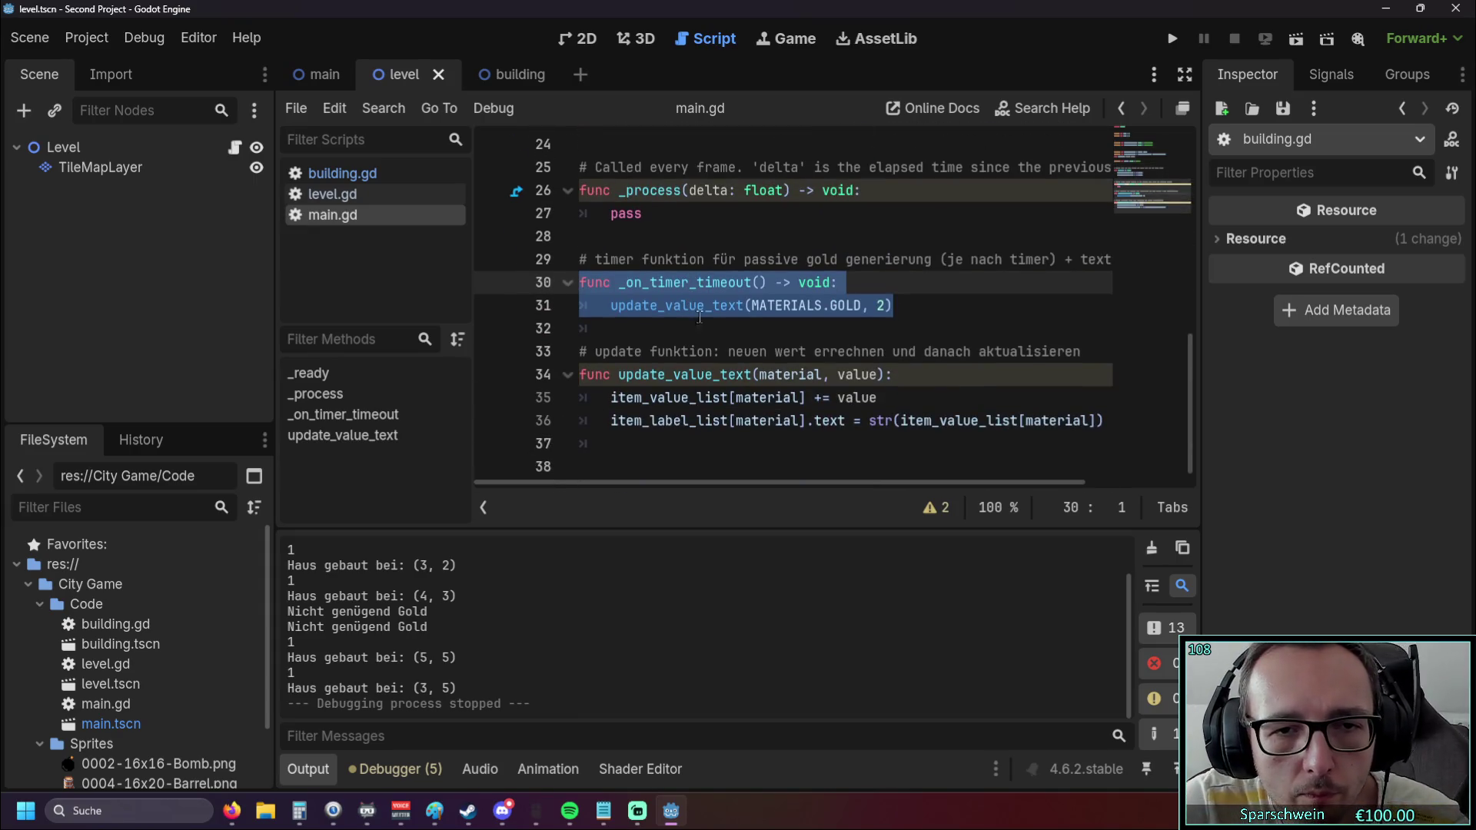
pyautogui.click(637, 311)
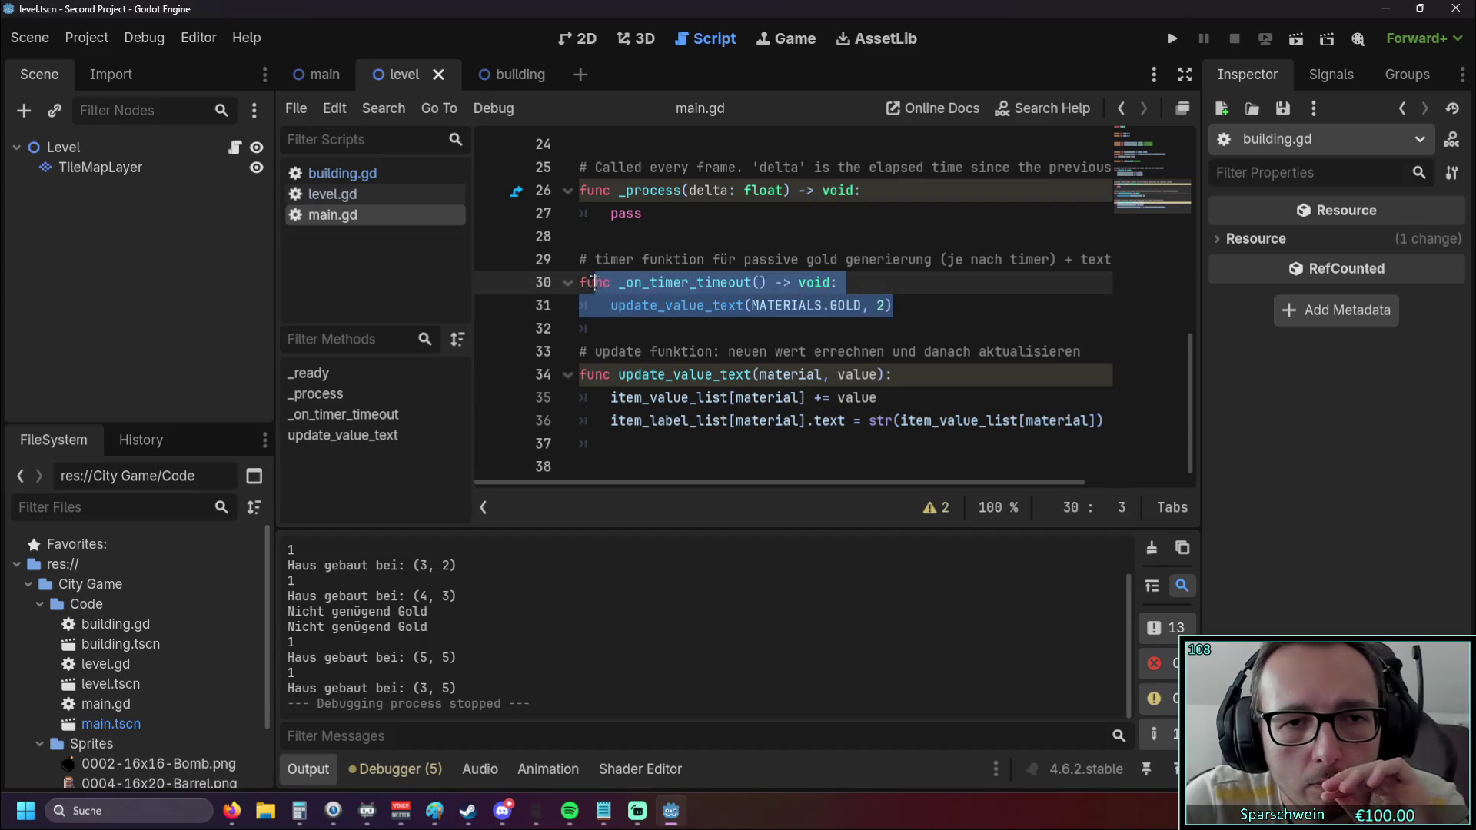